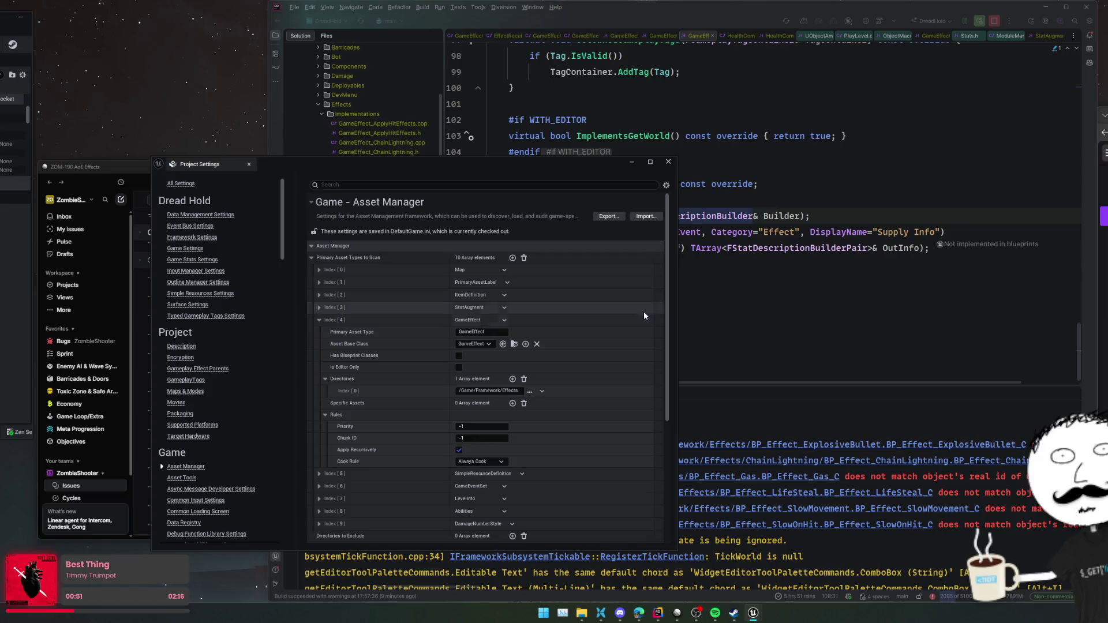
- Close Project Settings, then clear the Unreal Editor Log and hide it to show GameEffect.h
left_click(668, 162)
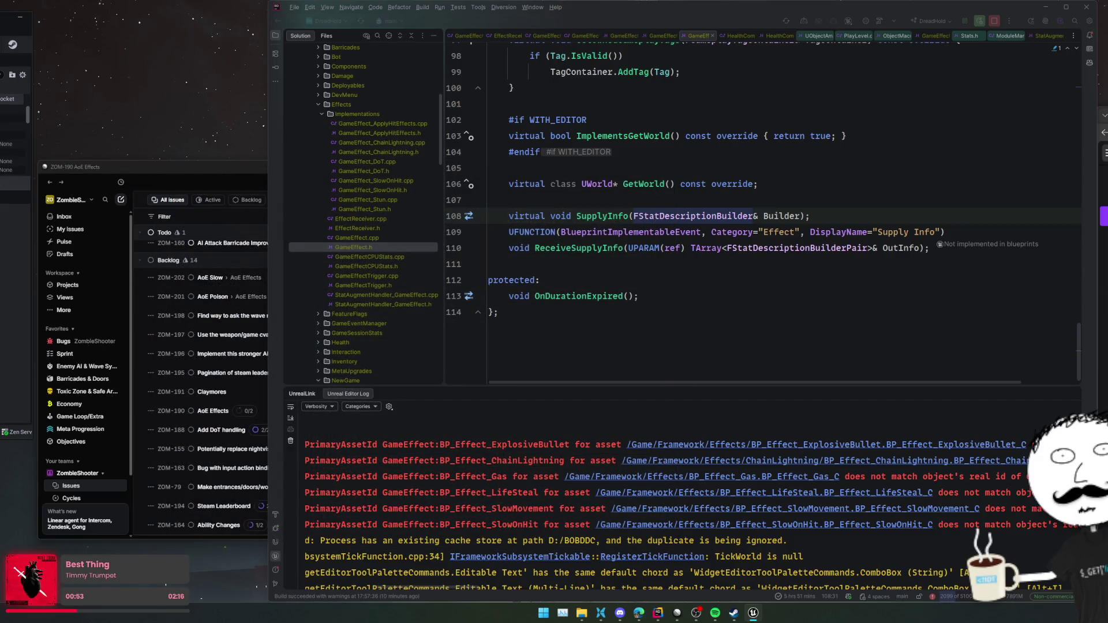
right_click(381, 456)
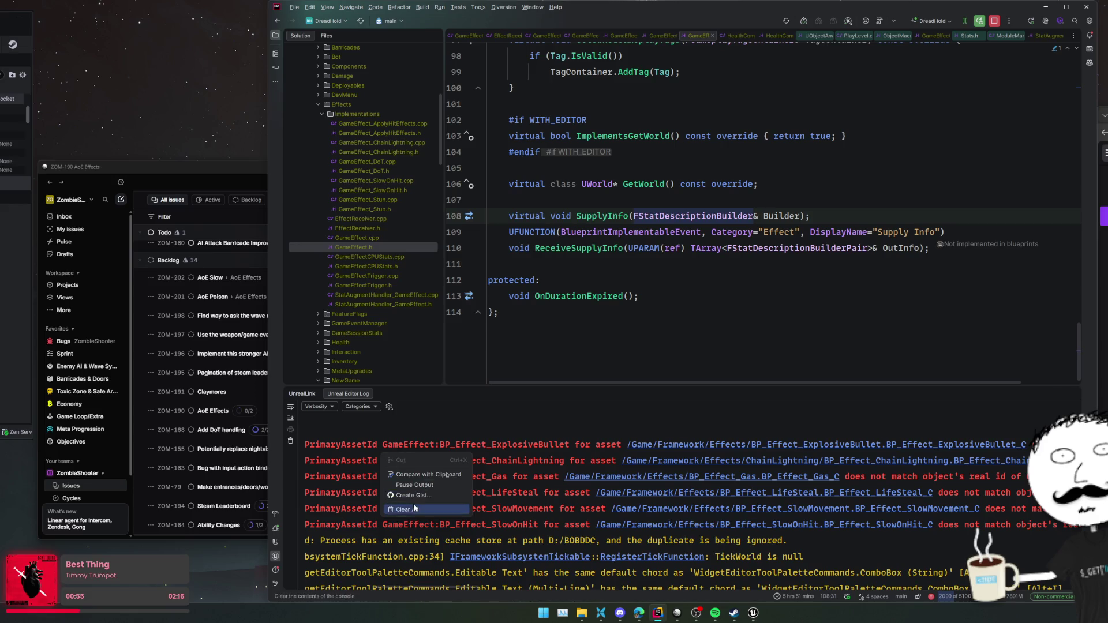
left_click(413, 503)
key("shift+Escape")
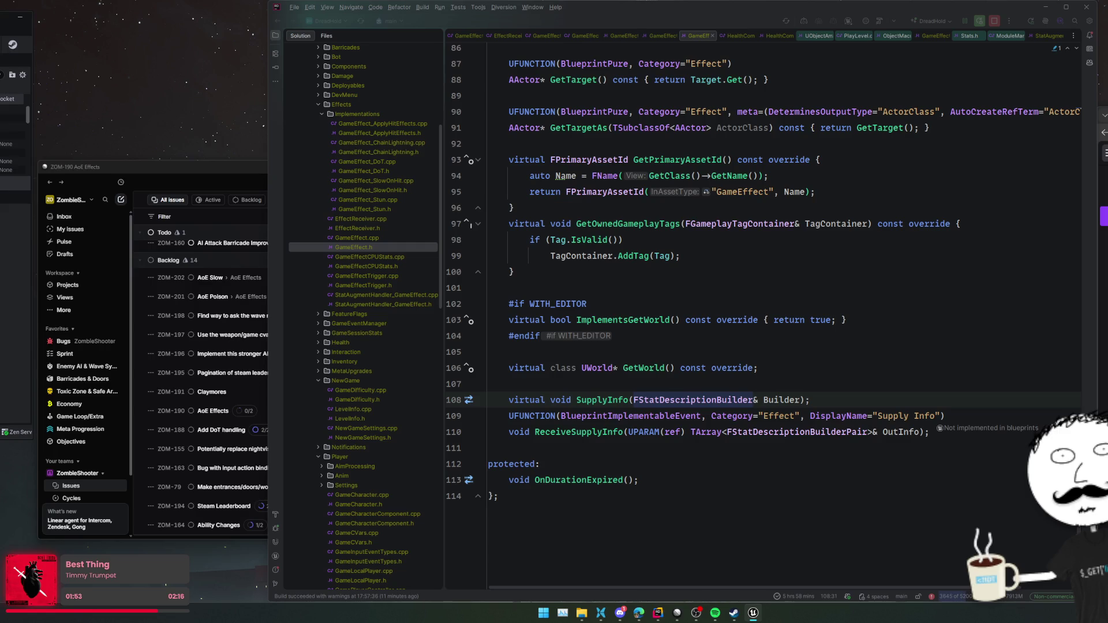
left_click(647, 214)
scroll(656, 212, "up", 3)
left_click(801, 256)
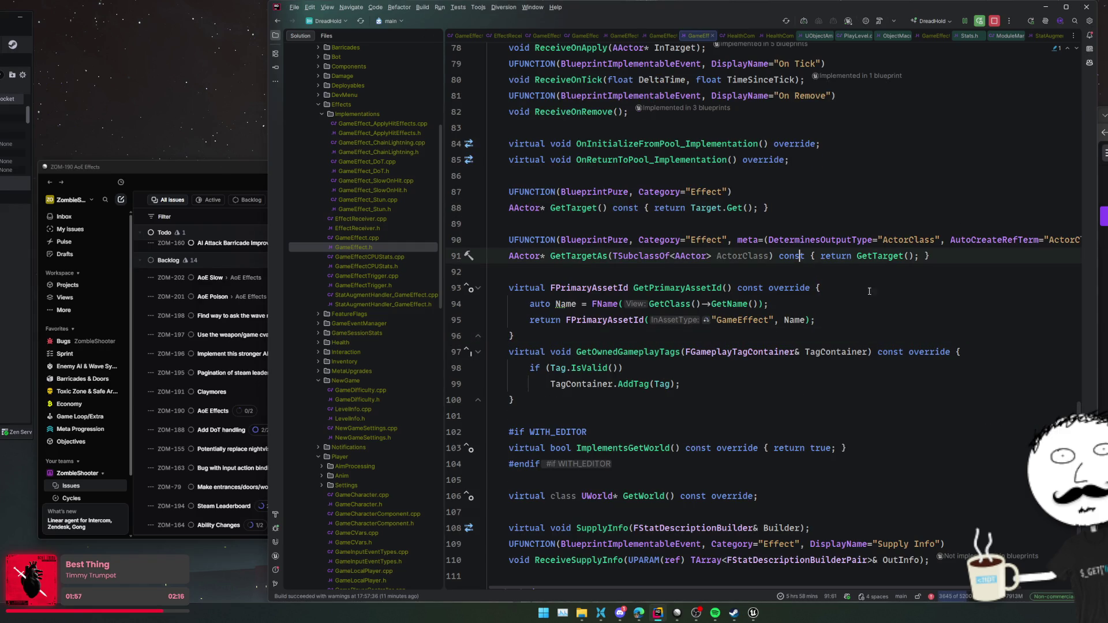
scroll(924, 271, "up", 20)
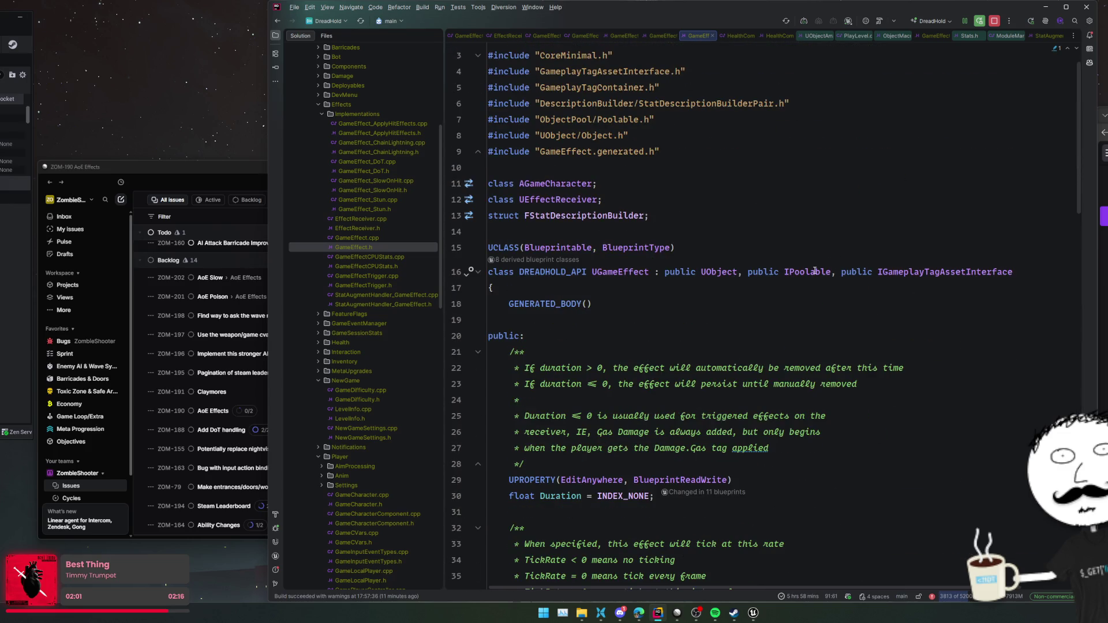
left_click(717, 275, "ctrl")
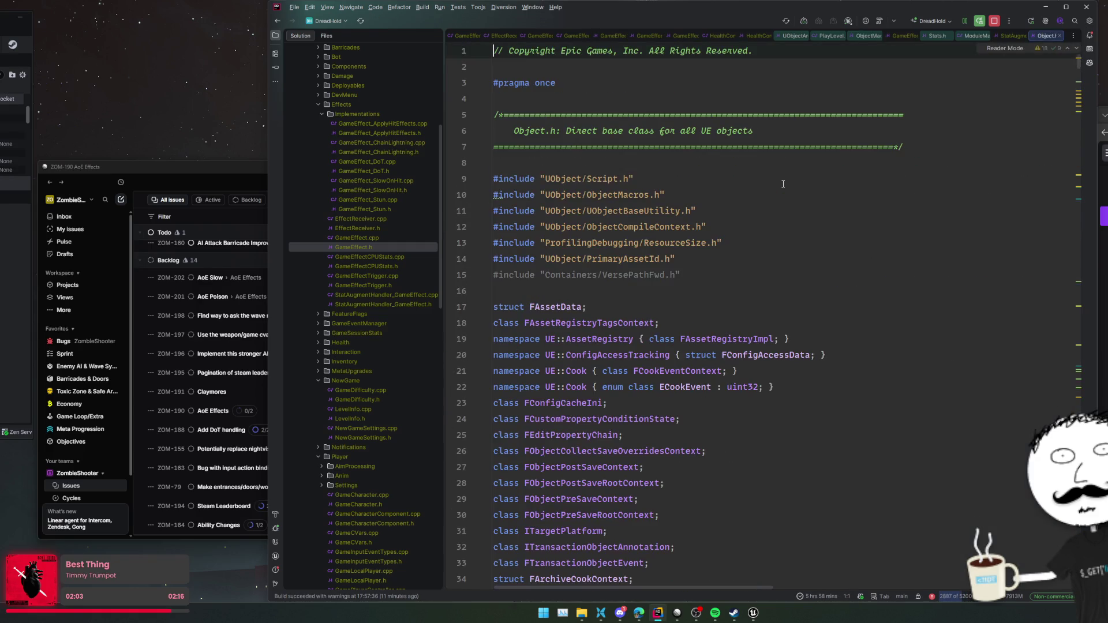
key("ctrl+alt+Left")
scroll(783, 184, "down", 20)
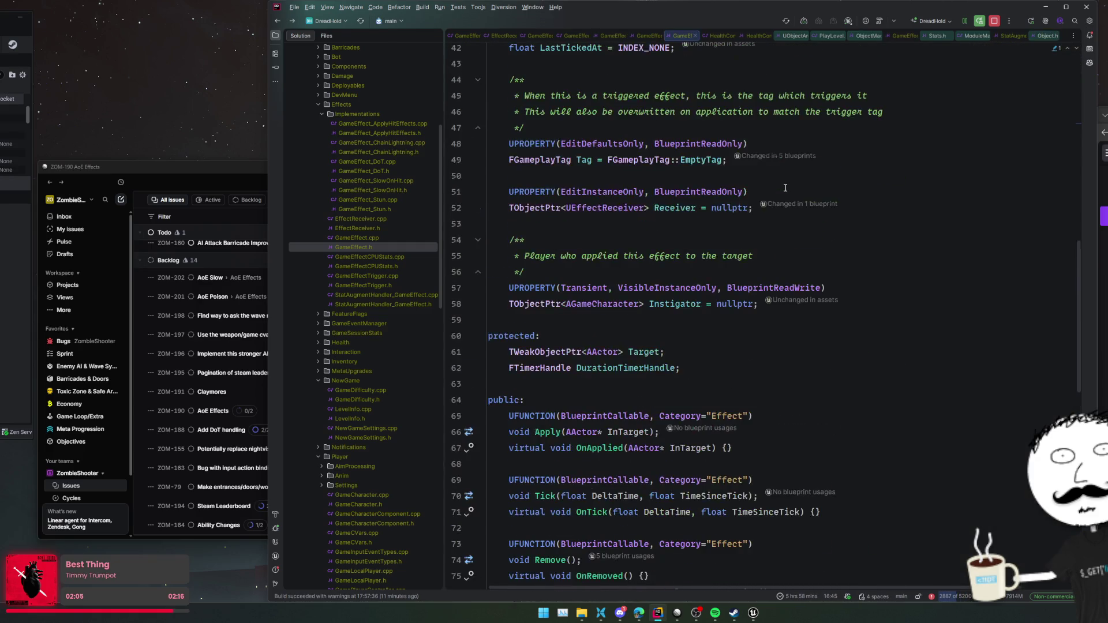
scroll(785, 188, "down", 5)
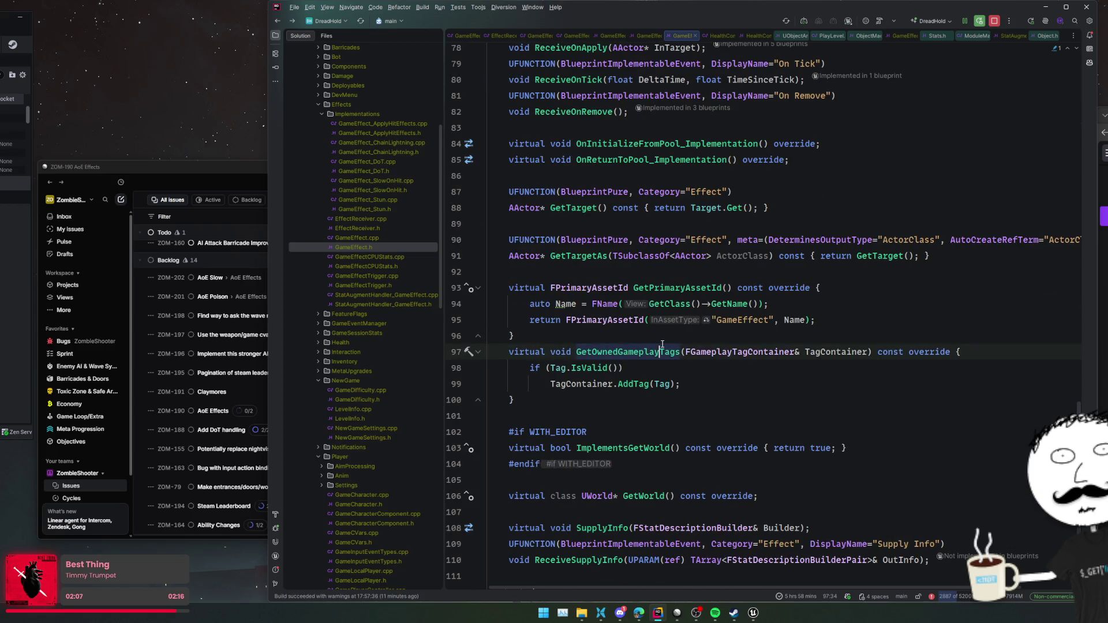
left_click(690, 269)
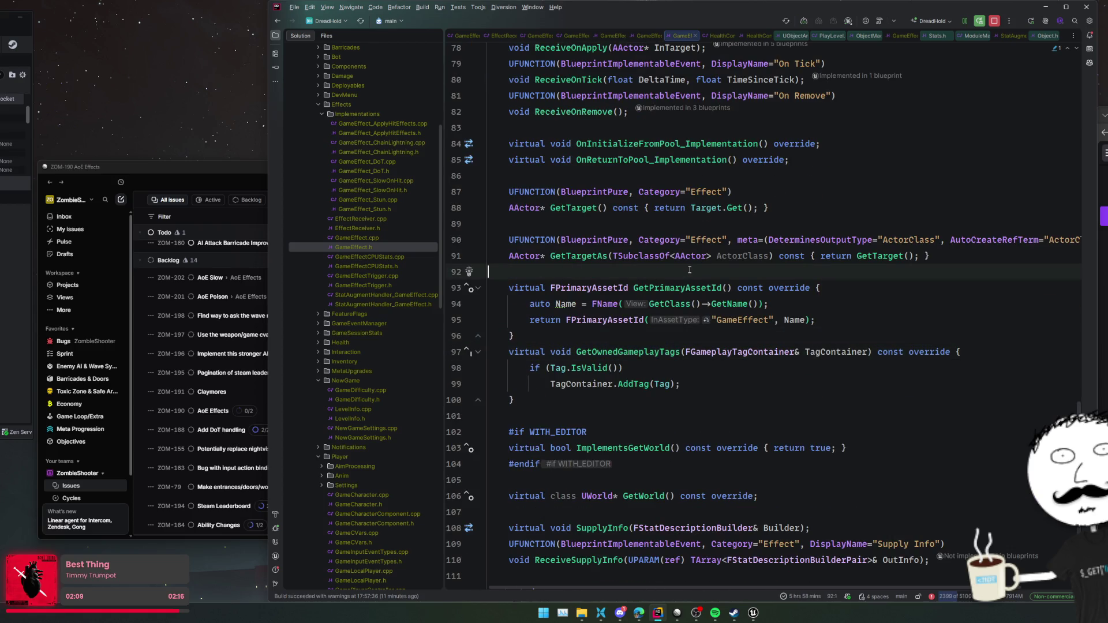
- Toggle a breakpoint in the GameEffect.h gutter
left_click(456, 303)
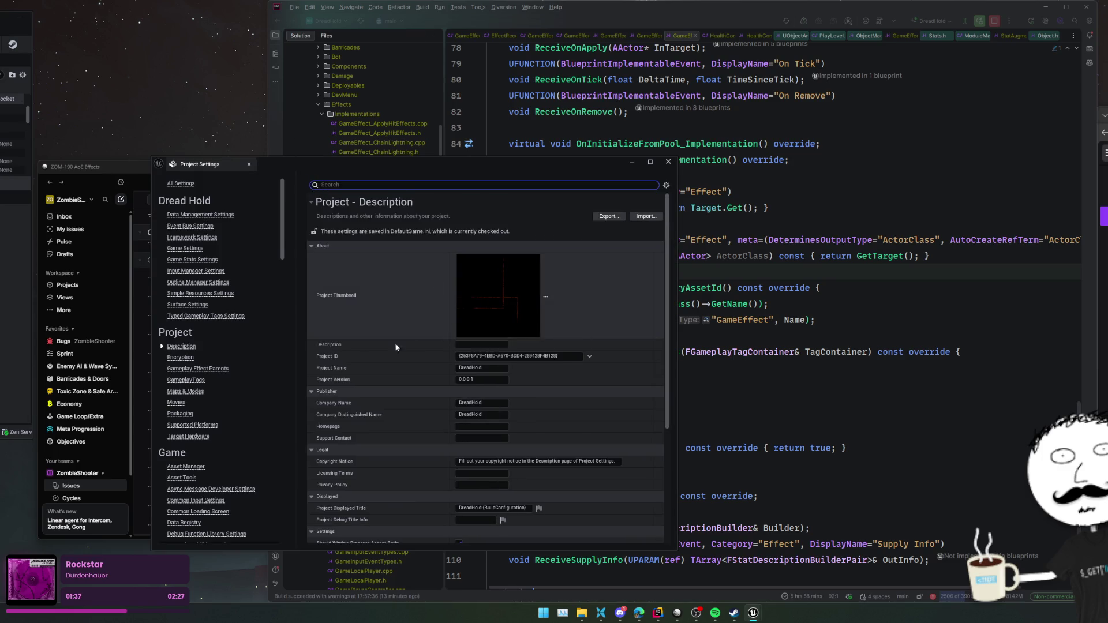
- Review the Game > Asset Manager primary asset types and rules, then close Project Settings
left_click(191, 467)
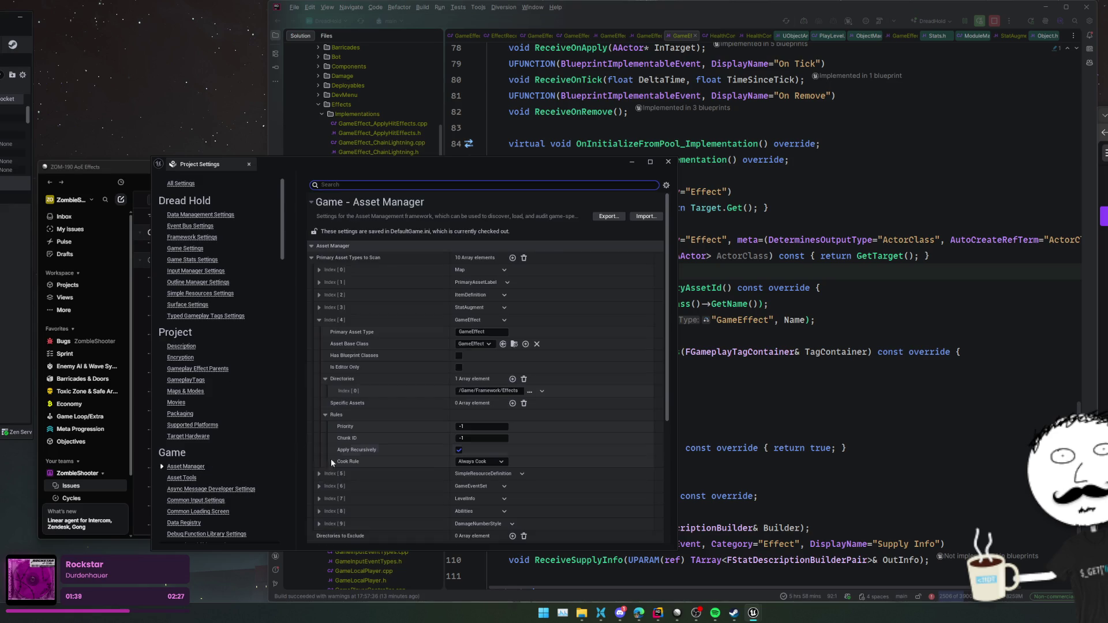
scroll(381, 346, "down", 5)
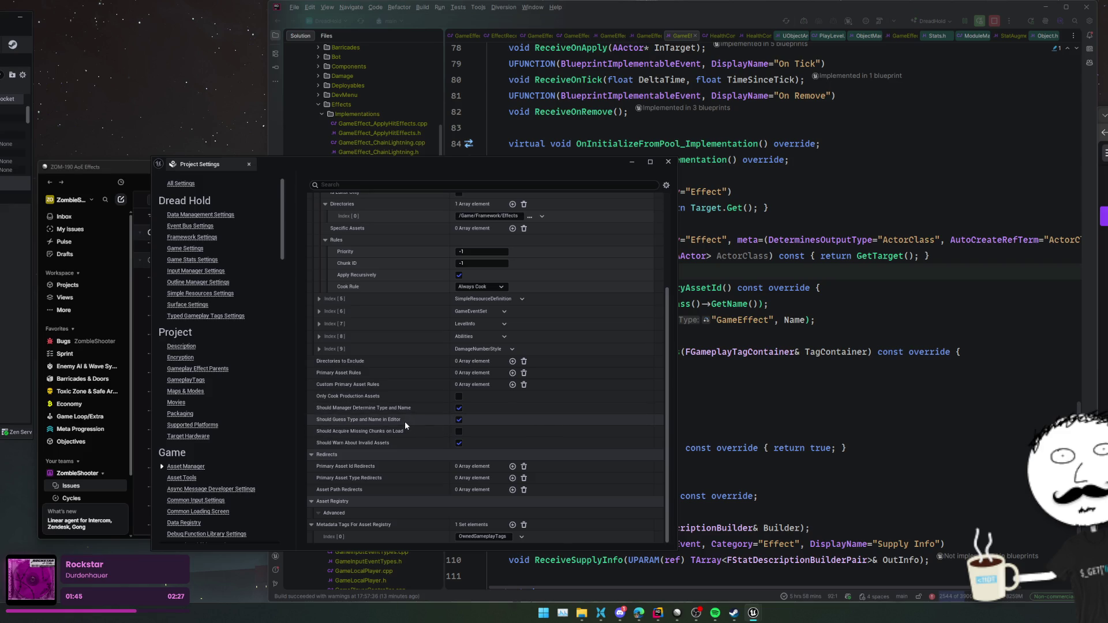
mouse_move(359, 410)
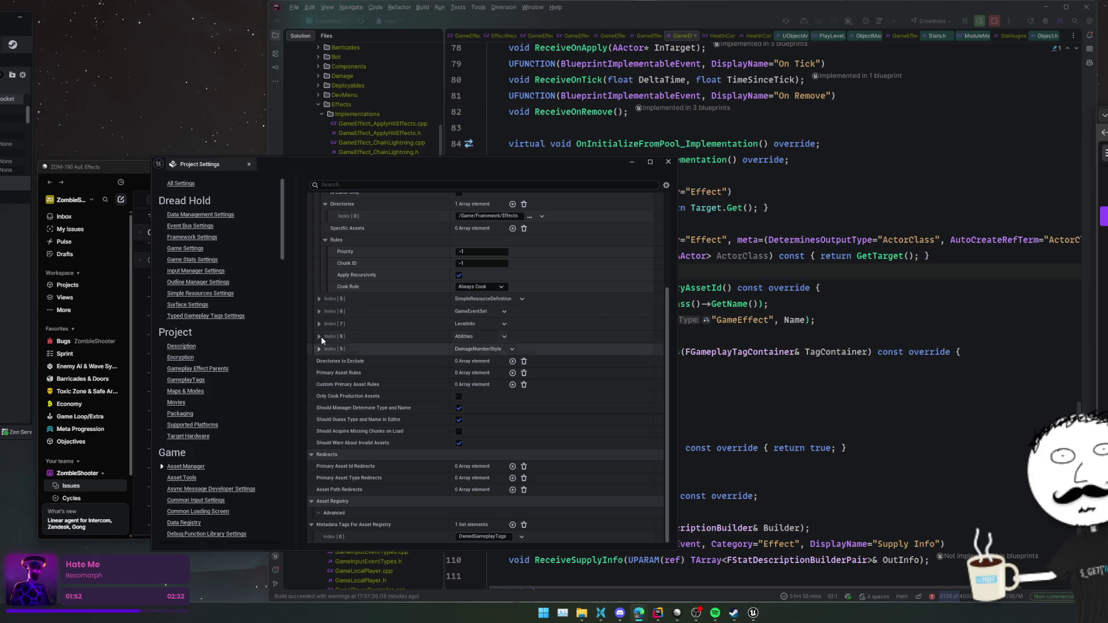
left_click(668, 164)
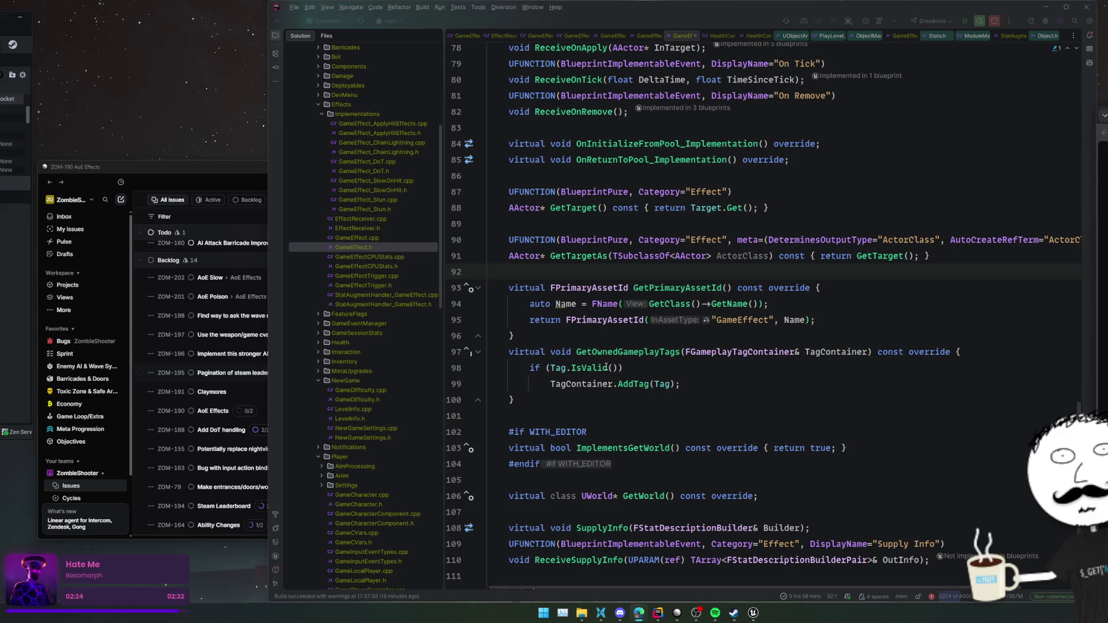
- Switch from Rider to the Steamworks DreadHold Demo (4240740) builds page
key("alt+Tab")
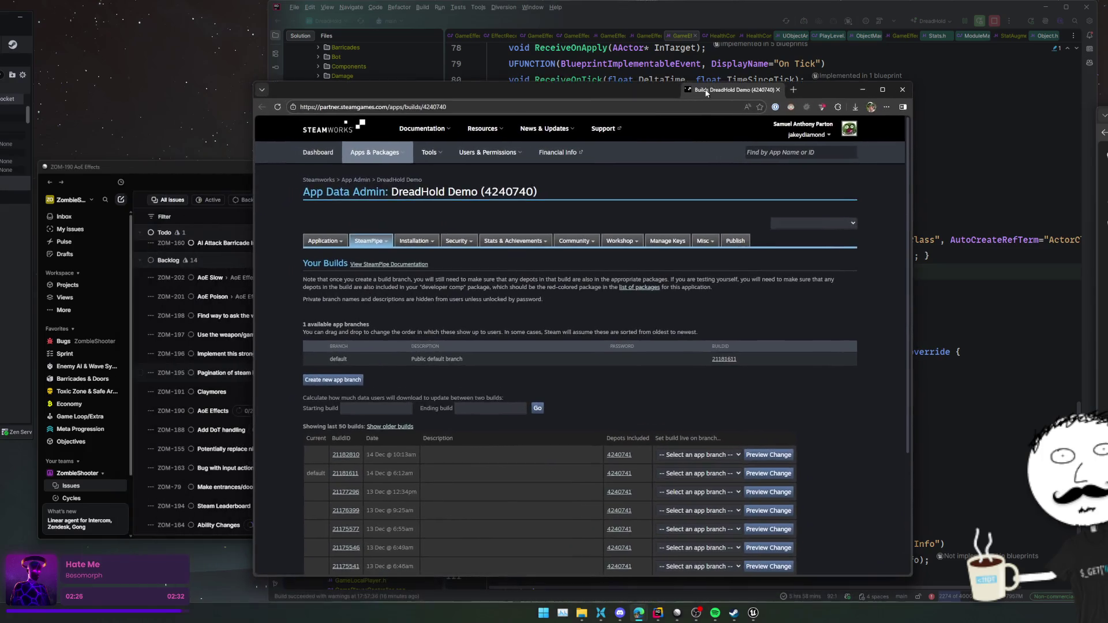
- Set build 21182810 live on the default branch, confirm, and close the browser
scroll(611, 376, "down", 1)
left_click(727, 398)
left_click(716, 414)
left_click(768, 397)
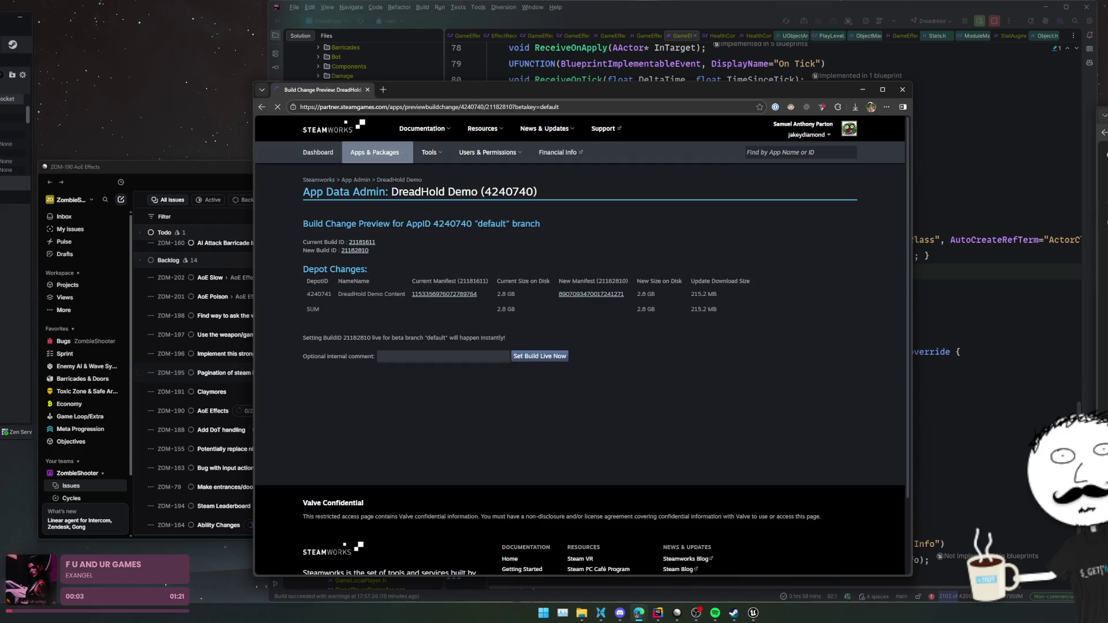
left_click(544, 357)
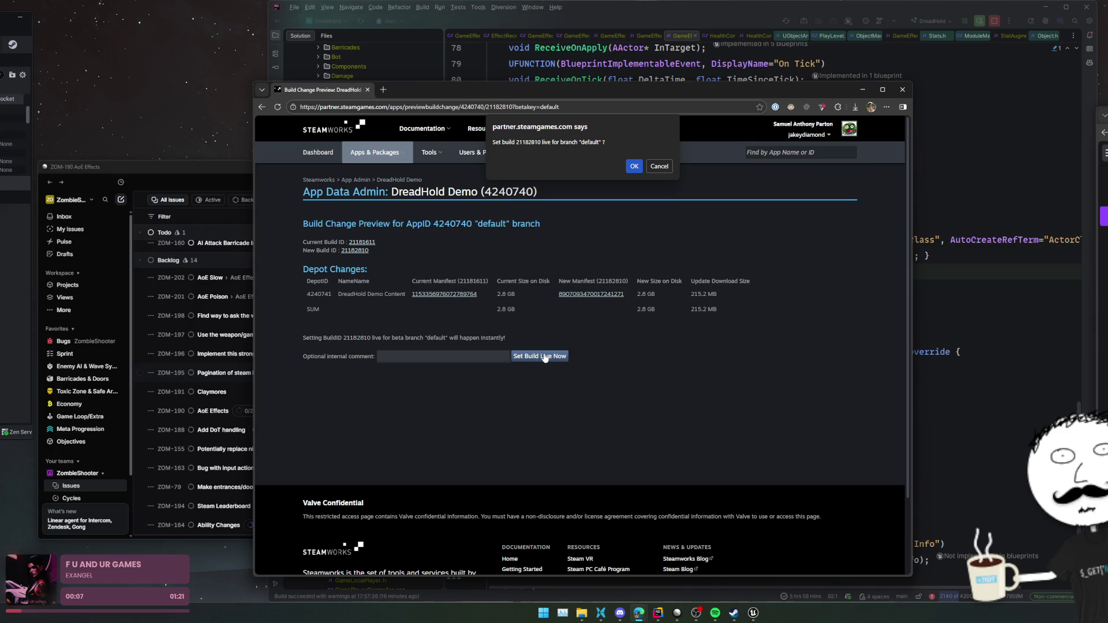
left_click(632, 167)
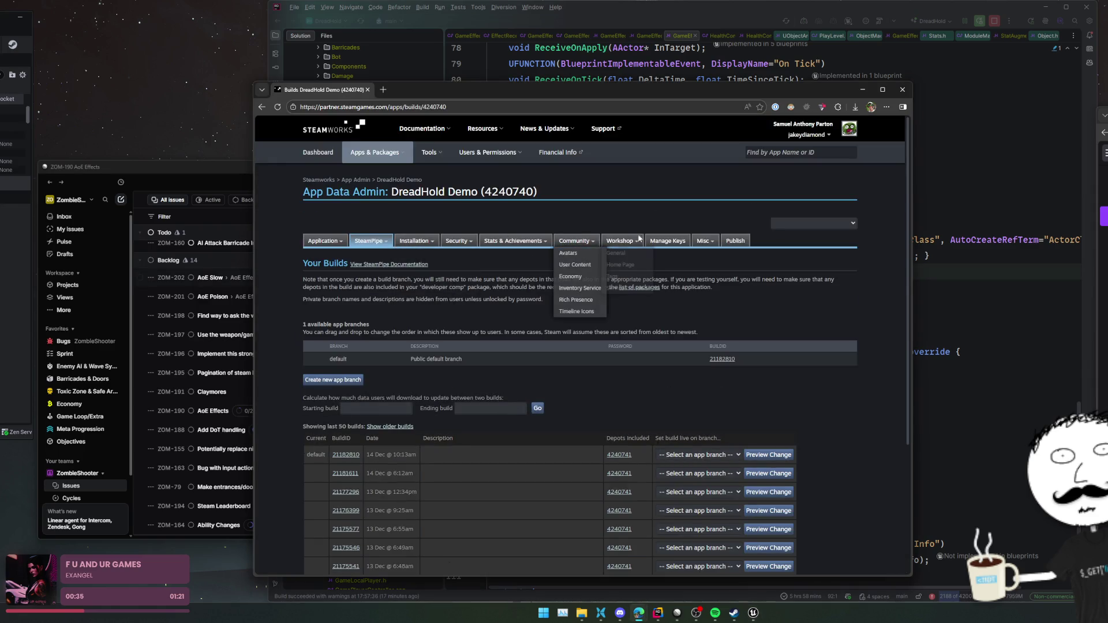
left_click(901, 90)
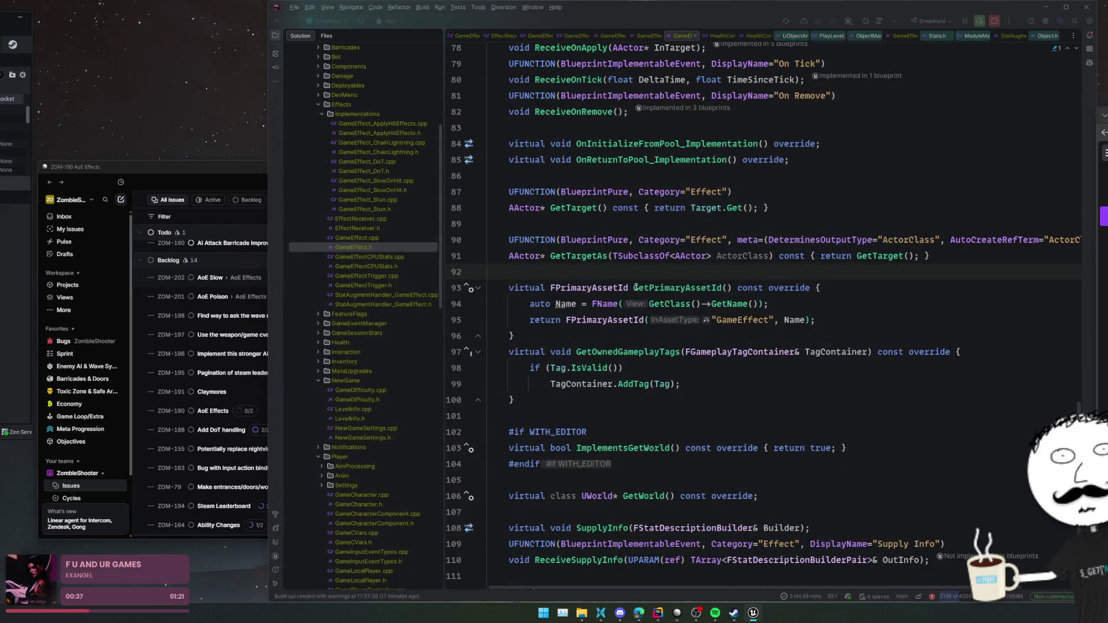
- Toggle Steam offline and back online, then open the DreadHold Demo library page
left_click(734, 613)
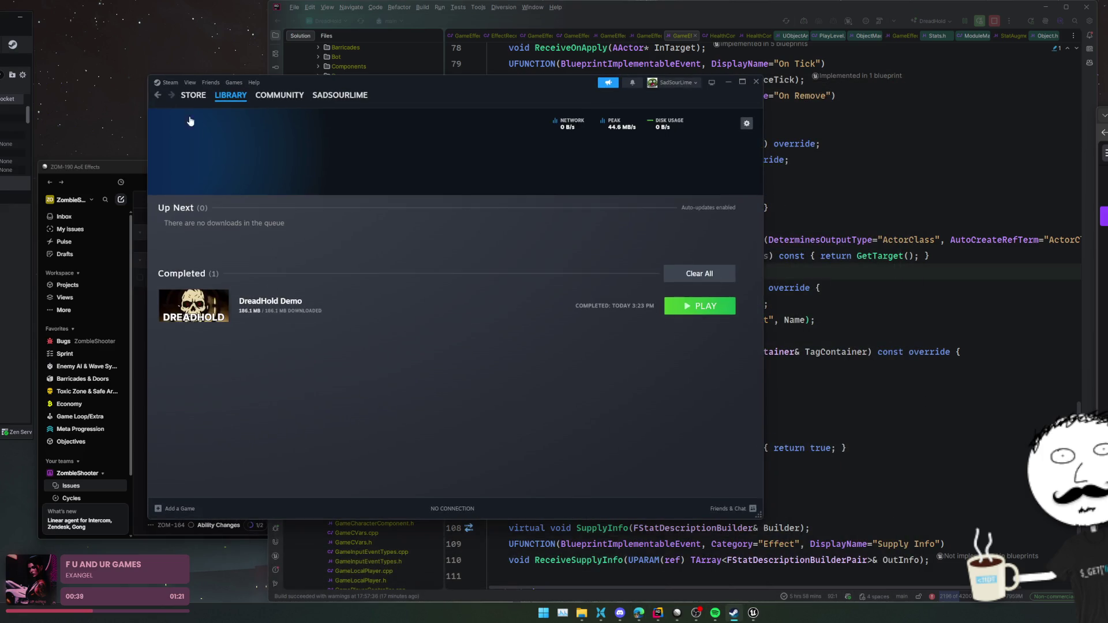
left_click(168, 83)
left_click(175, 125)
left_click(171, 84)
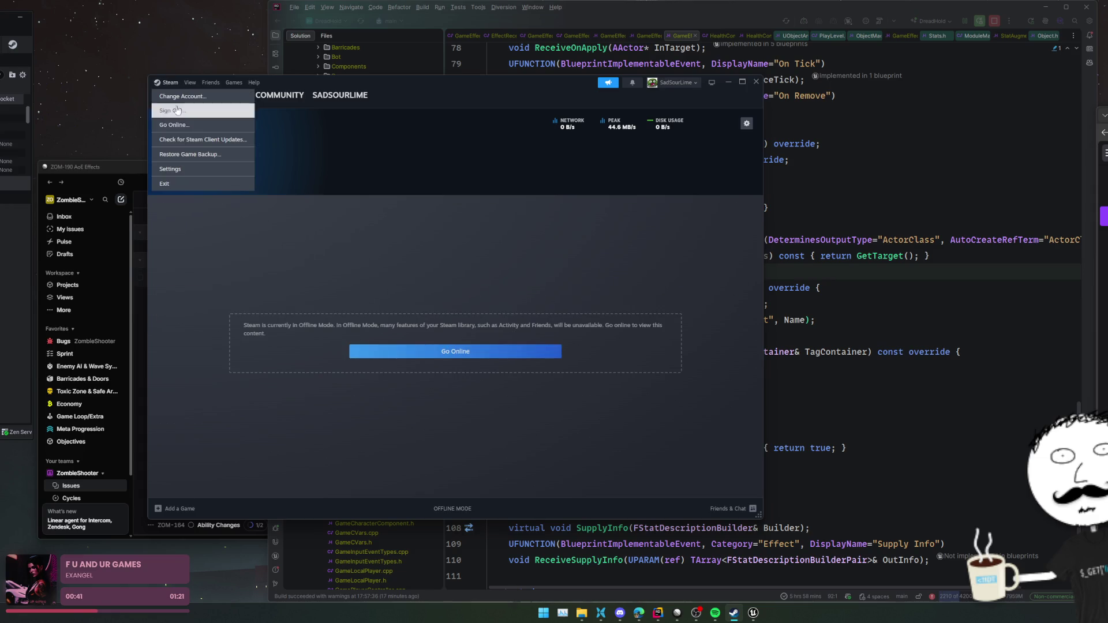
left_click(206, 140)
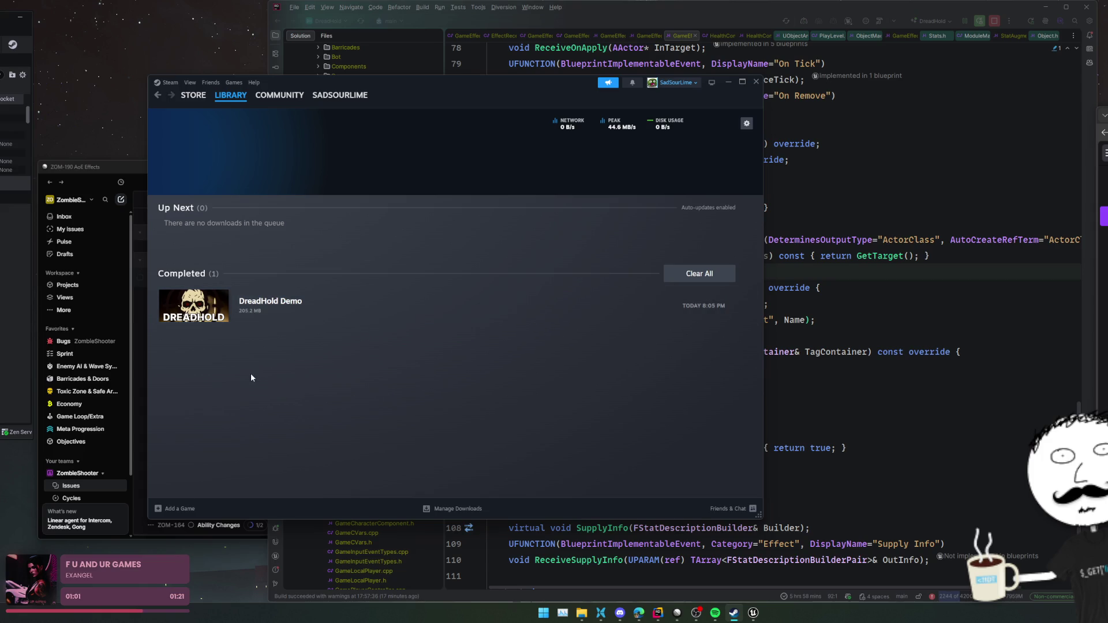
left_click(207, 299)
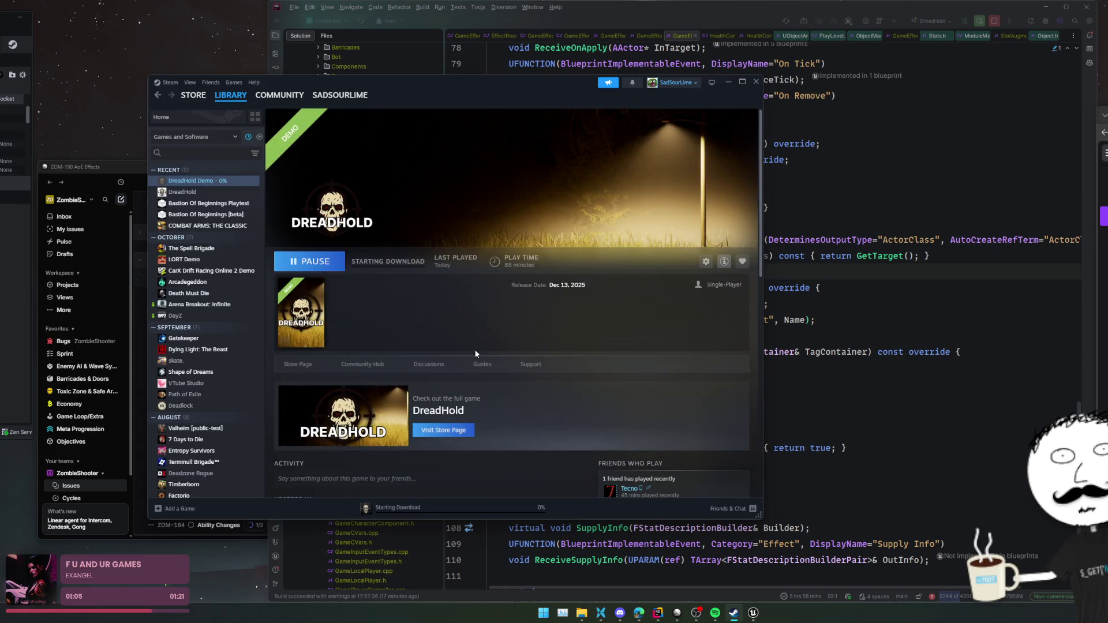
- Watch the 205.2 MB DreadHold Demo update complete, then minimize Steam and launch the game
left_click(405, 505)
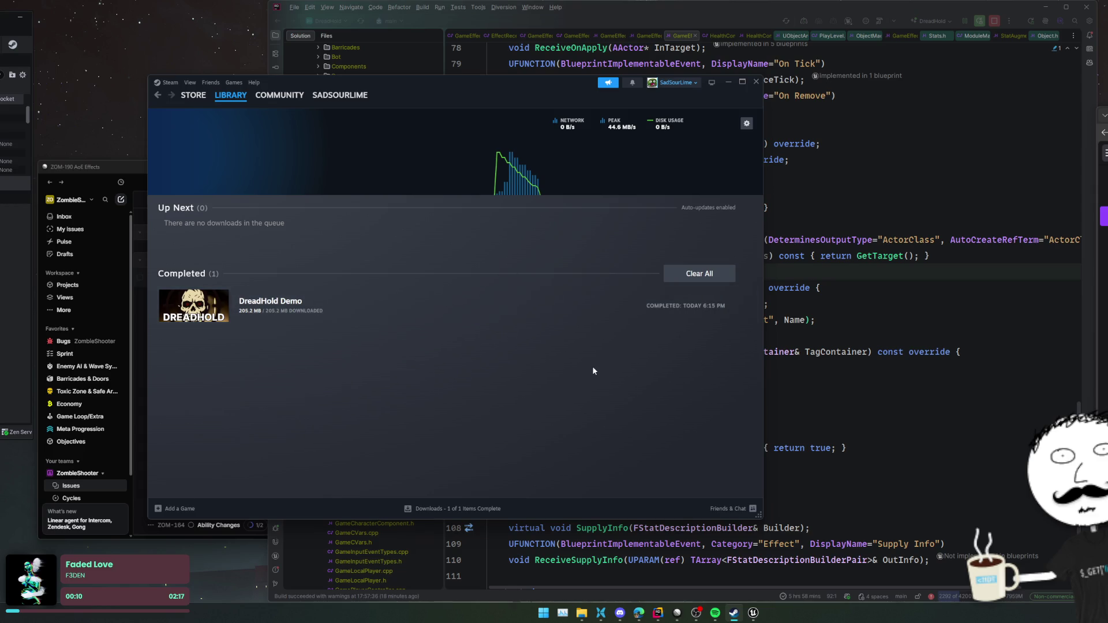
left_click(729, 84)
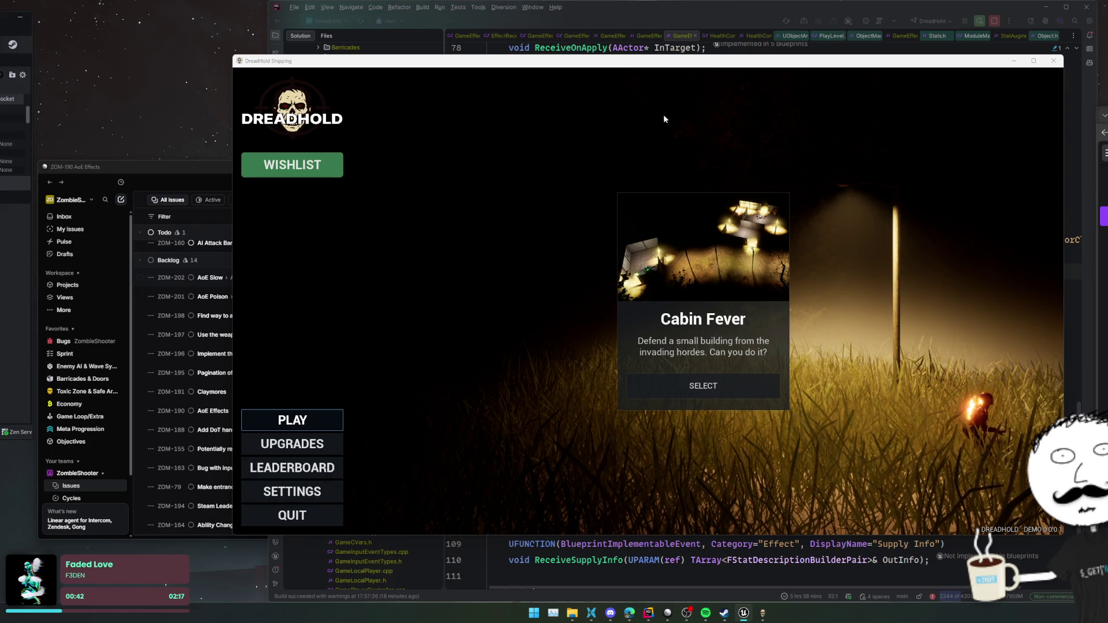
- Browse the Meta Upgrades, leaderboard and gameplay settings panels
left_click(327, 447)
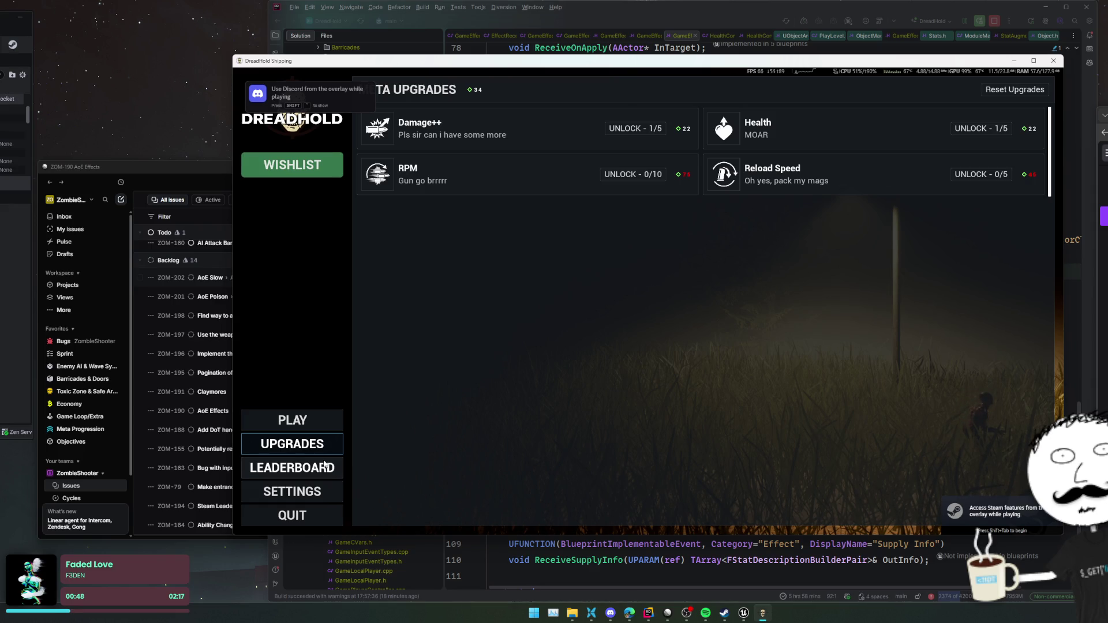
left_click(325, 466)
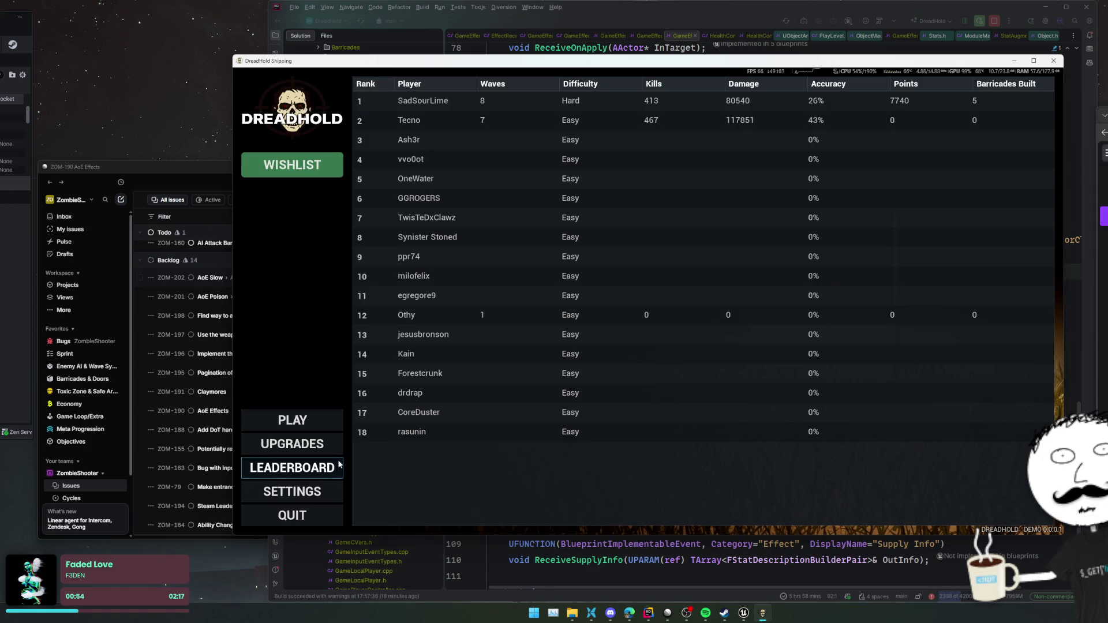
left_click(323, 489)
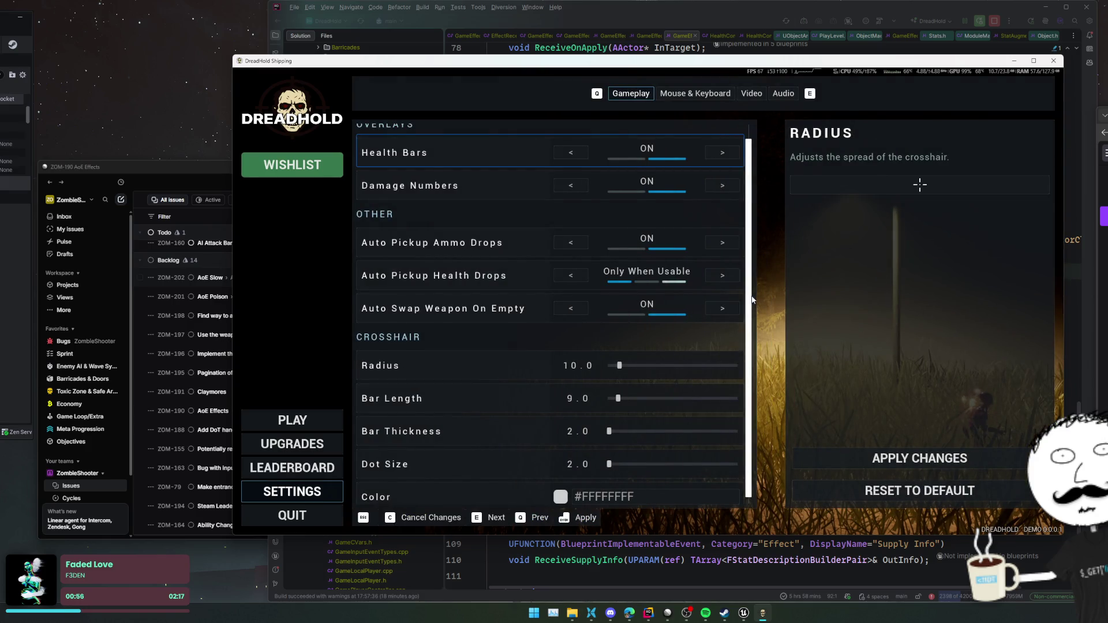
scroll(733, 307, "down", 1)
scroll(730, 314, "up", 1)
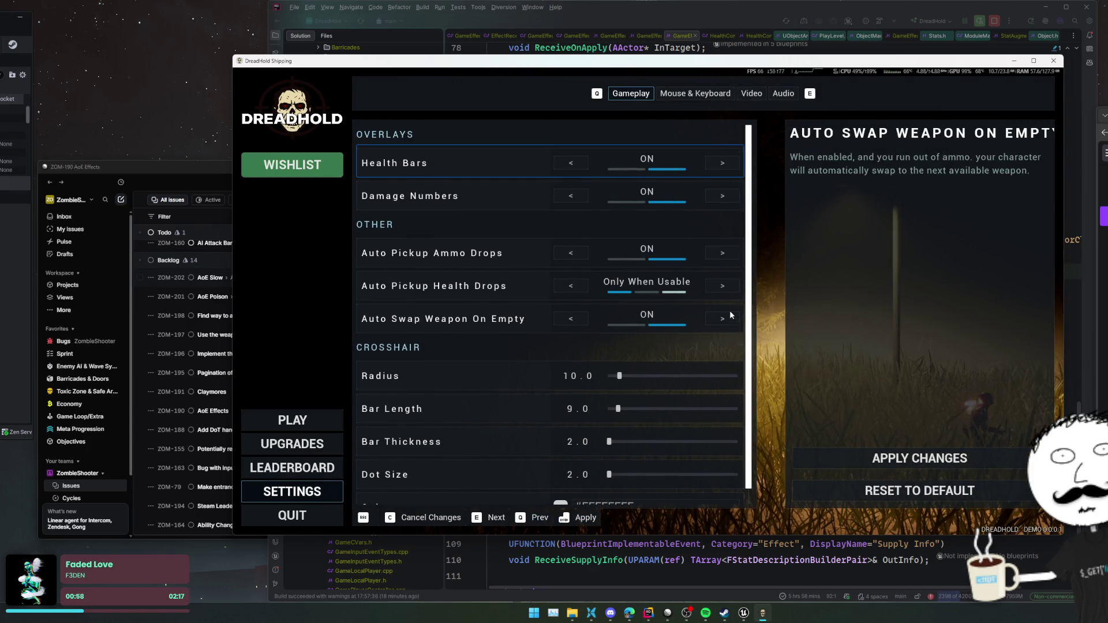
- Check the mouse and keyboard and video settings, then select the Cabin Fever map
left_click(714, 95)
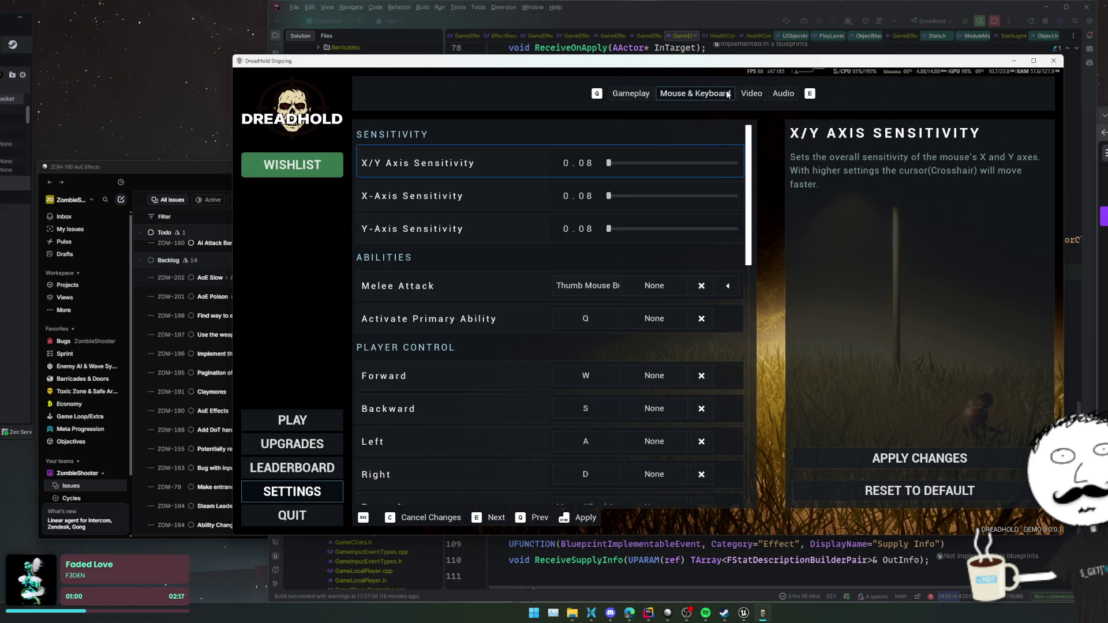
left_click(751, 93)
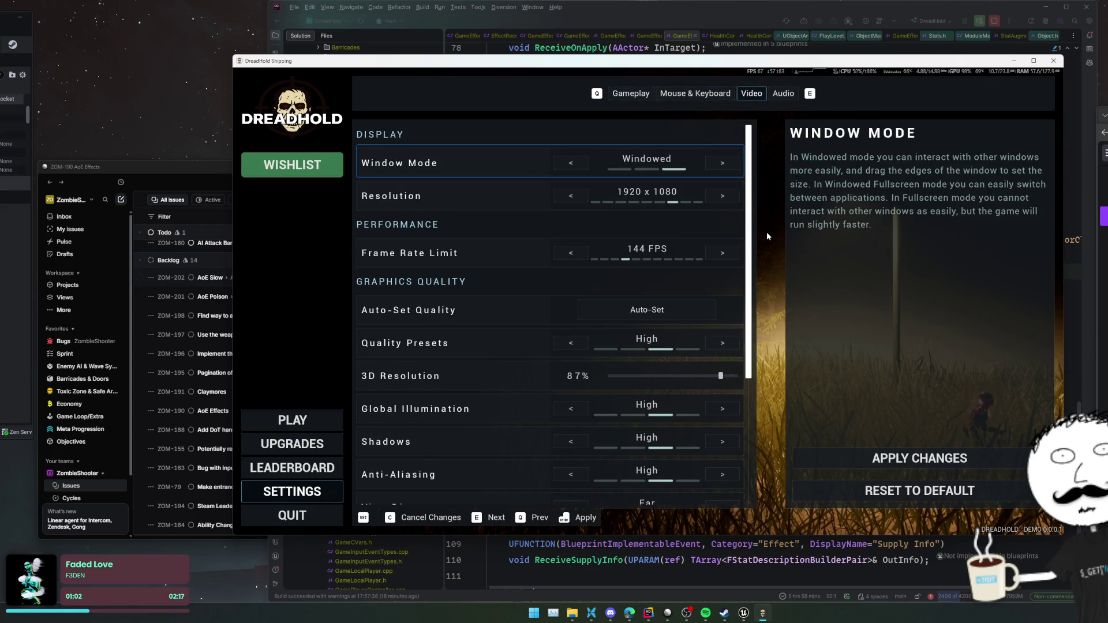
scroll(663, 280, "down", 4)
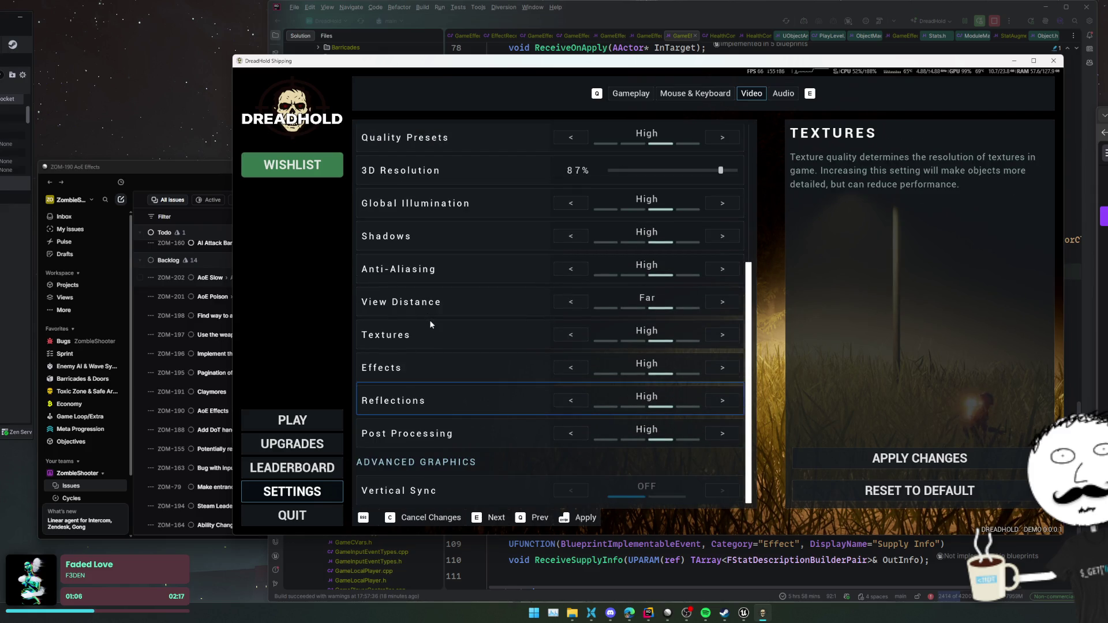
key("Escape")
left_click(699, 386)
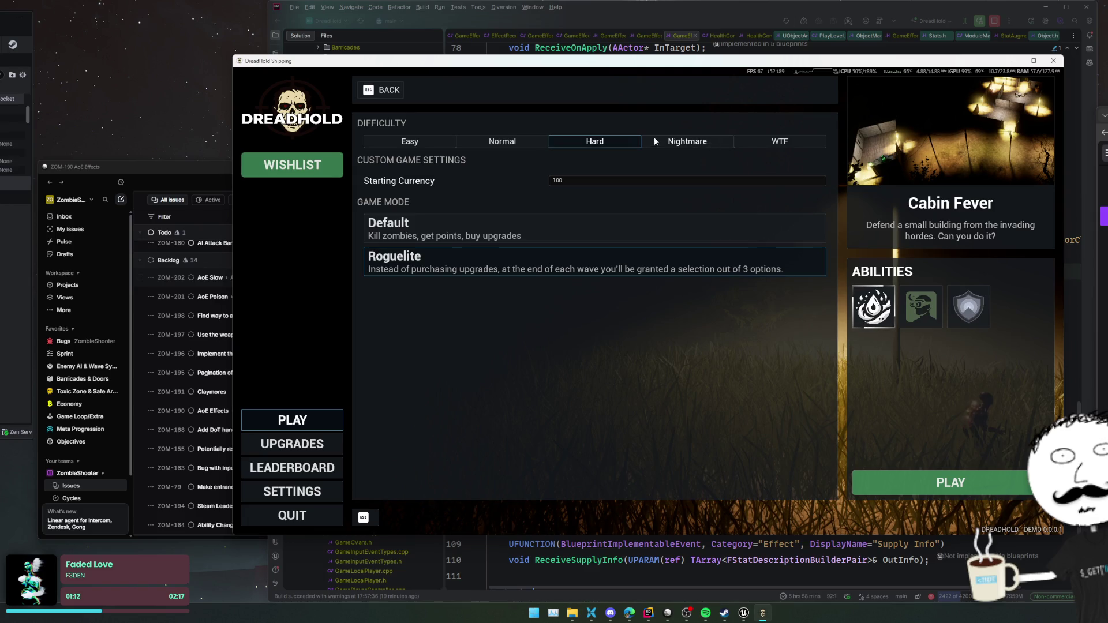
- Start a Cabin Fever match on WTF difficulty and walk down-right past the chair
left_click(782, 141)
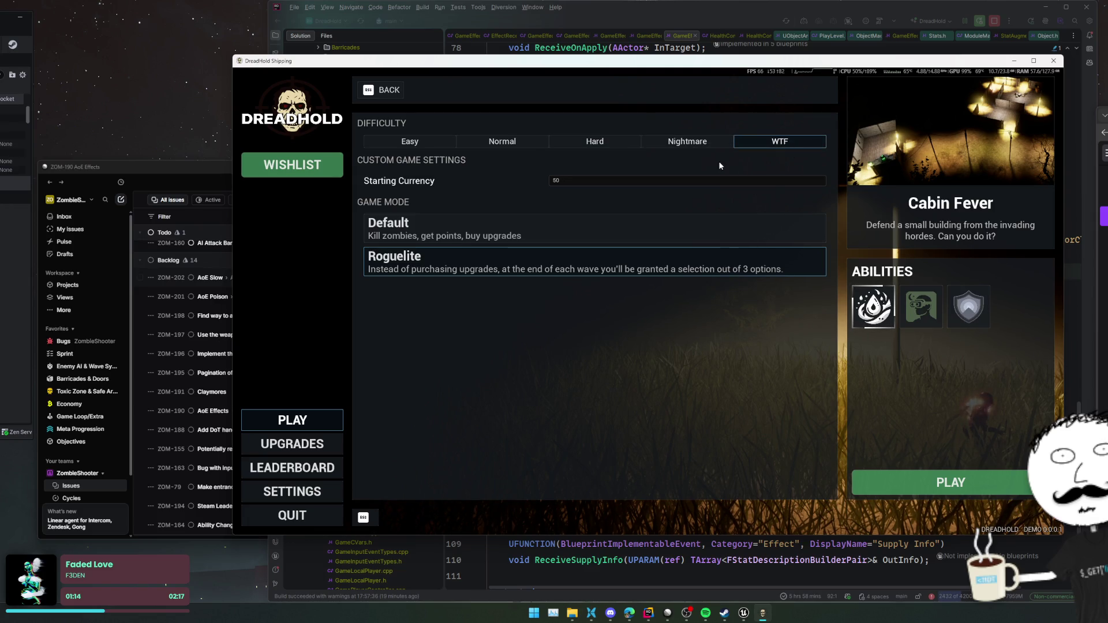
left_click(953, 481)
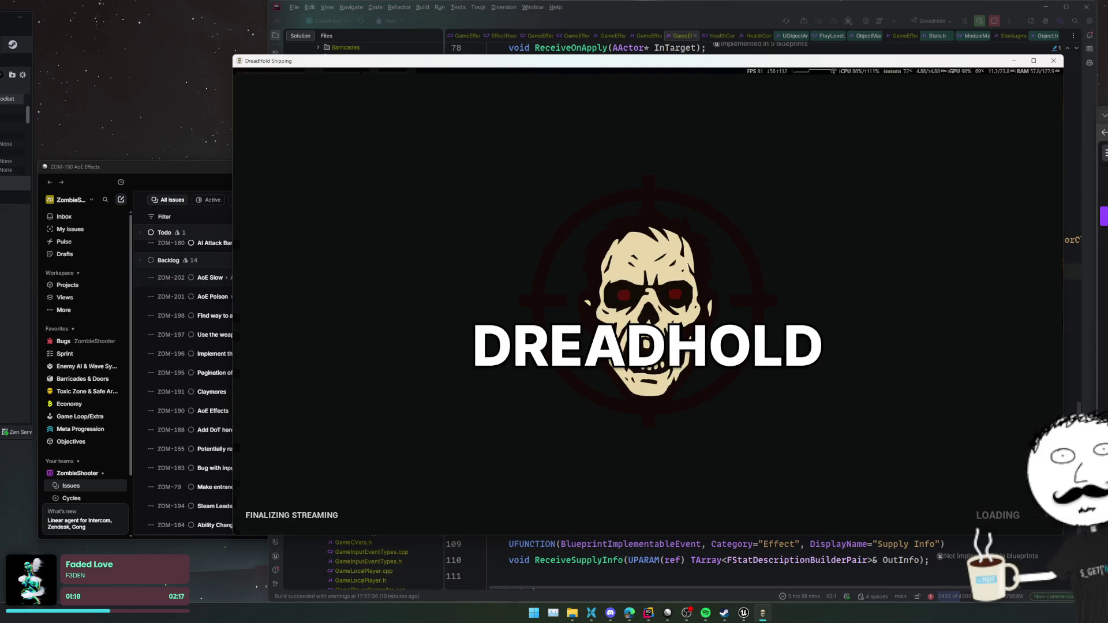
key("s")
key("d")
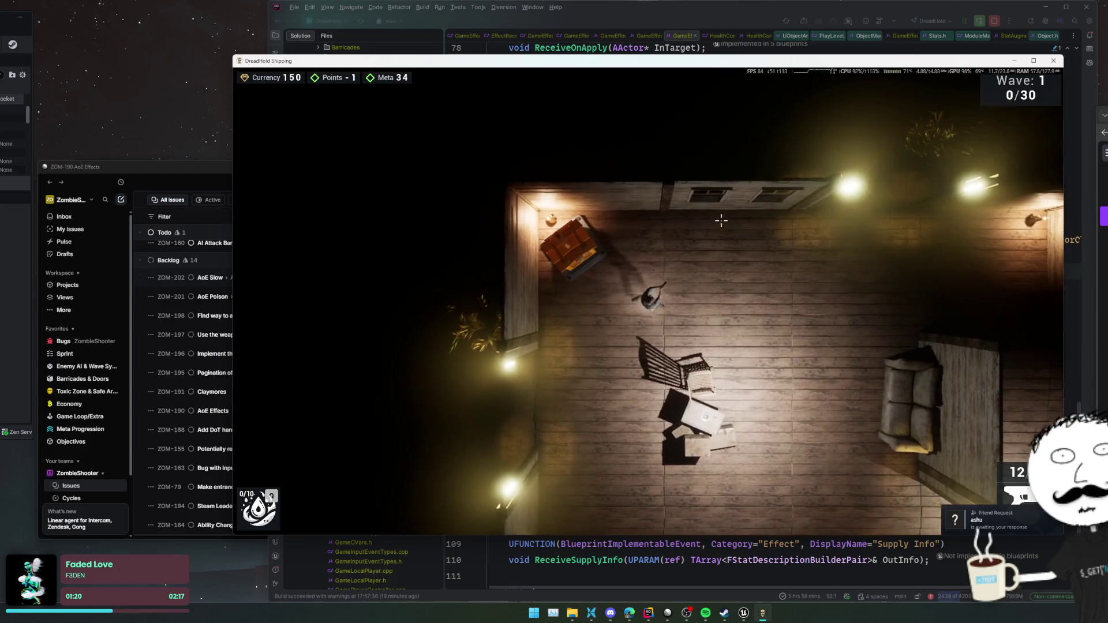
key("s")
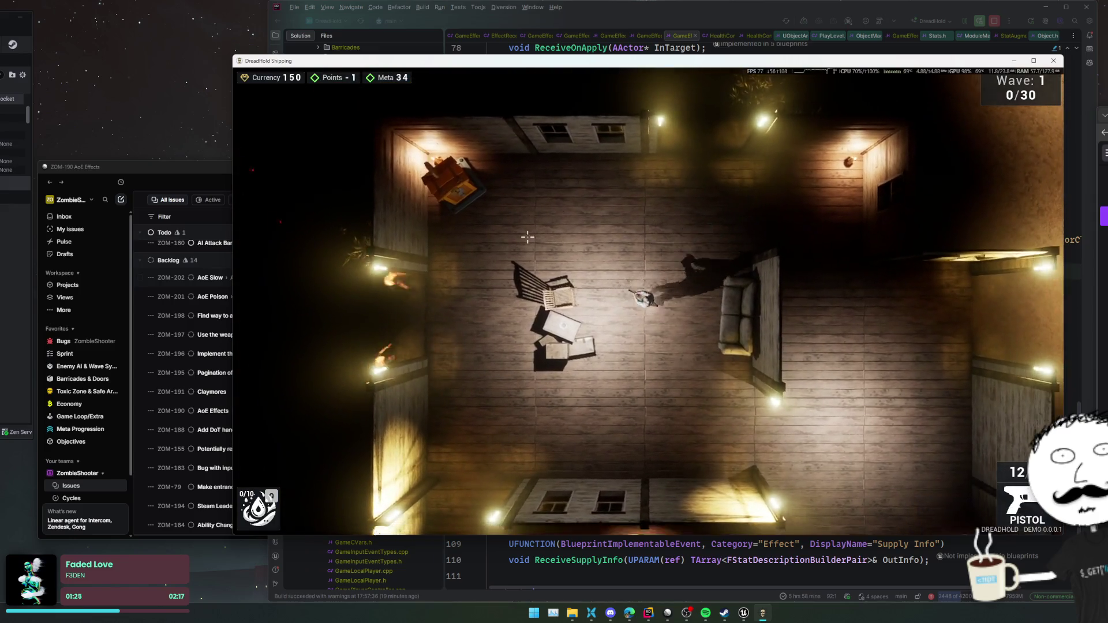
- Fight the zombies with the pistol, getting 2 kills before the character dies
left_click(457, 245)
key("s")
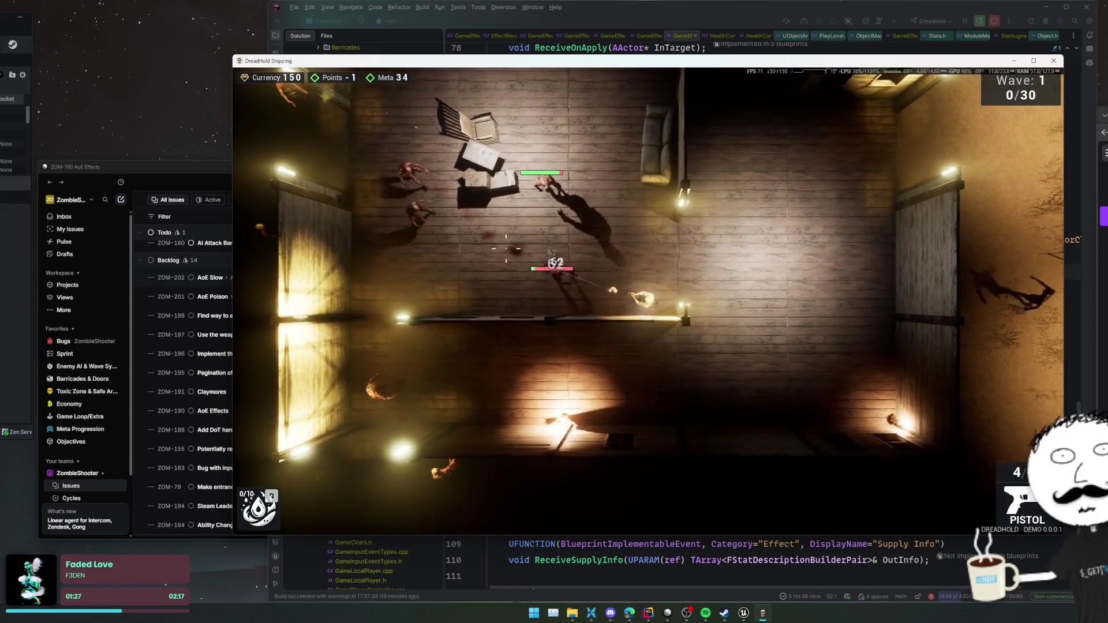
left_click(535, 222)
key("d")
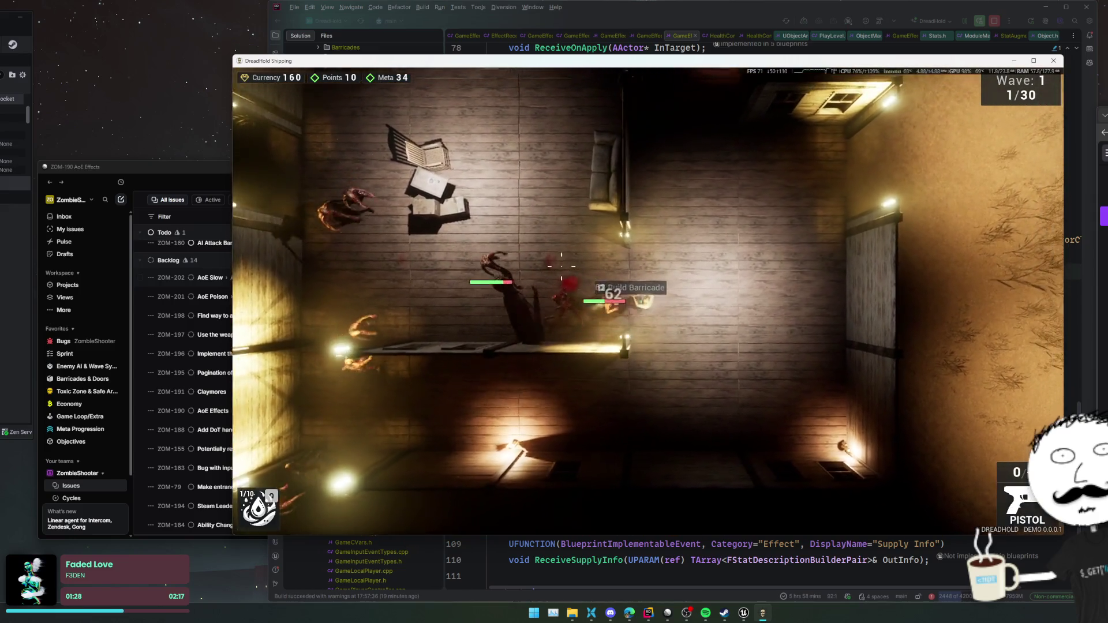
left_click(643, 233)
key("w")
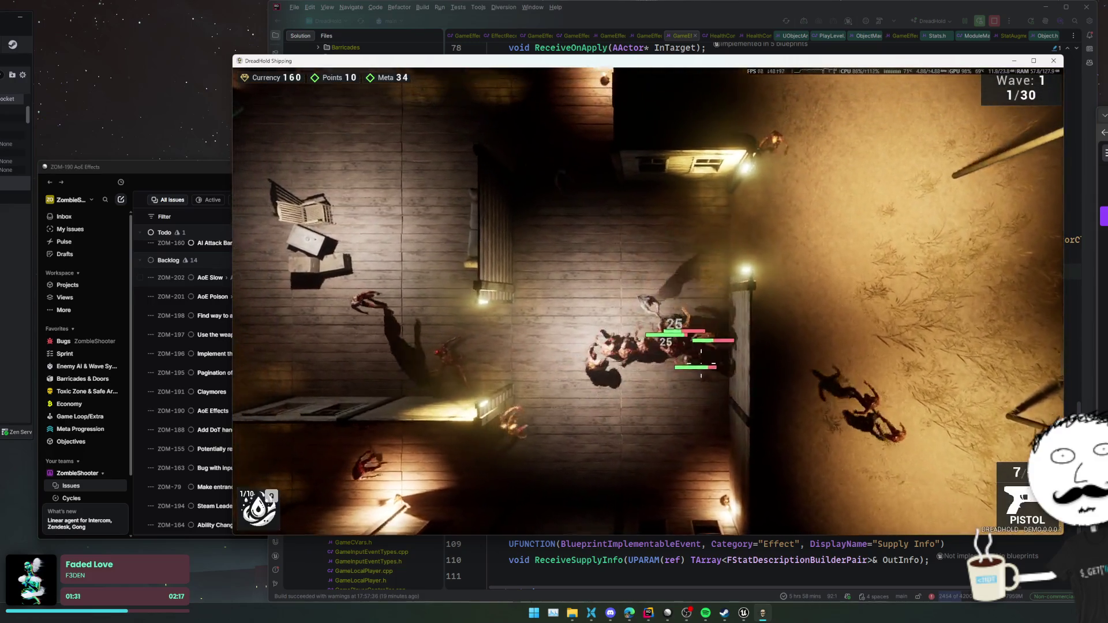
left_click(712, 362)
key("d")
left_click(581, 299)
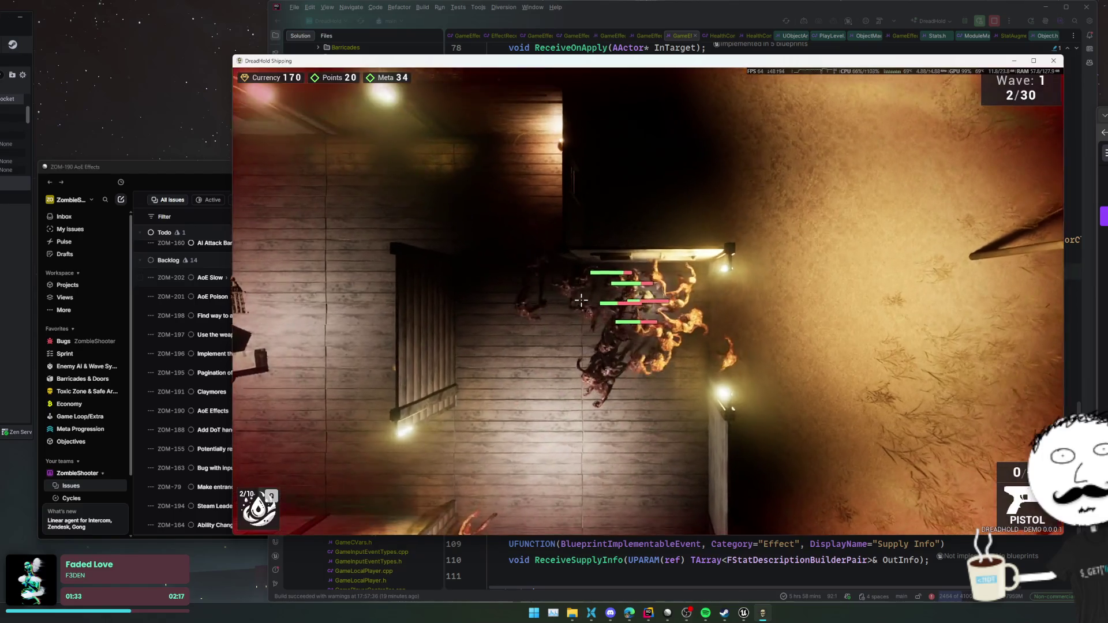
key("d")
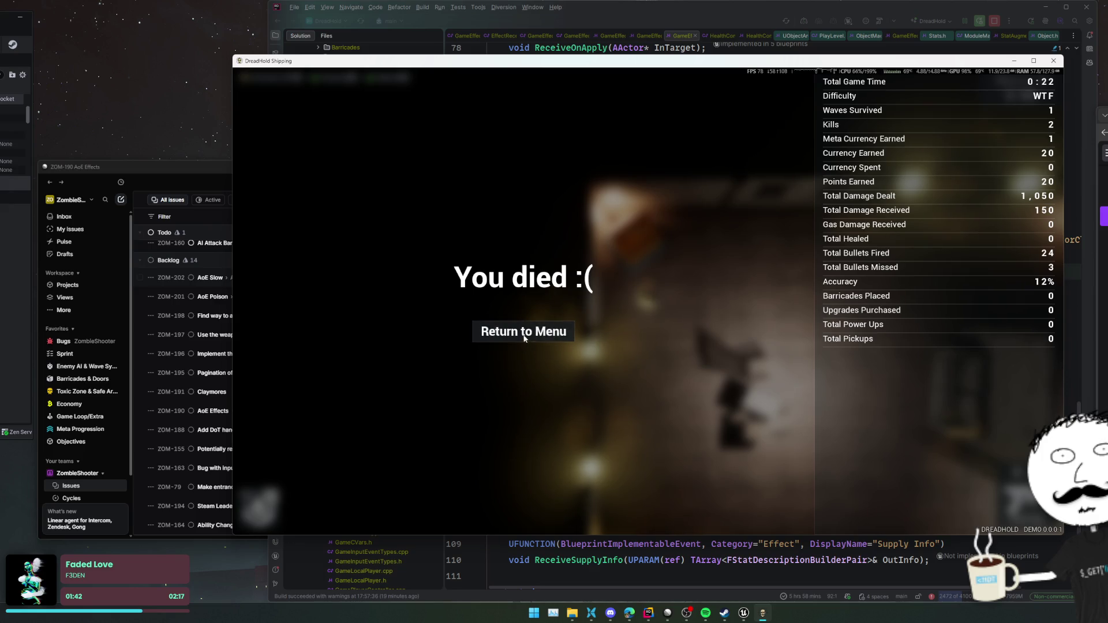
- Return to the main menu and check the leaderboard now listing the WTF run
left_click(563, 332)
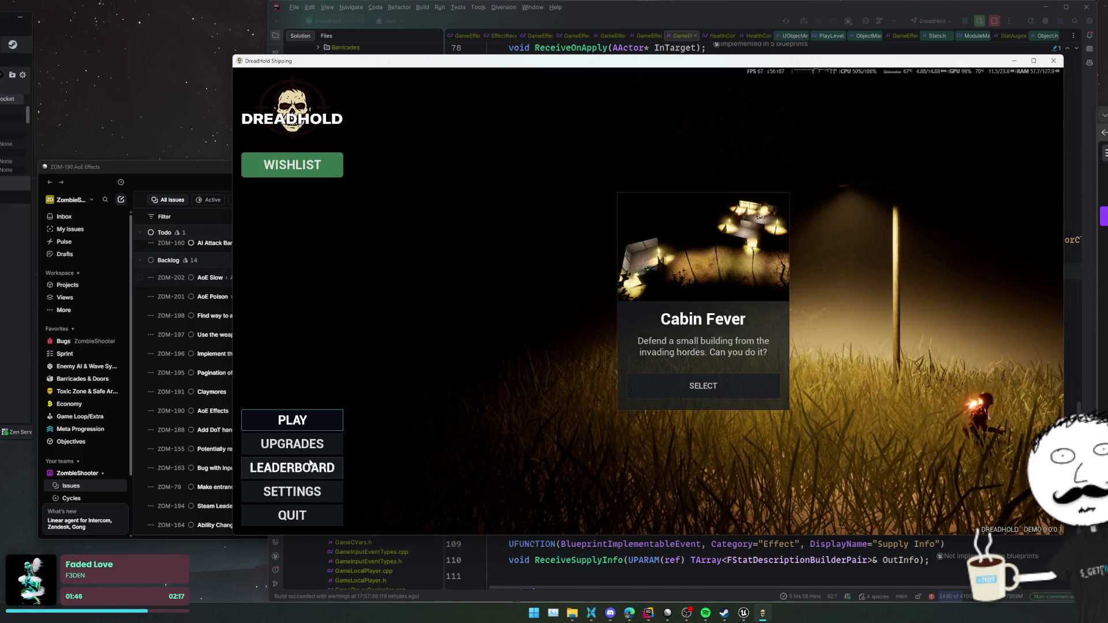
left_click(310, 464)
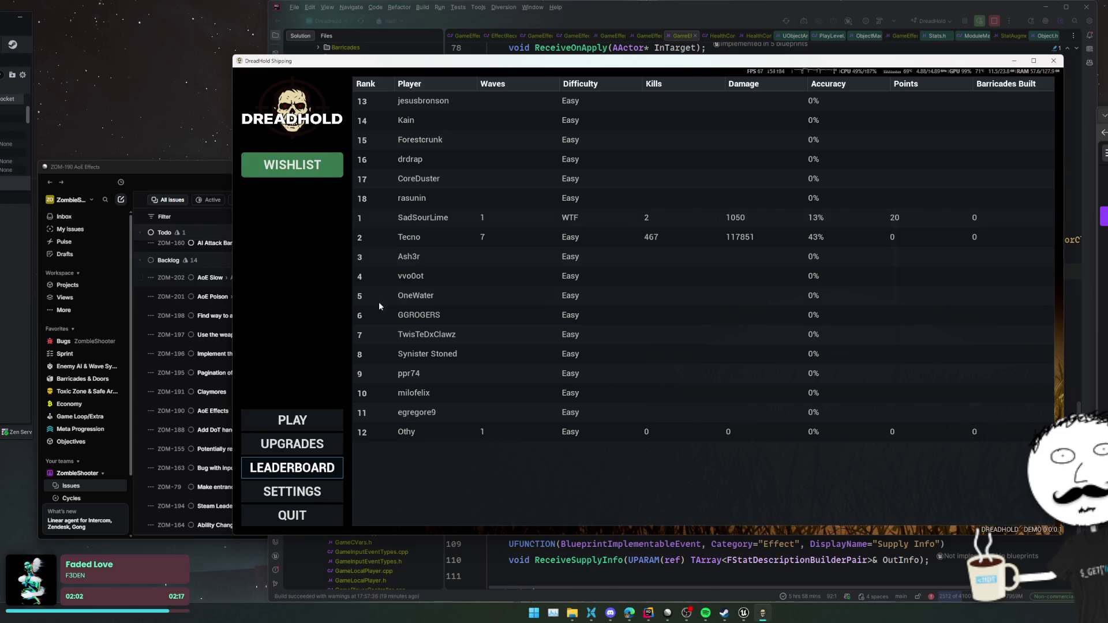
left_click(288, 465)
left_click(287, 465)
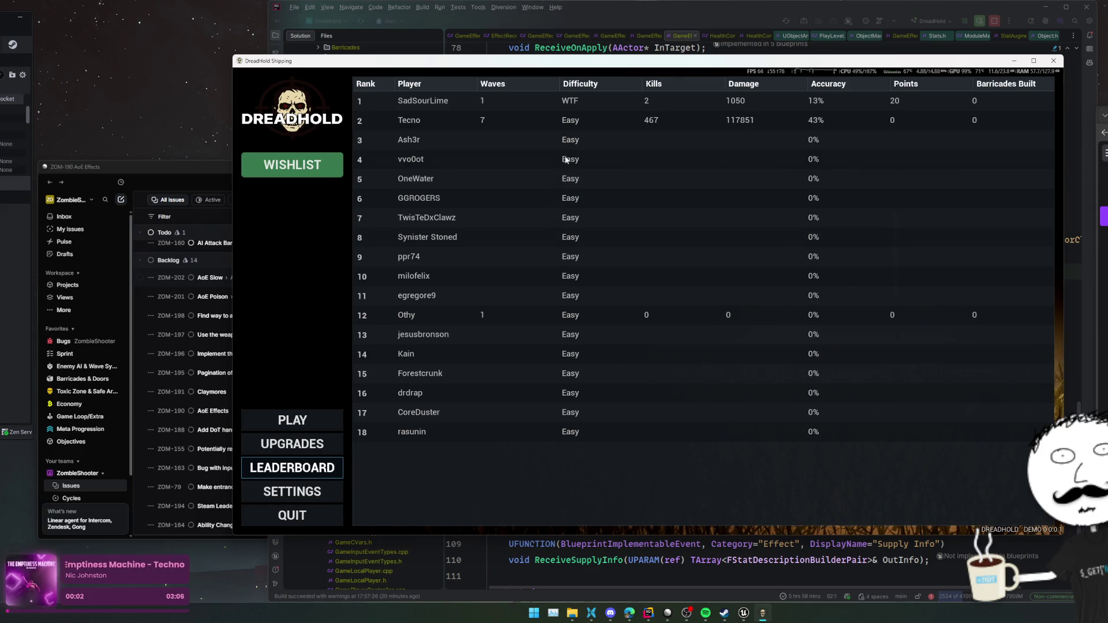
- Glance at the meta upgrades, then pick Cabin Fever from the map selection
left_click(298, 444)
left_click(304, 424)
left_click(713, 390)
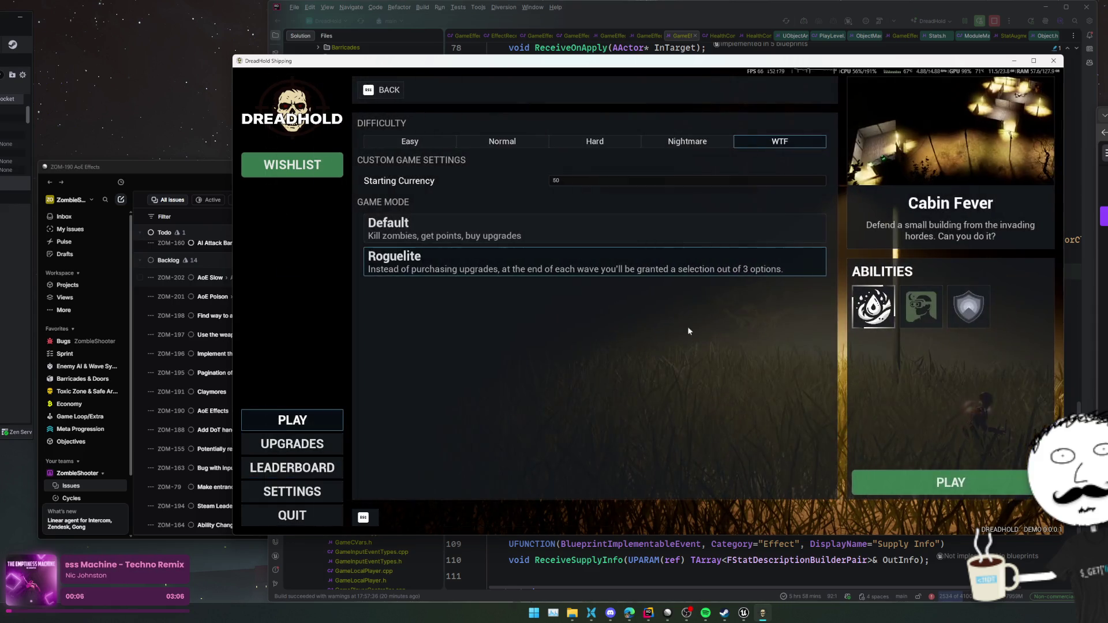
- Start a Cabin Fever match on Hard and buy the 200-currency rifle from the armoury
left_click(606, 141)
left_click(965, 478)
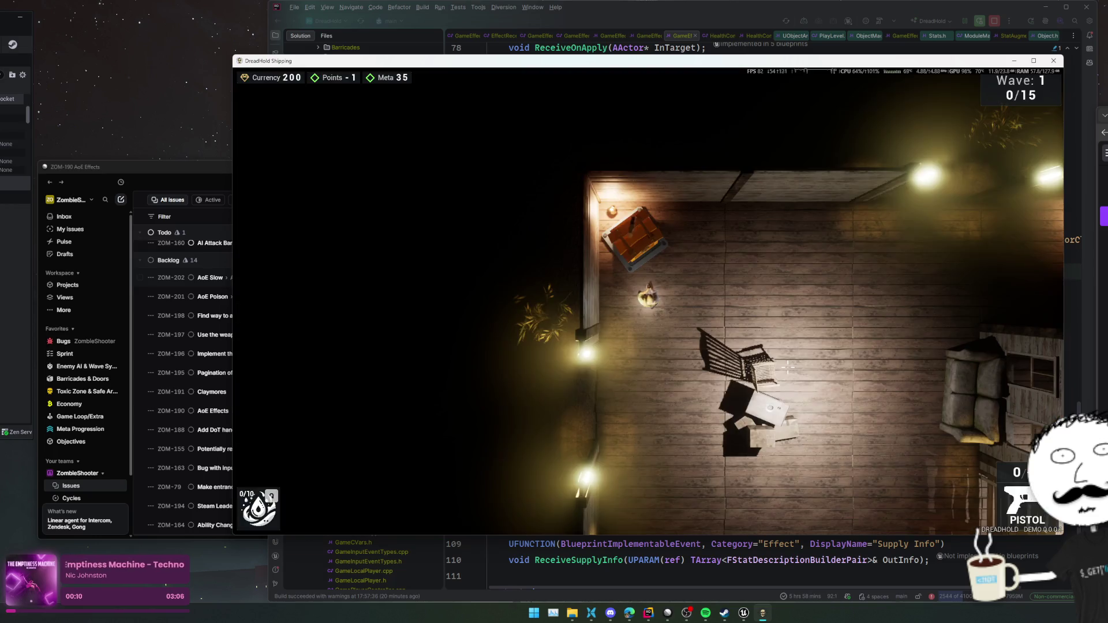
key("f")
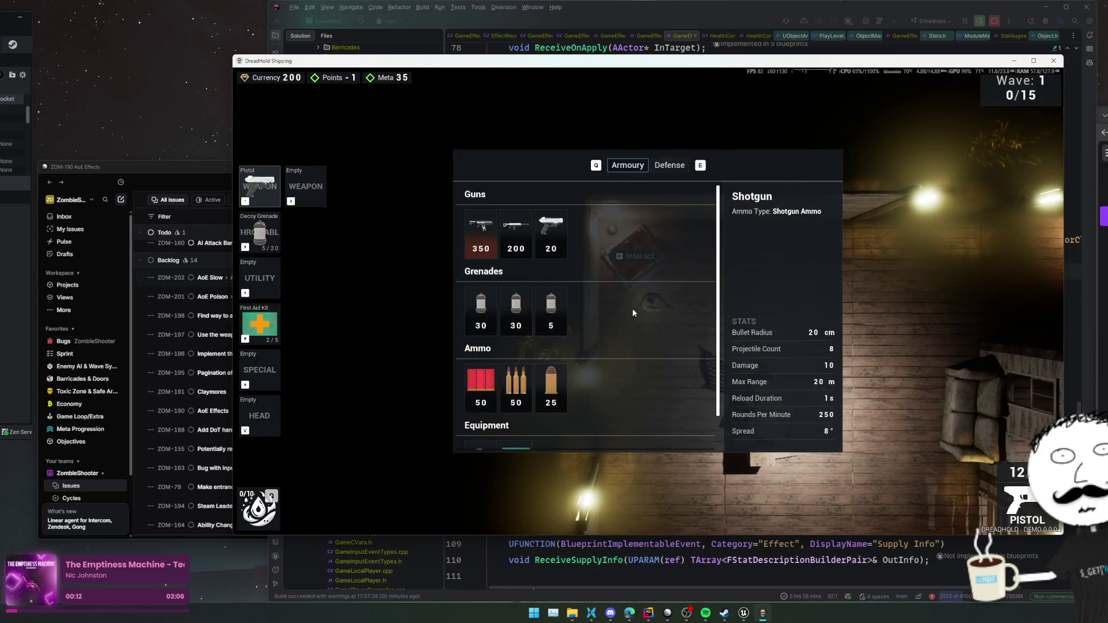
left_click(515, 231)
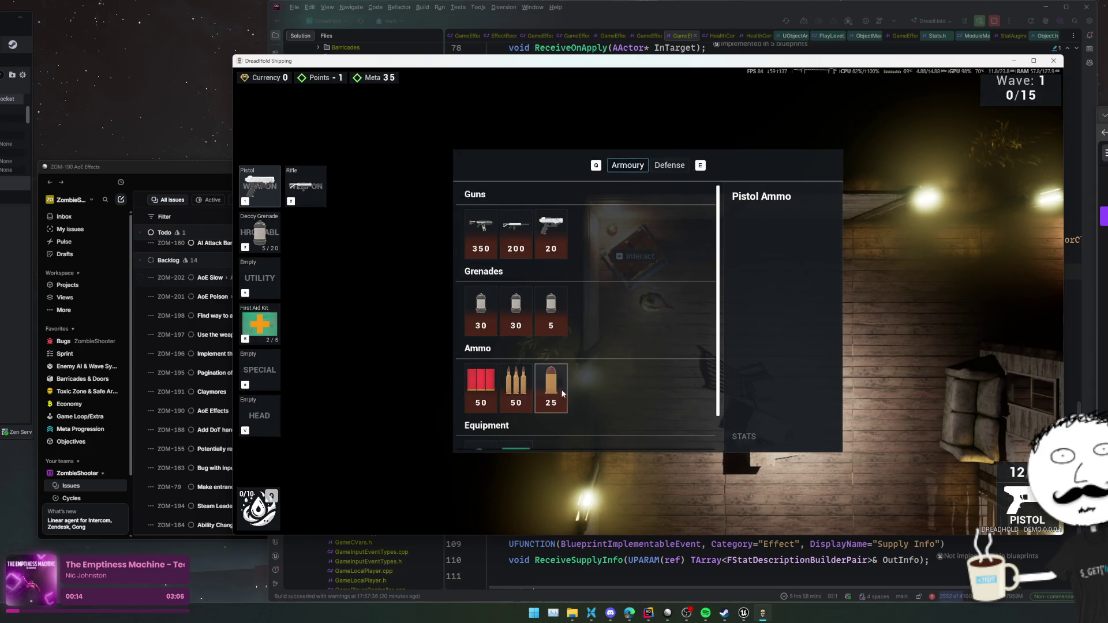
key("Escape")
- Switch between rifle and pistol, walk toward the zombies and shoot the first one
key("d")
key("2")
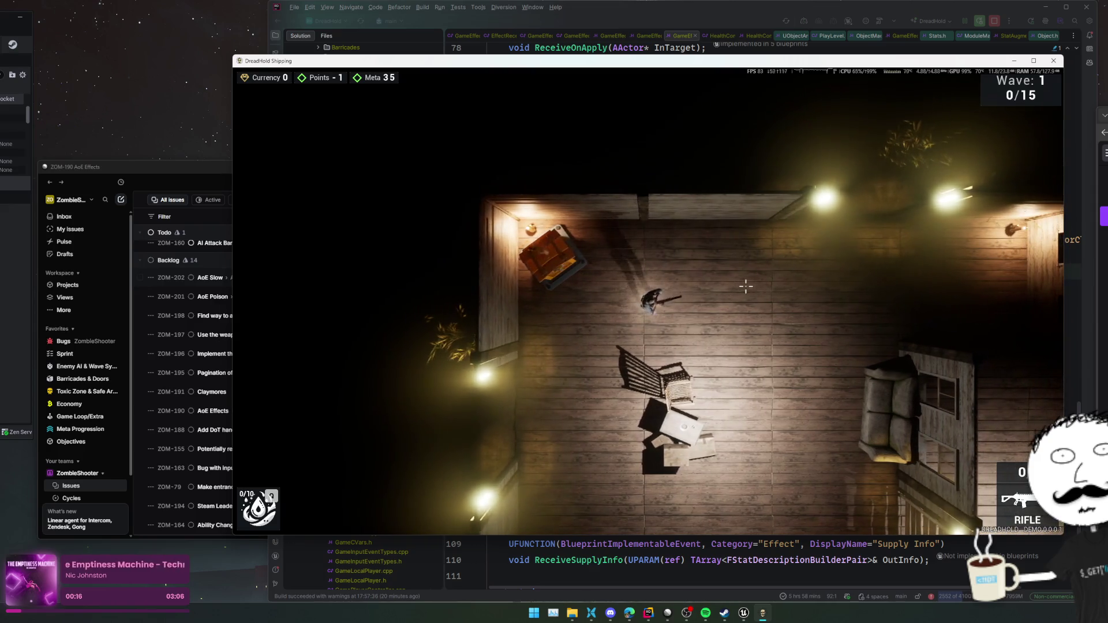
key("1")
key("d")
key("s")
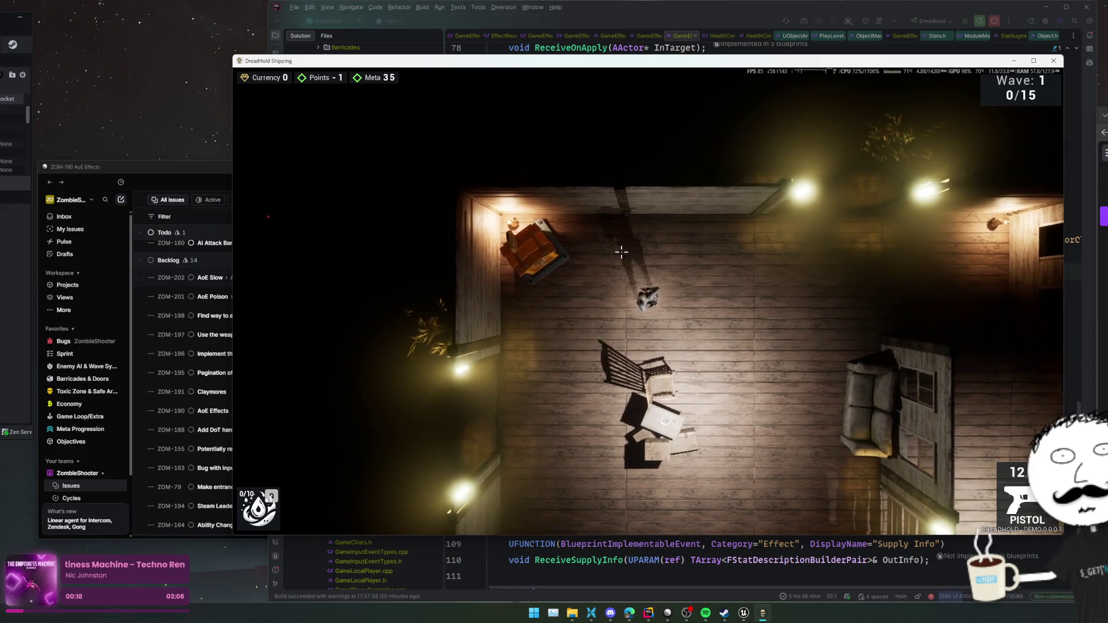
key("d")
key("s")
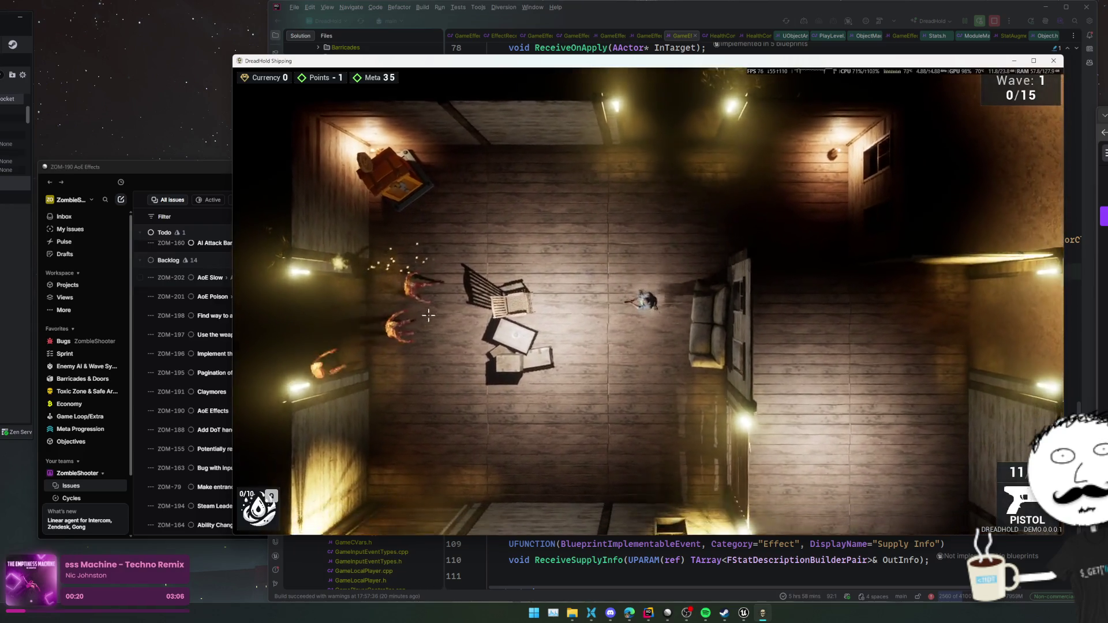
key("s")
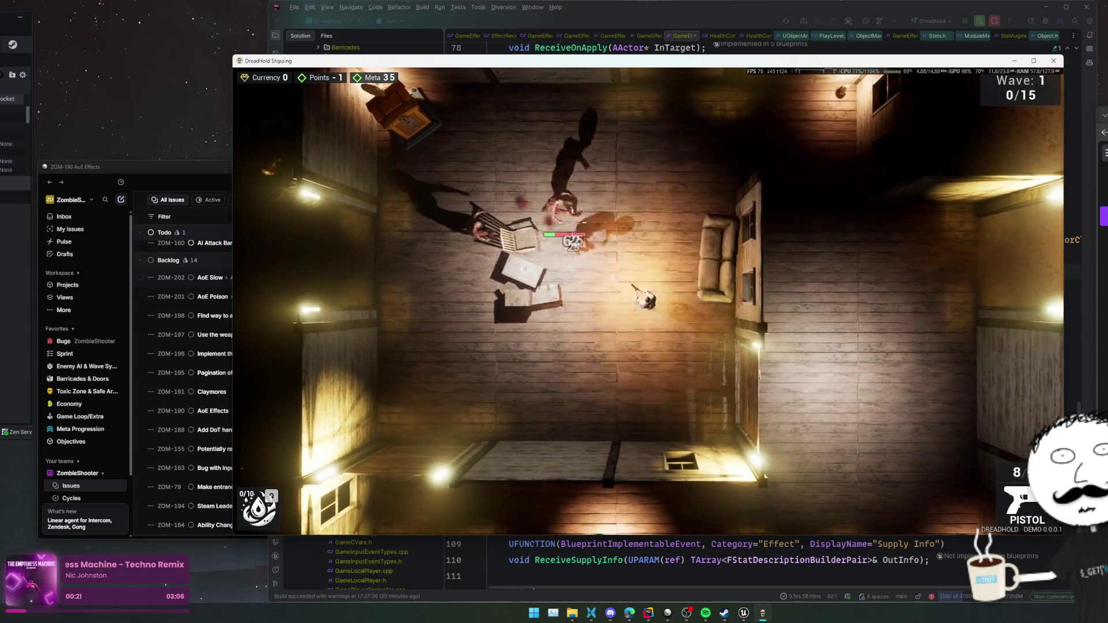
key("s")
left_click(683, 231)
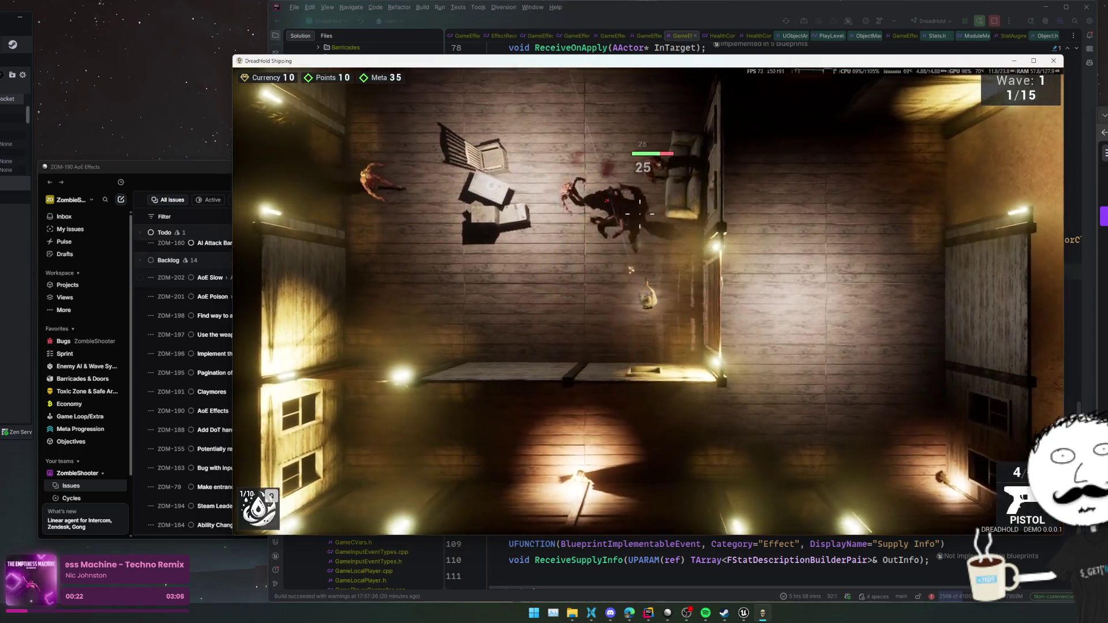
- Fight the wave-1 zombies, moving up and down the room and shooting
key("w")
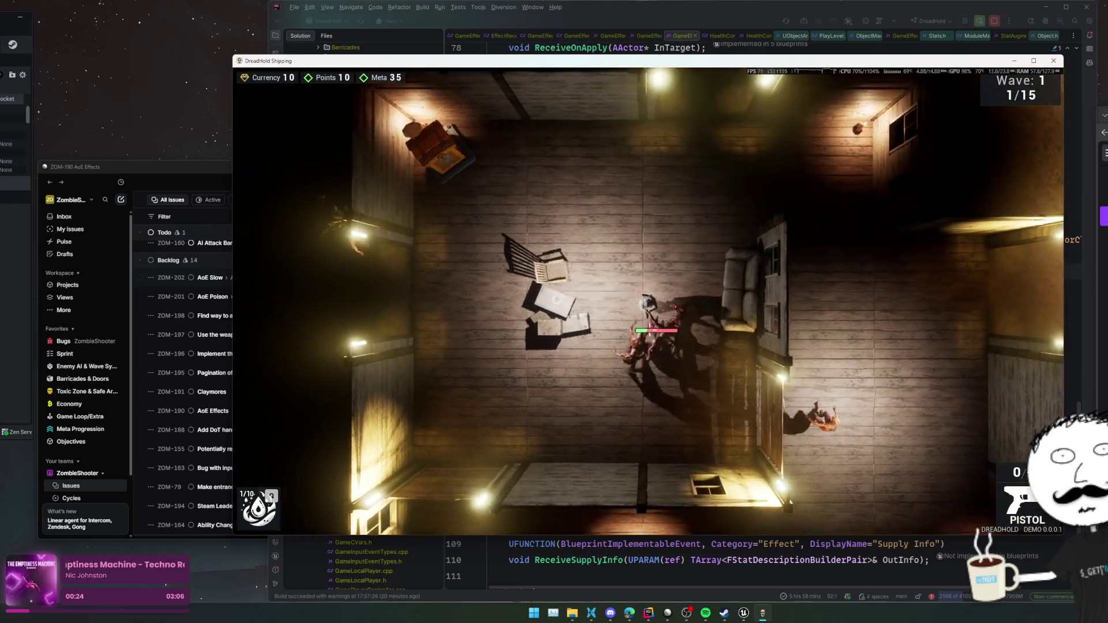
key("w")
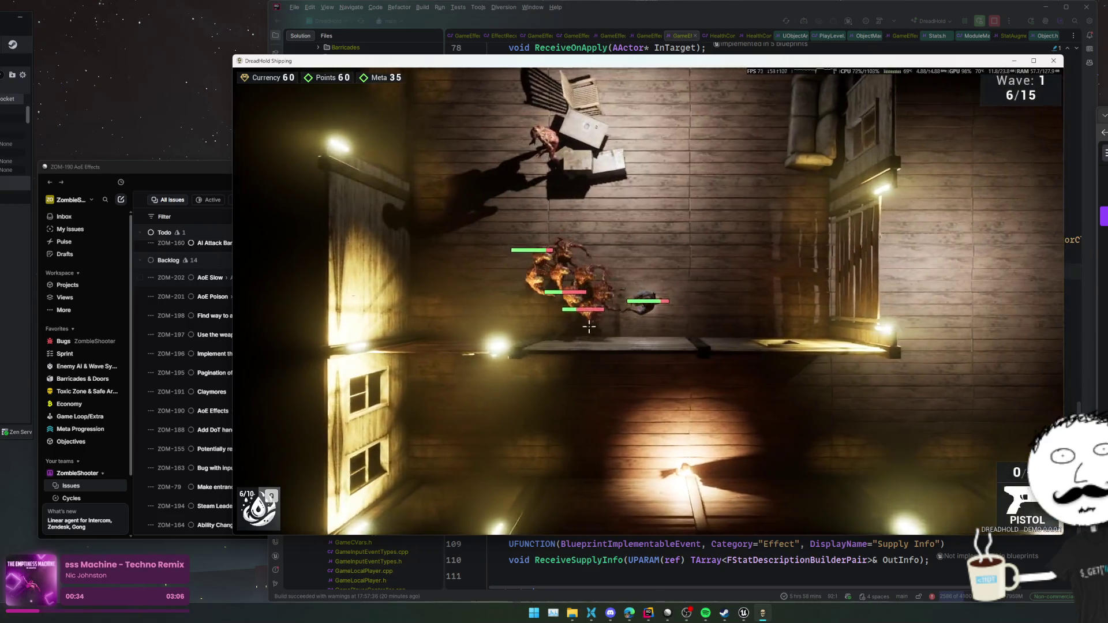
left_click(672, 381)
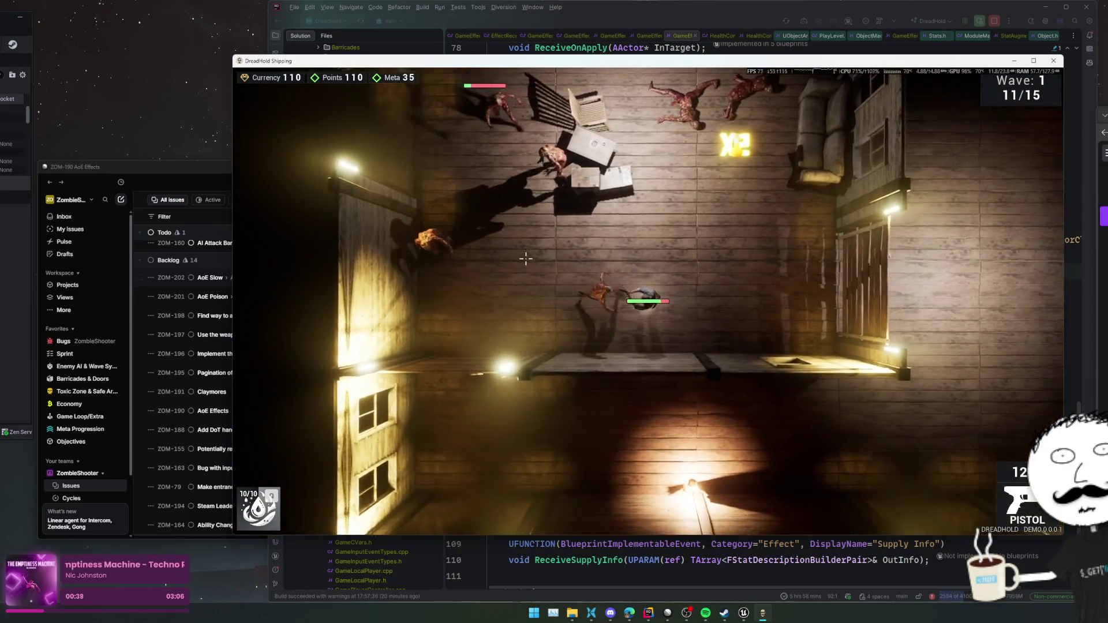
key("w")
left_click(759, 421)
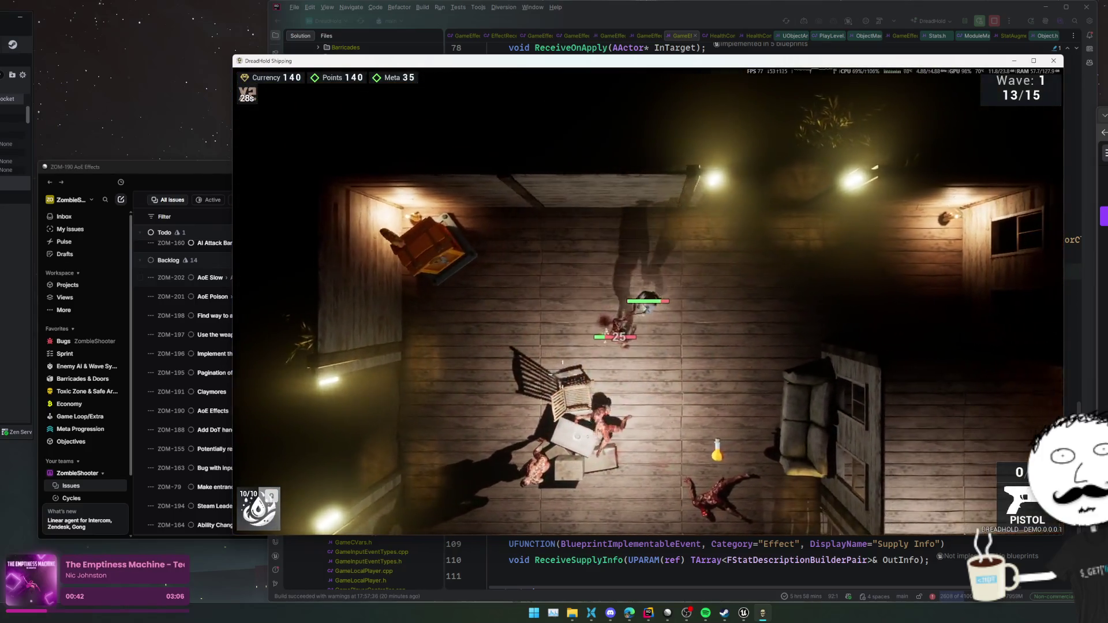
key("s")
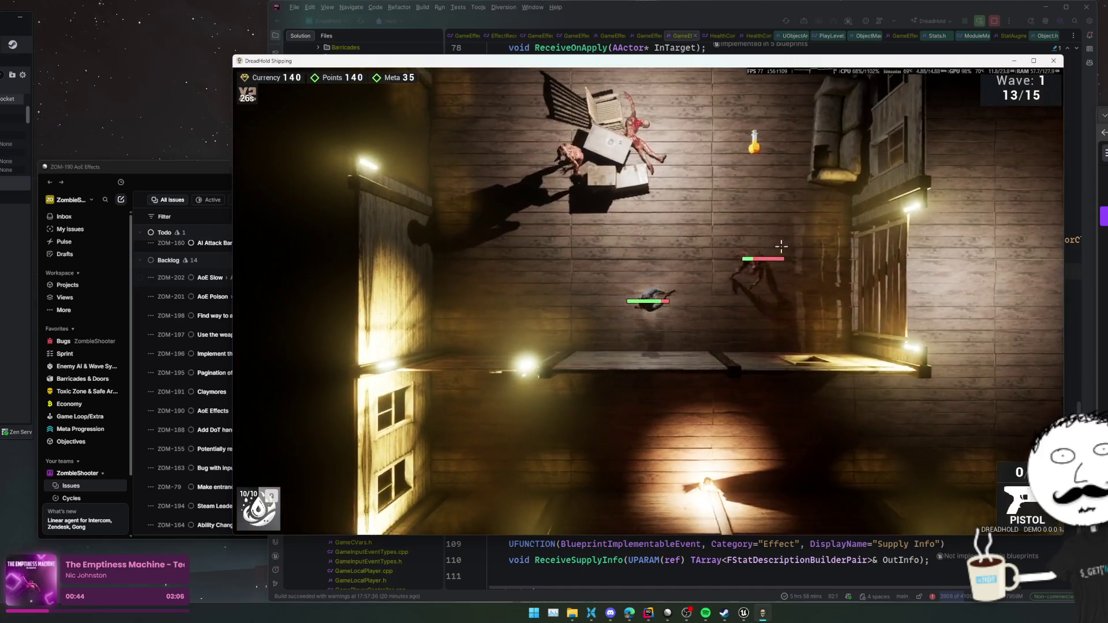
key("w")
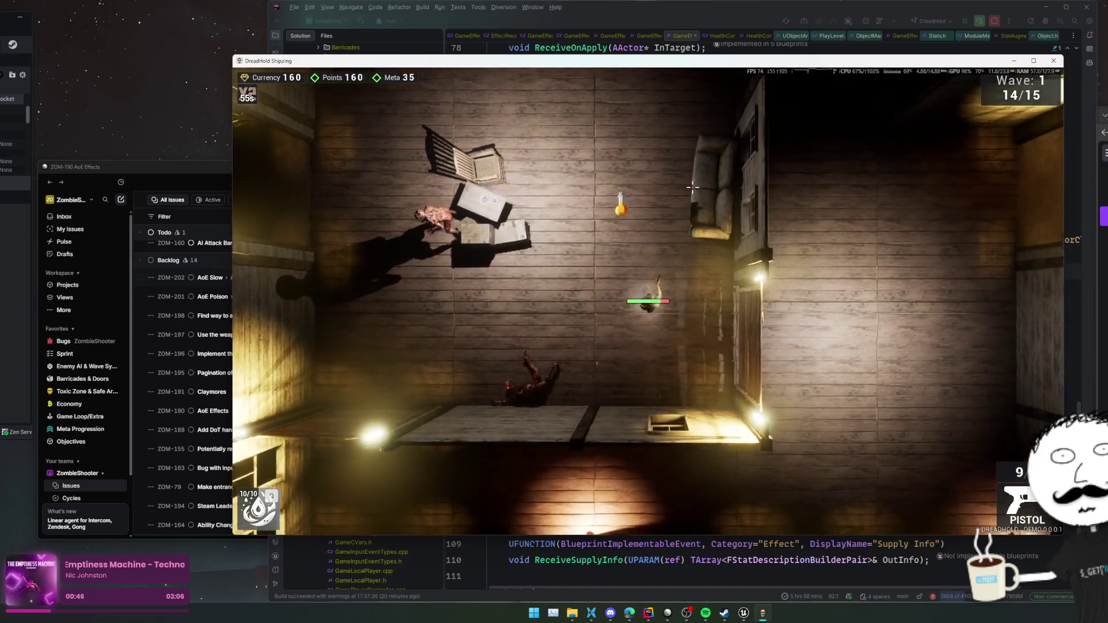
key("s")
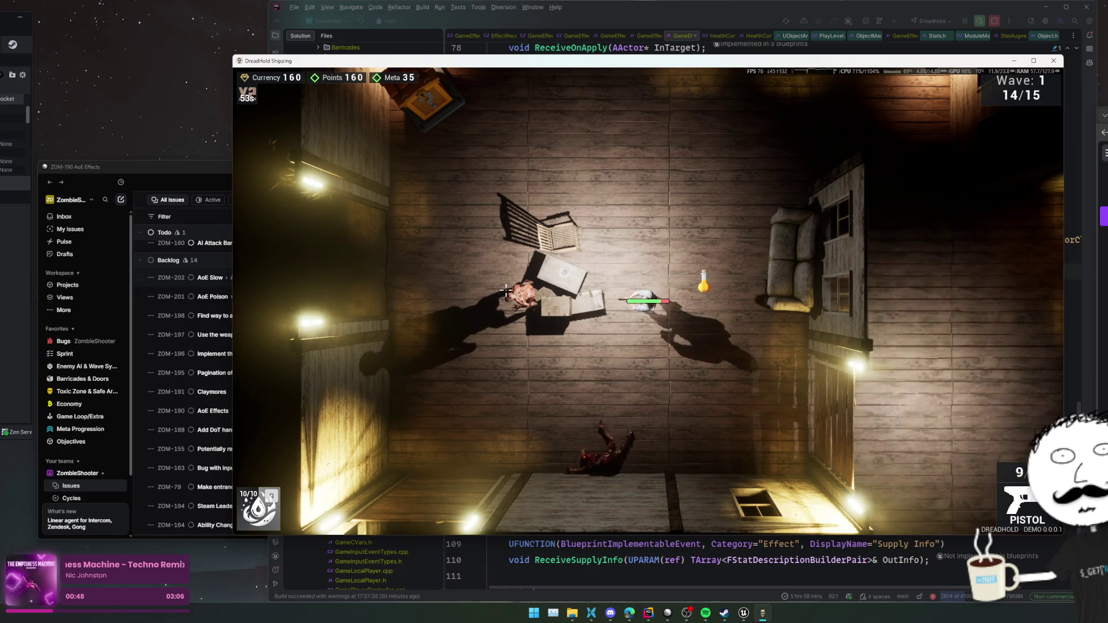
key("s")
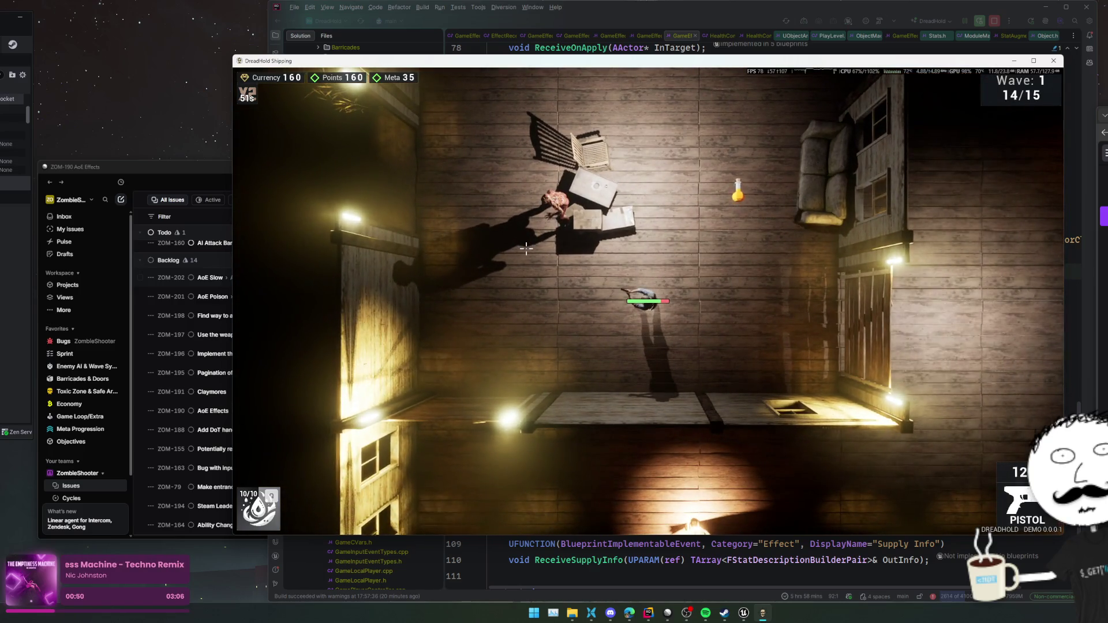
- Hunt down and shoot the last remaining zombie of wave 1
scroll(526, 249, "up", 2)
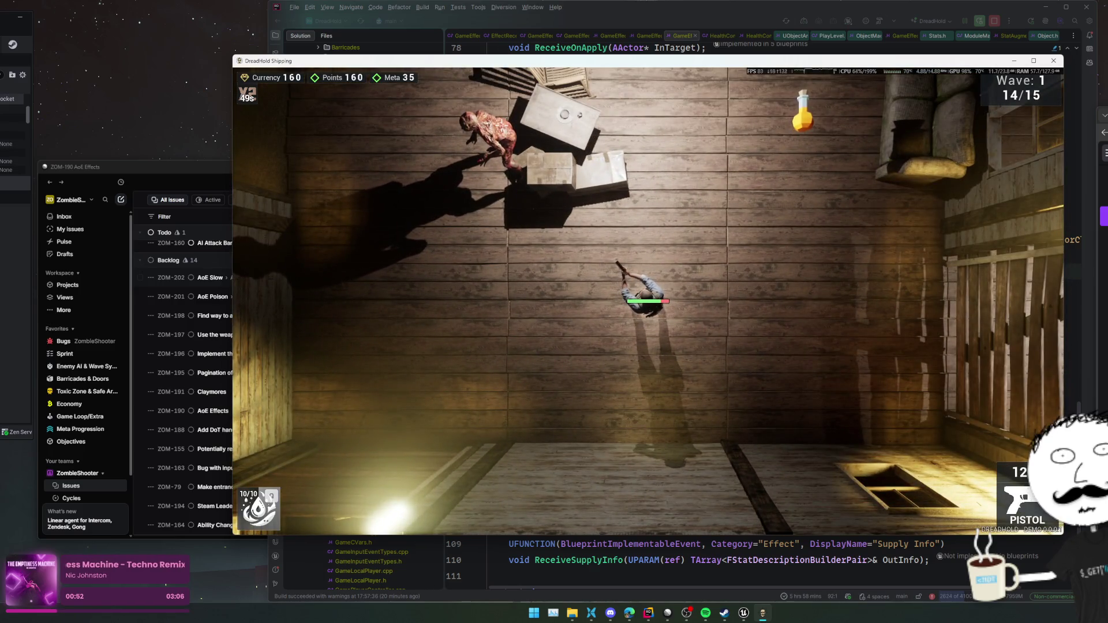
scroll(507, 127, "down", 1)
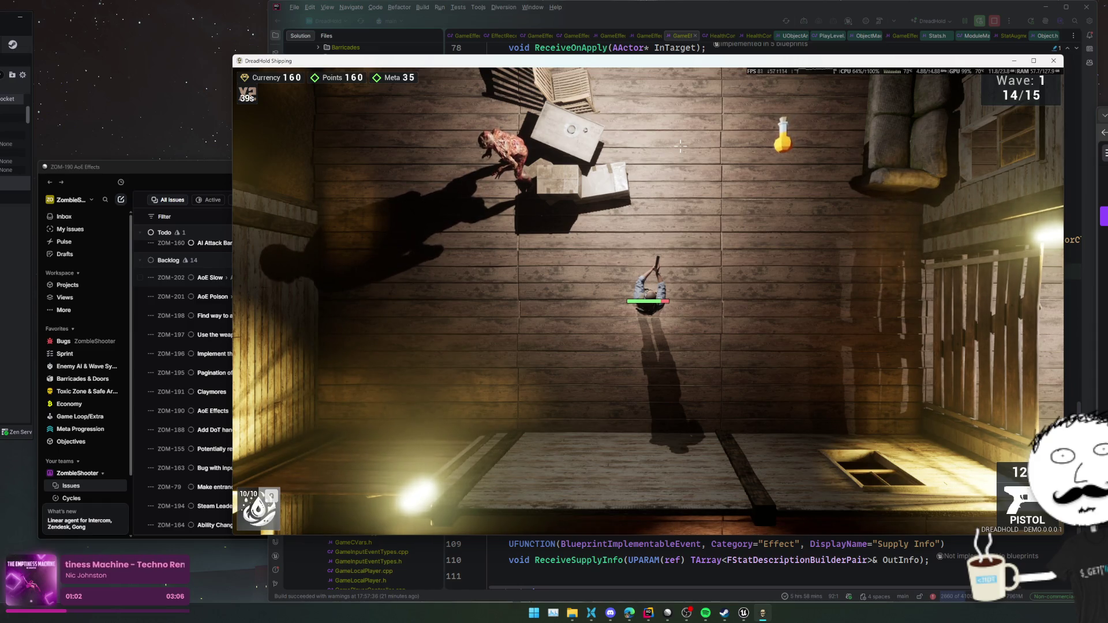
scroll(680, 146, "down", 2)
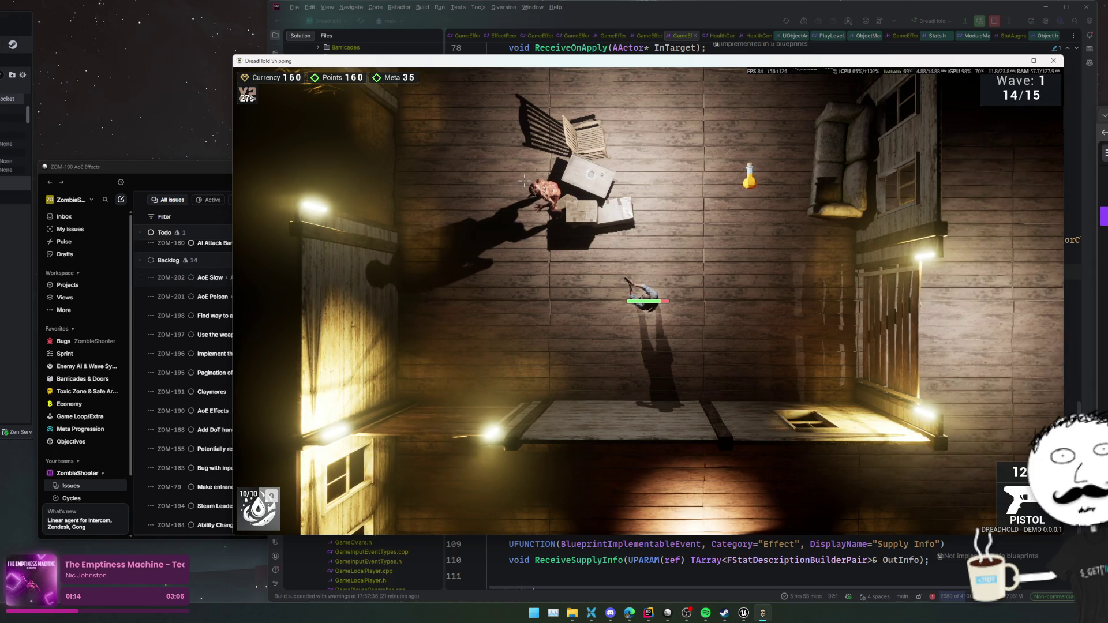
left_click(524, 181)
left_click(525, 180)
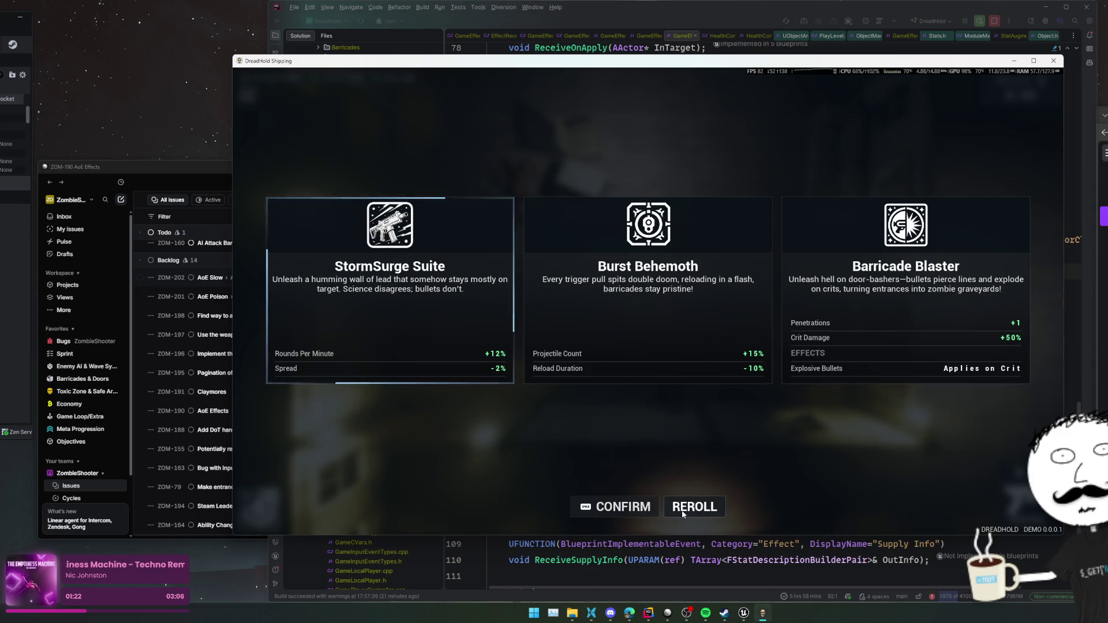
- Take the StormSurge Suite upgrade and buy rifle and pistol ammo at the crate
key("space")
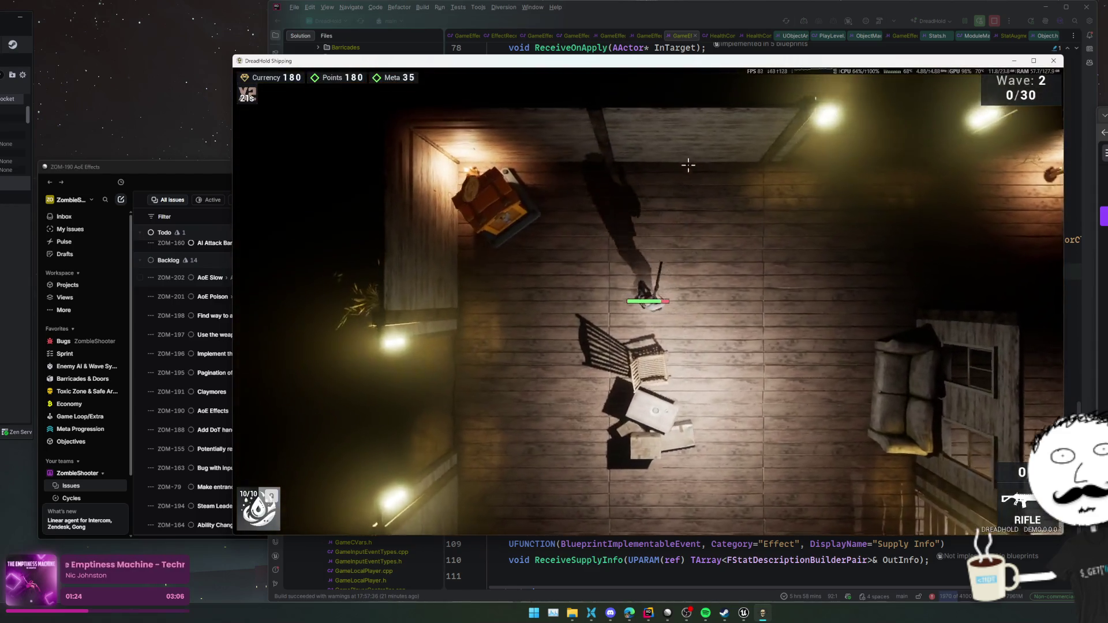
key("w+a")
key("e")
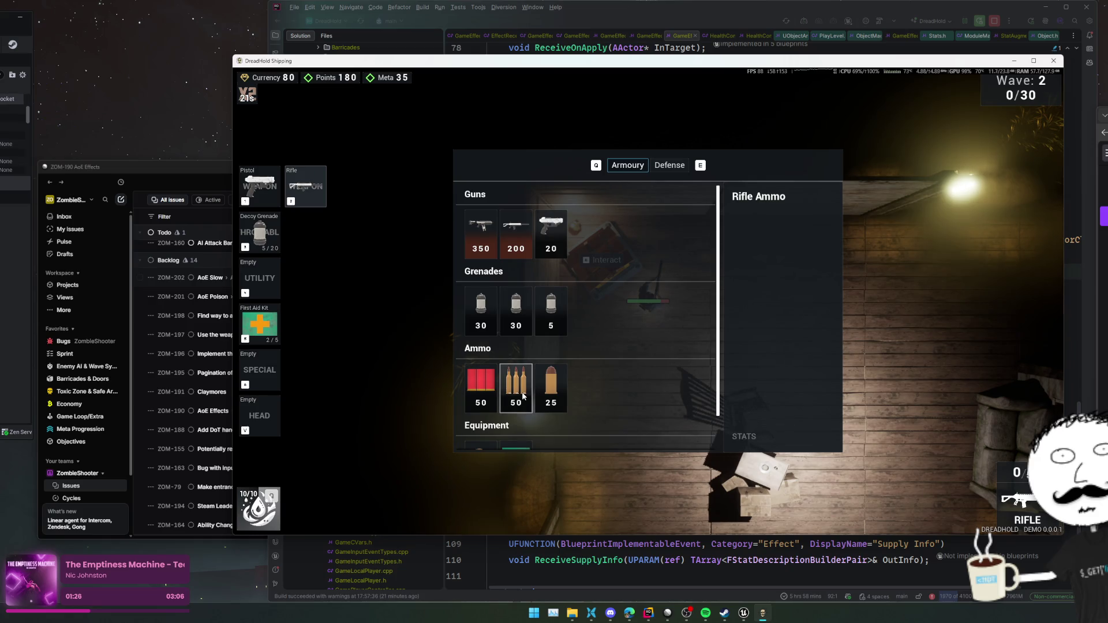
left_click(523, 395)
left_click(550, 352)
left_click(550, 352)
key("Escape")
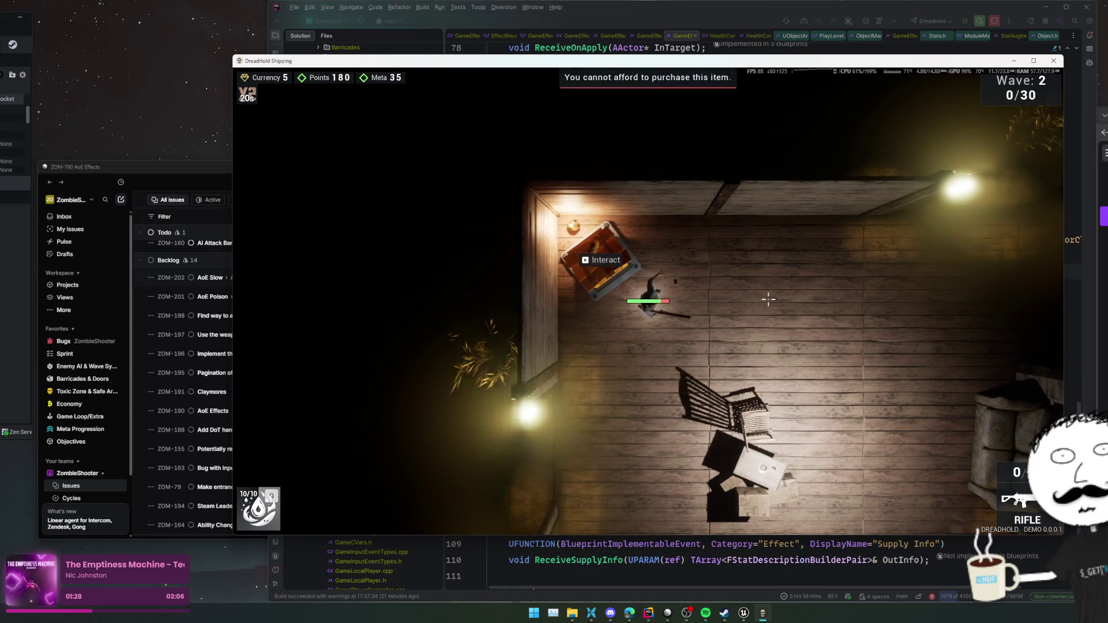
- Move through the room shooting the approaching wave-2 zombies
key("s+d")
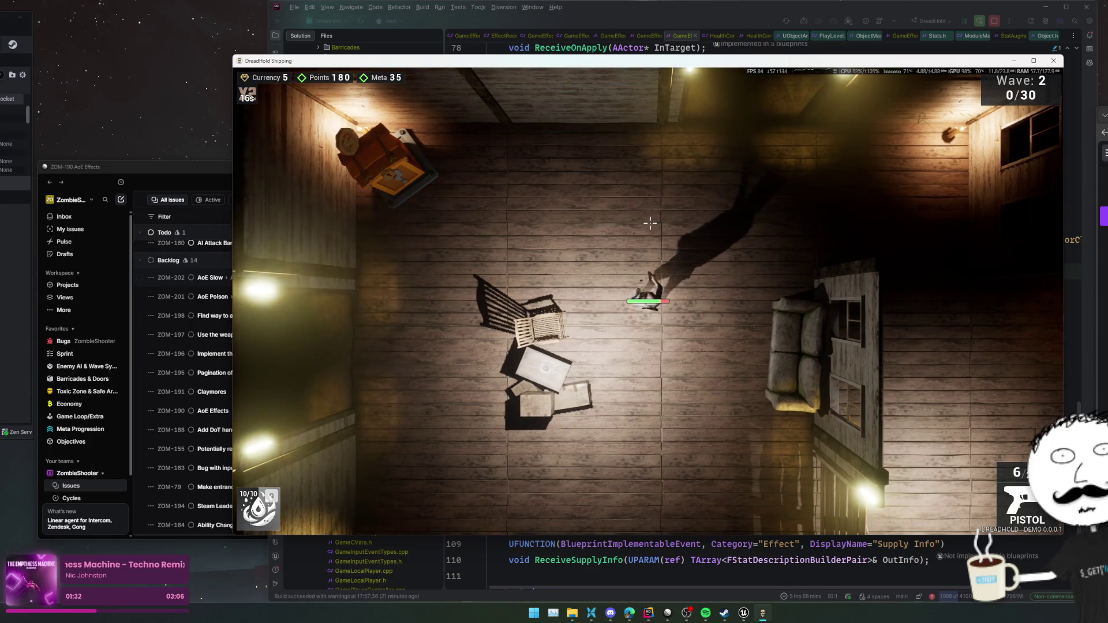
key("s")
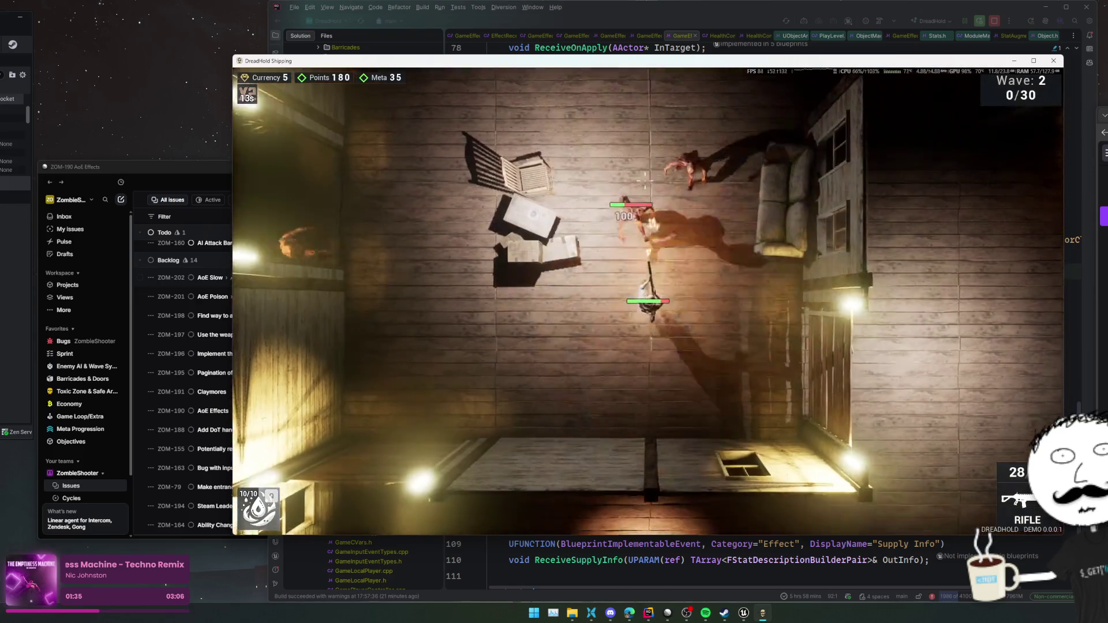
left_click(713, 175)
key("w")
left_click(713, 174)
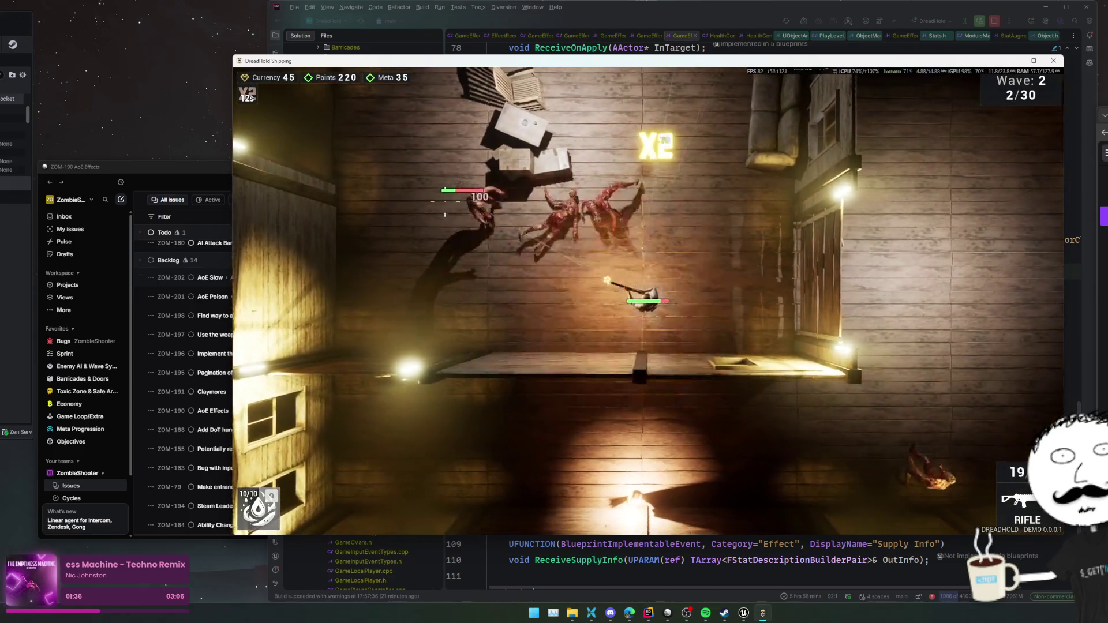
key("s")
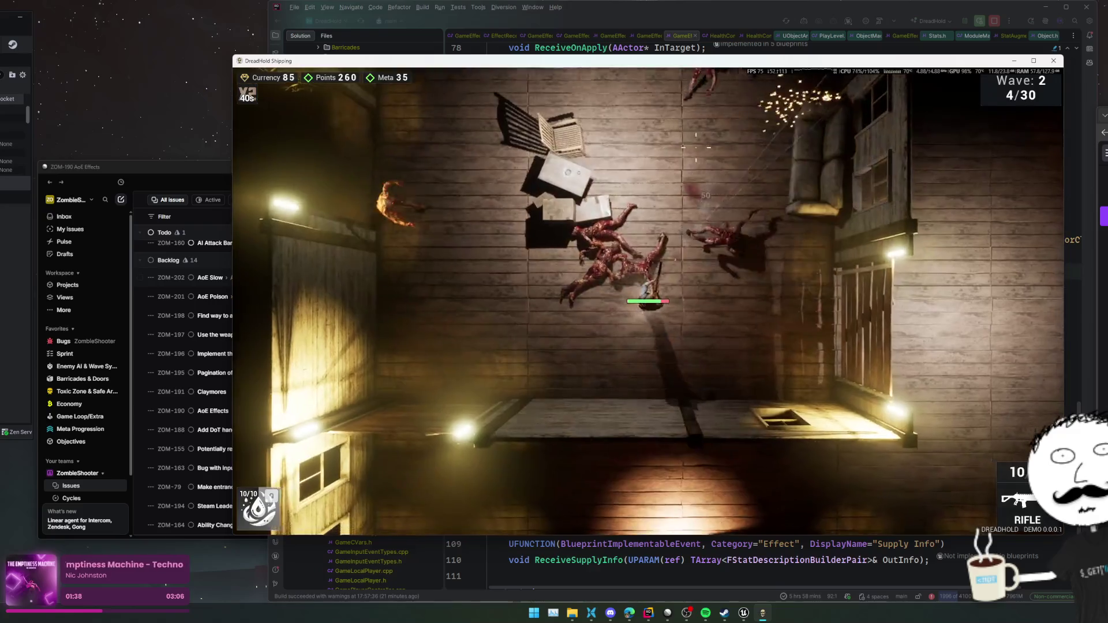
left_click(426, 221)
key("a")
left_click(620, 184)
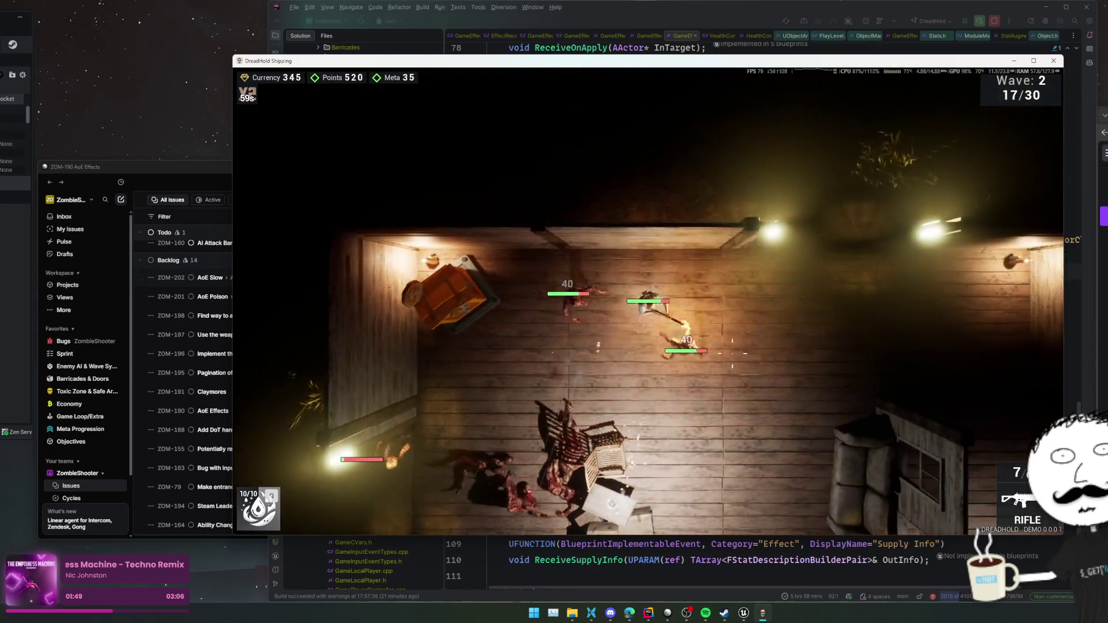
key("w")
left_click(731, 352)
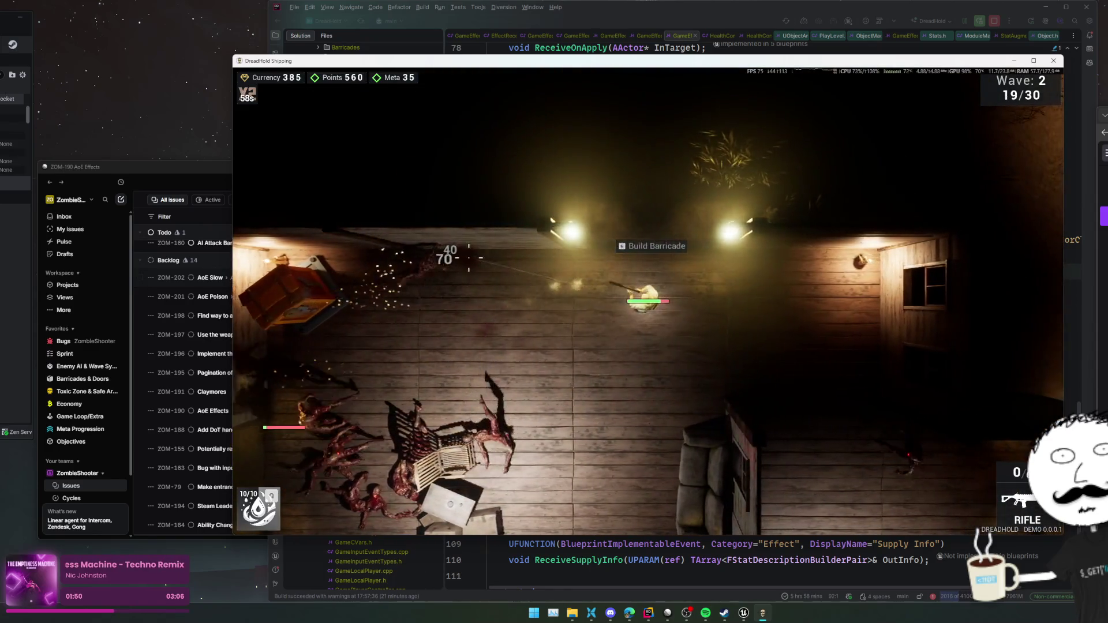
- Keep fighting the horde, reloading the rifle and moving up to the barricade
key("s")
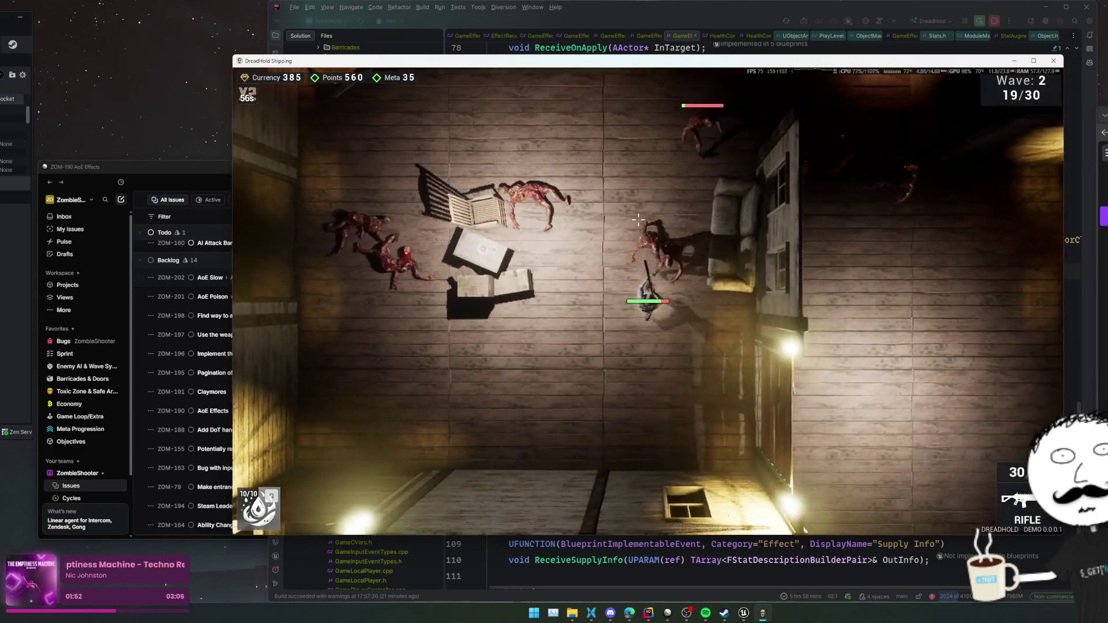
left_click(826, 307)
key("a")
left_click(826, 307)
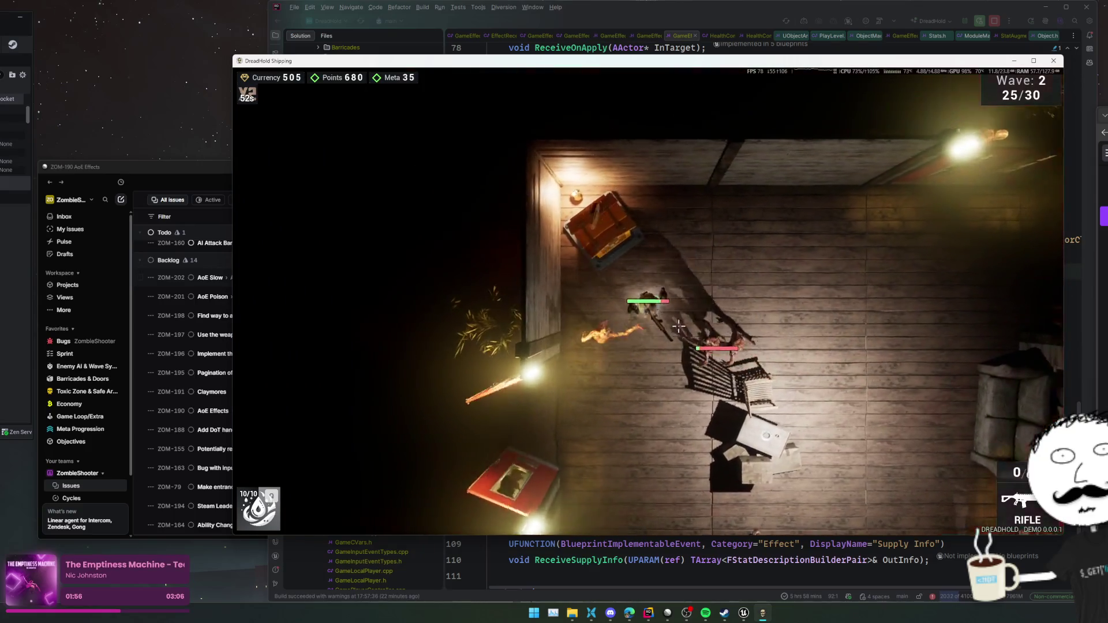
key("s")
left_click(679, 326)
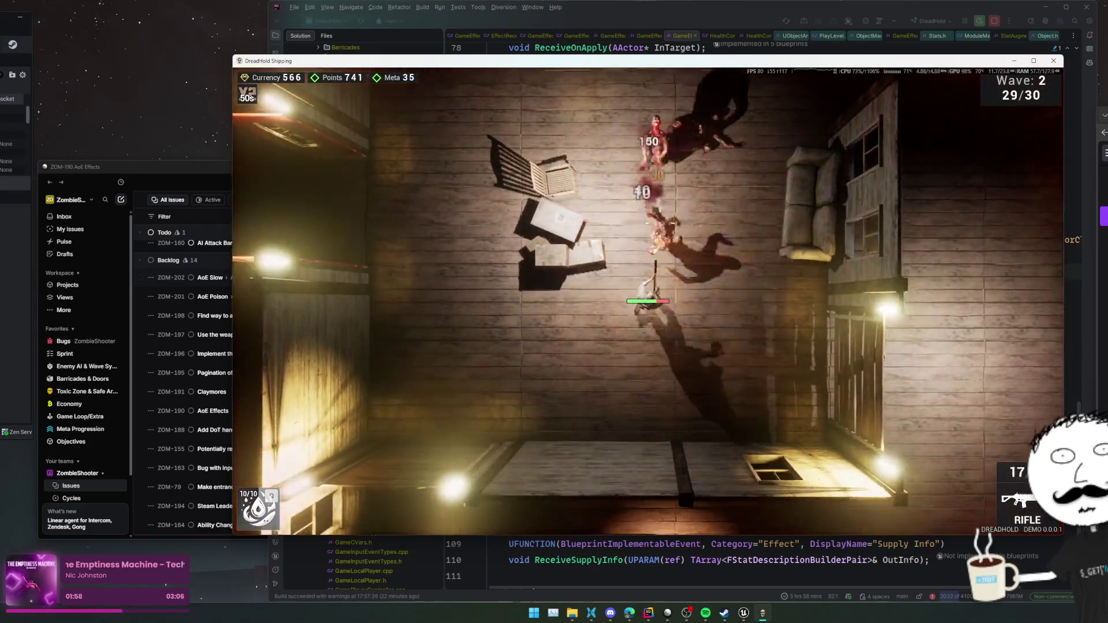
key("w")
left_click(502, 198)
key("e")
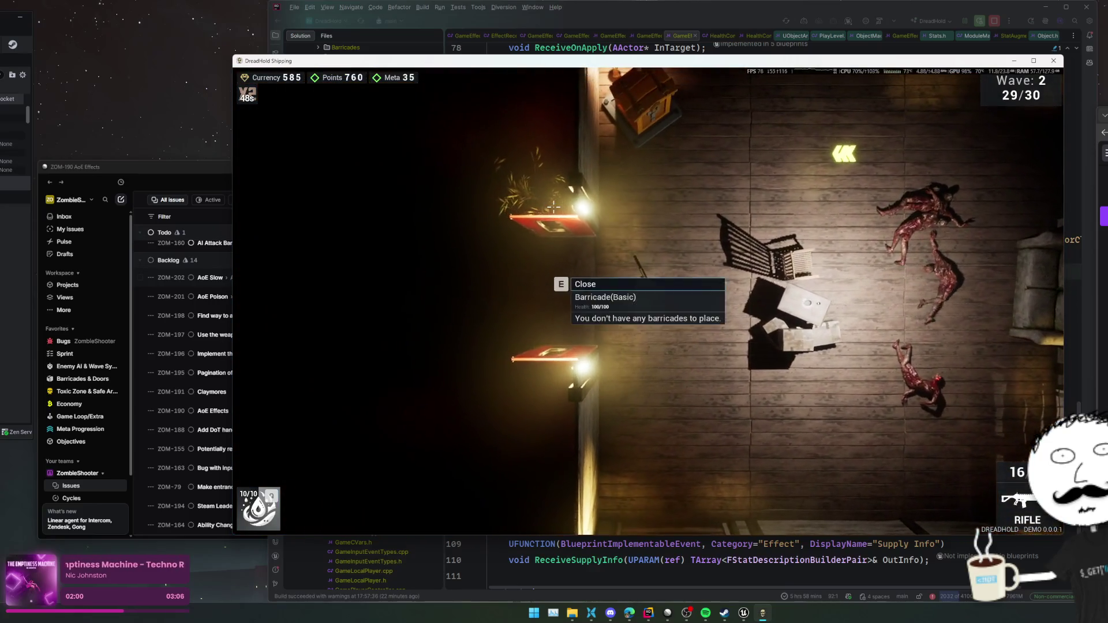
key("w")
key("r")
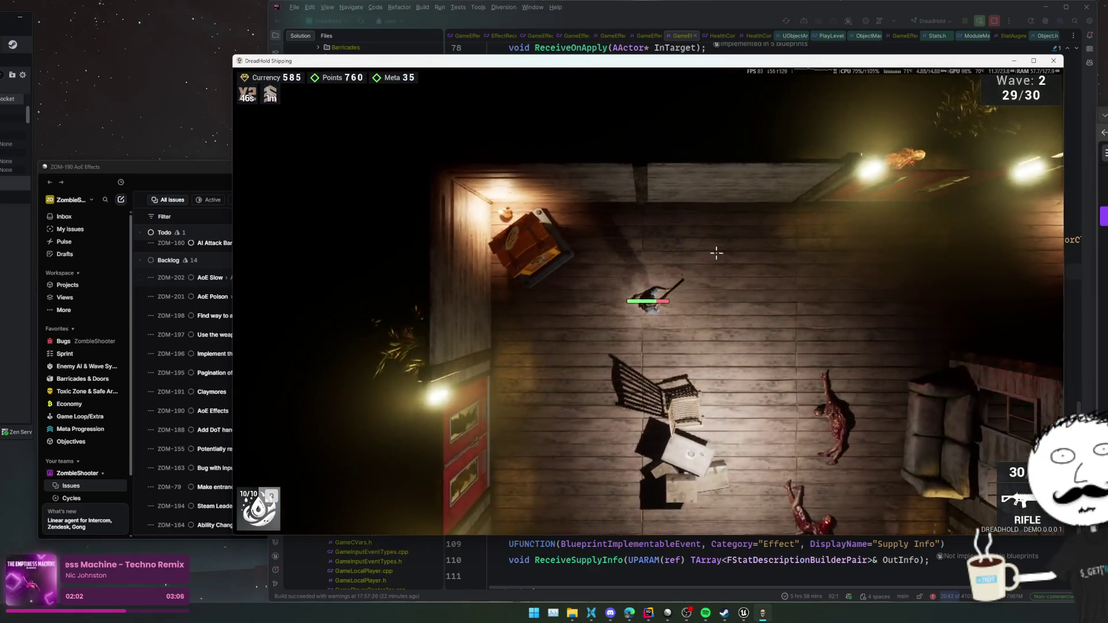
- Buy more rifle ammo at the armoury and kill the last zombie of wave 2
key("e")
double_click(519, 399)
key("e")
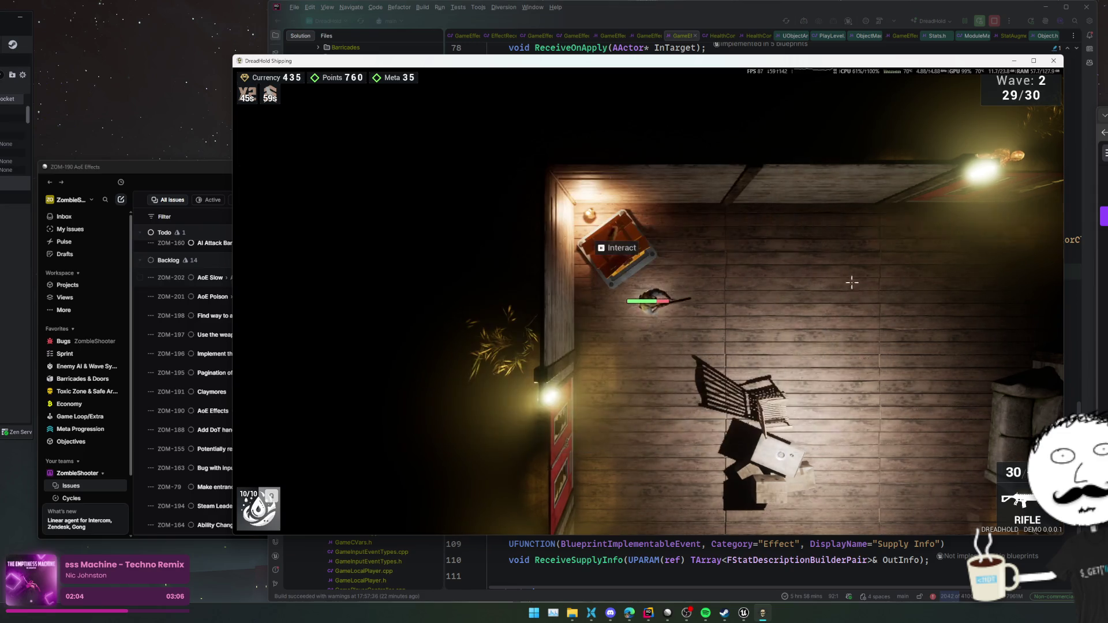
key("d")
key("s")
key("d")
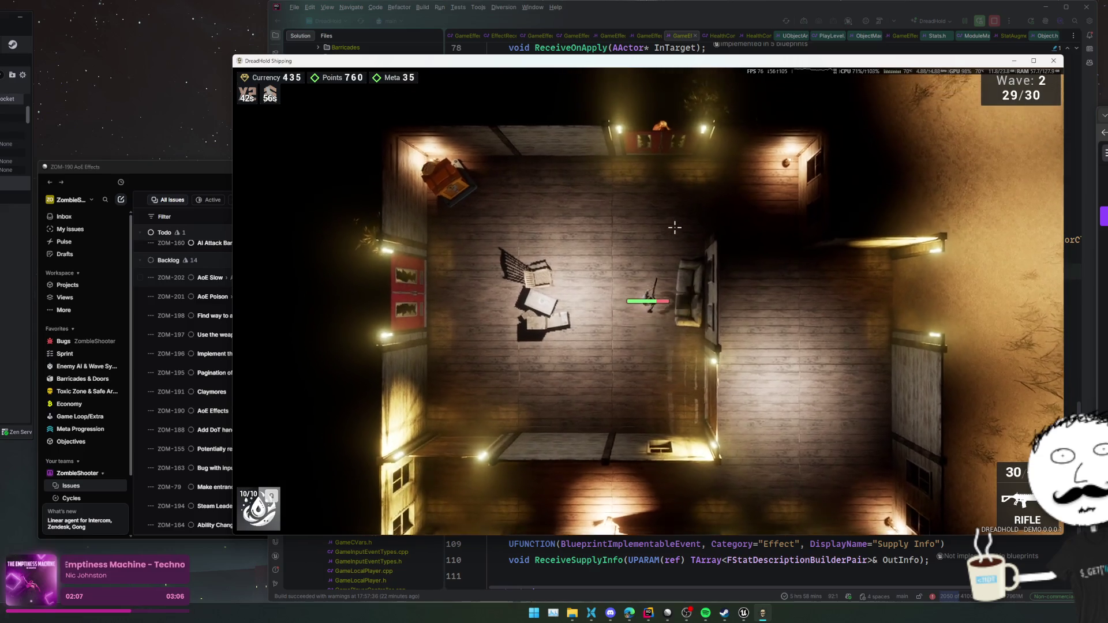
key("w")
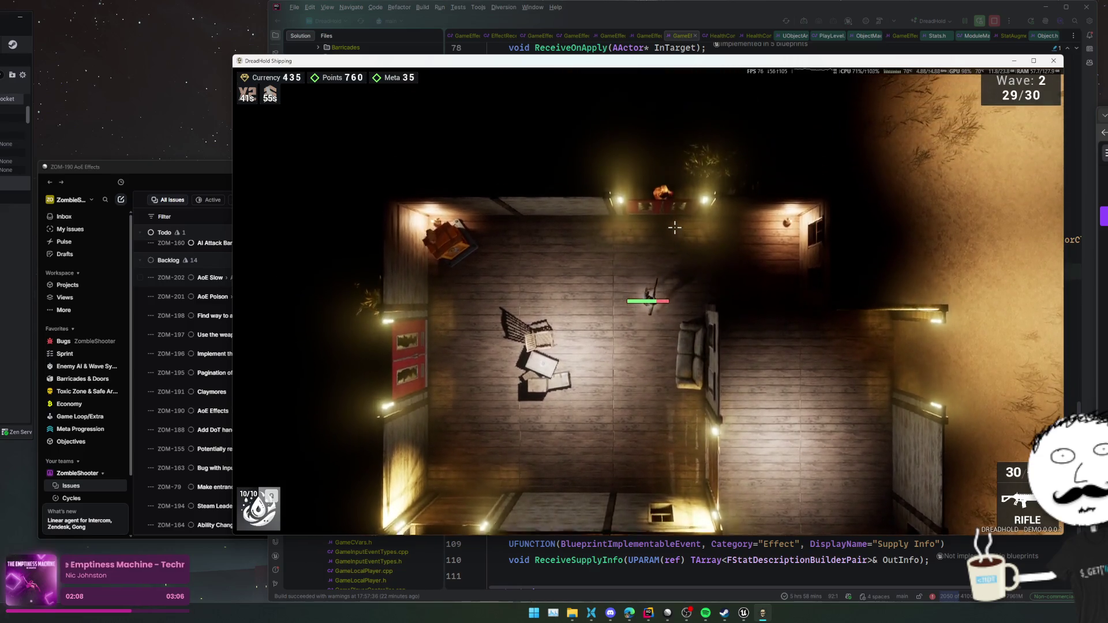
key("s")
left_click(680, 217)
- Choose and confirm the Wildfire Waltz upgrade card
key("d")
key("s")
key("d")
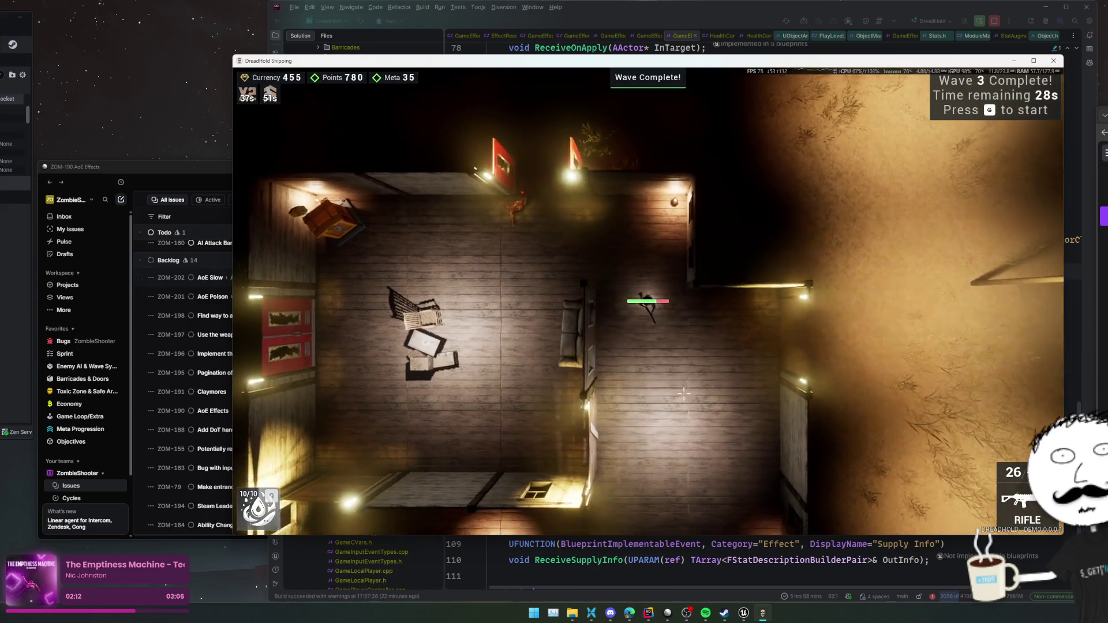
key("e")
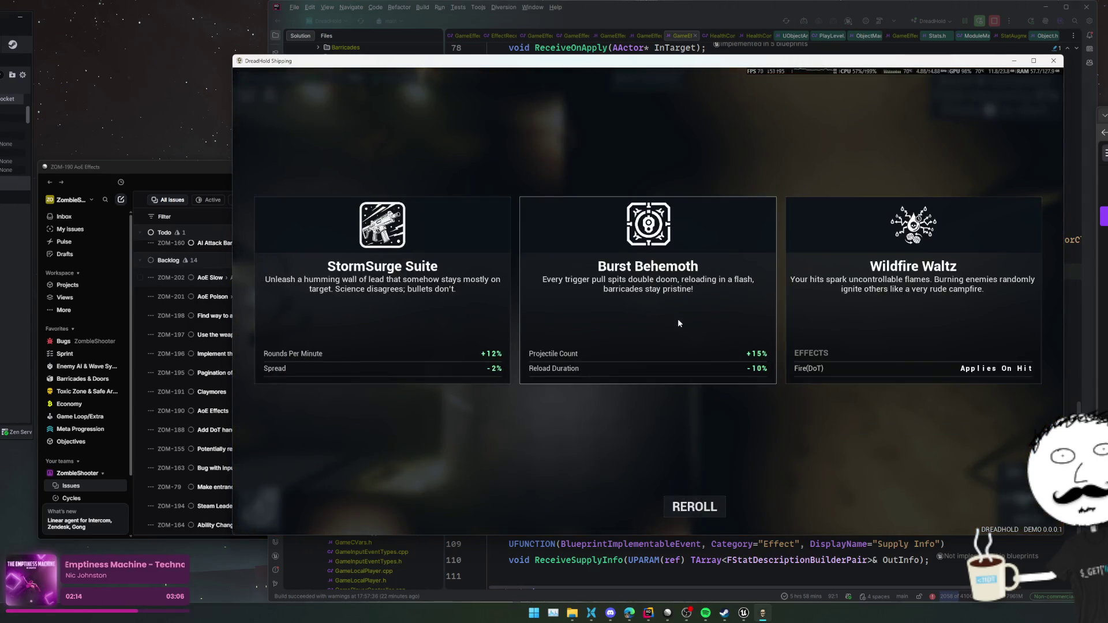
left_click(934, 339)
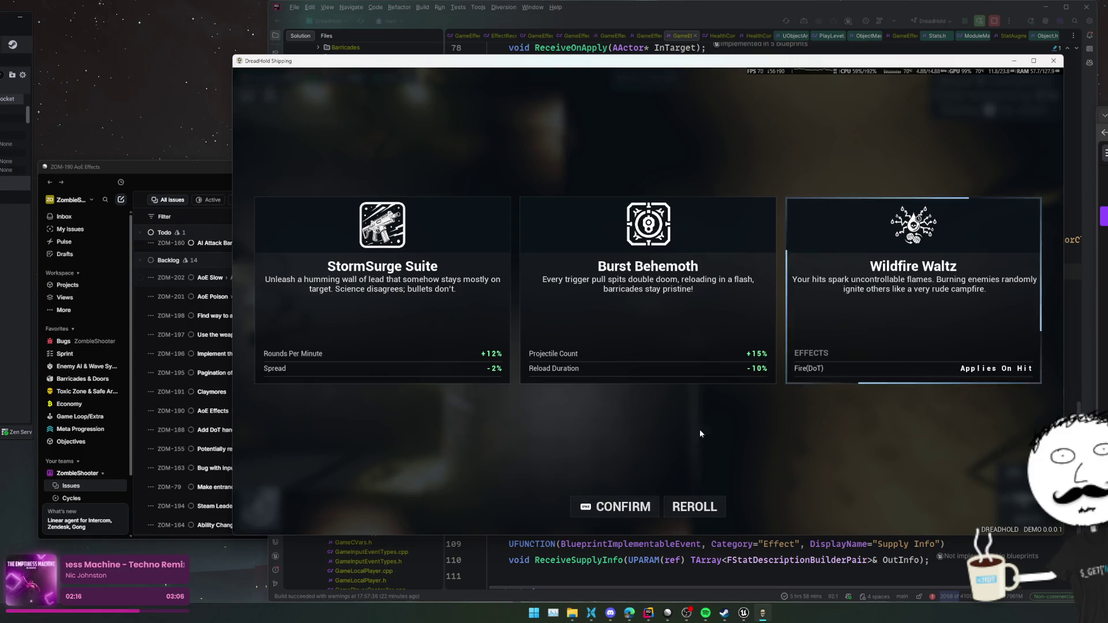
left_click(601, 506)
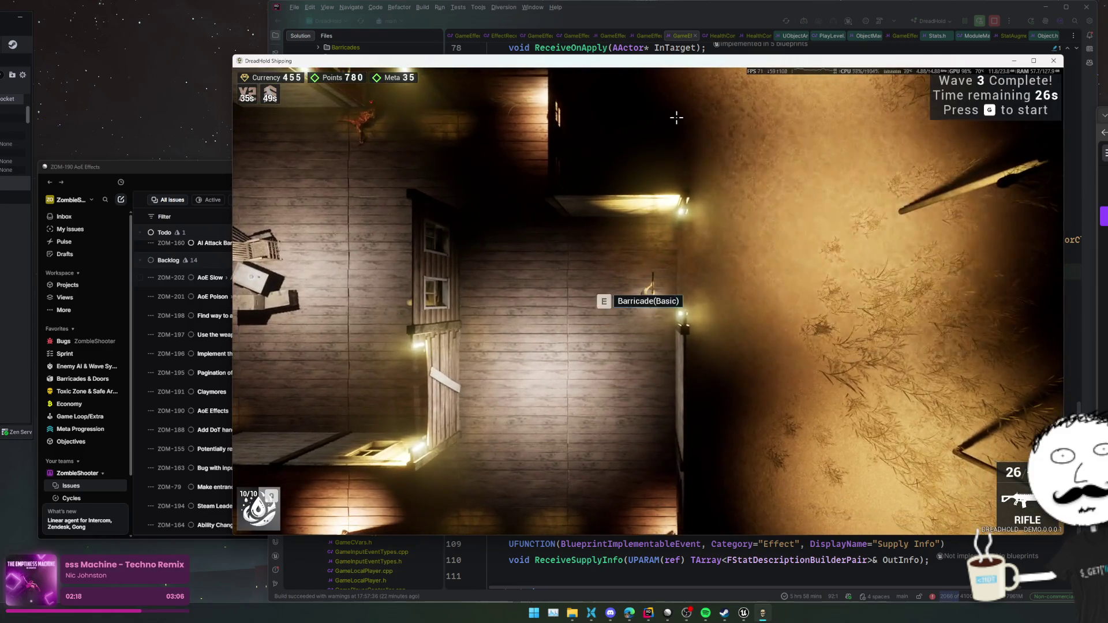
- Walk around the house past the barricade spots and start wave 3 with G
key("s")
key("a")
key("s")
key("a")
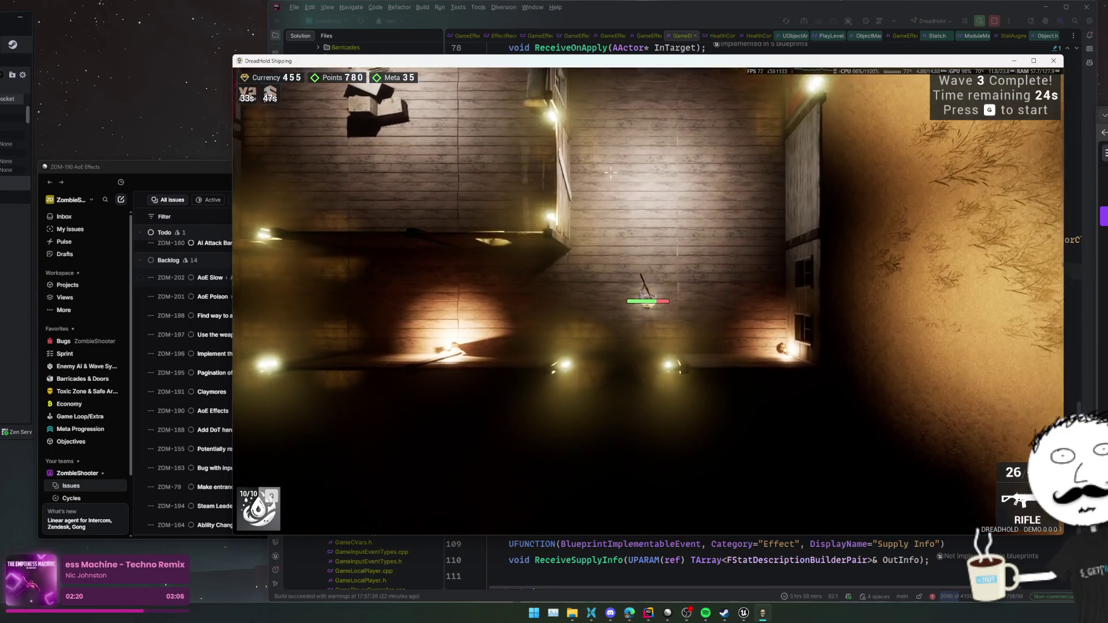
key("a")
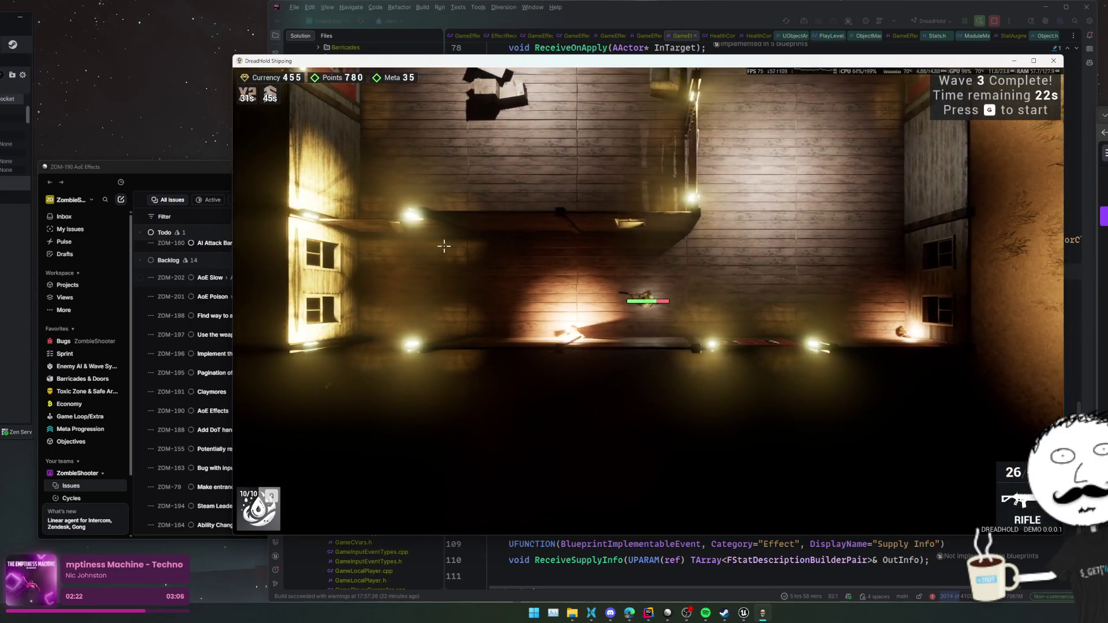
key("s")
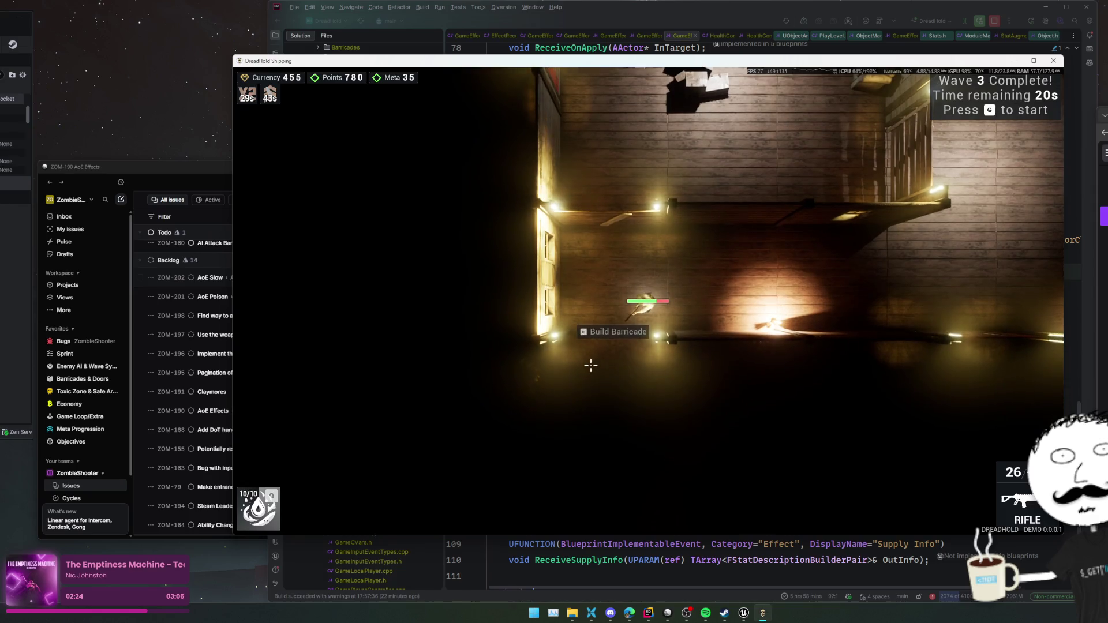
key("d")
key("w")
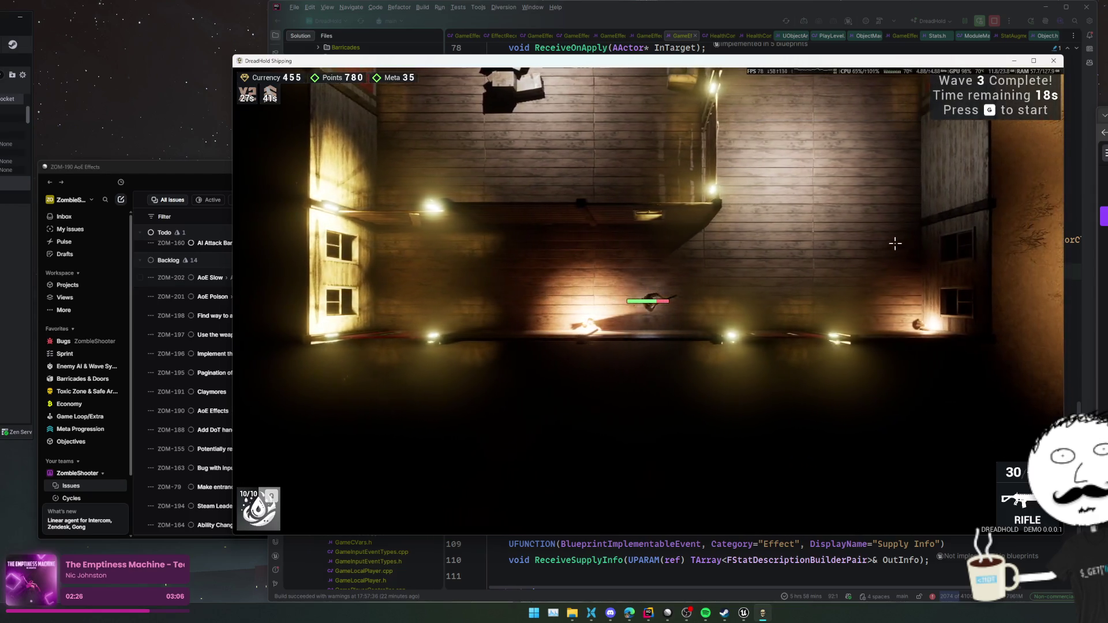
key("g")
key("w")
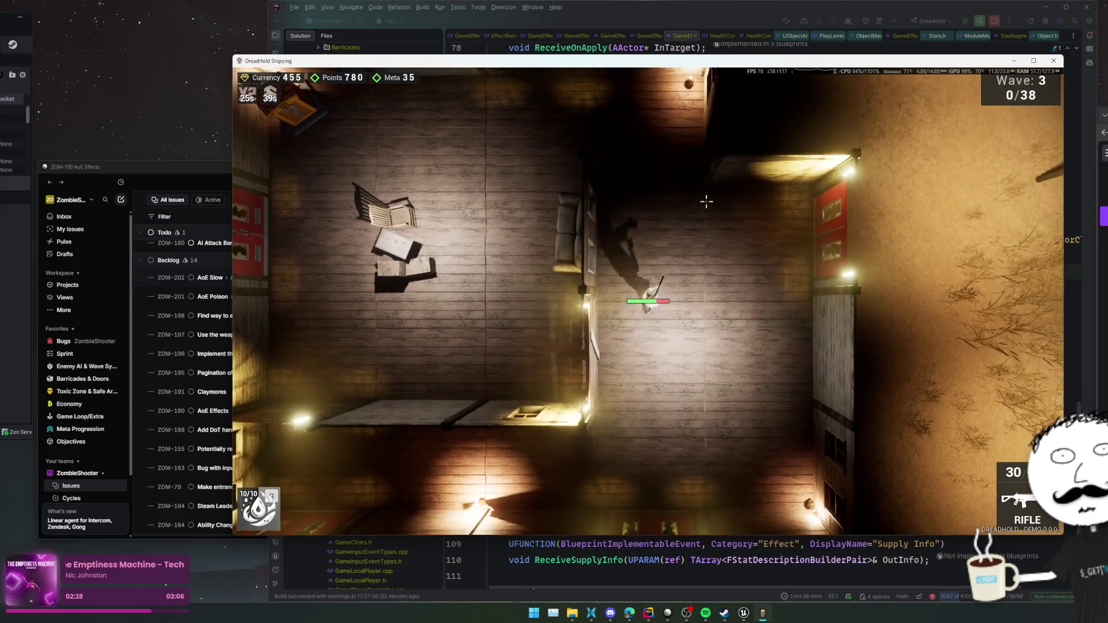
- Head north-west through the house and engage the wave-3 zombies
key("a")
key("w")
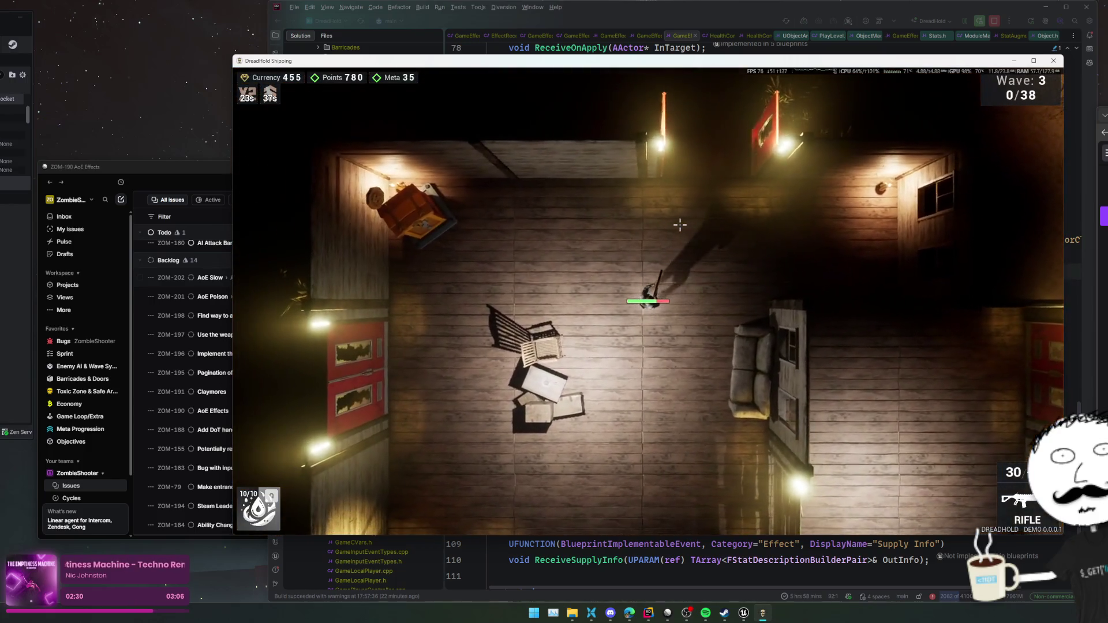
key("s")
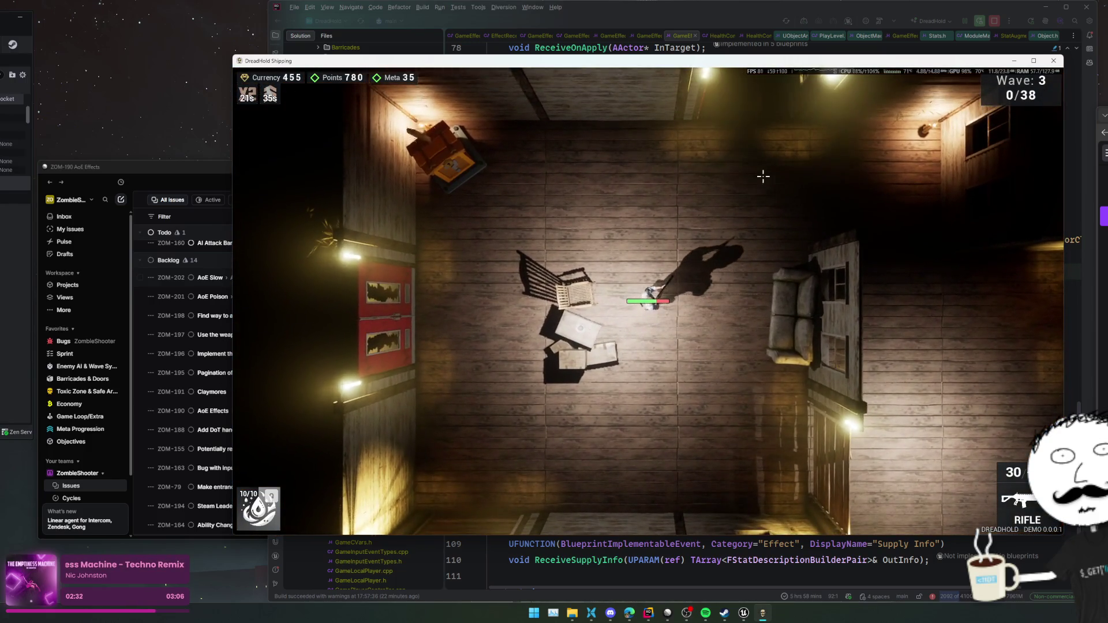
key("w")
key("a")
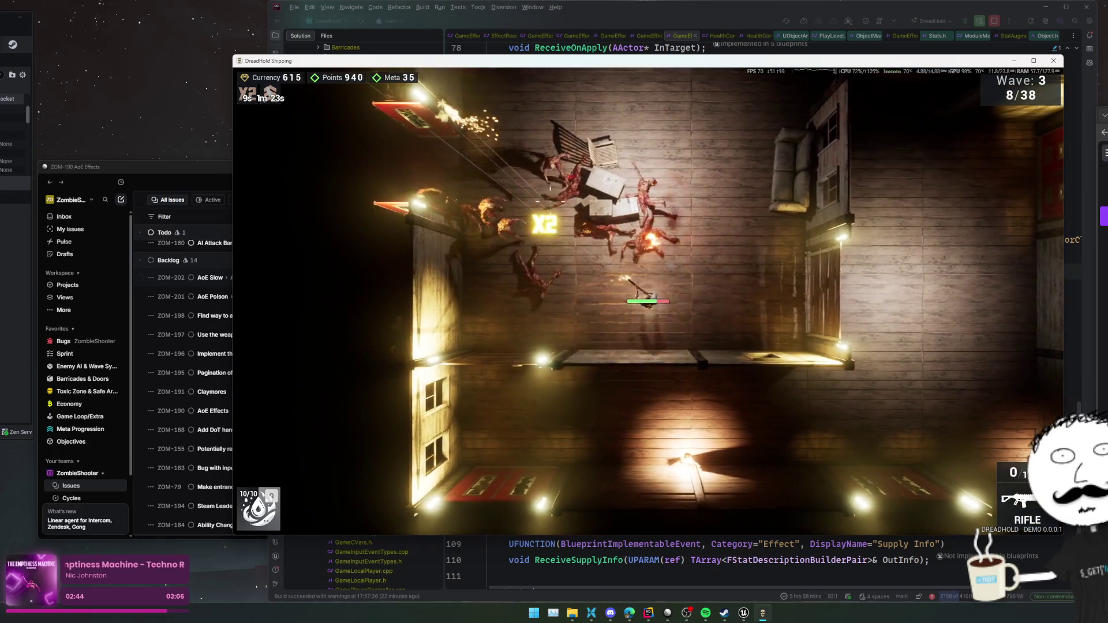
key("w")
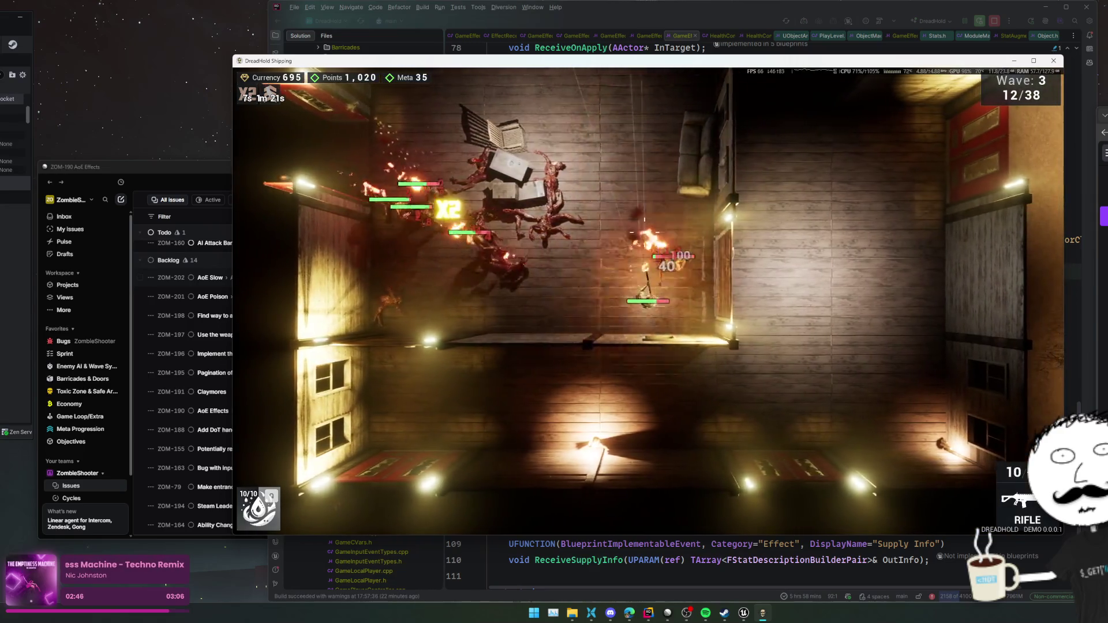
key("w")
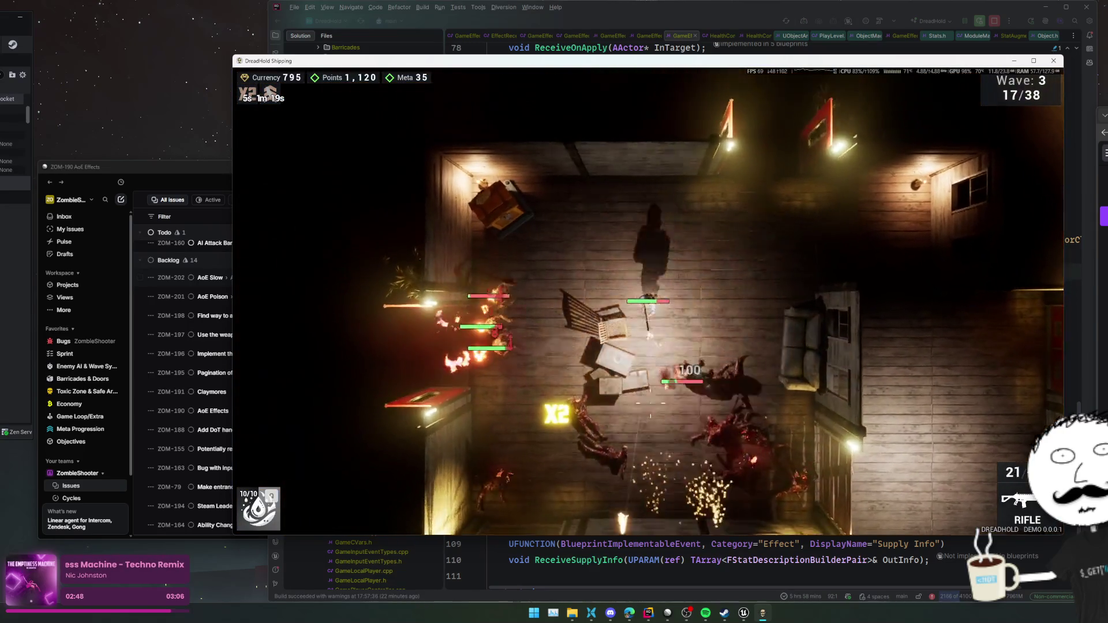
- Keep dodging and reloading while shooting until the last of the 38 zombies falls
key("s")
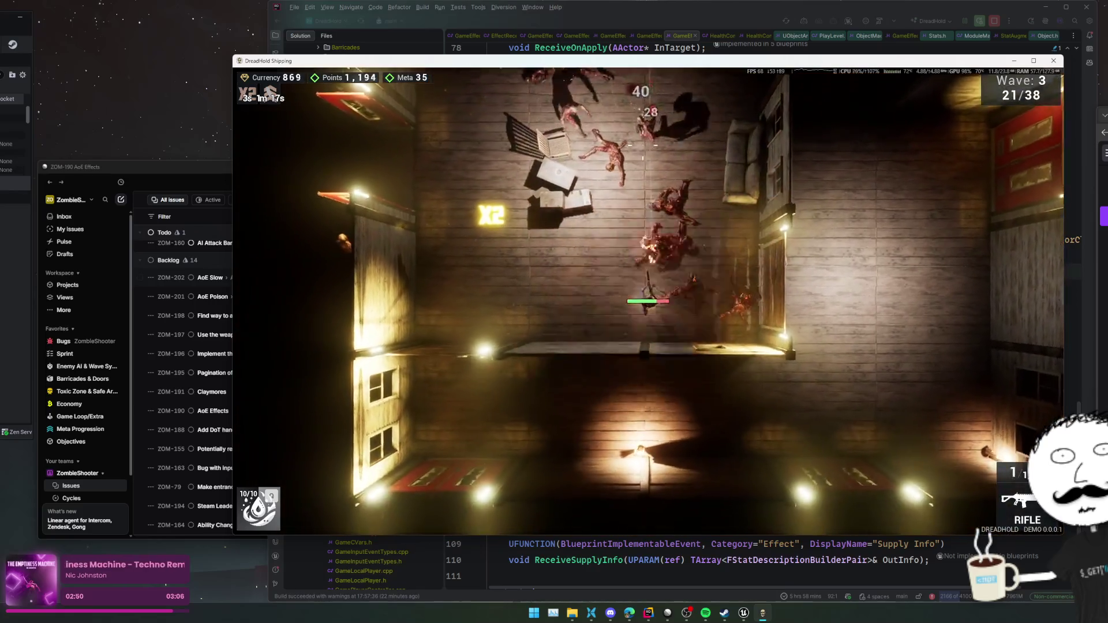
key("a")
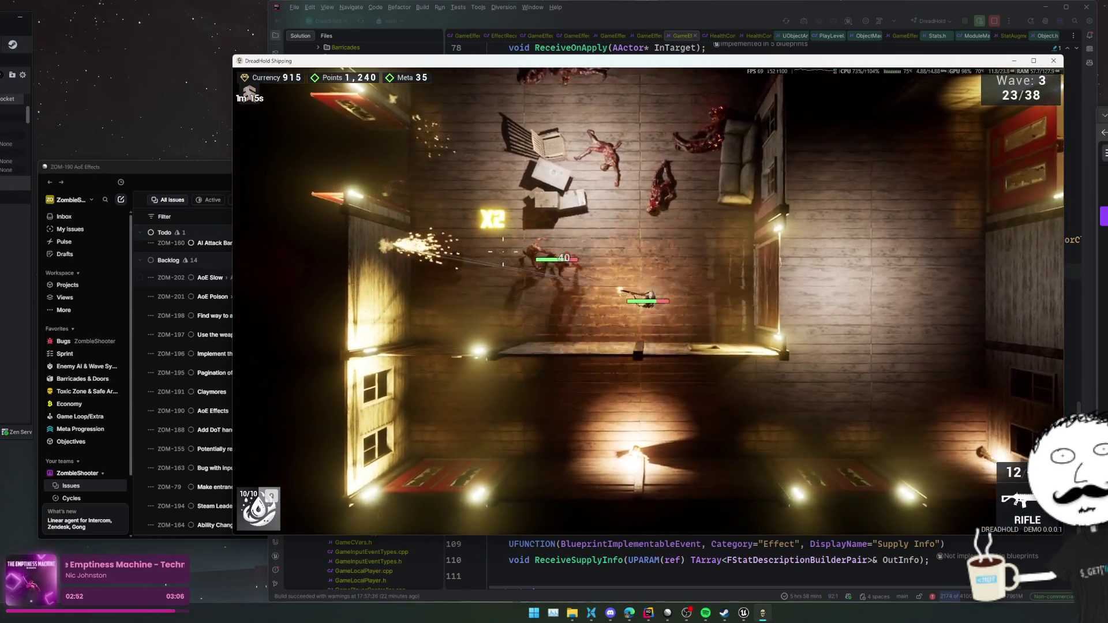
key("w")
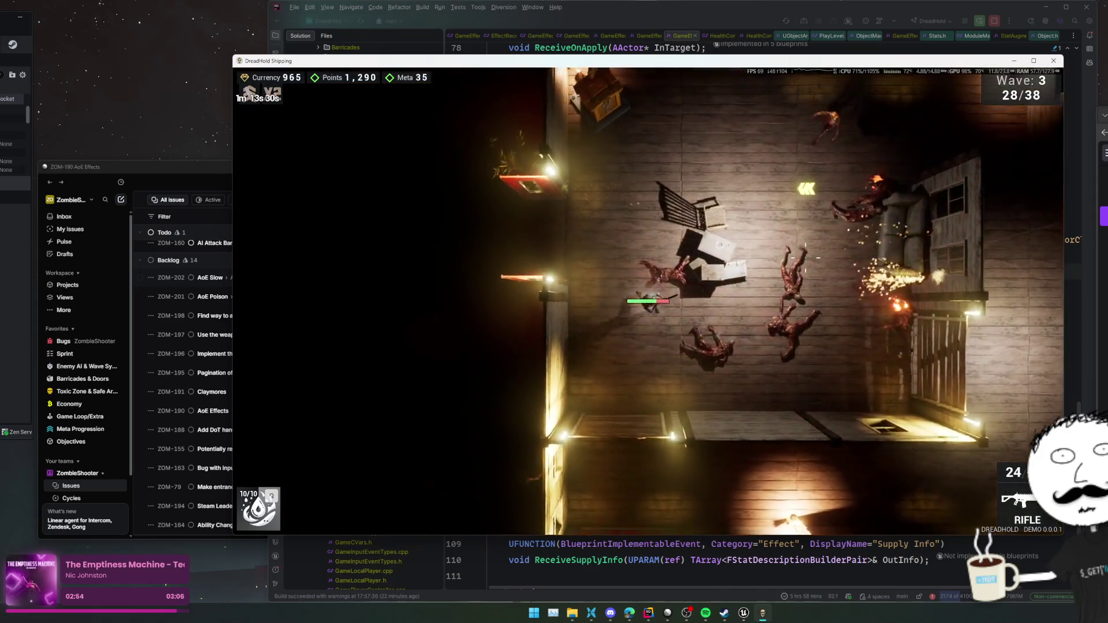
key("d")
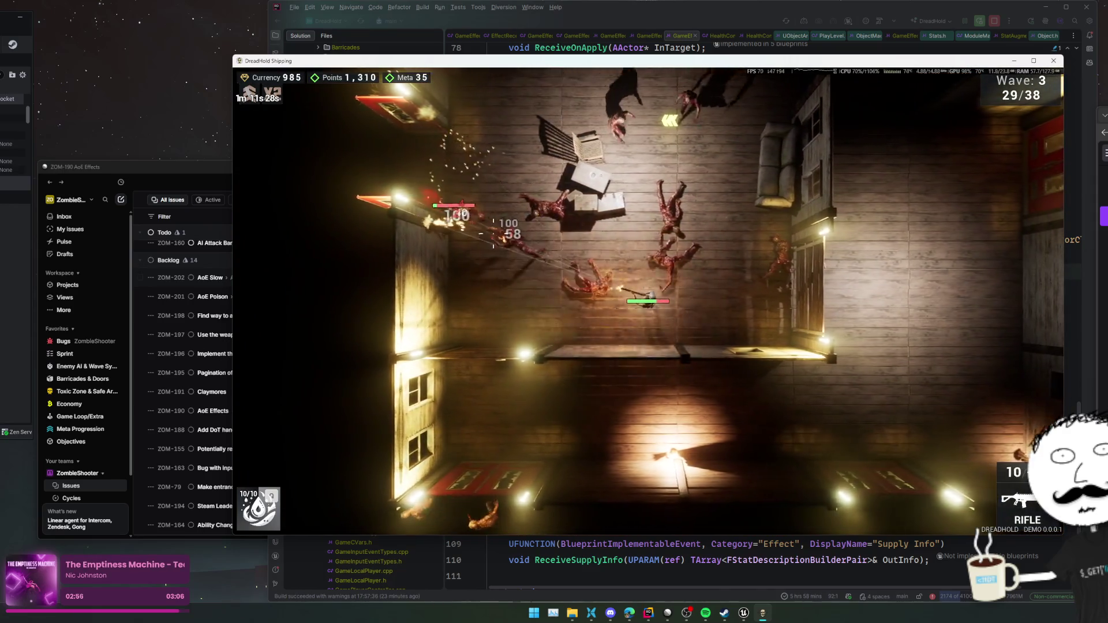
key("w")
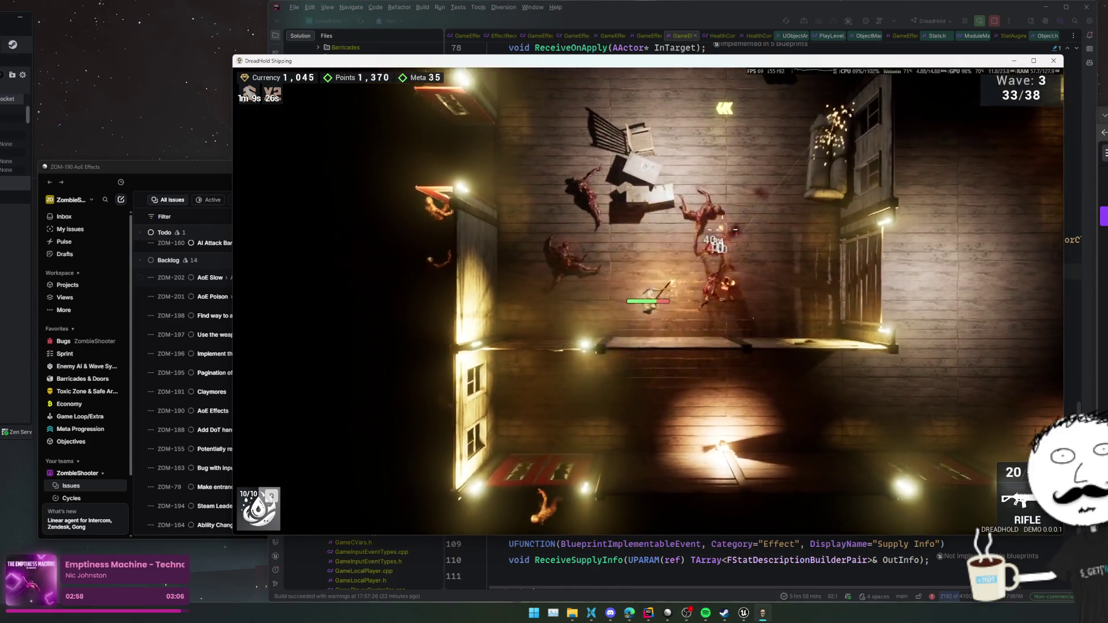
key("s")
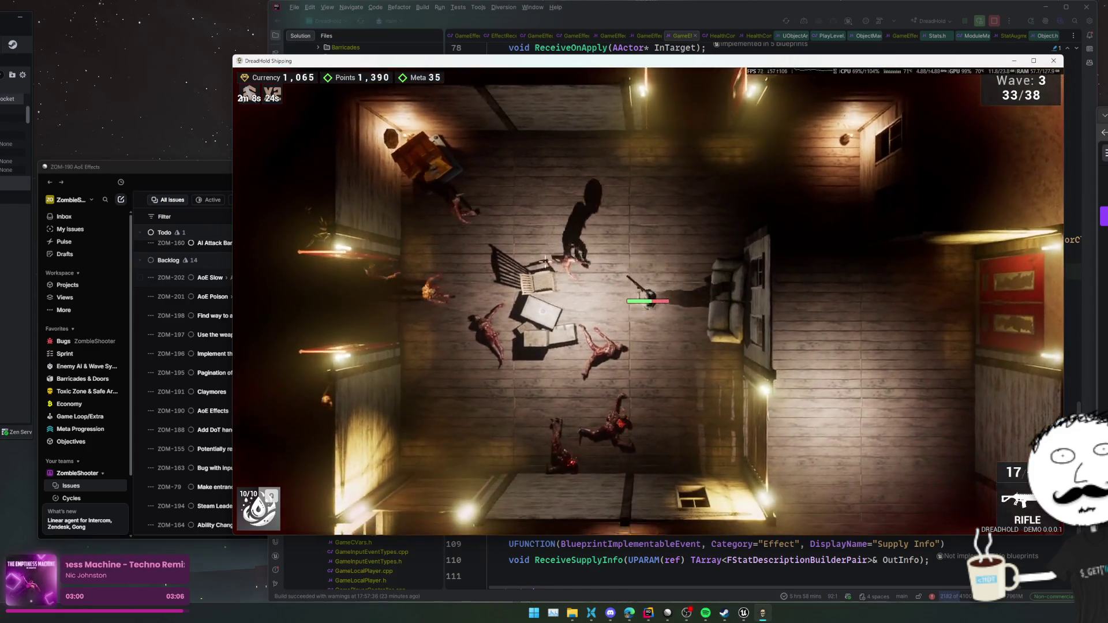
key("a")
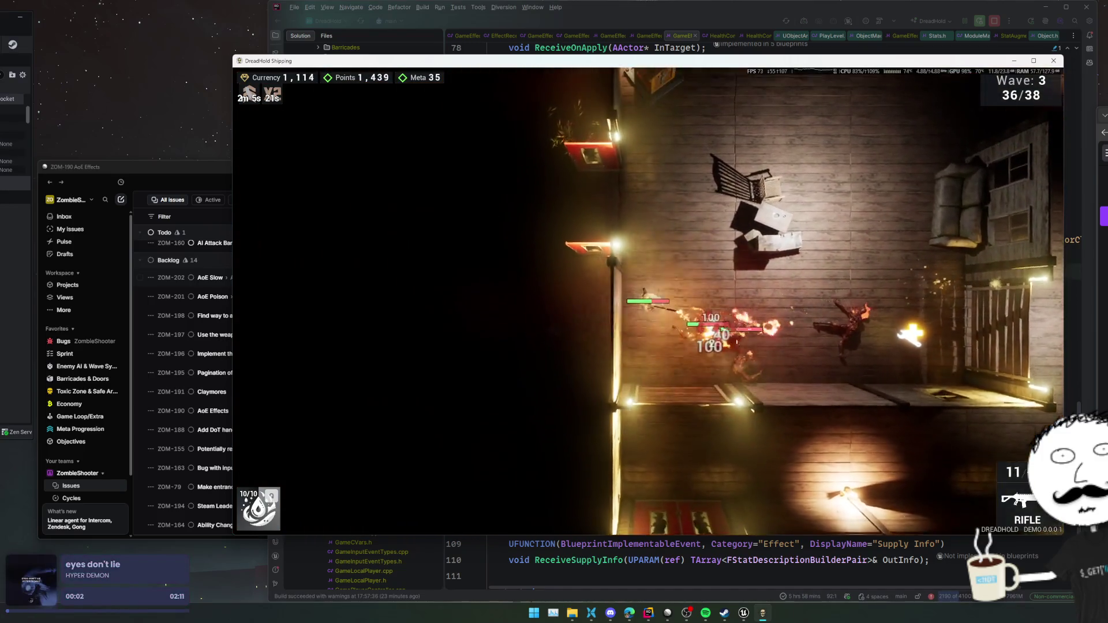
left_click(643, 291)
- Take the Barricade Blaster rifle upgrade and resume play in wave 4
key("w")
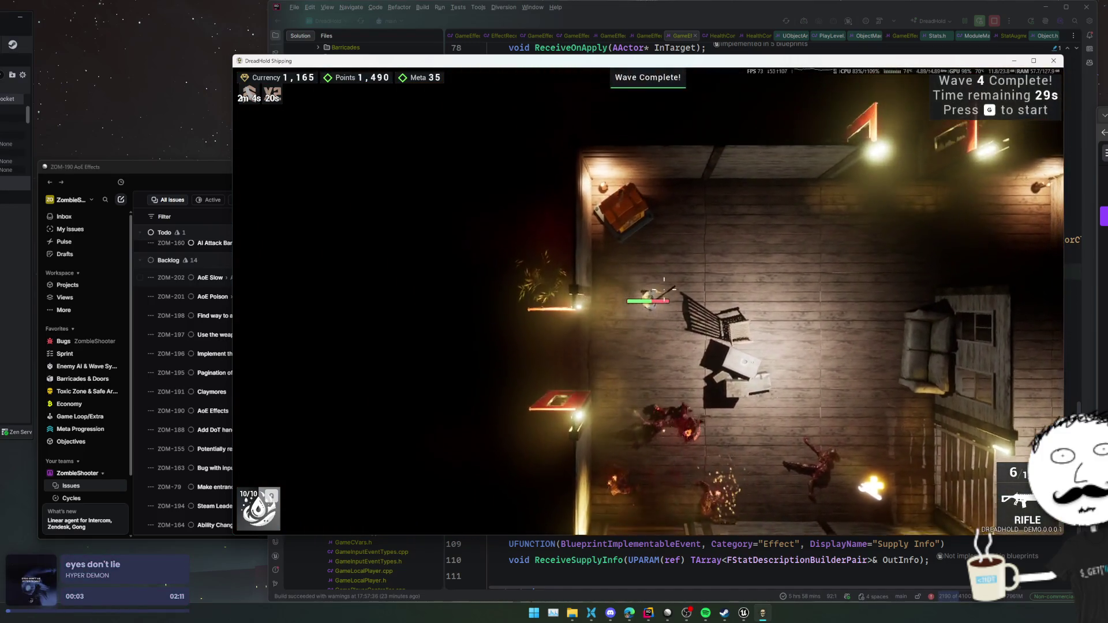
key("d")
key("s")
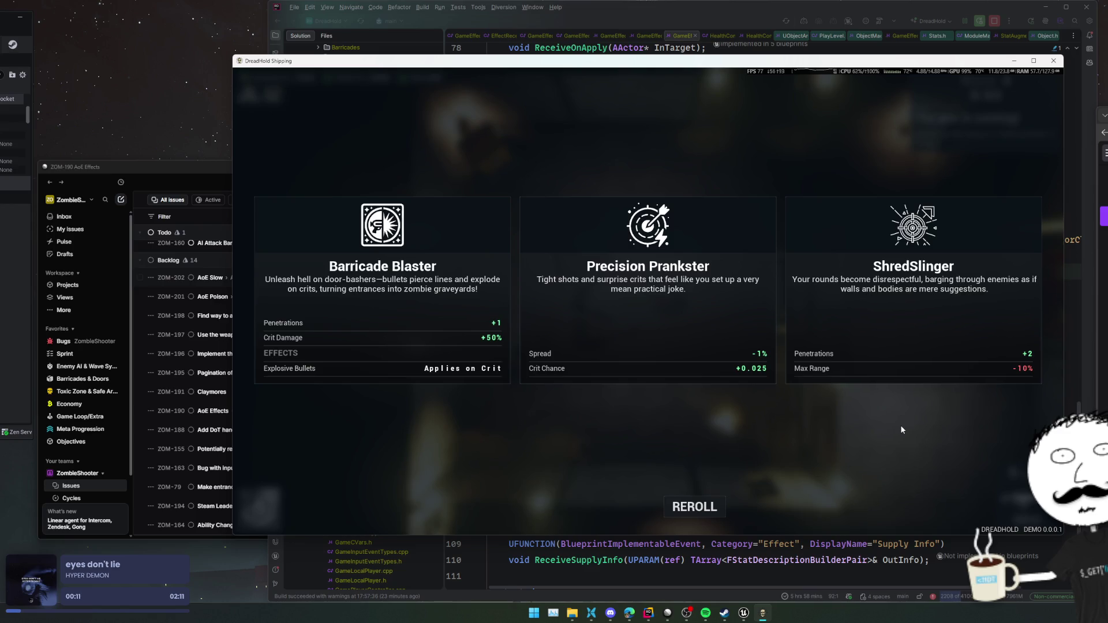
left_click(471, 303)
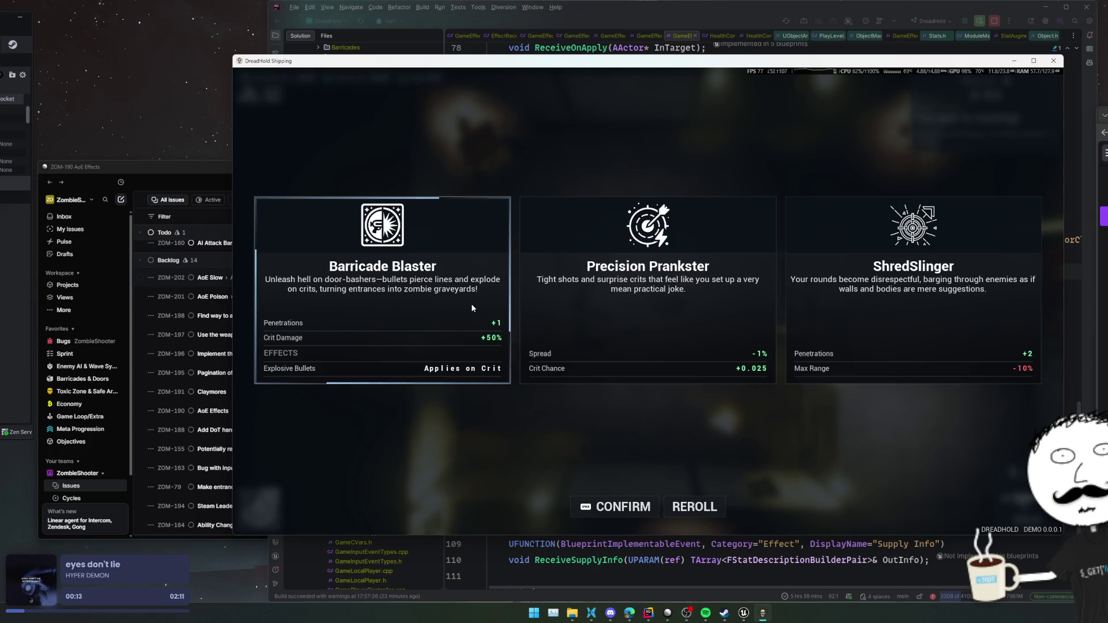
left_click(940, 293)
key("space")
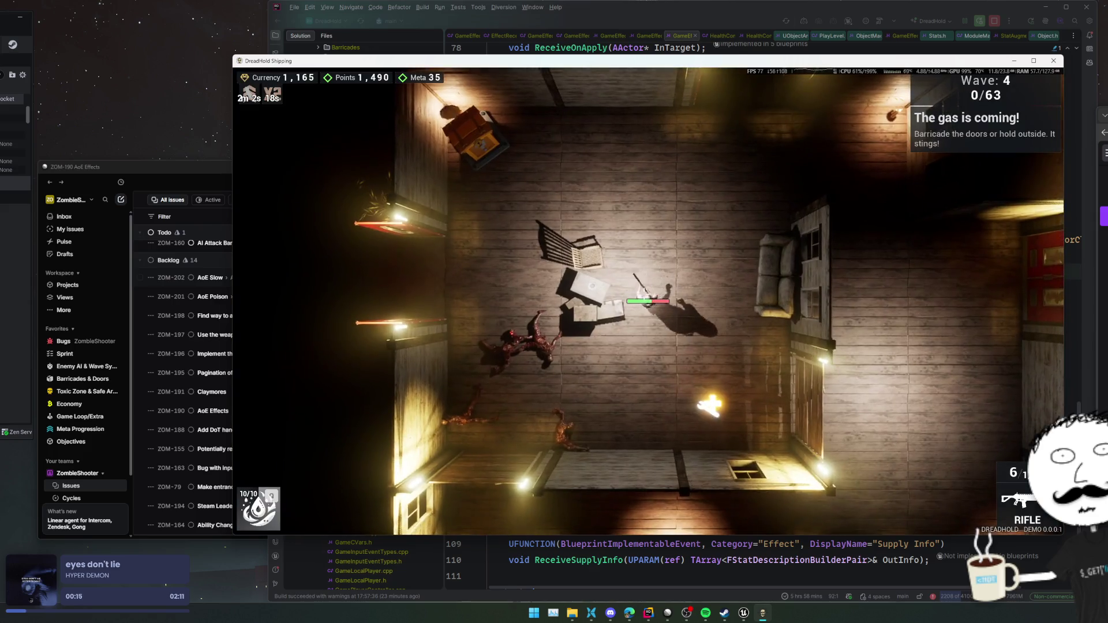
- Move into the room and shoot the first zombies coming in
key("a")
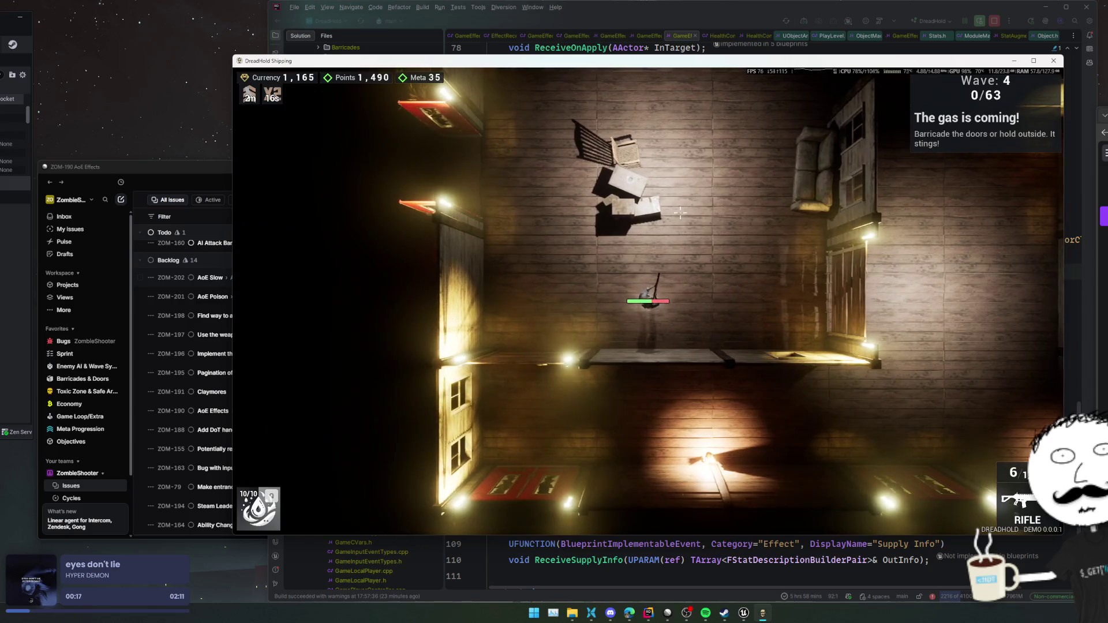
key("w")
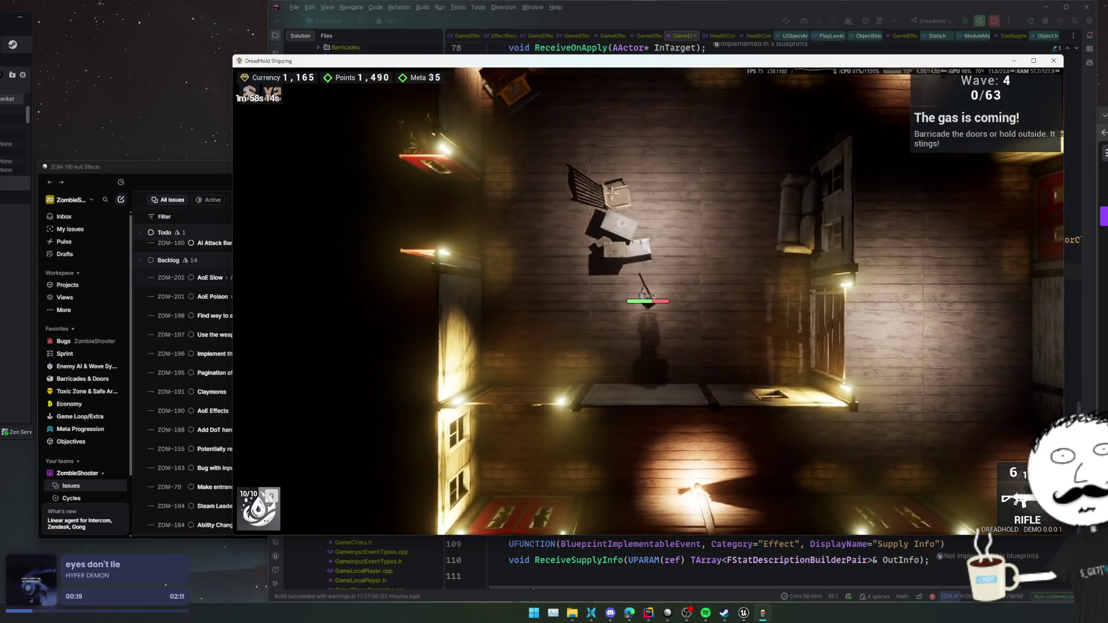
key("s")
key("a")
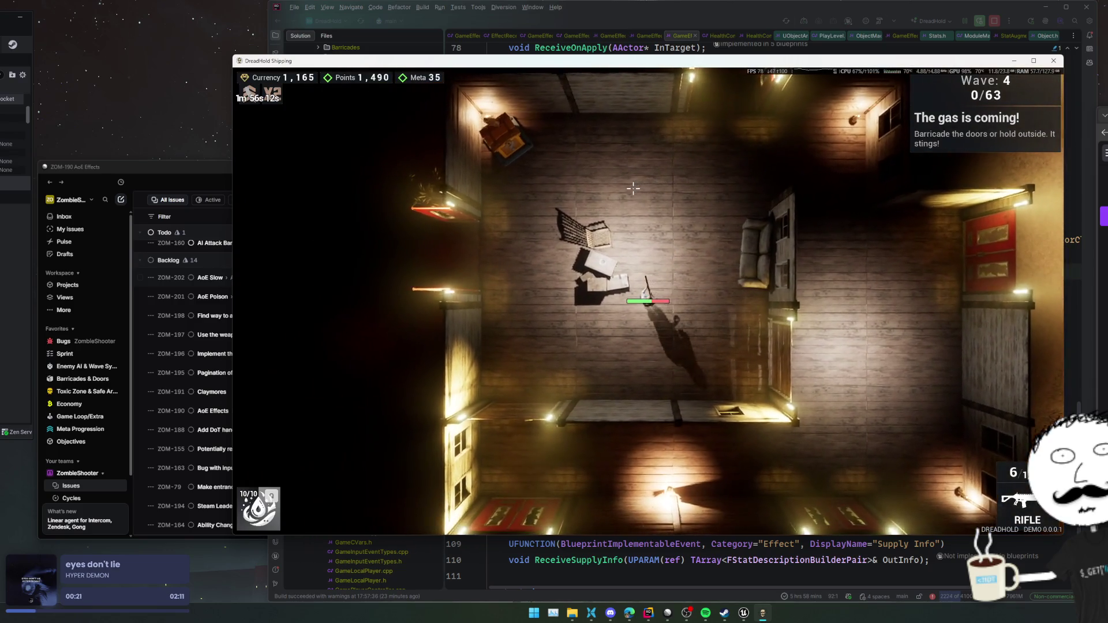
key("s")
key("d")
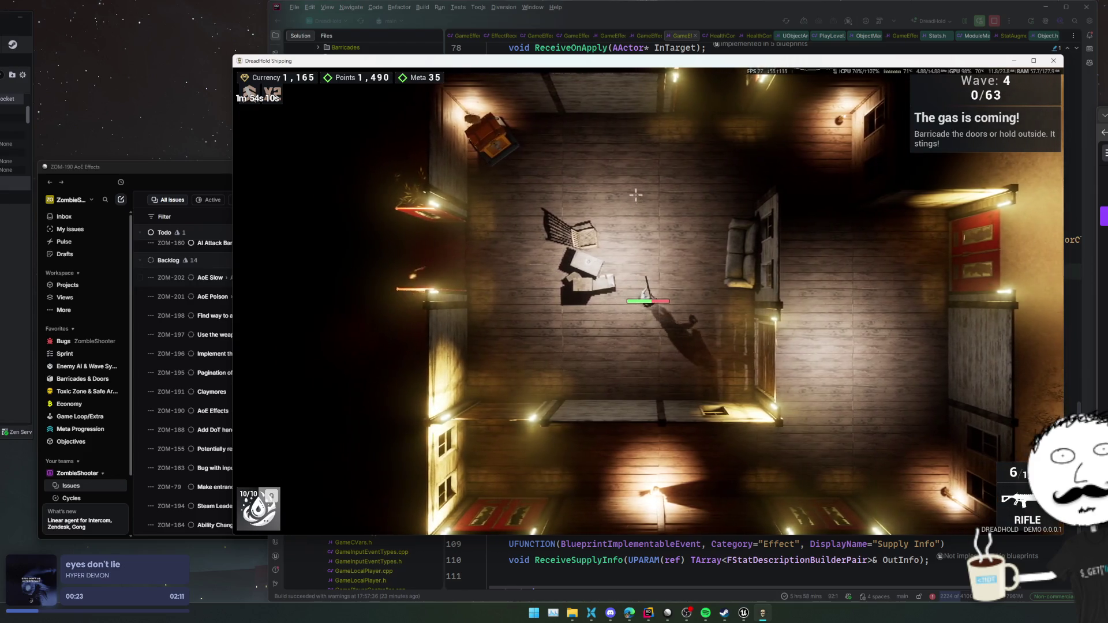
left_click(525, 241)
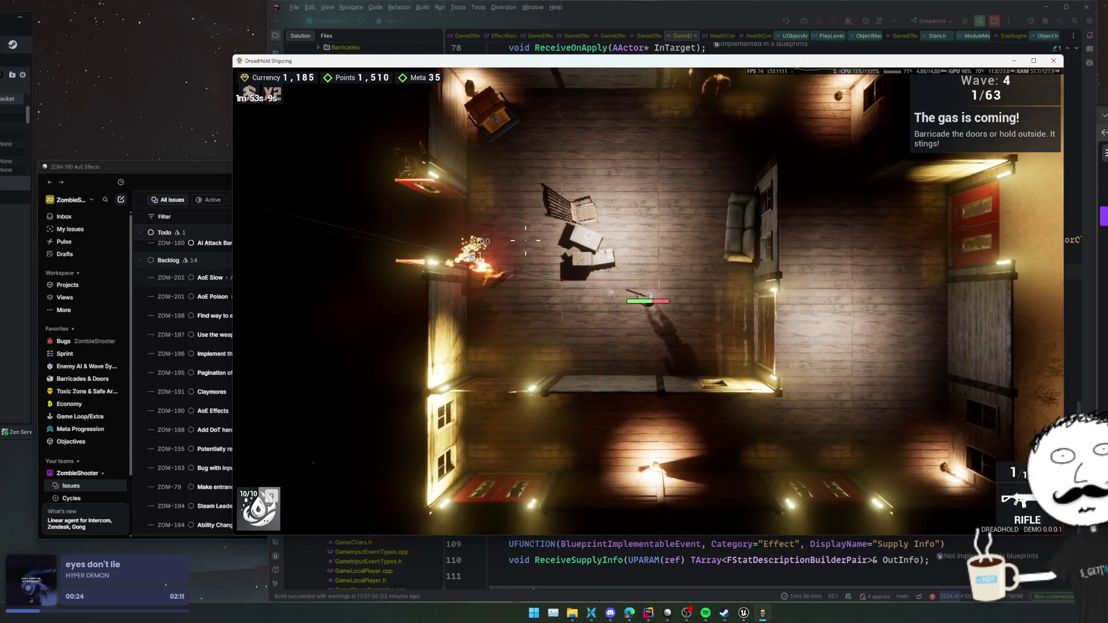
key("d")
left_click(441, 244)
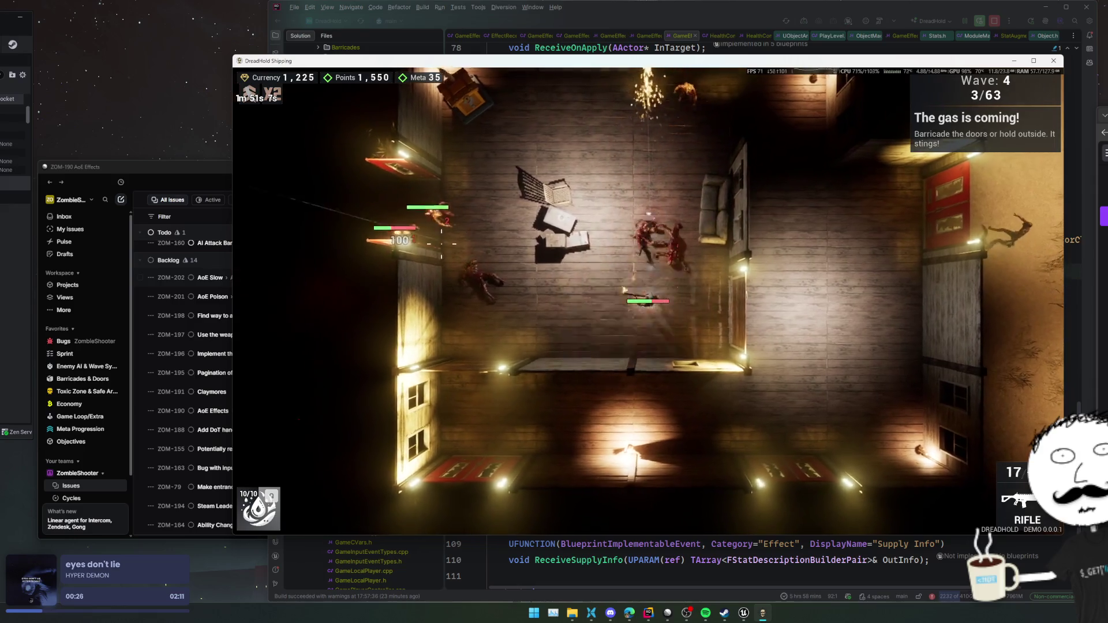
key("d")
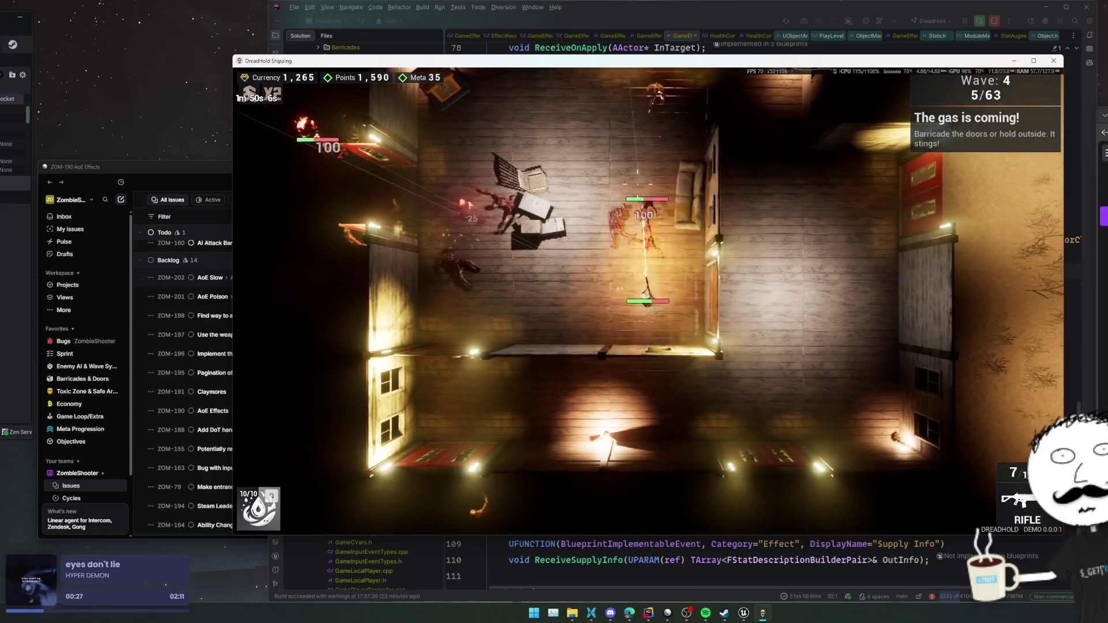
left_click(604, 197)
- Keep firing at zombies on all sides while circling the room
key("d")
left_click(470, 221)
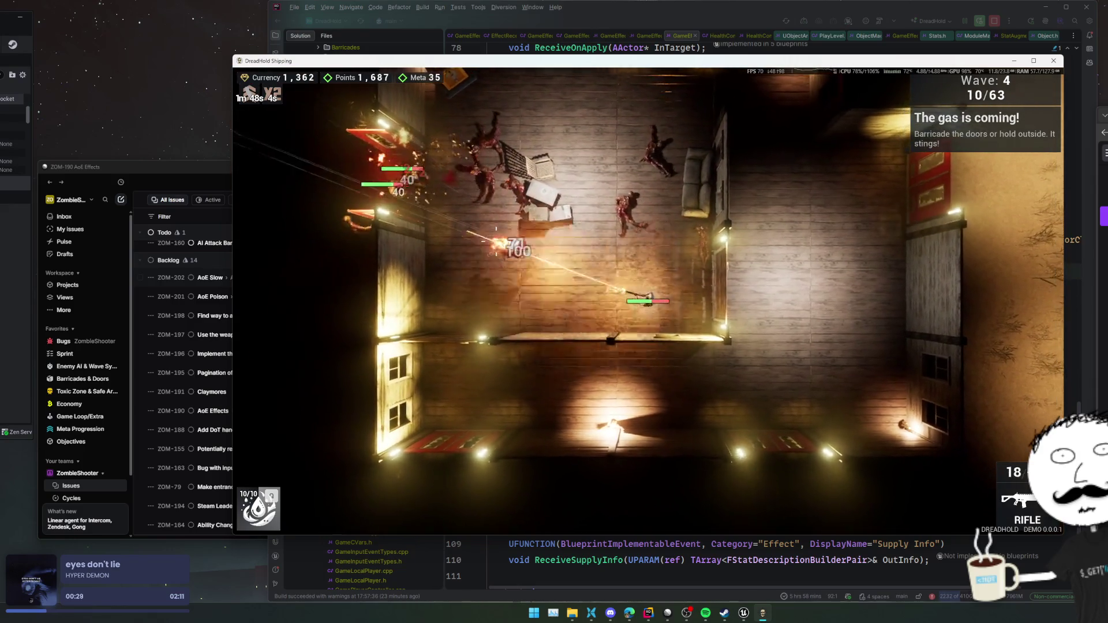
key("d")
left_click(458, 223)
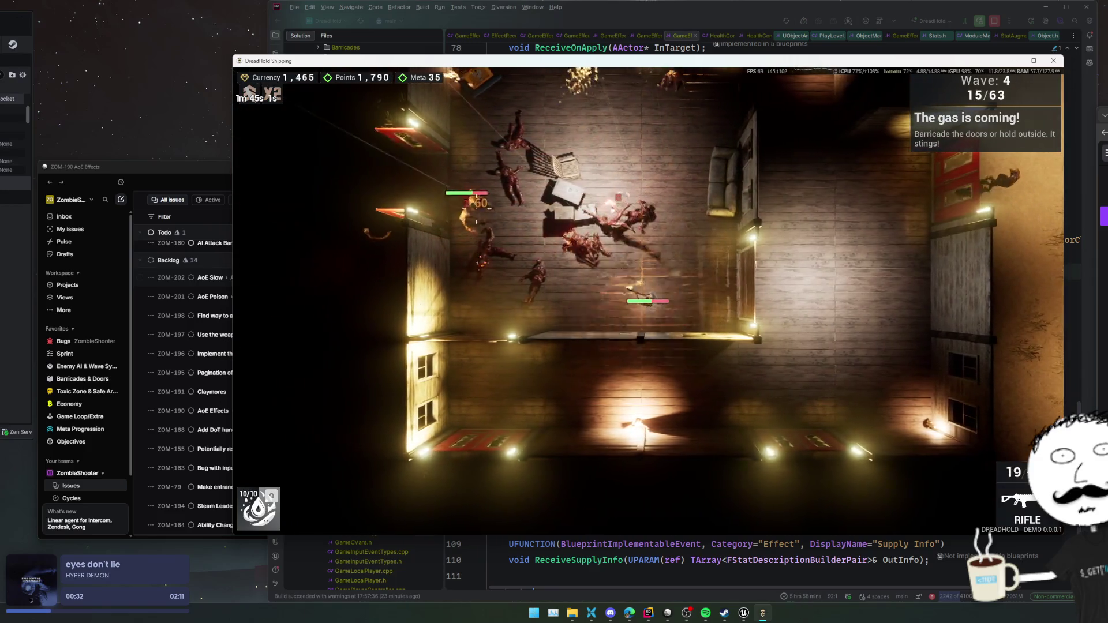
key("a")
left_click(477, 219)
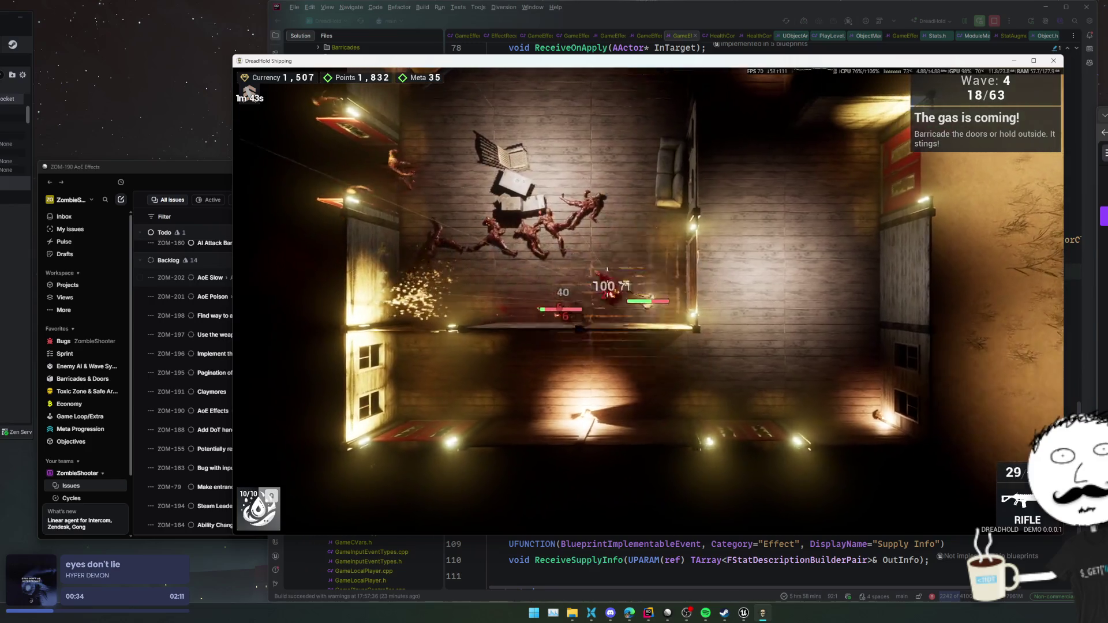
key("w")
left_click(607, 269)
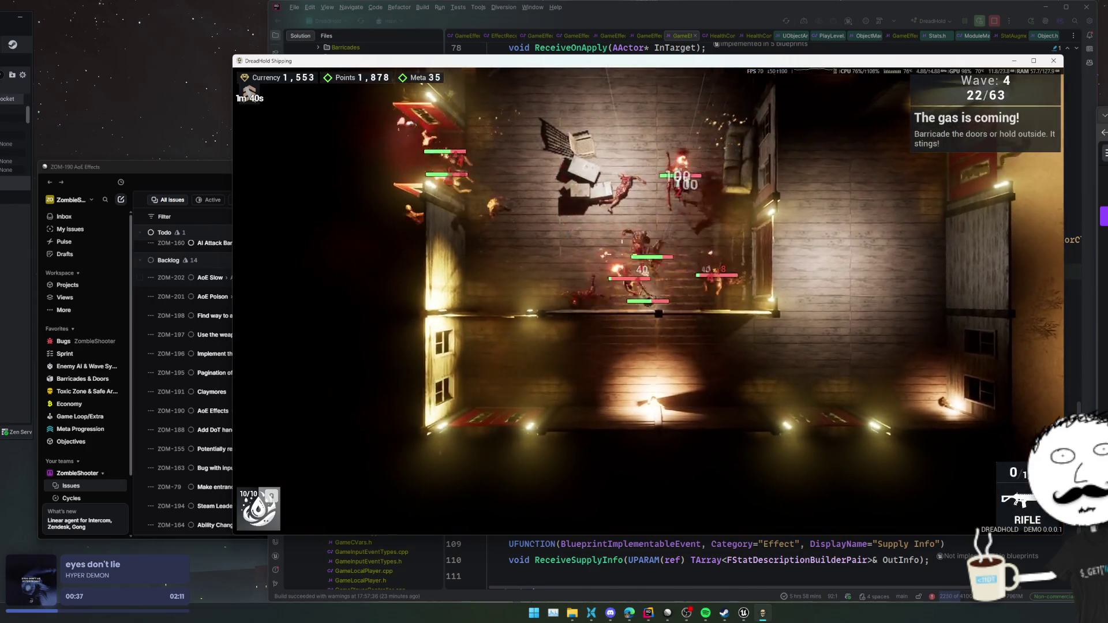
key("a")
left_click(704, 277)
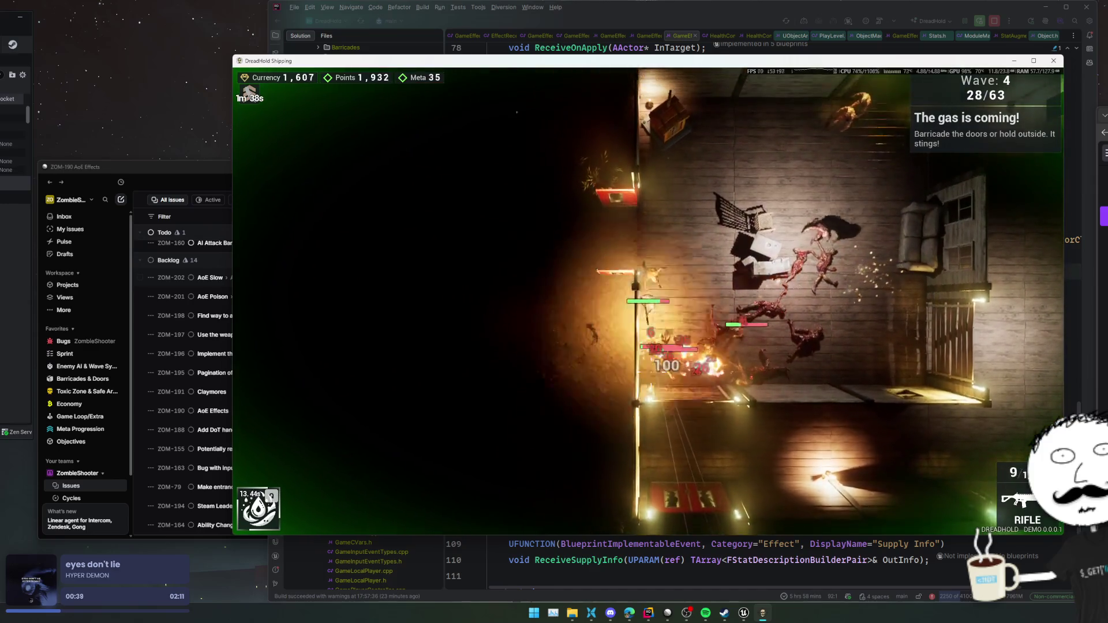
key("w")
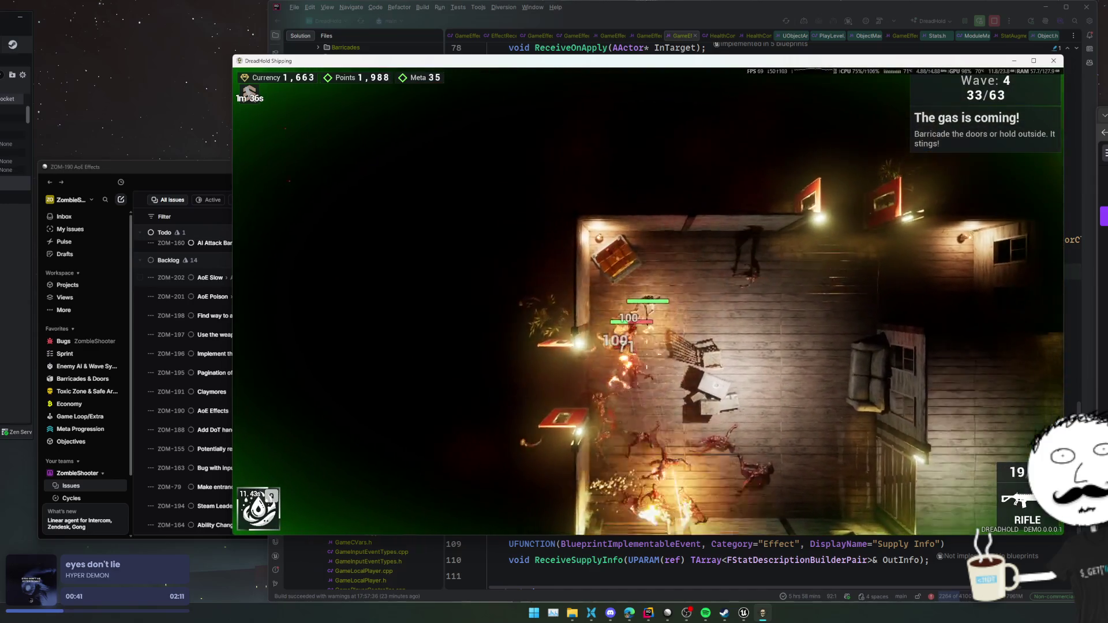
- Finish the last zombie, then pick and confirm the Zapdash Cascade upgrade
key("d")
key("s")
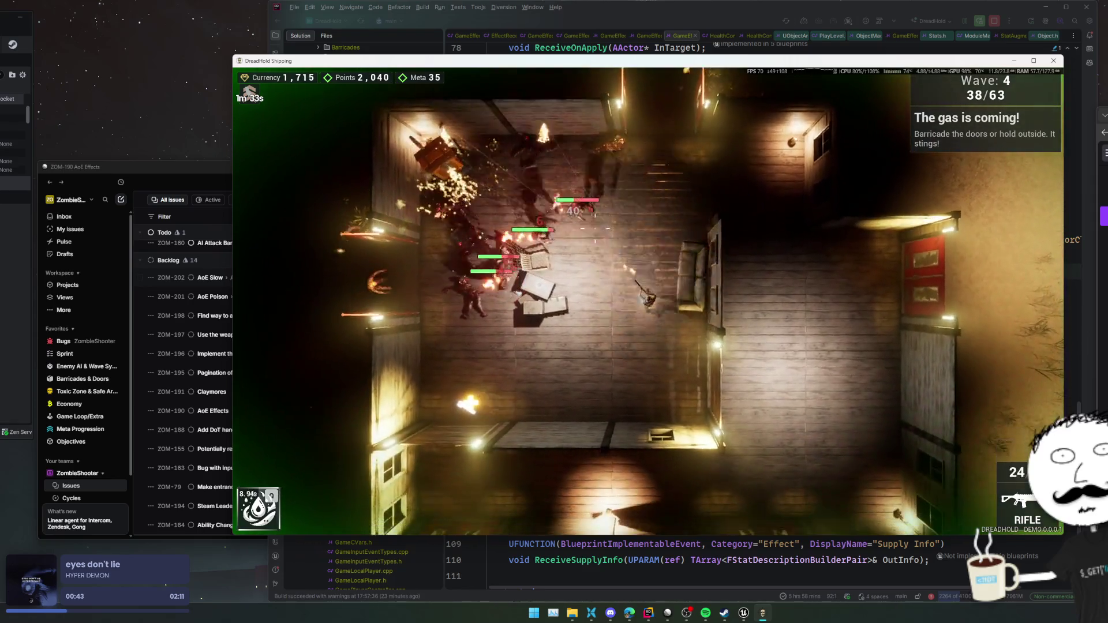
key("s")
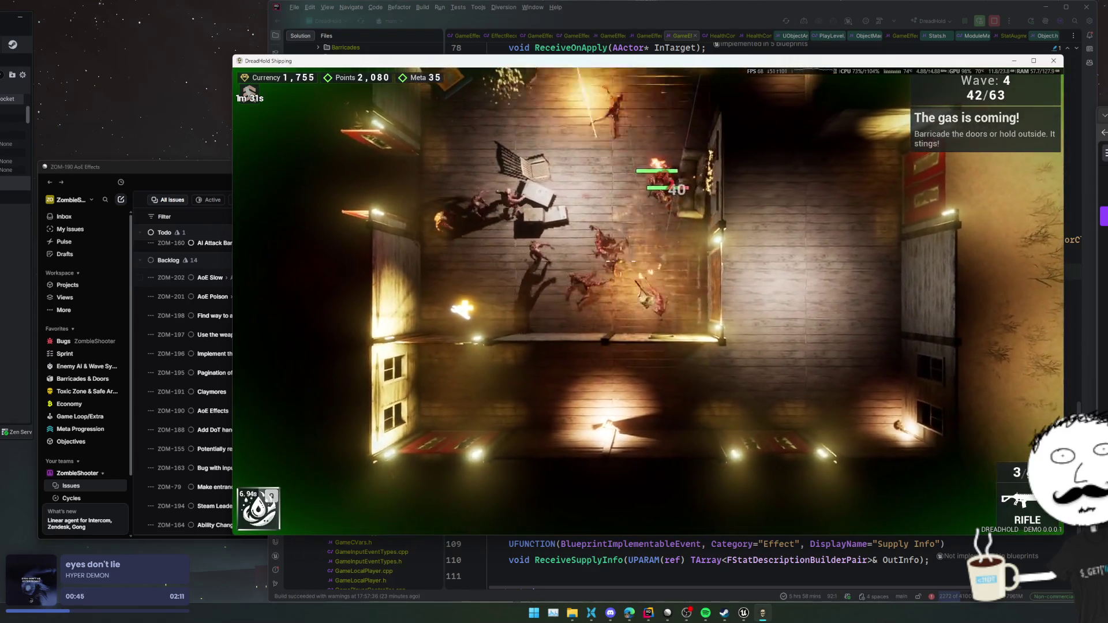
key("a")
key("w")
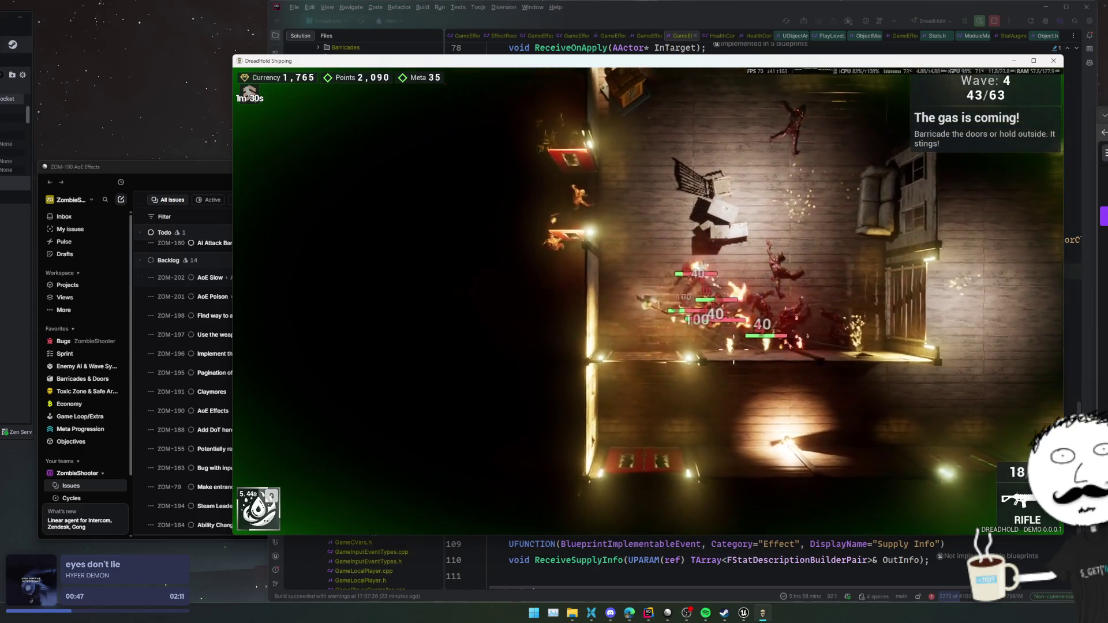
key("w")
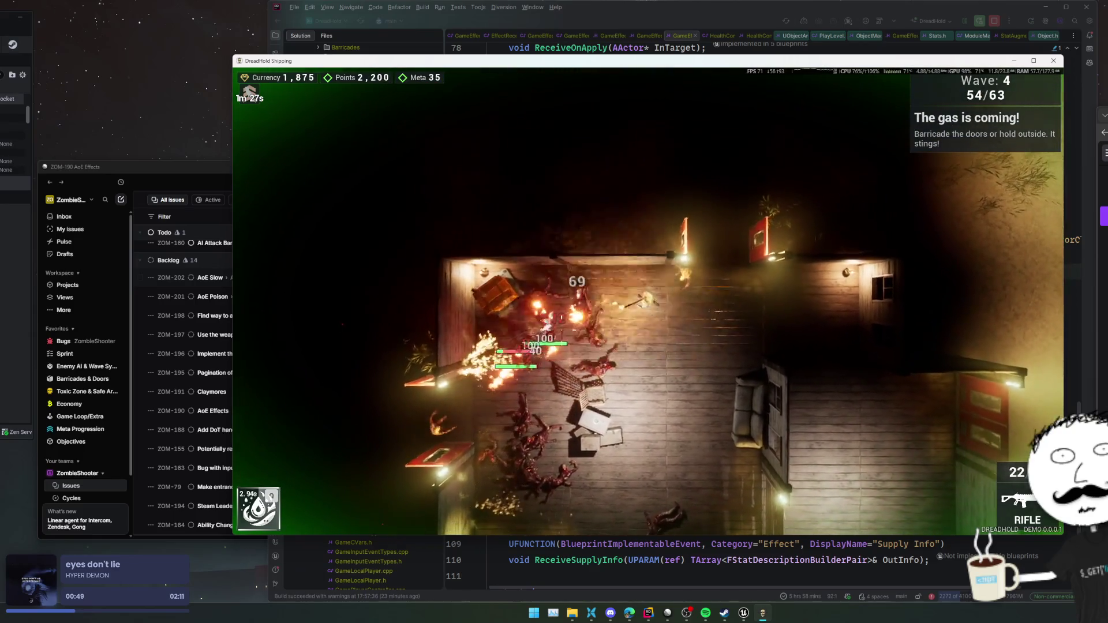
key("s")
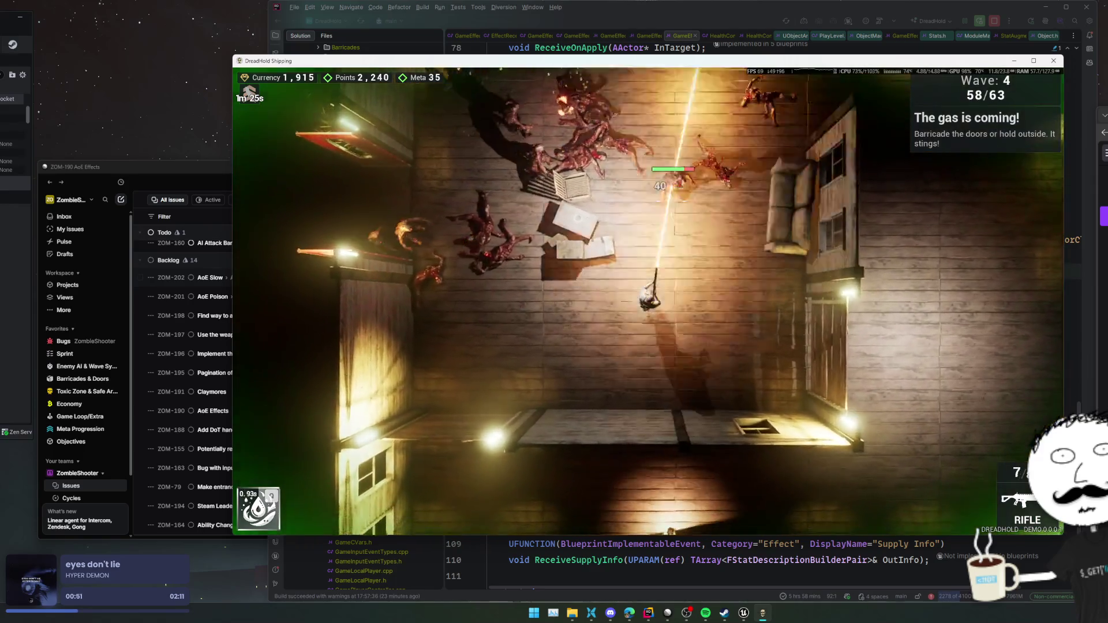
key("s")
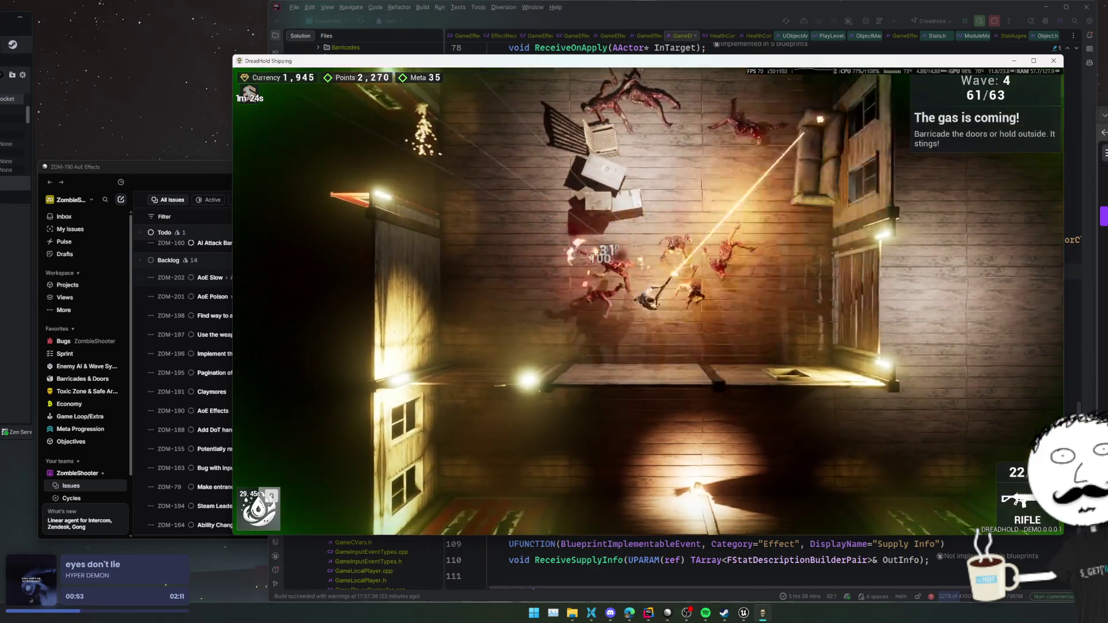
key("w")
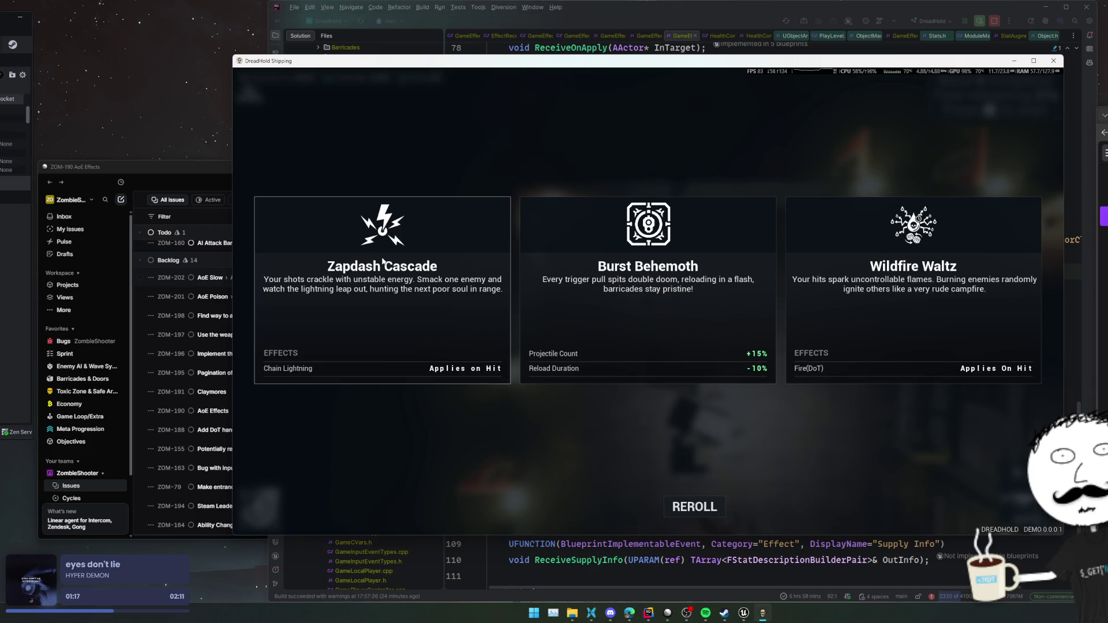
left_click(486, 368)
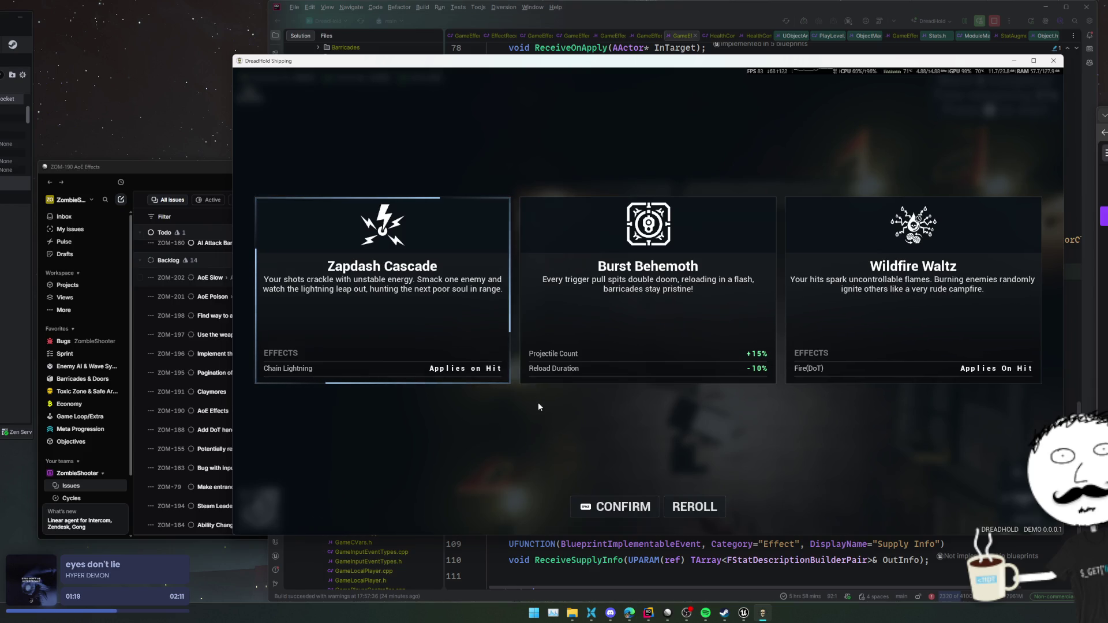
left_click(618, 511)
- Reload, start wave 5 with G and switch to the pistol while moving
key("r")
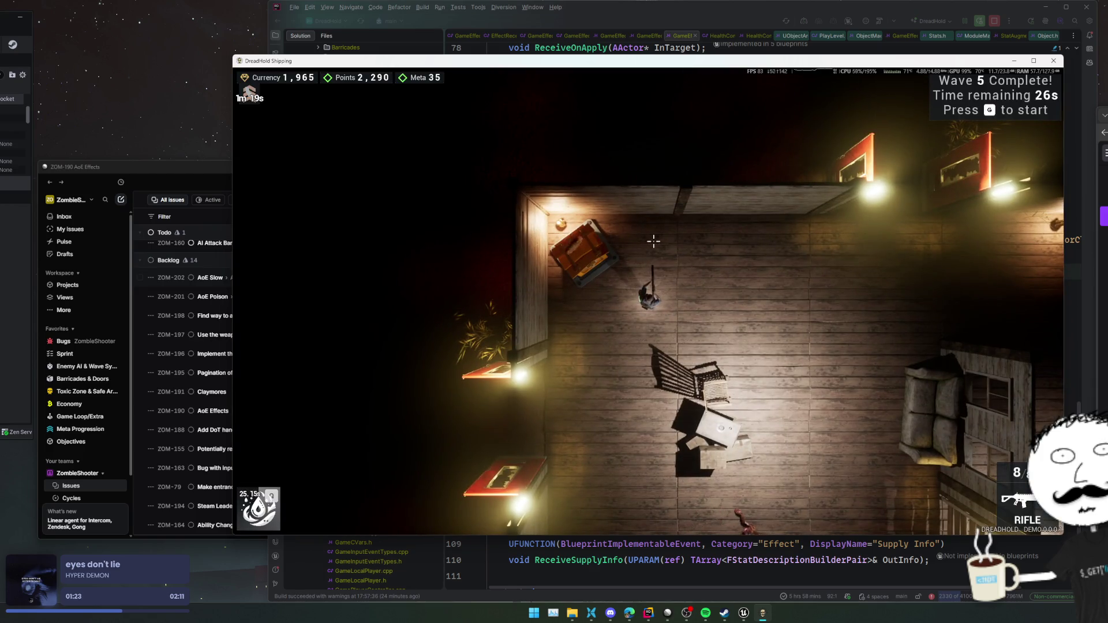
key("g")
key("s+d")
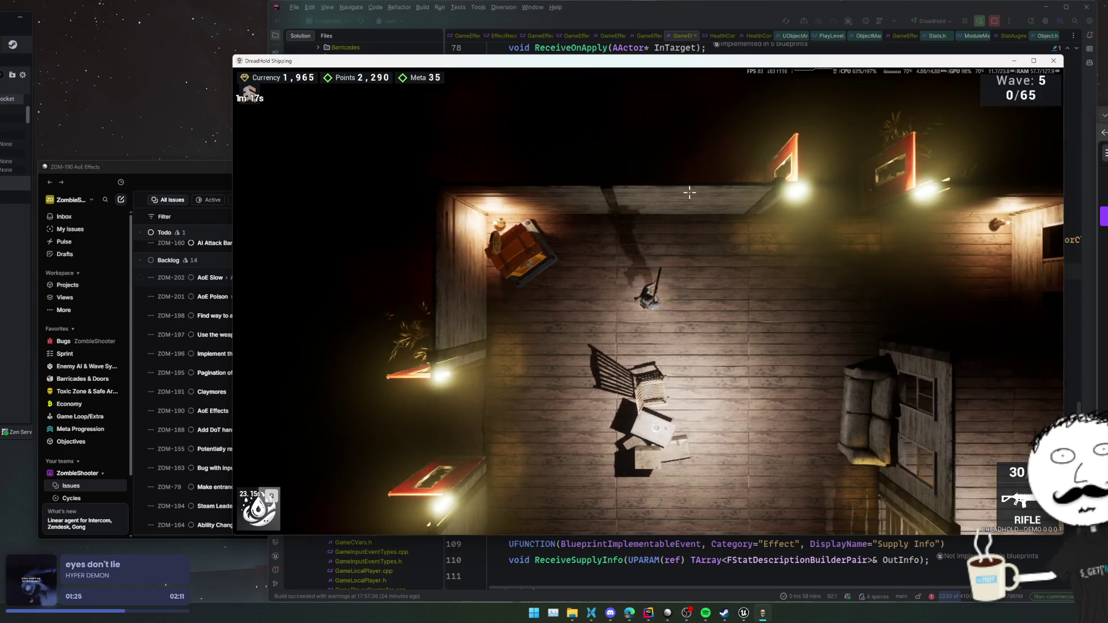
key("w+a")
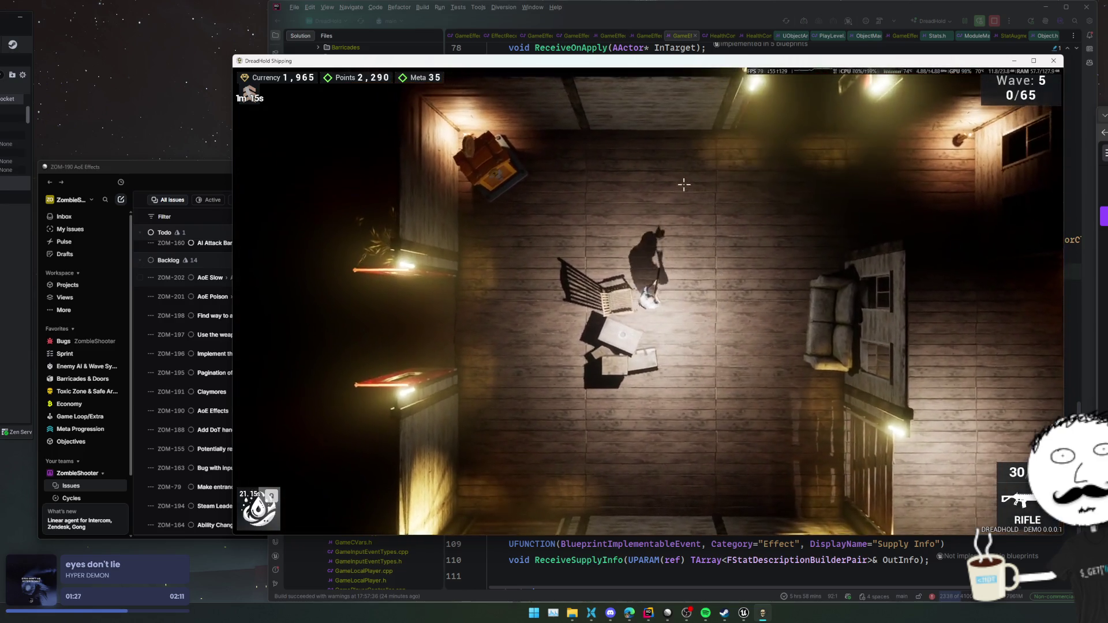
key("2")
- Swap the pistol for a shotgun and shotgun ammo from the Armoury, then equip the shotgun
key("e")
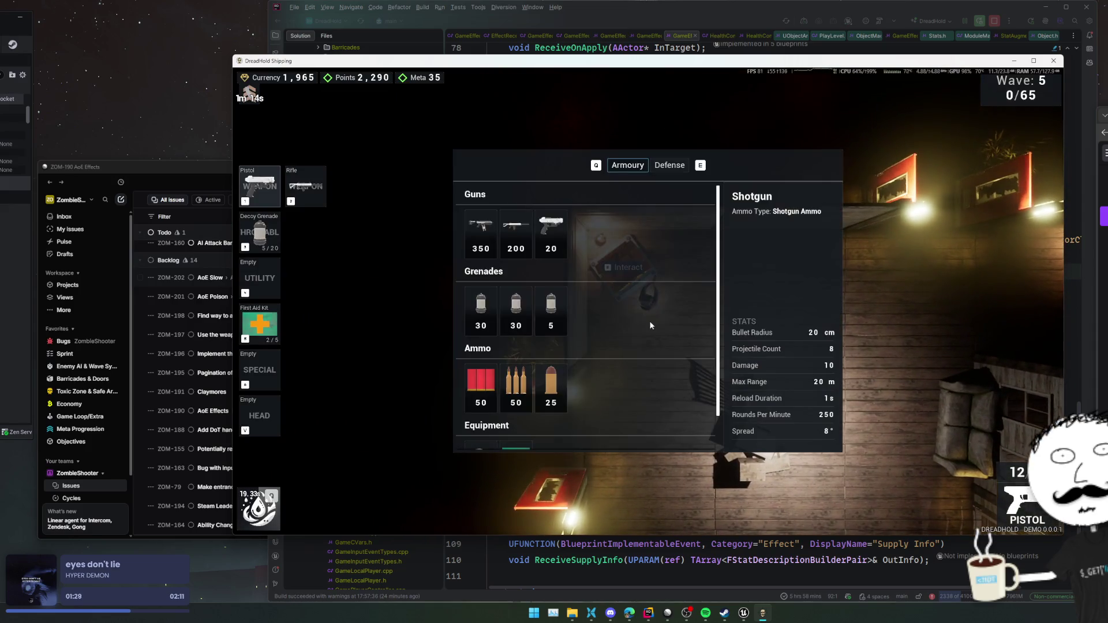
left_click_drag(831, 332, 546, 261)
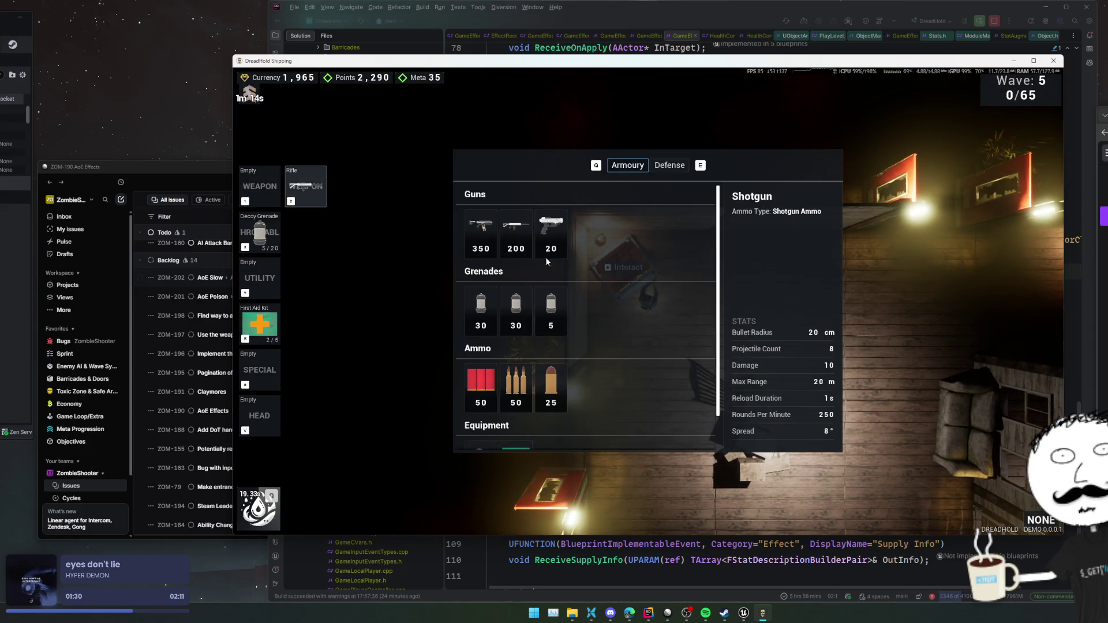
left_click(488, 249)
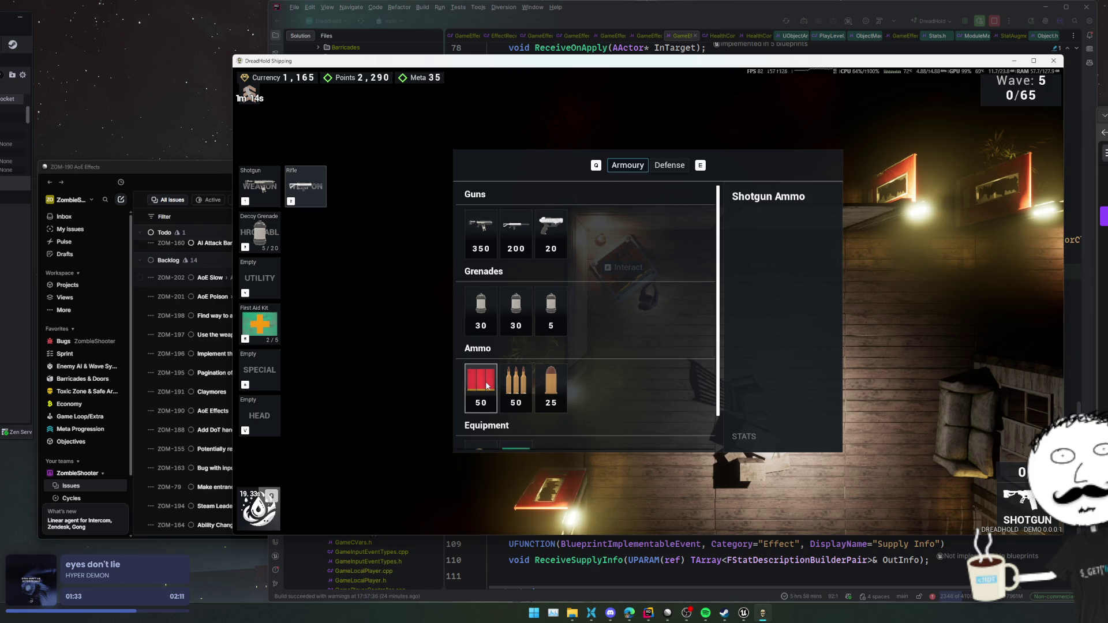
left_click(488, 385)
key("e")
key("1")
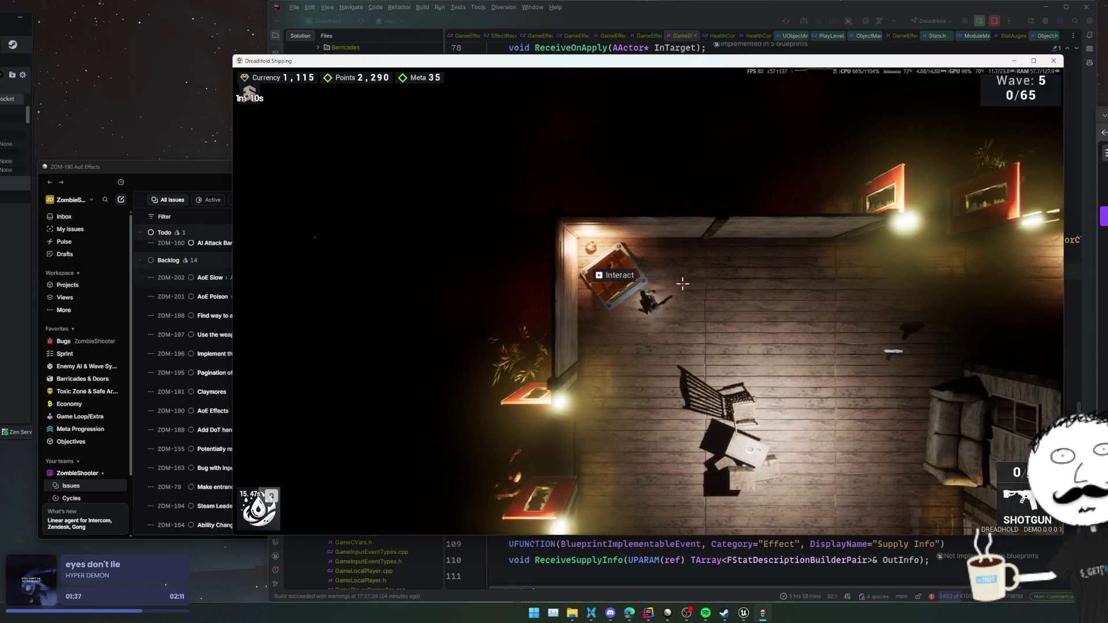
- Fire the shotgun into the horde while moving down-right across the room
key("d")
key("s")
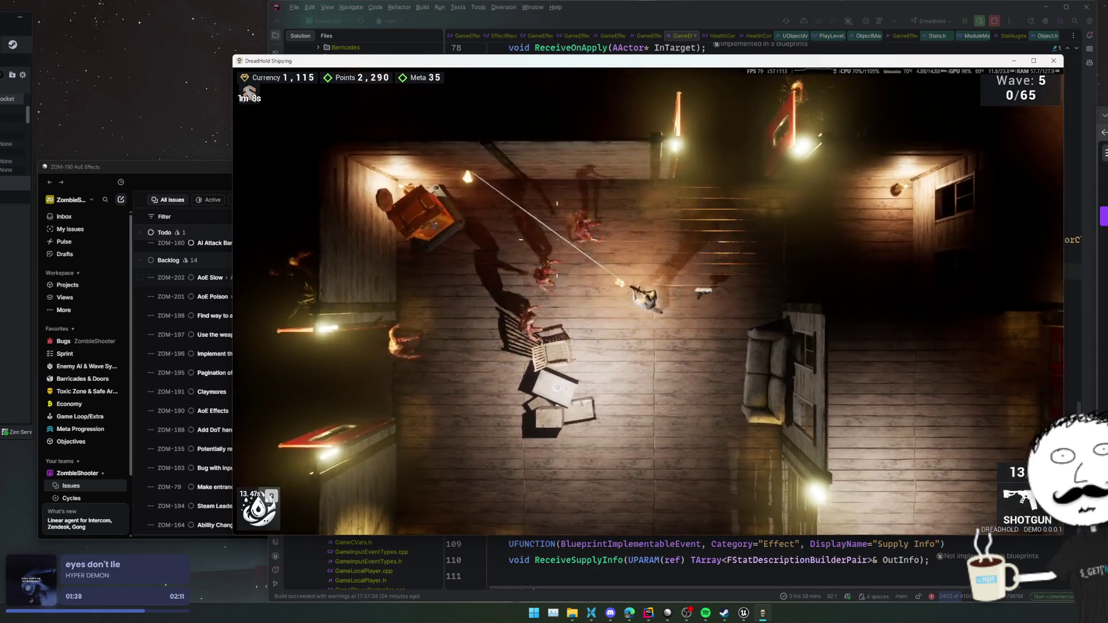
left_click(637, 166)
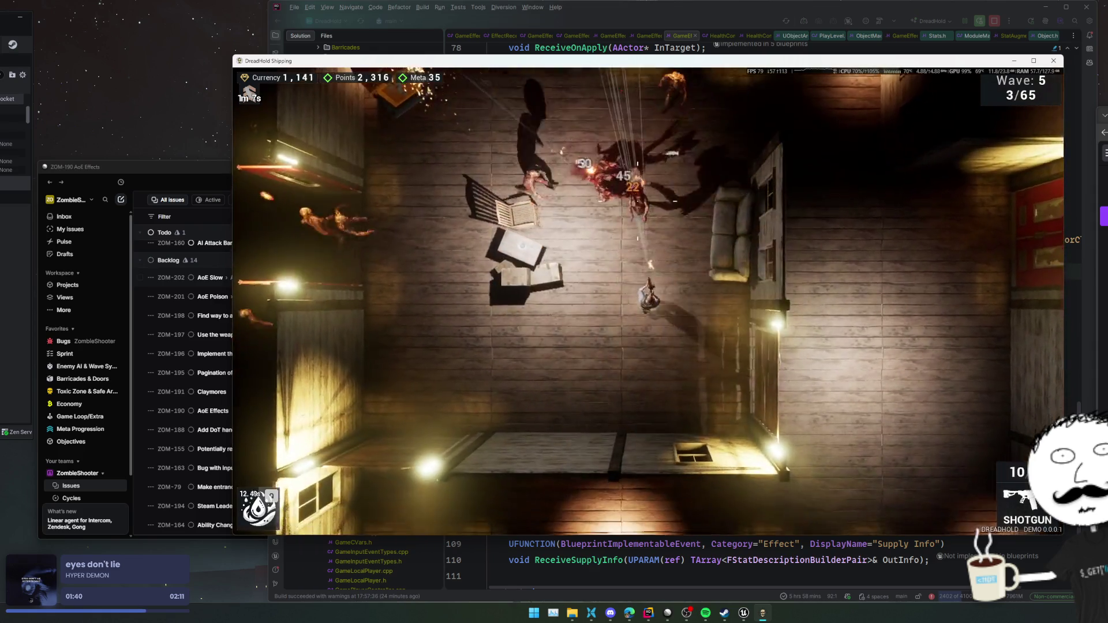
key("s")
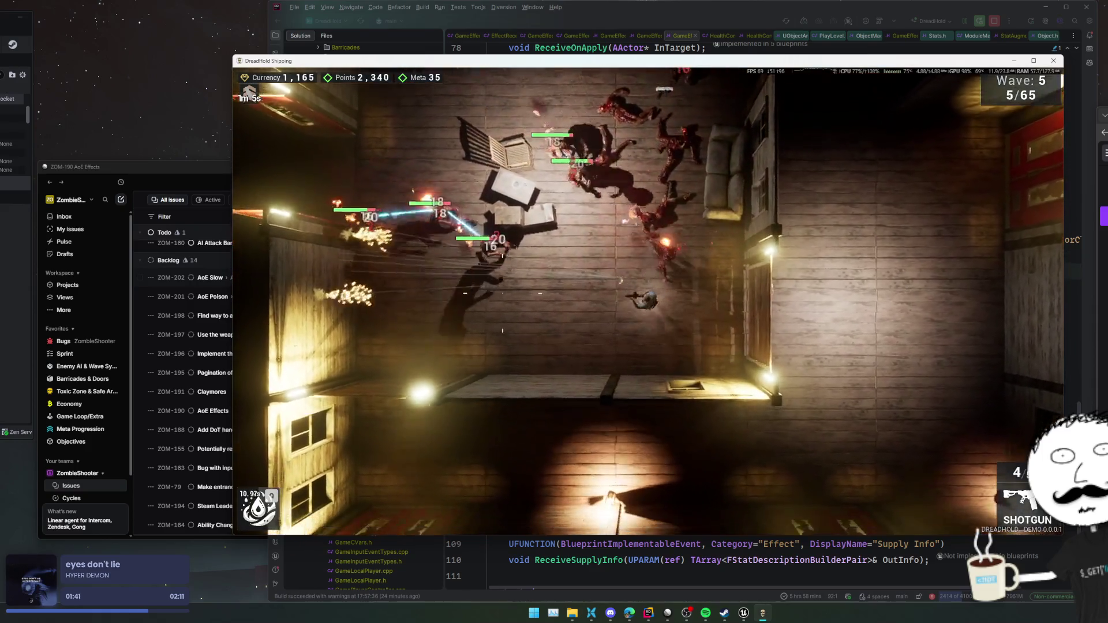
left_click(544, 265)
left_click(544, 265)
key("a")
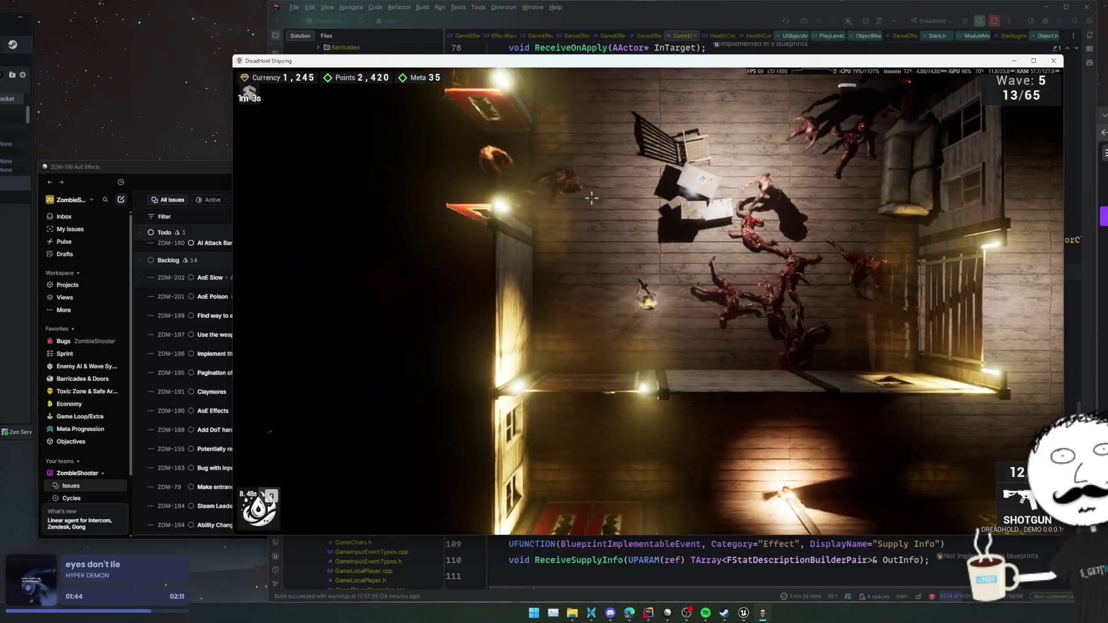
key("s")
key("d")
left_click(591, 198)
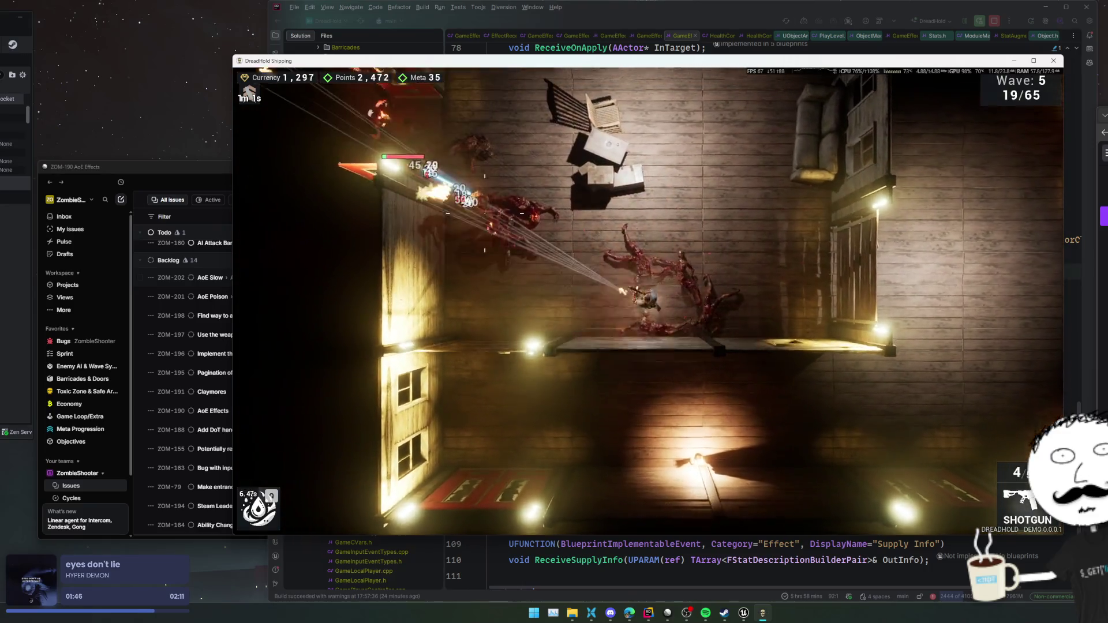
left_click(485, 213)
- Push upward blasting the zombie packs, reload, and kill the last zombie of wave 5
key("w")
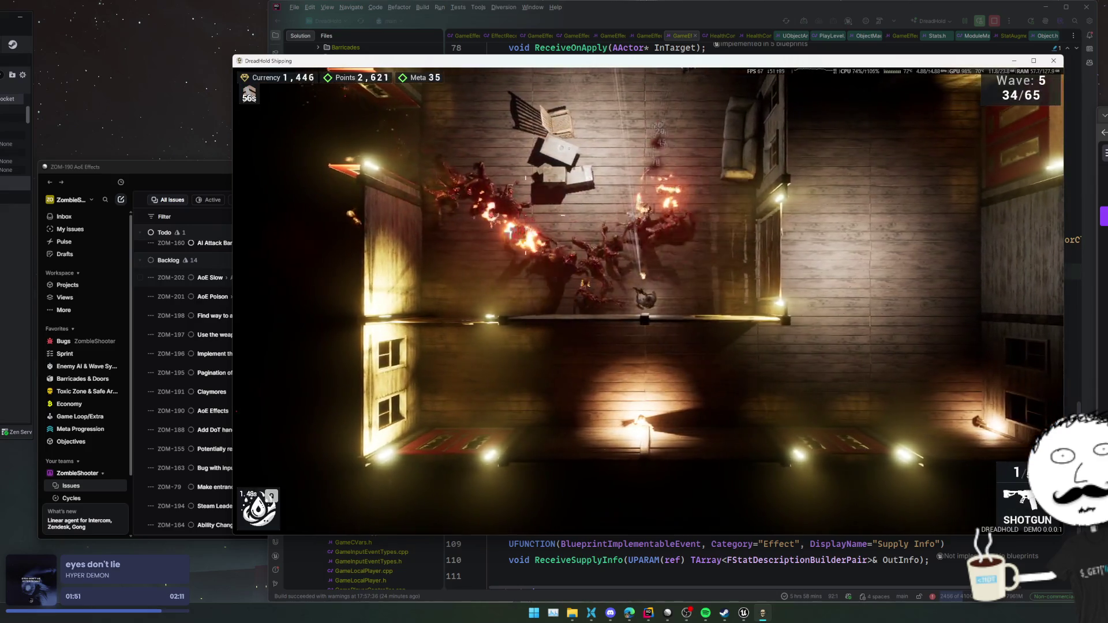
left_click(503, 232)
key("w")
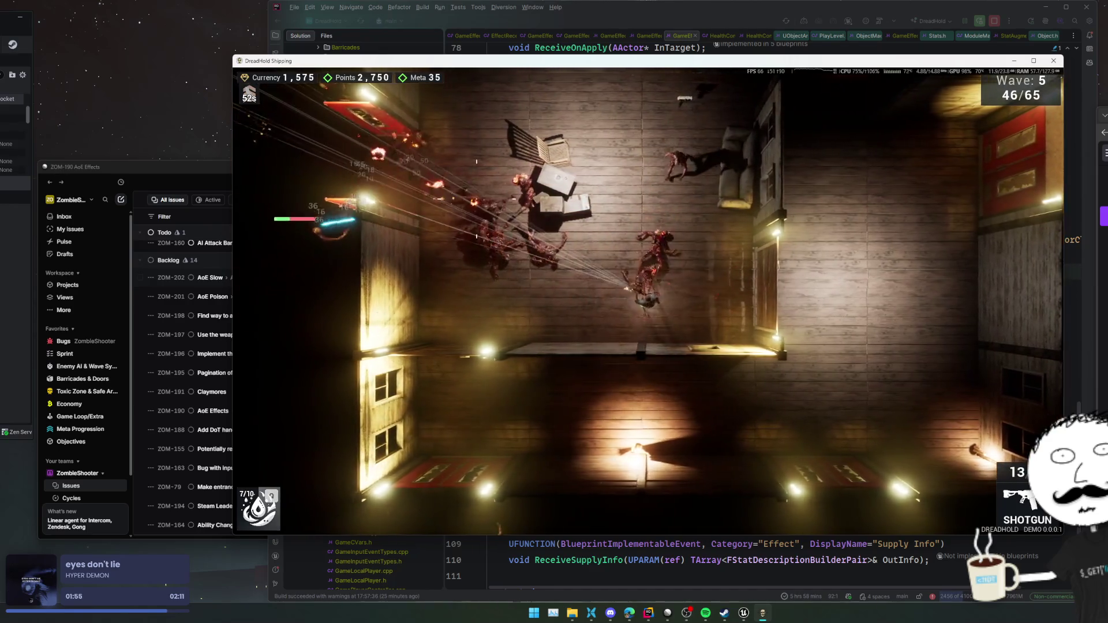
left_click(681, 98)
left_click(680, 98)
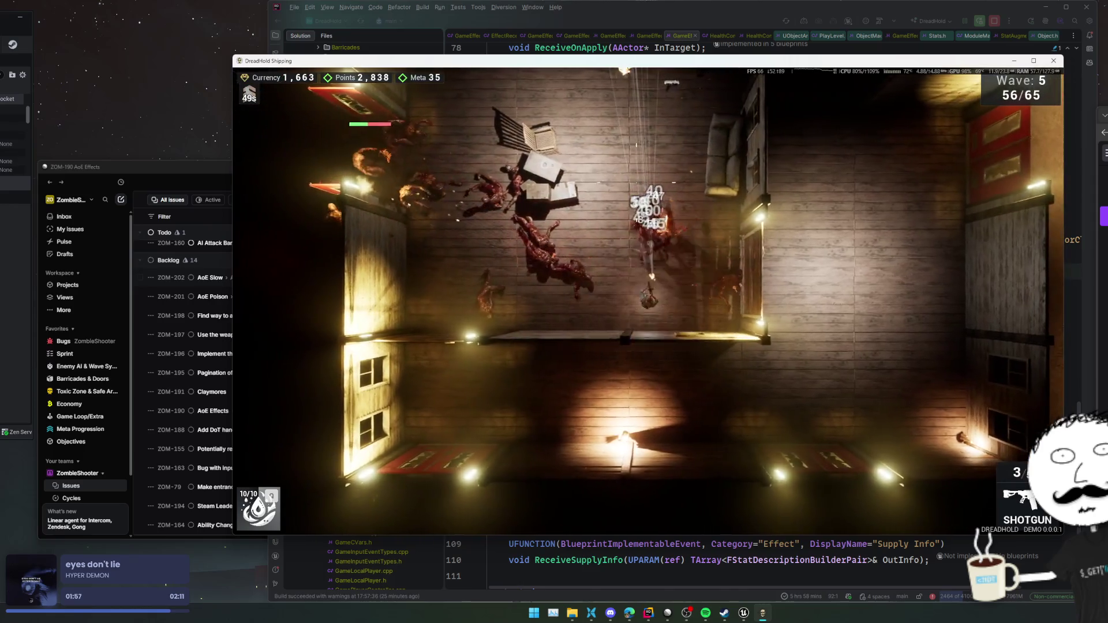
left_click(671, 82)
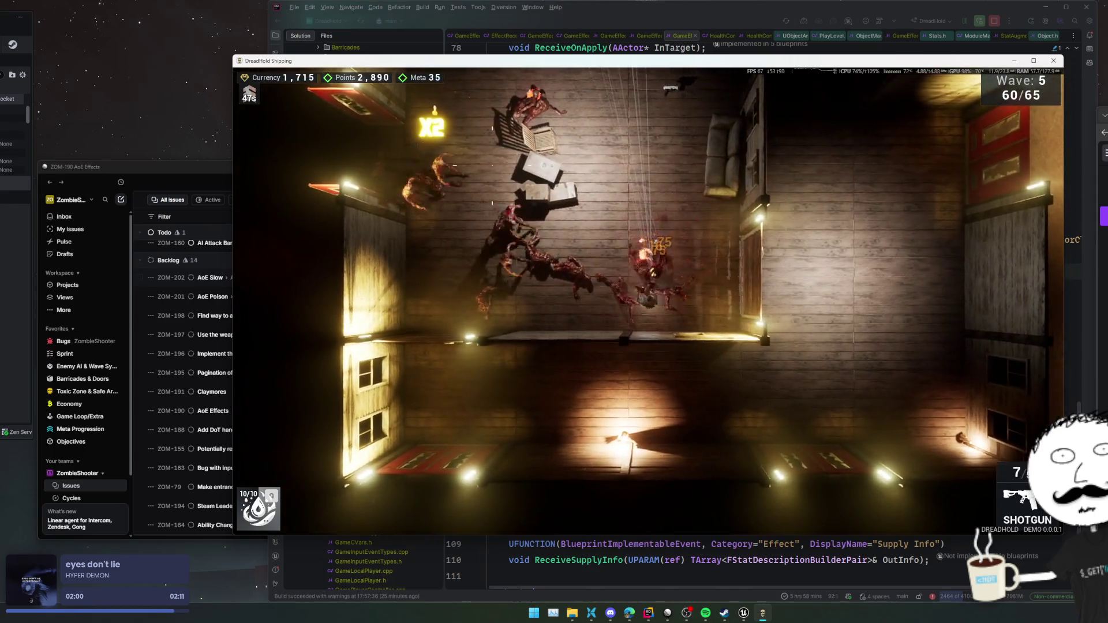
left_click(410, 124)
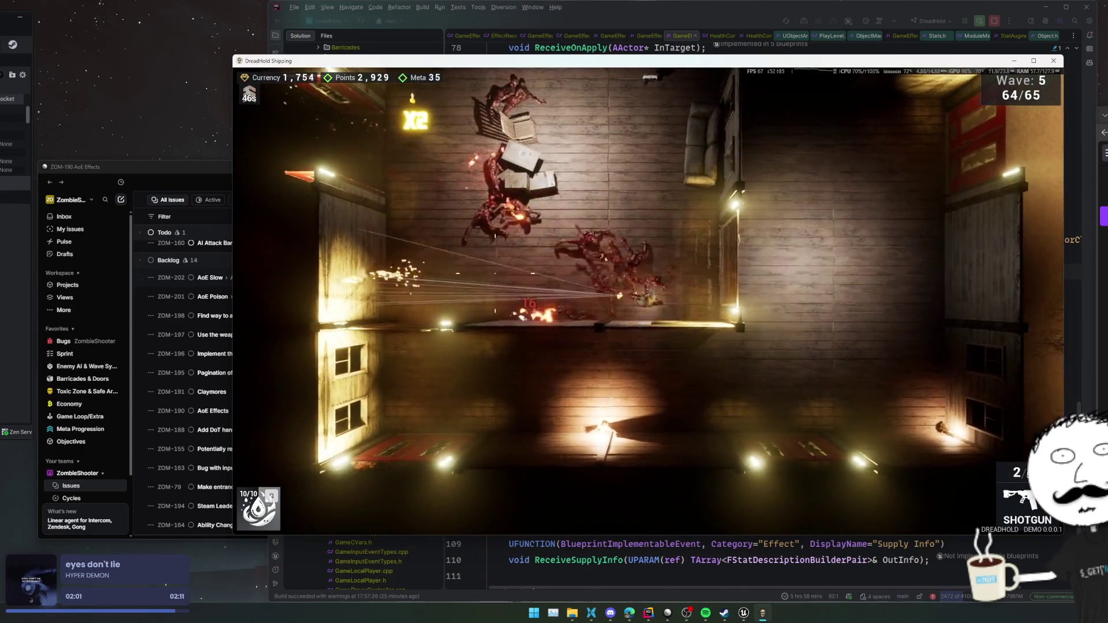
key("a")
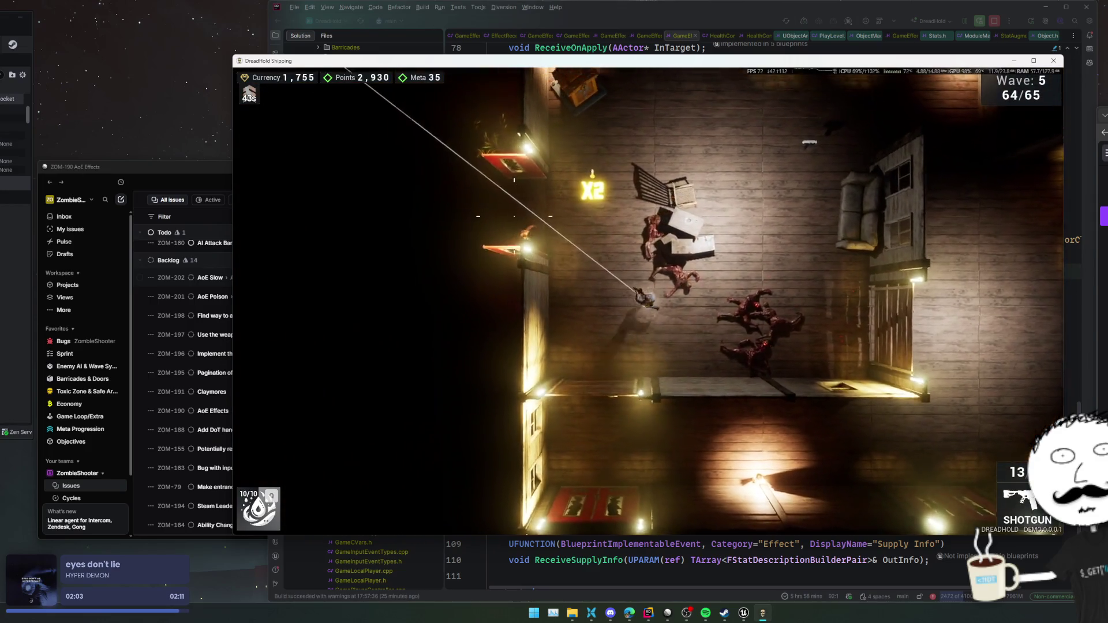
left_click(514, 216)
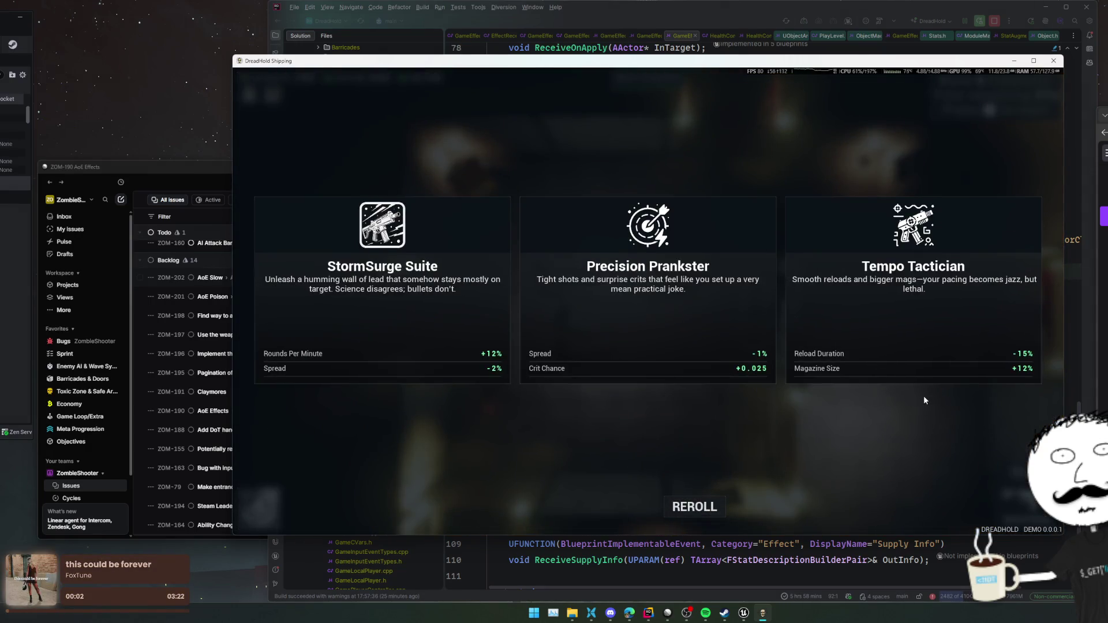
- Pick the StormSurge Suite card and confirm it so wave 6 starts at 0/85 kills
left_click(495, 338)
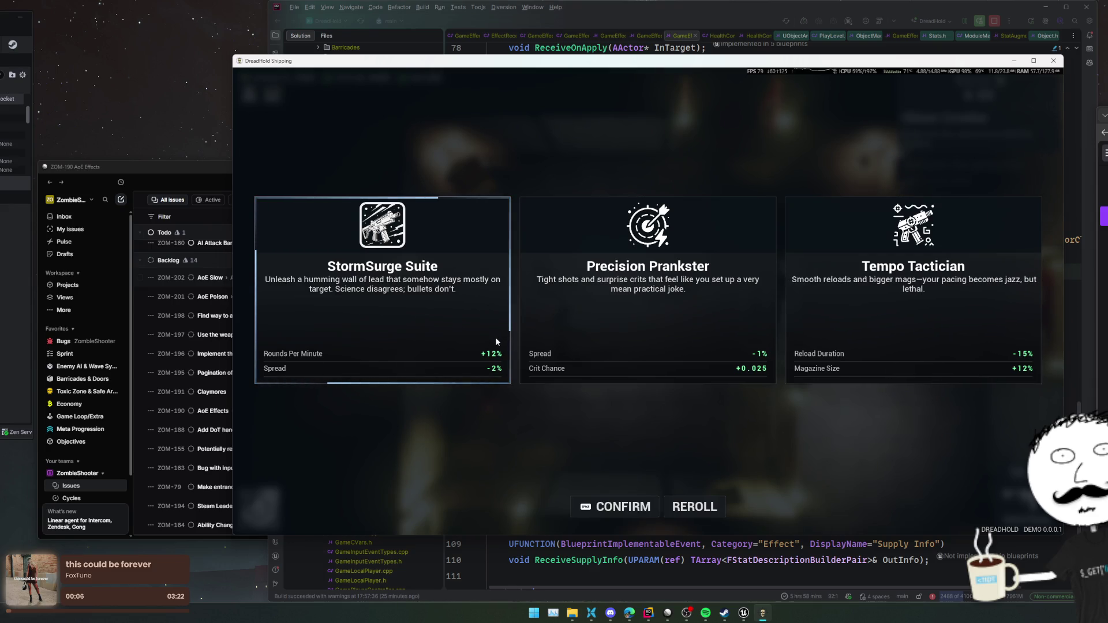
key("space")
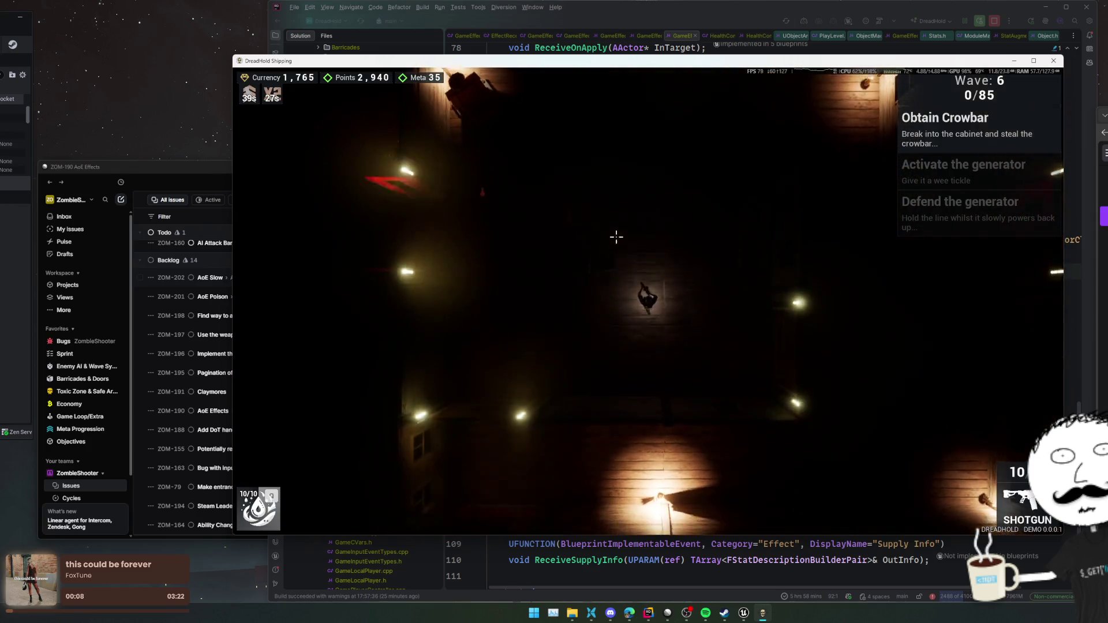
- Buy the Head Lamp from the armory shop and walk into the dark room
key("w")
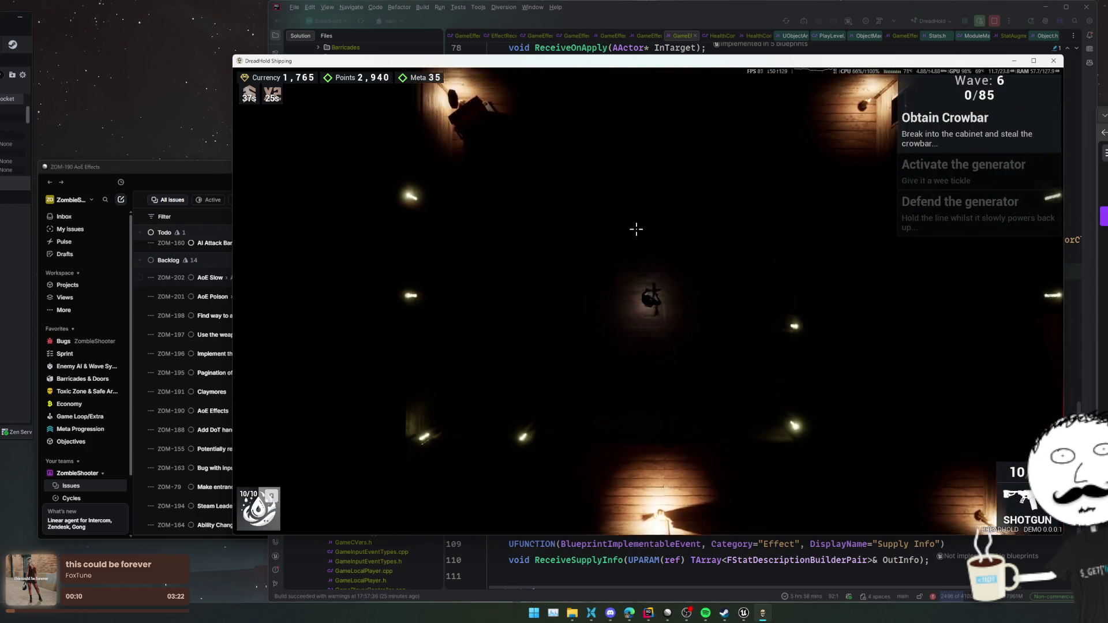
key("a")
key("Tab")
scroll(606, 346, "down", 2)
left_click(470, 425)
key("Tab")
key("s")
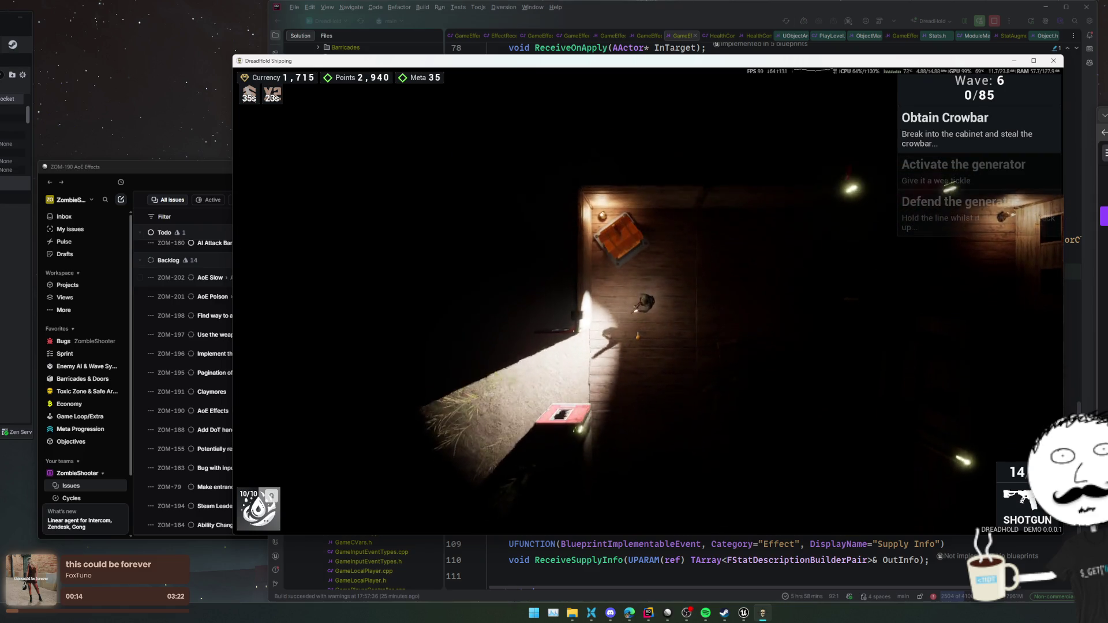
key("a")
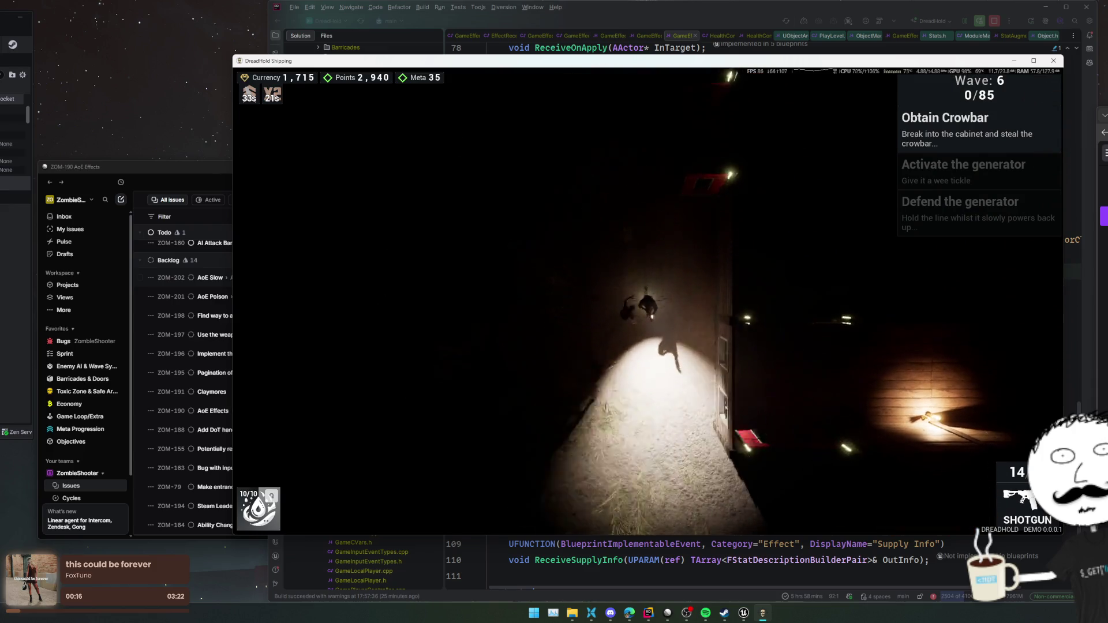
- Shotgun the zombies coming from above, below, the right and near the building, then reload
left_click(623, 207)
left_click(623, 208)
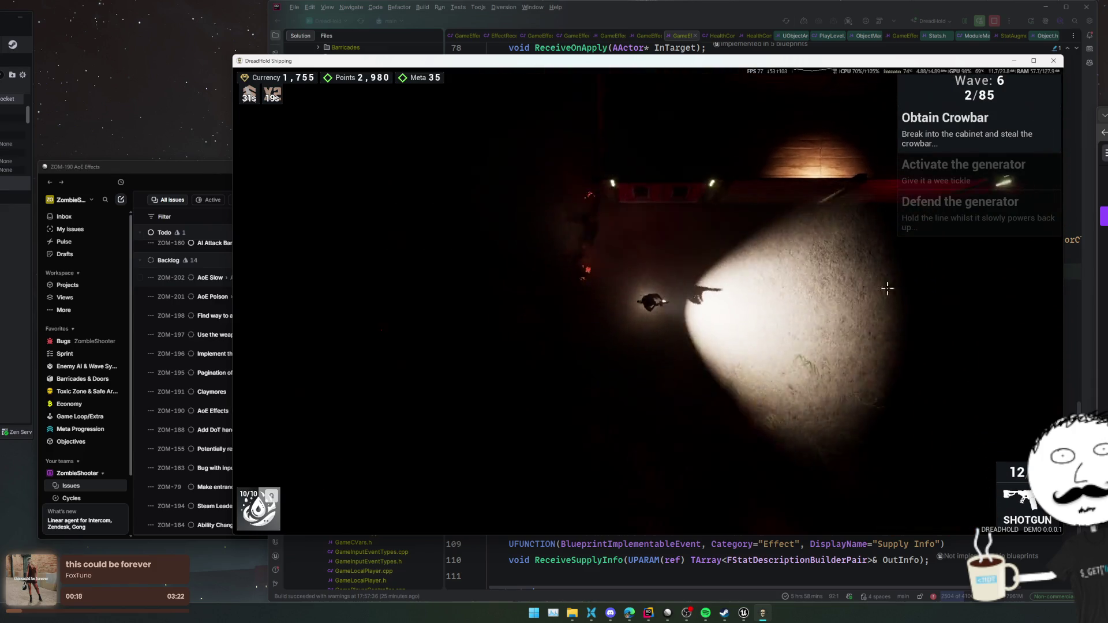
left_click(635, 398)
left_click(635, 398)
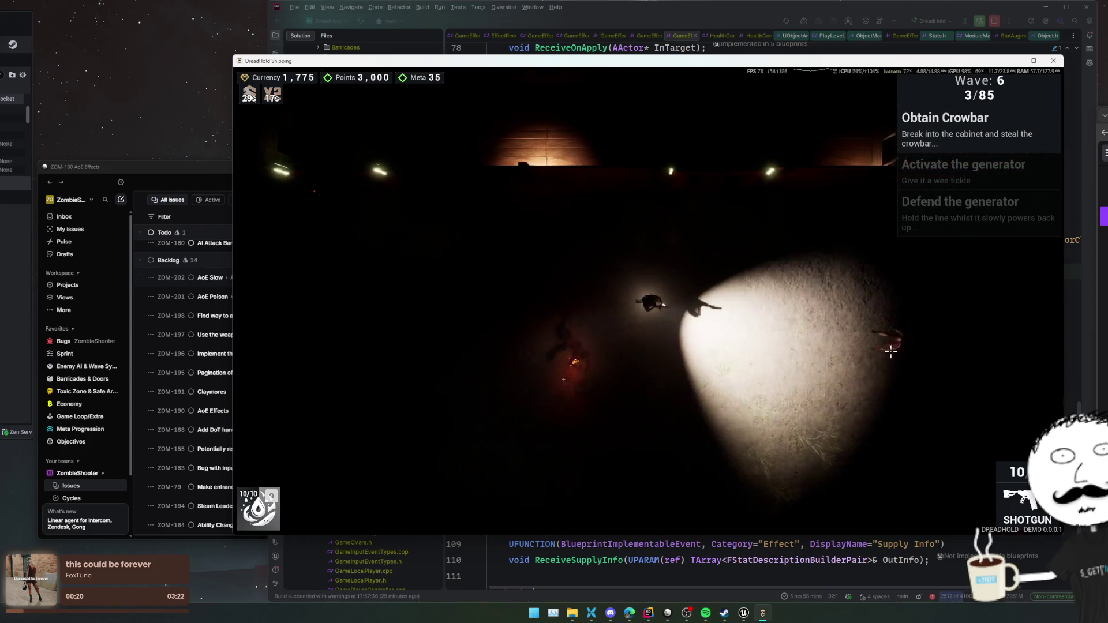
left_click(837, 288)
left_click(837, 289)
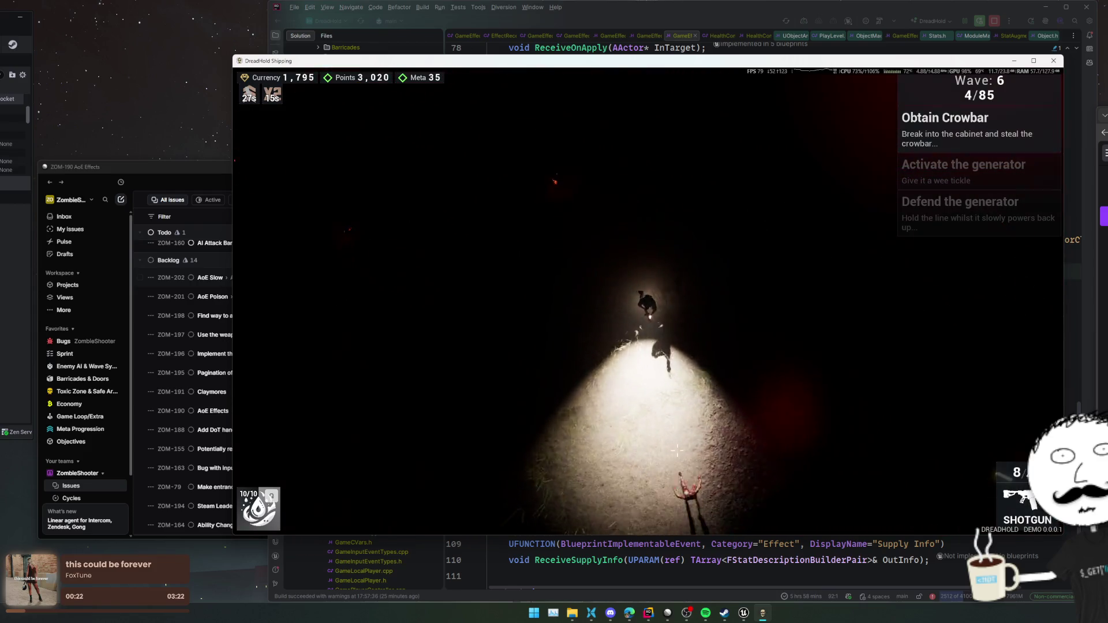
left_click(635, 358)
left_click(606, 300)
left_click(587, 261)
left_click(587, 260)
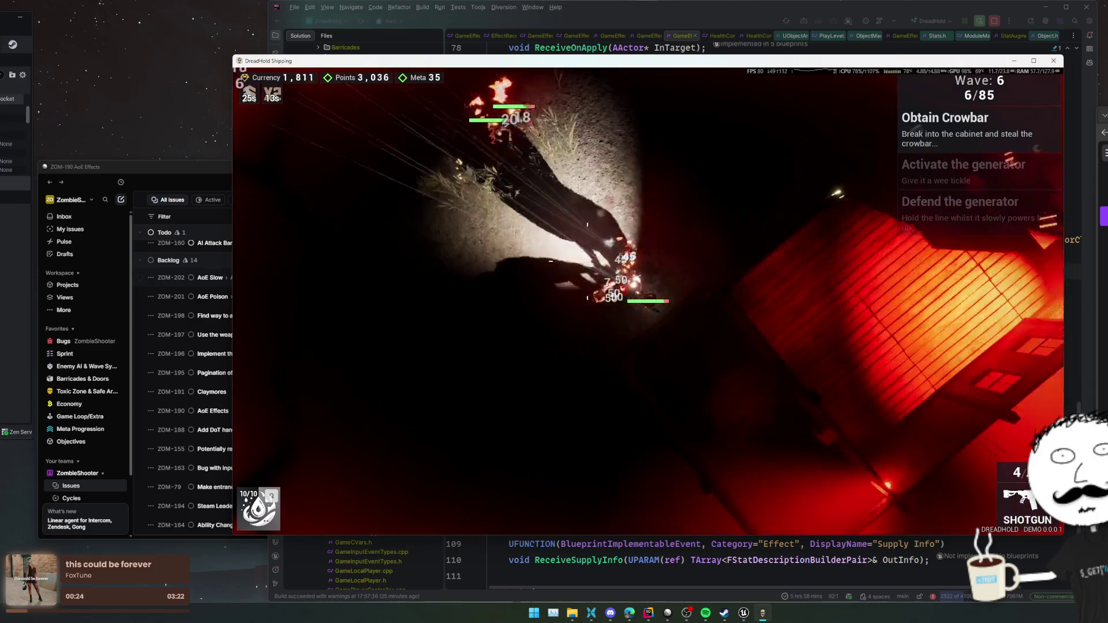
left_click(594, 265)
left_click(605, 268)
left_click(620, 274)
left_click(635, 280)
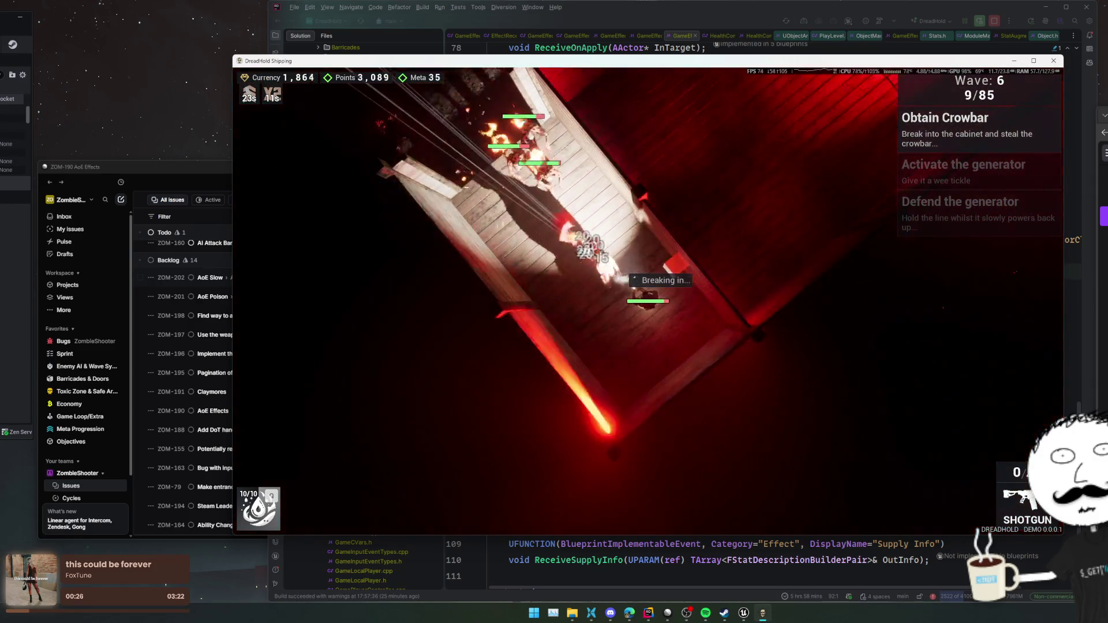
key("r")
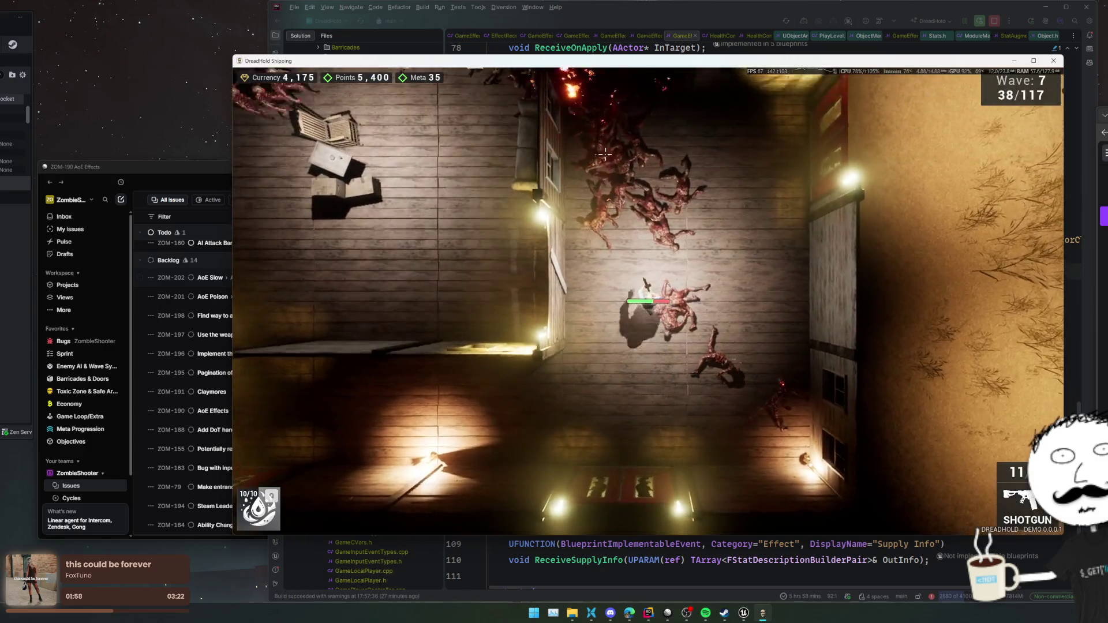
- Shoot the zombies in the room, retreat down it and reload
left_click(566, 176)
left_click(571, 178)
left_click(582, 180)
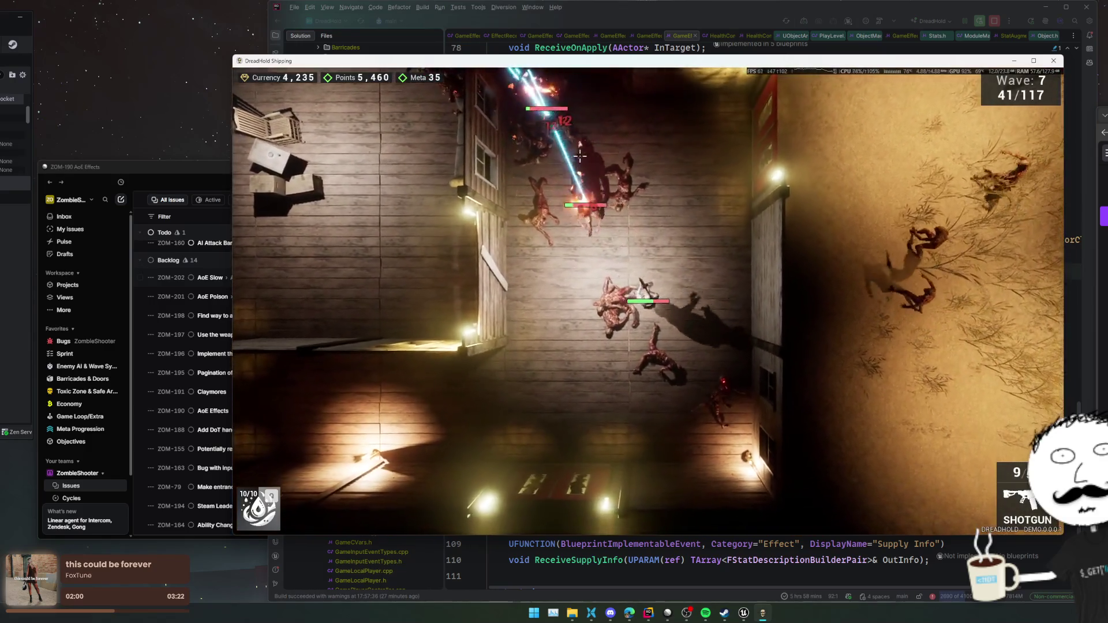
left_click(595, 184)
left_click(597, 184)
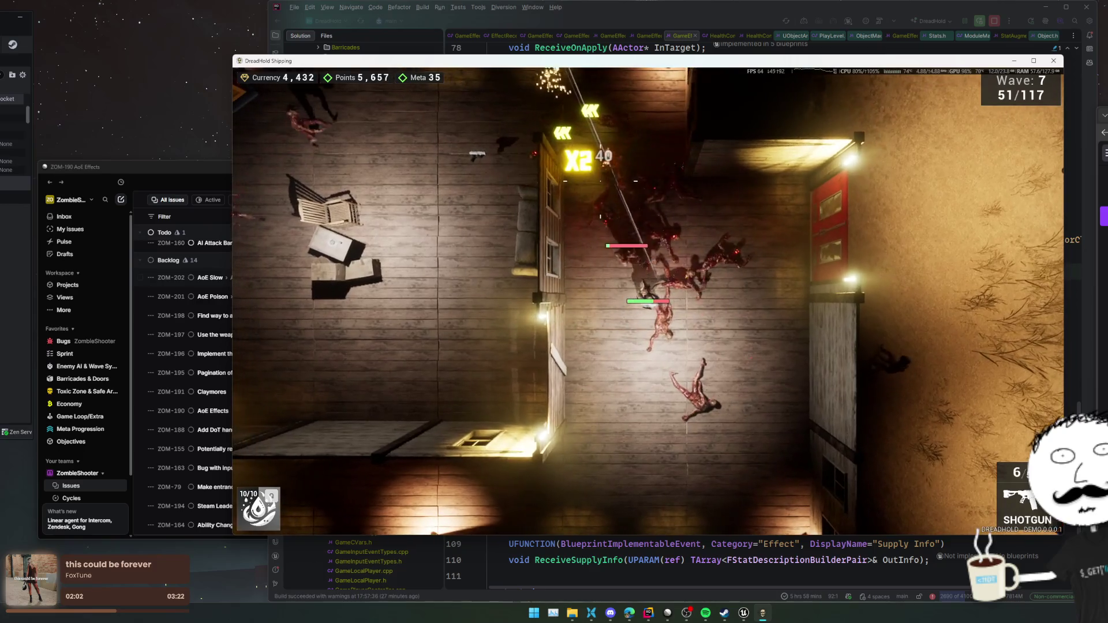
key("s")
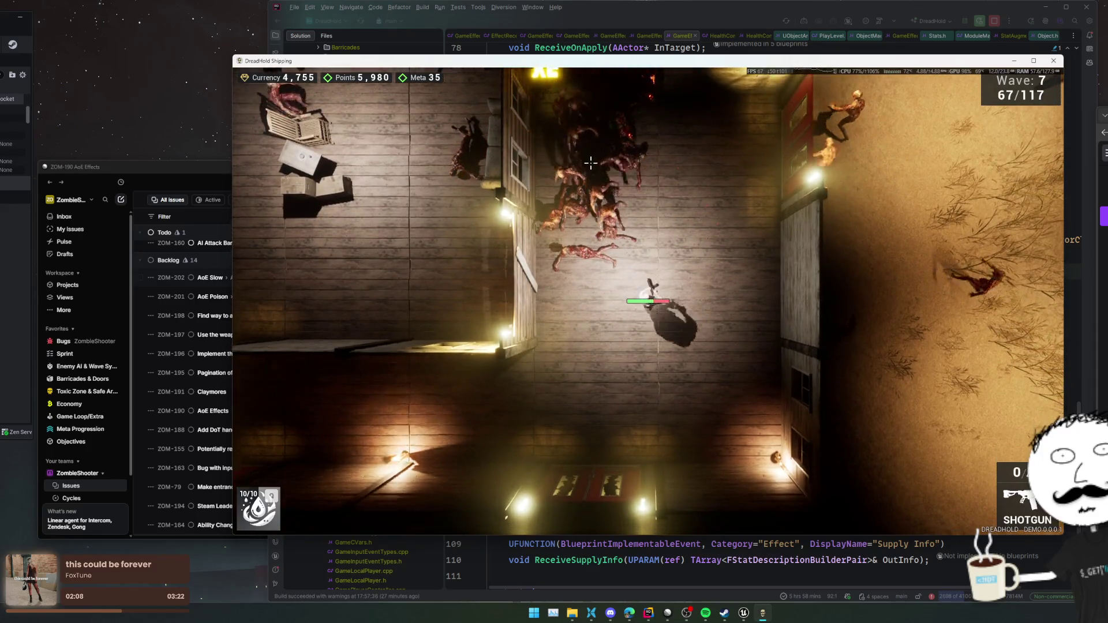
key("r")
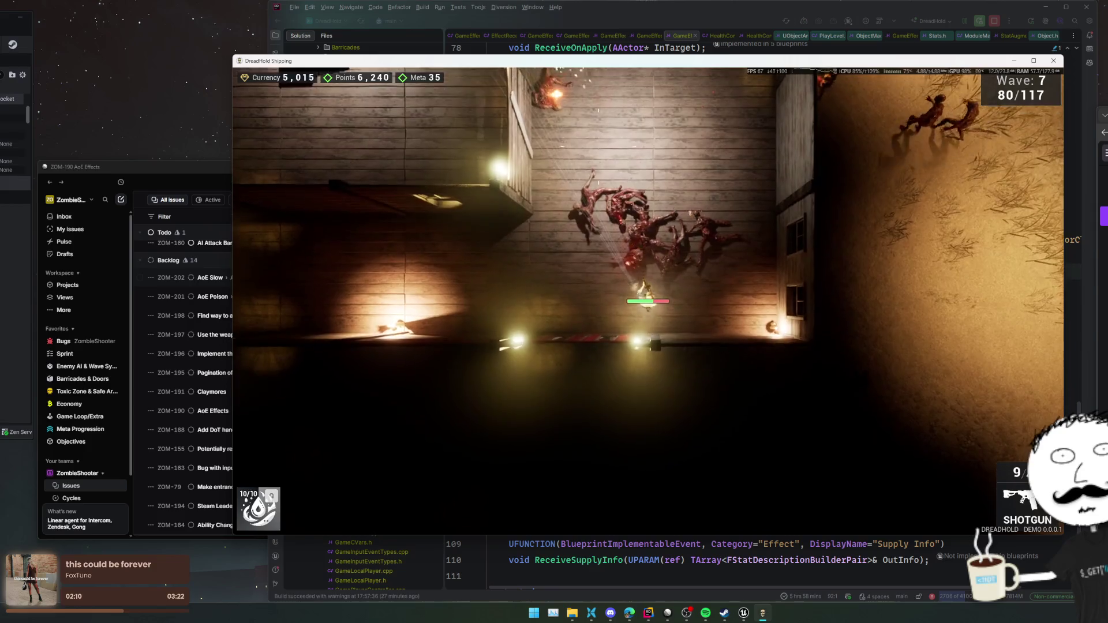
- Fight the zombie horde to the upper left while moving up and down, then reload
left_click(589, 141)
key("w")
left_click(589, 141)
left_click(575, 153)
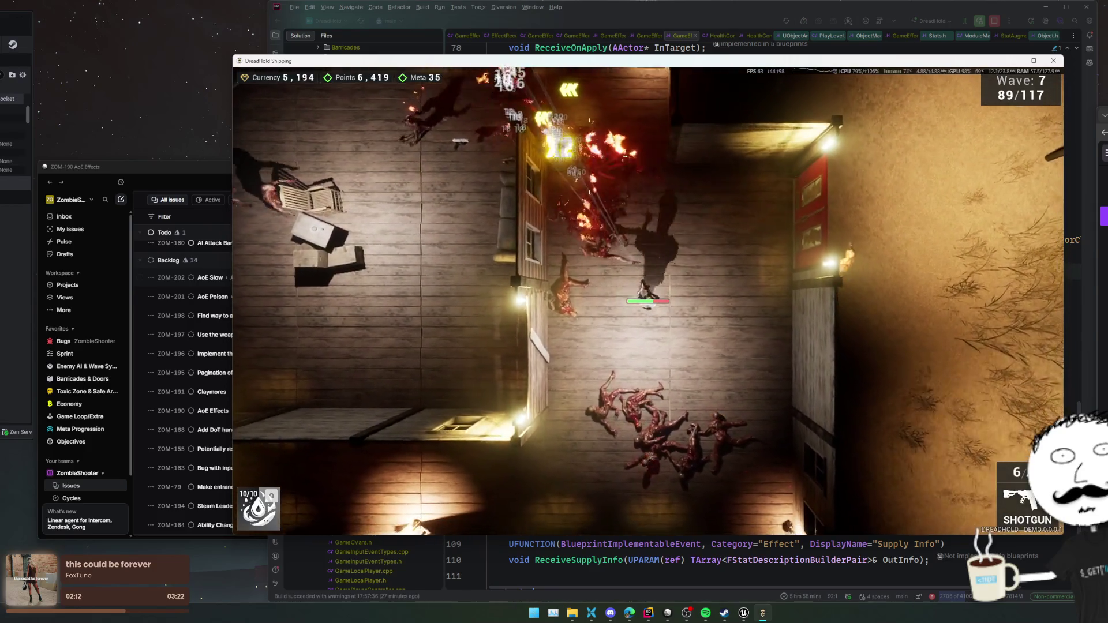
key("w")
left_click(575, 153)
left_click(574, 159)
left_click(571, 168)
key("s")
left_click(540, 137)
left_click(545, 141)
left_click(551, 147)
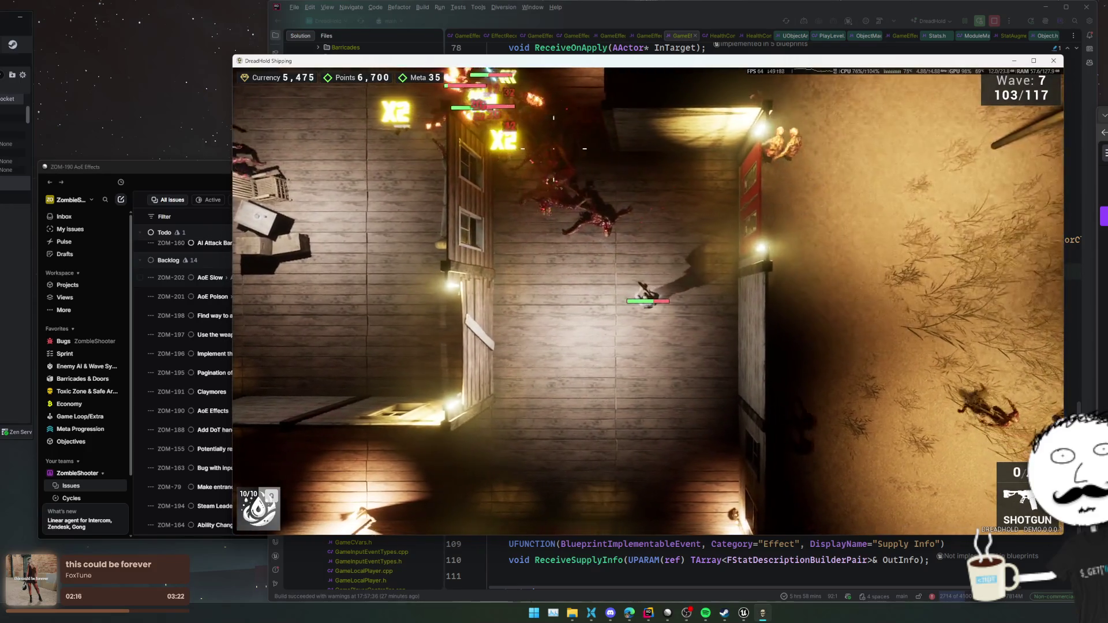
key("s")
key("r")
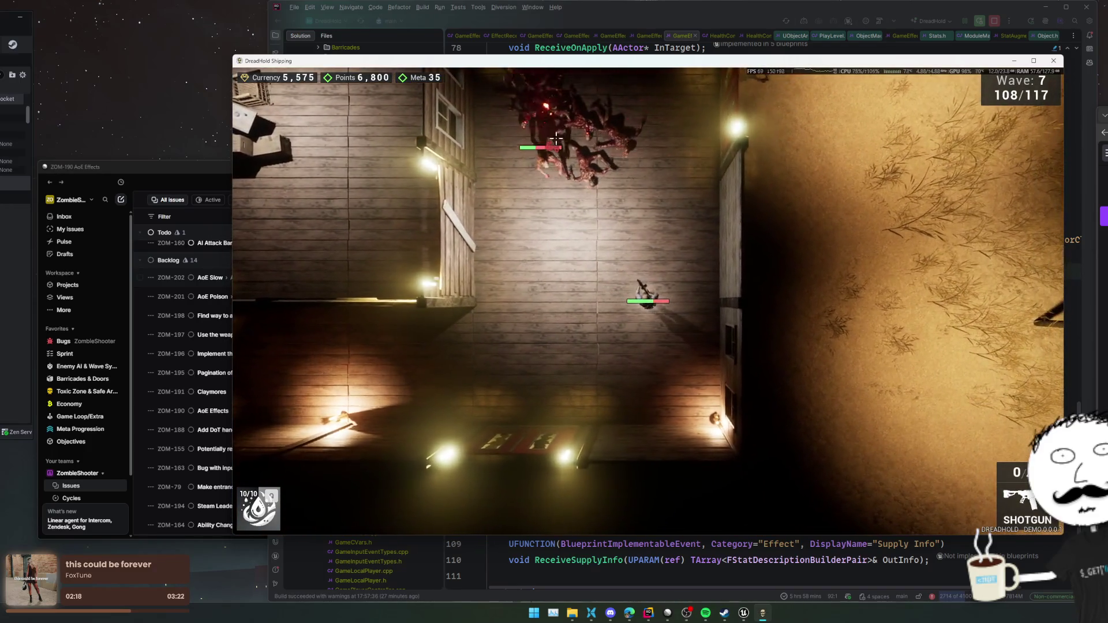
- Kill the last zombies above and ahead to clear the wave with 5,795 currency
left_click(544, 150)
key("s")
left_click(544, 152)
left_click(544, 154)
left_click(544, 157)
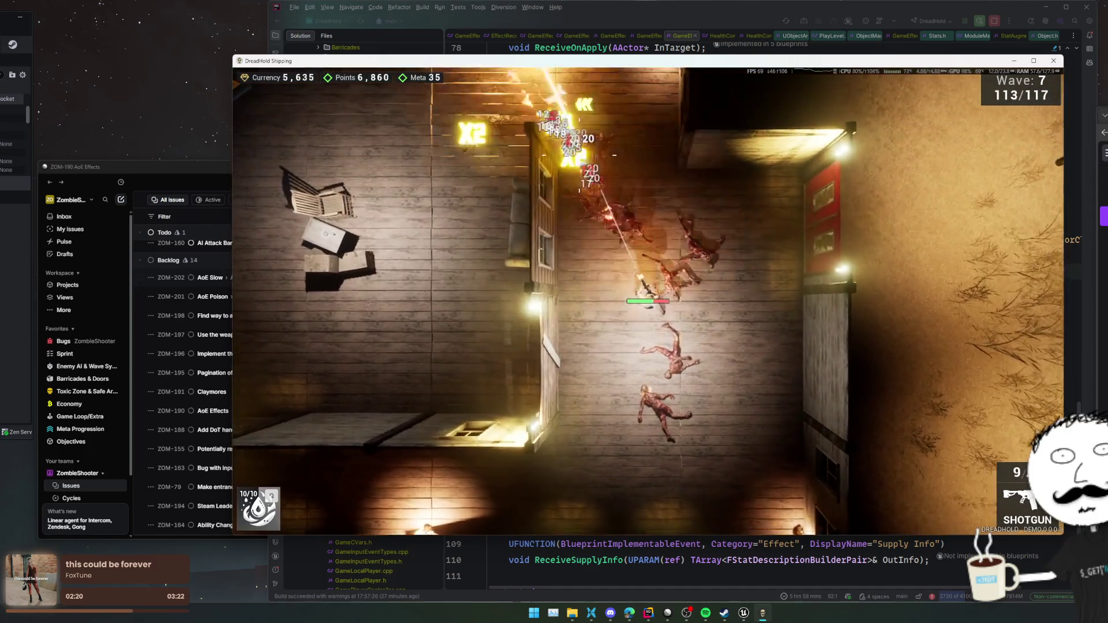
left_click(544, 160)
key("a")
left_click(581, 161)
left_click(606, 165)
left_click(635, 167)
left_click(663, 170)
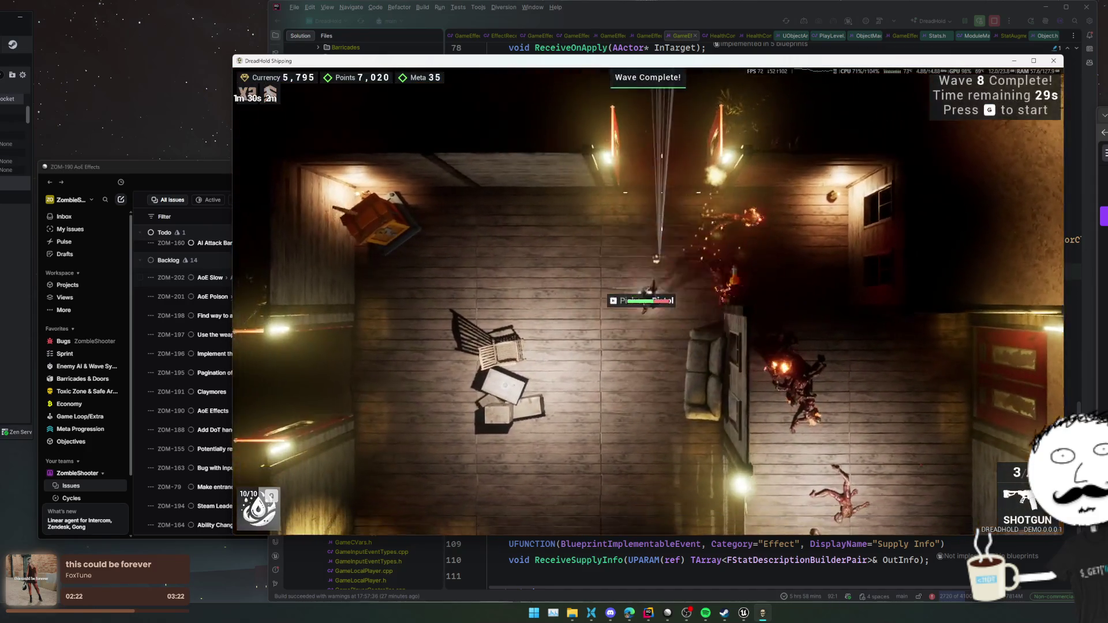
- Confirm the Barricade Blaster upgrade, end the run with G, and choose Return to Menu on the results screen
key("w")
key("e")
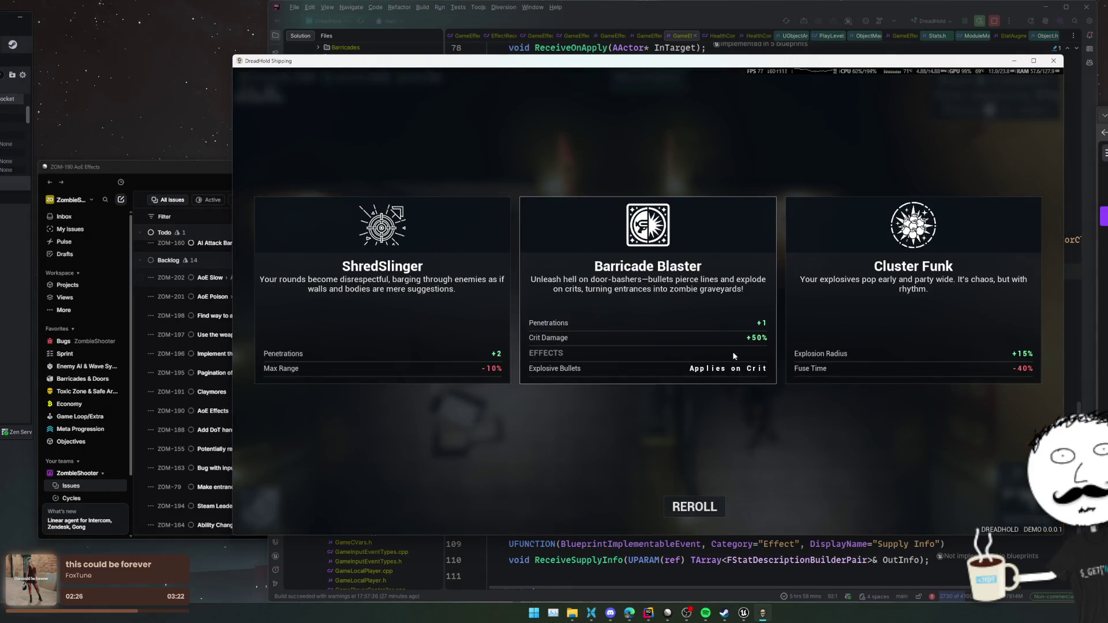
left_click(659, 339)
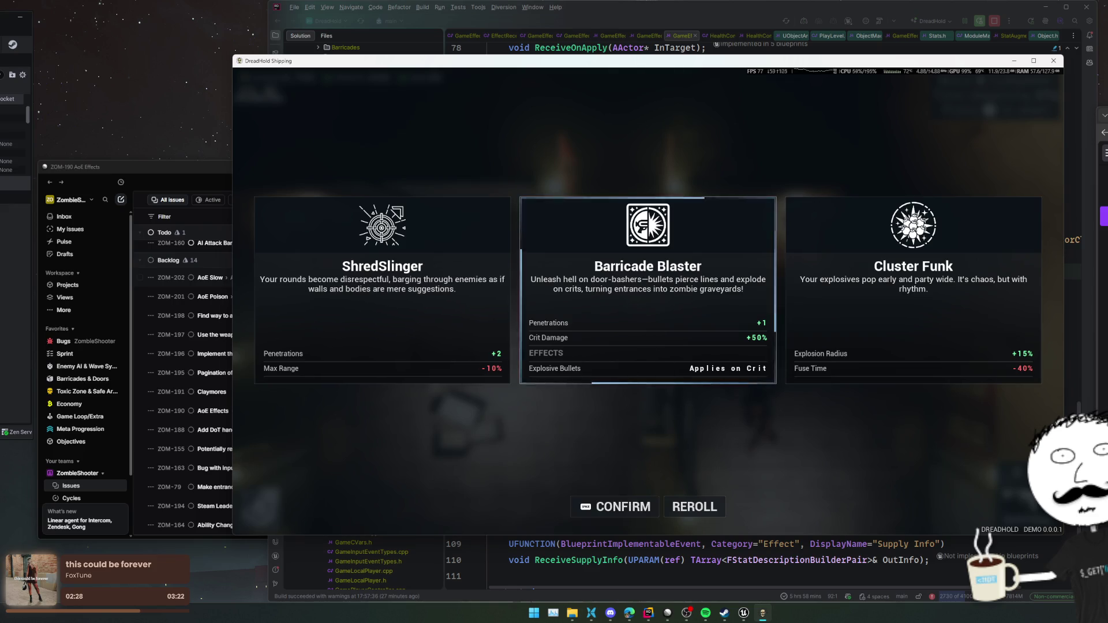
left_click(658, 337)
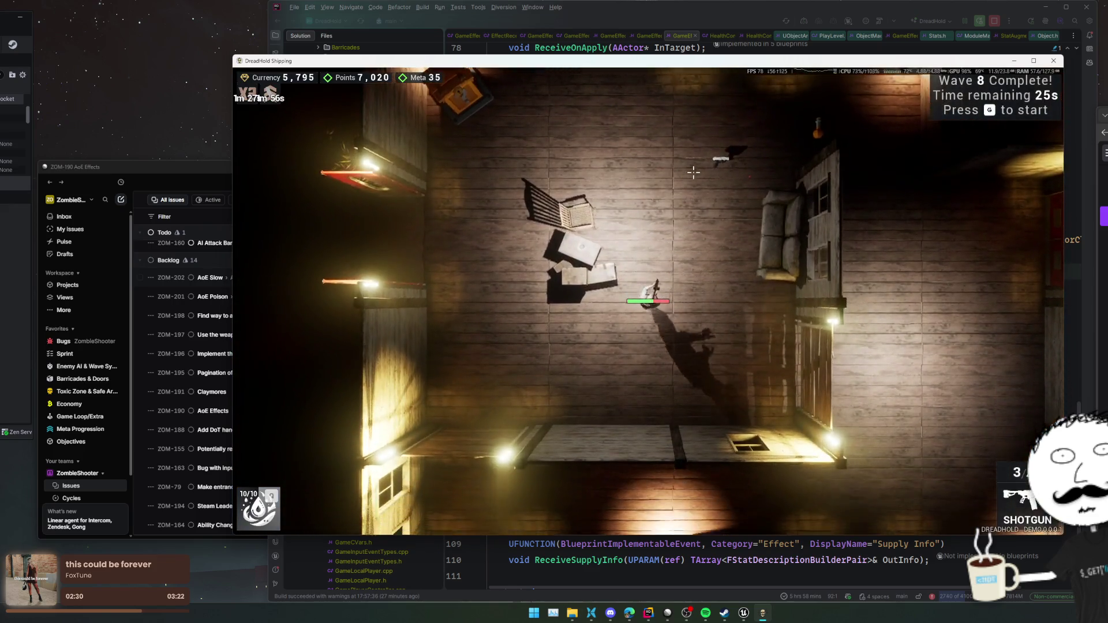
key("g")
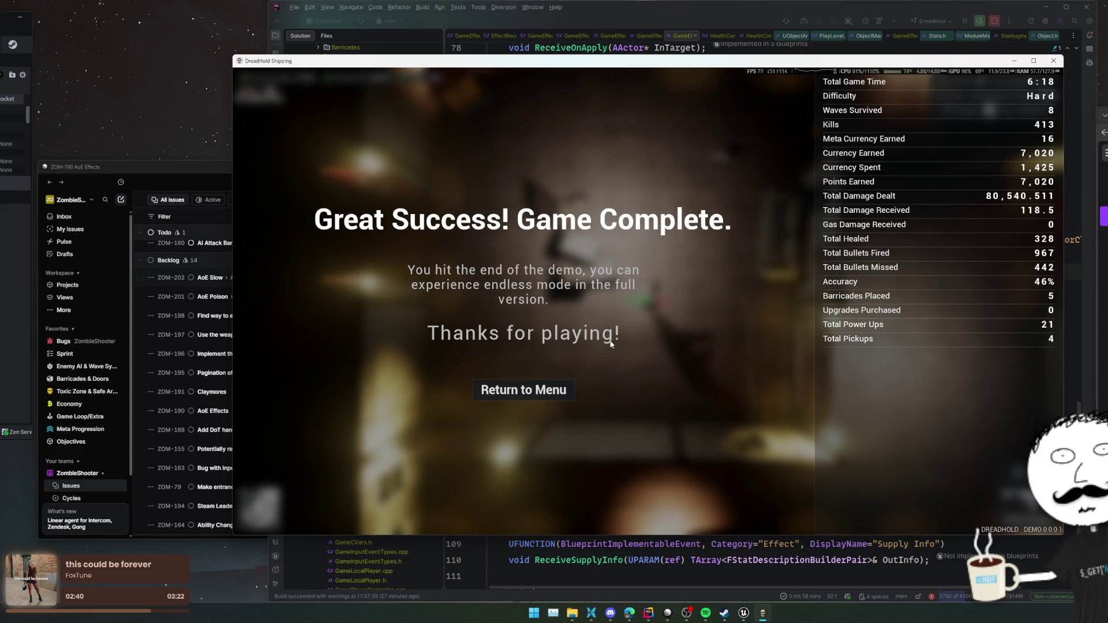
left_click(536, 393)
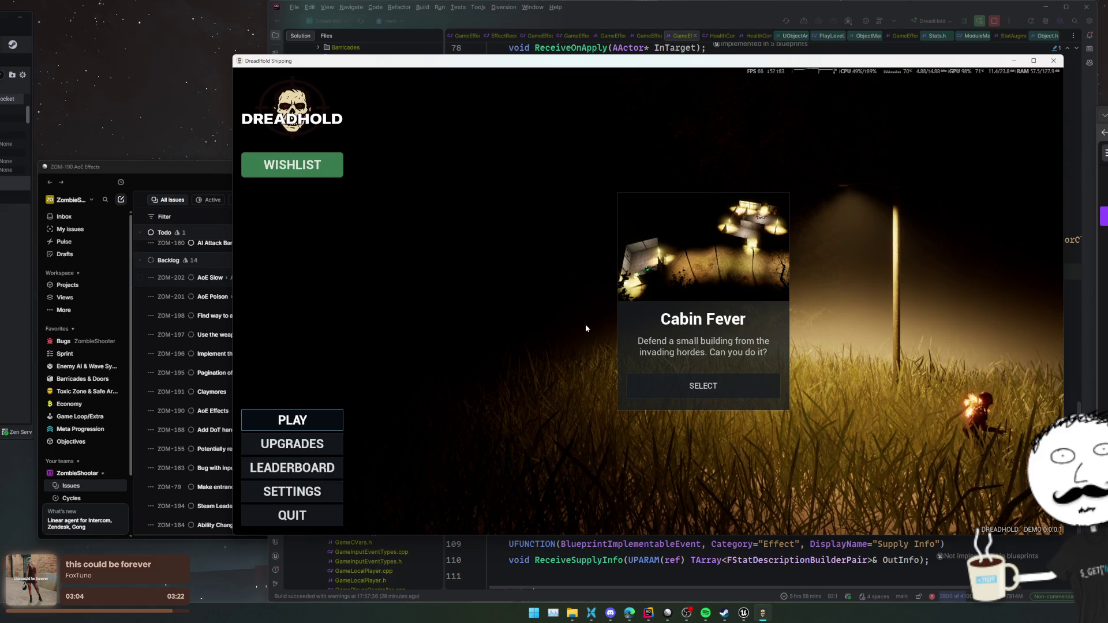
- Browse the UPGRADES, LEADERBOARD (refreshed twice) and SETTINGS screens, then close the game window
left_click(322, 445)
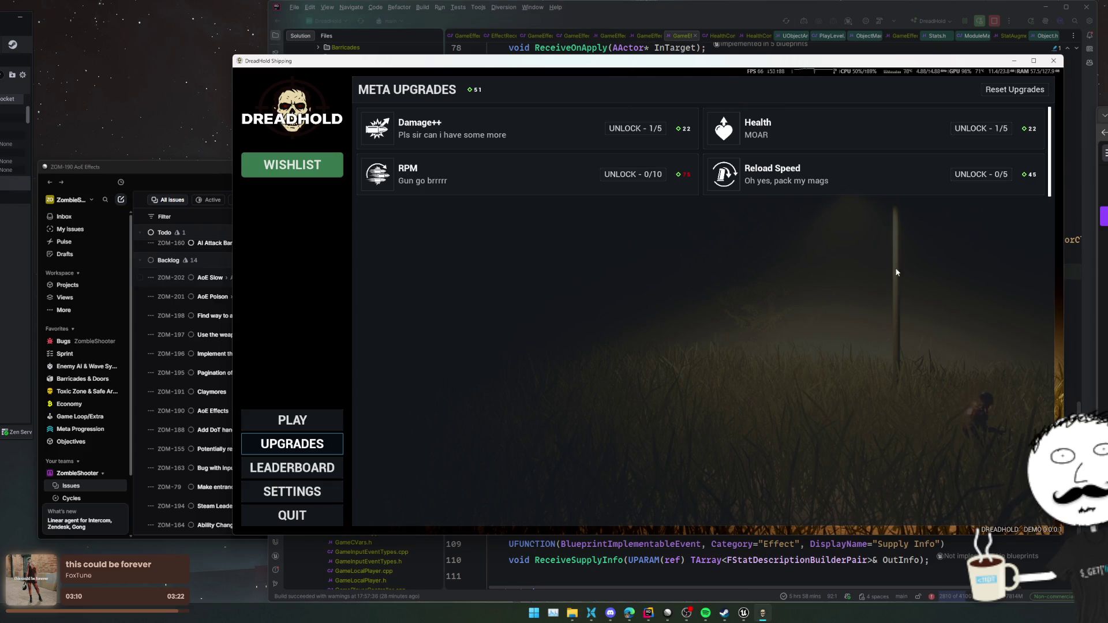
left_click(329, 471)
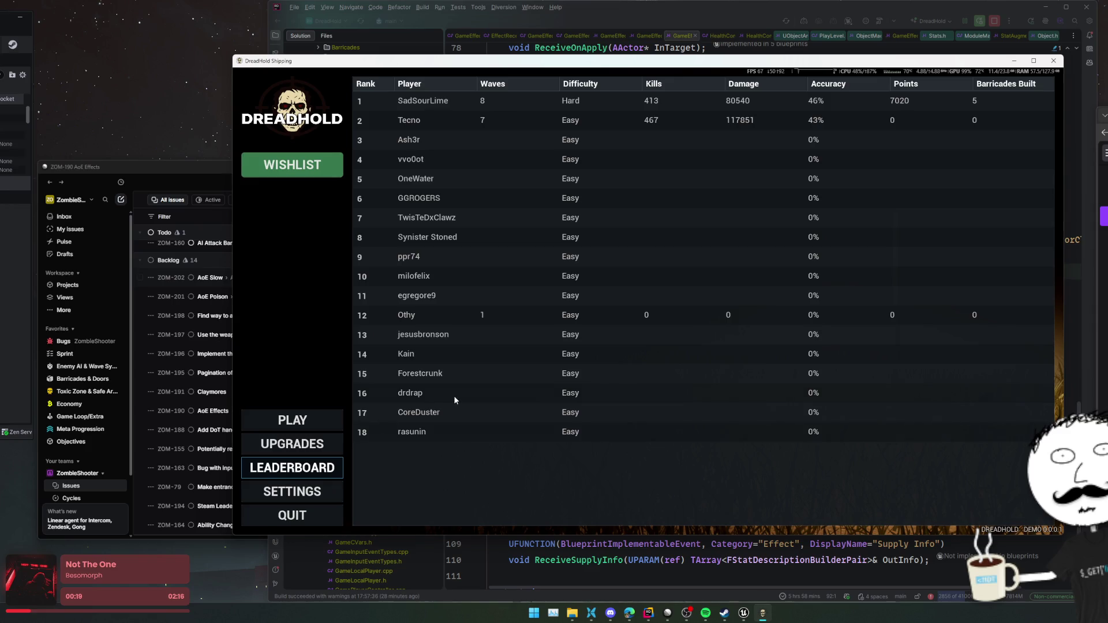
left_click(291, 466)
left_click(290, 466)
left_click(292, 491)
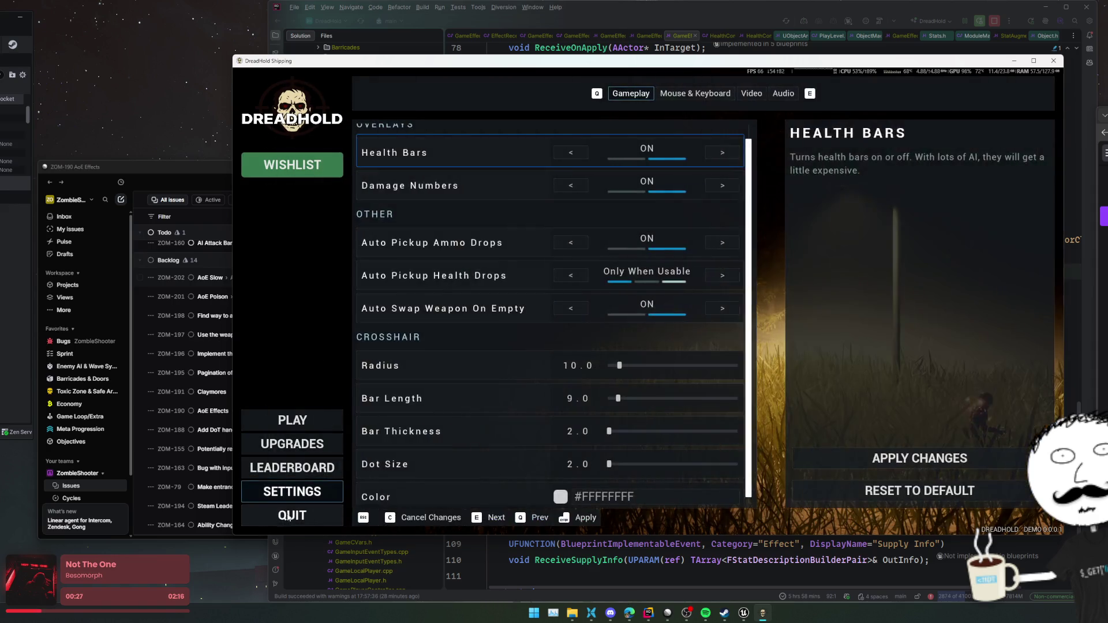
left_click(1046, 64)
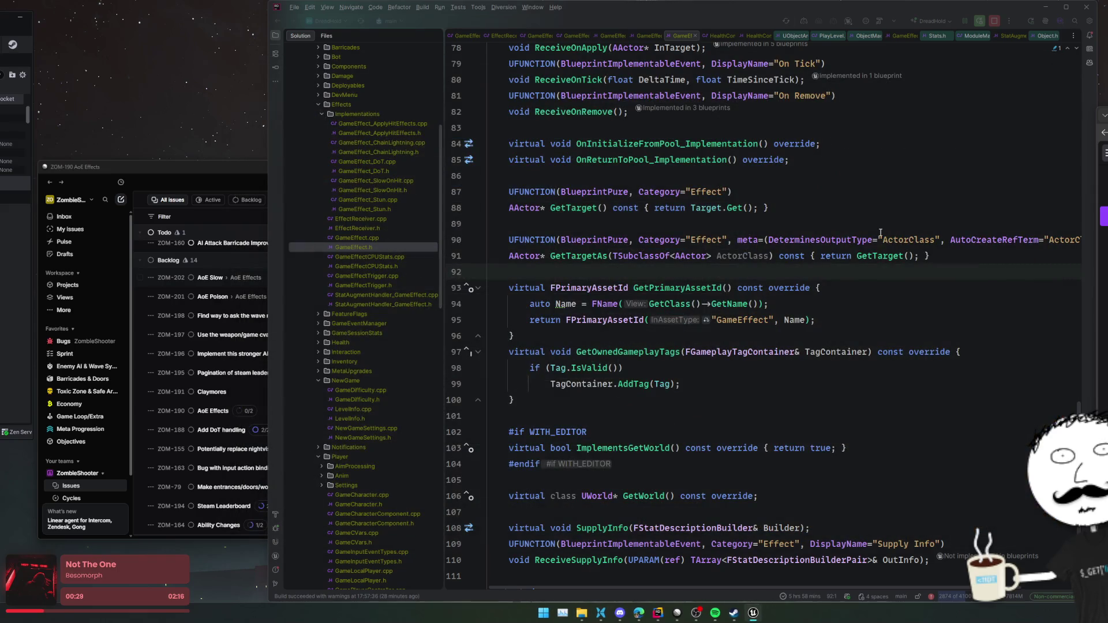
- Bring Linear forward and open the ZOM-196 'Implement this stronger AI' issue
left_click(1088, 299)
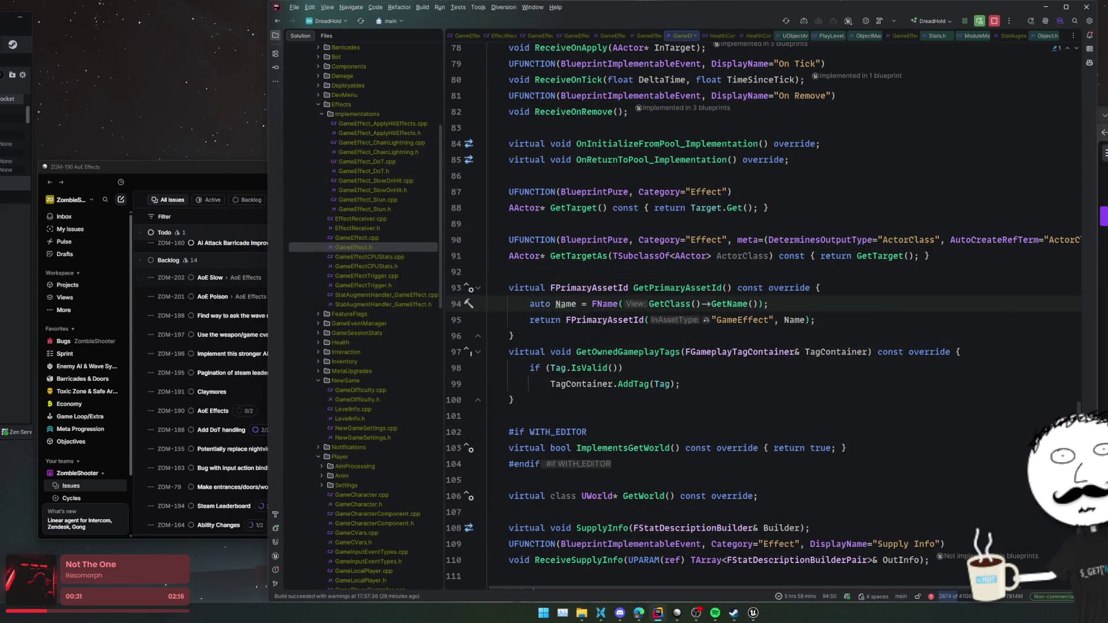
left_click(664, 617)
left_click(660, 614)
left_click(219, 175)
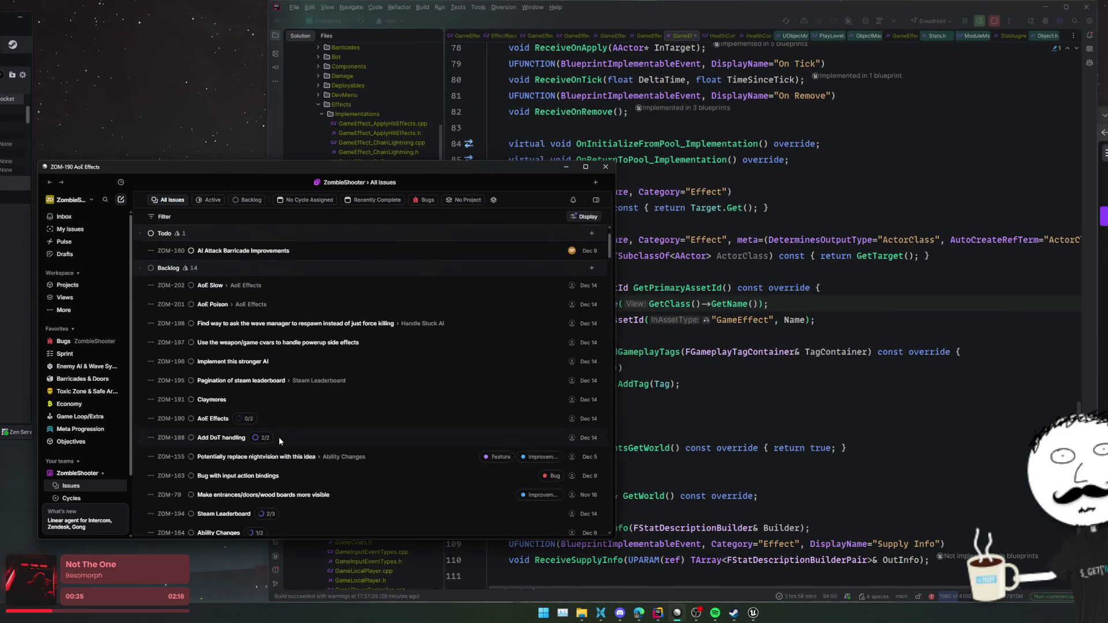
scroll(279, 437, "up", 2)
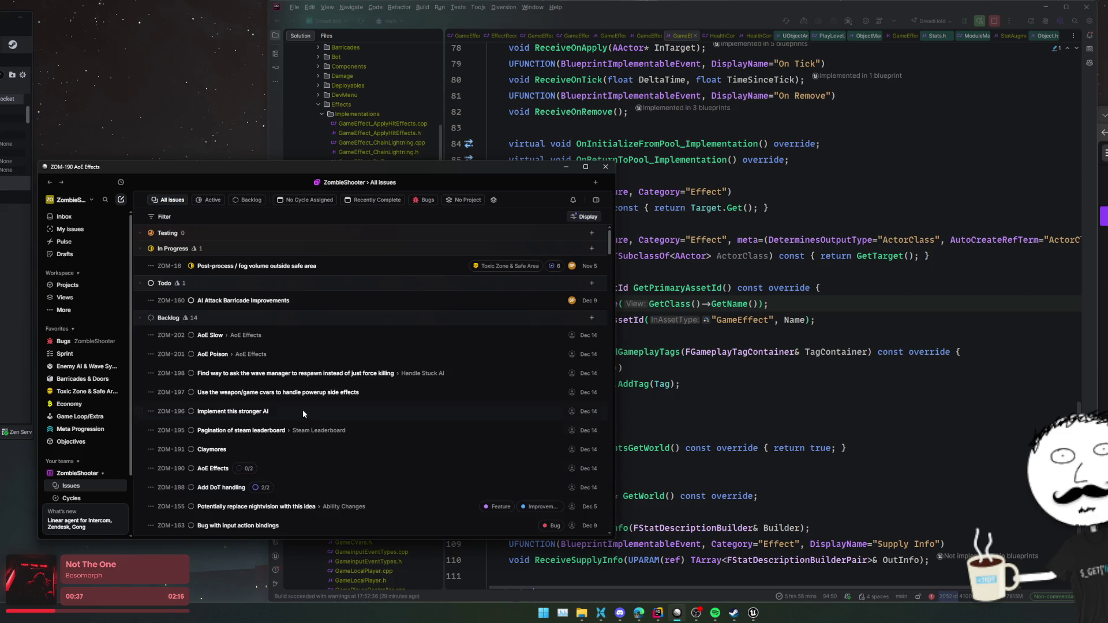
left_click(389, 416)
- Select the fab.com link in the description and open the Fab listing in the browser
triple_click(264, 254)
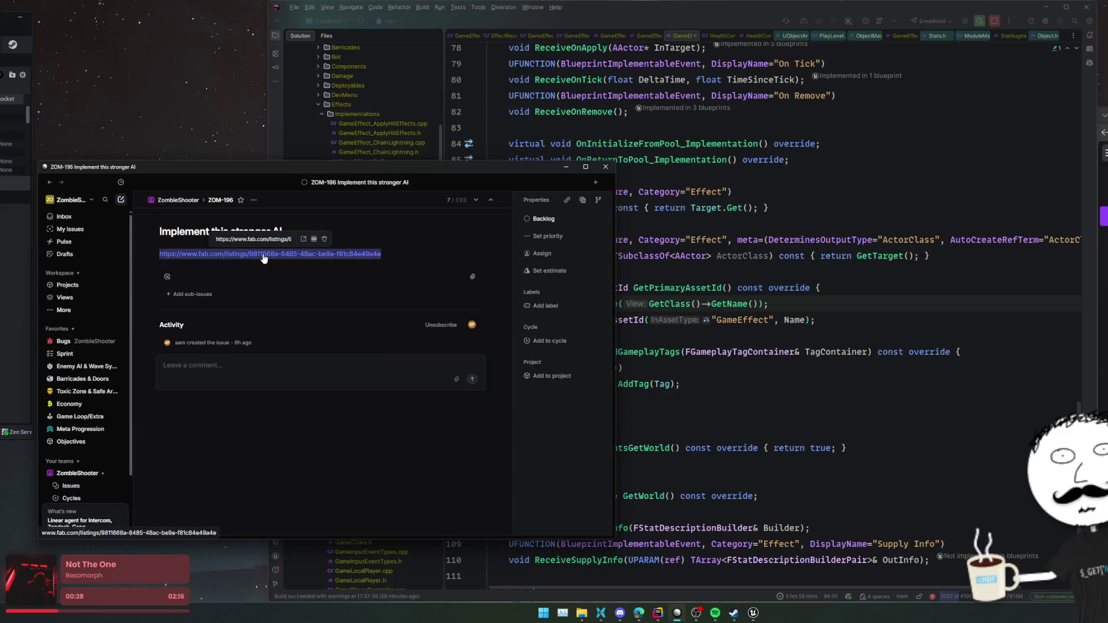
triple_click(345, 258)
left_click(302, 238)
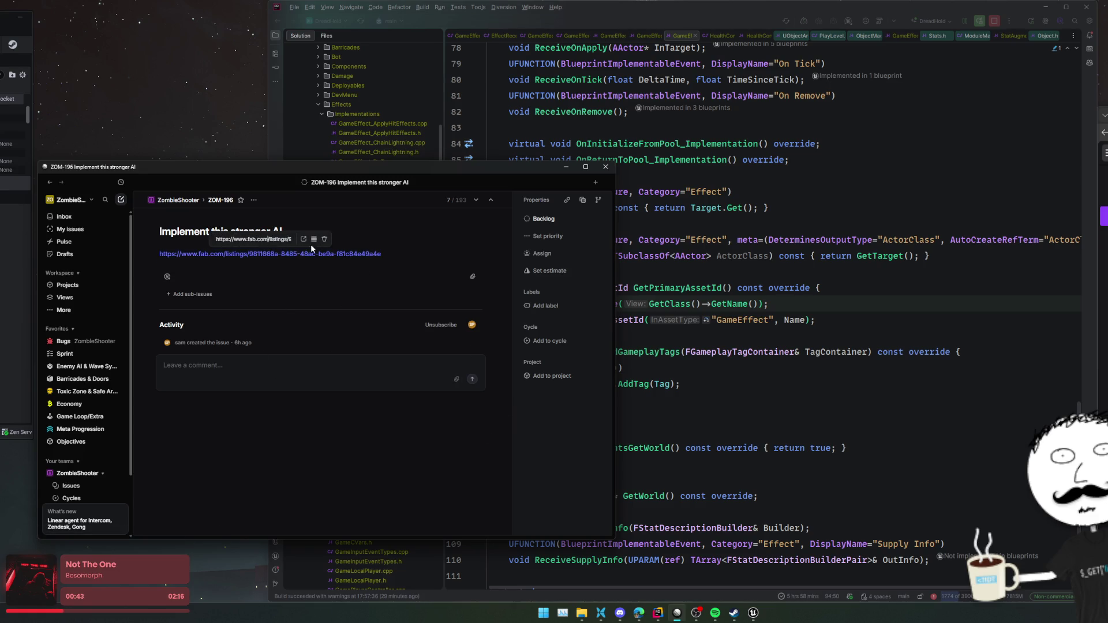
left_click(566, 171)
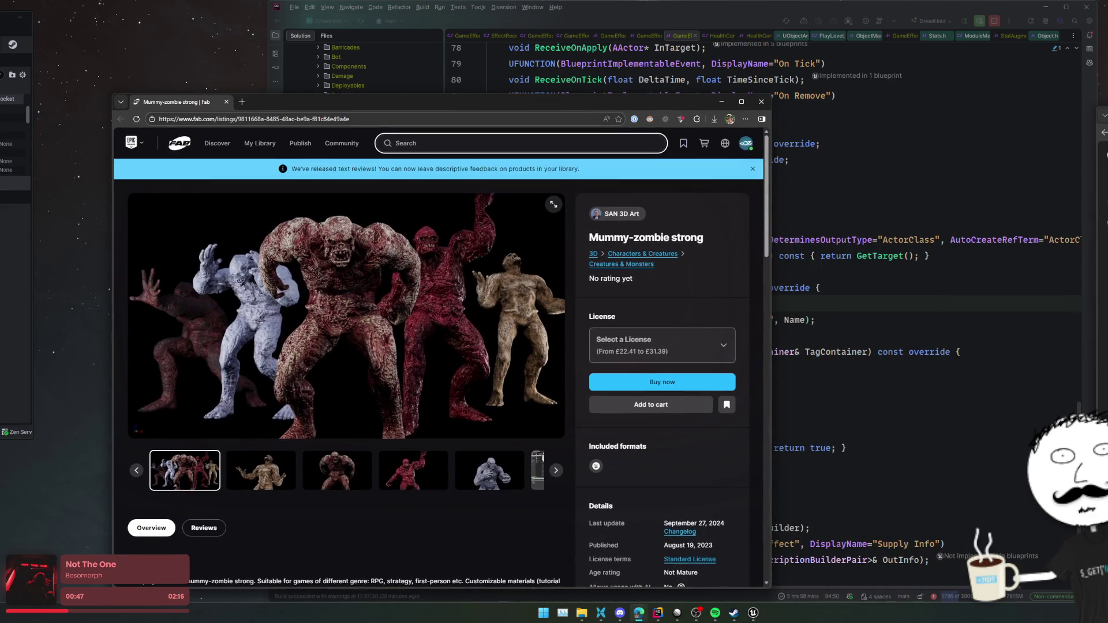
- Reposition the browser, scroll the Mummy-zombie strong listing to its technical details, then bring Rider forward
left_click_drag(621, 109, 753, 73)
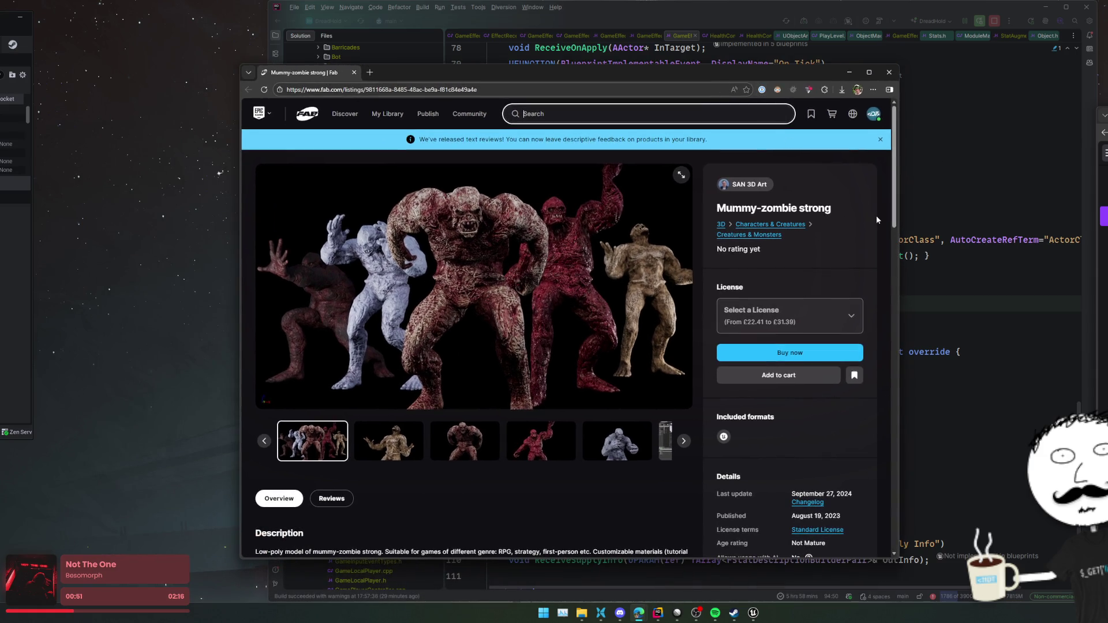
scroll(848, 240, "down", 7)
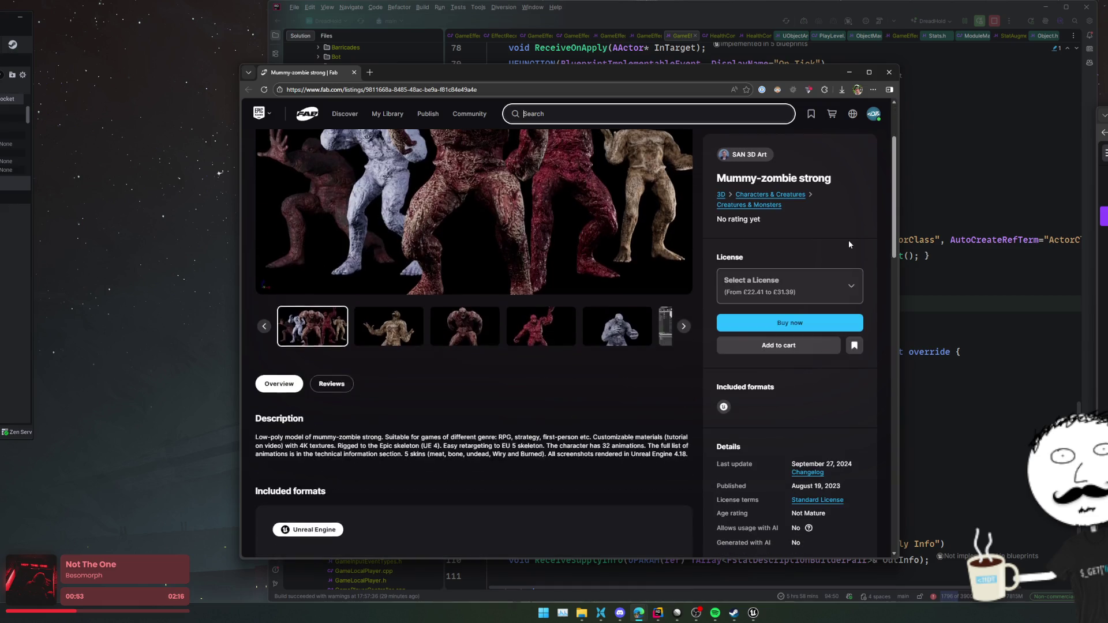
mouse_move(519, 74)
left_mouse_down()
mouse_move(666, 97)
mouse_move(580, 94)
left_mouse_up()
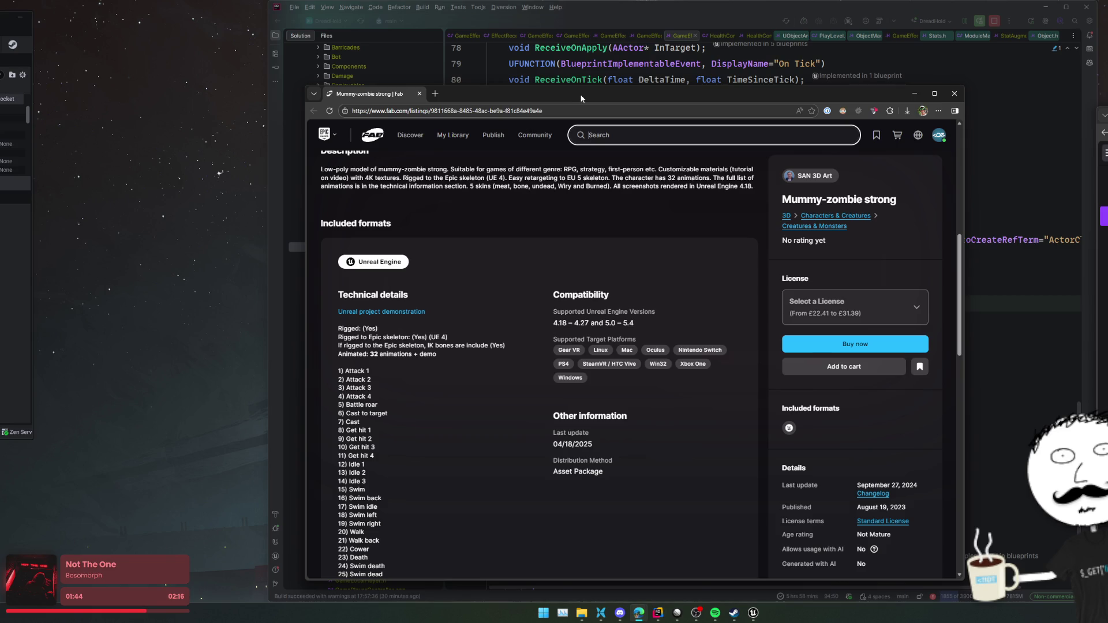
left_click(589, 3)
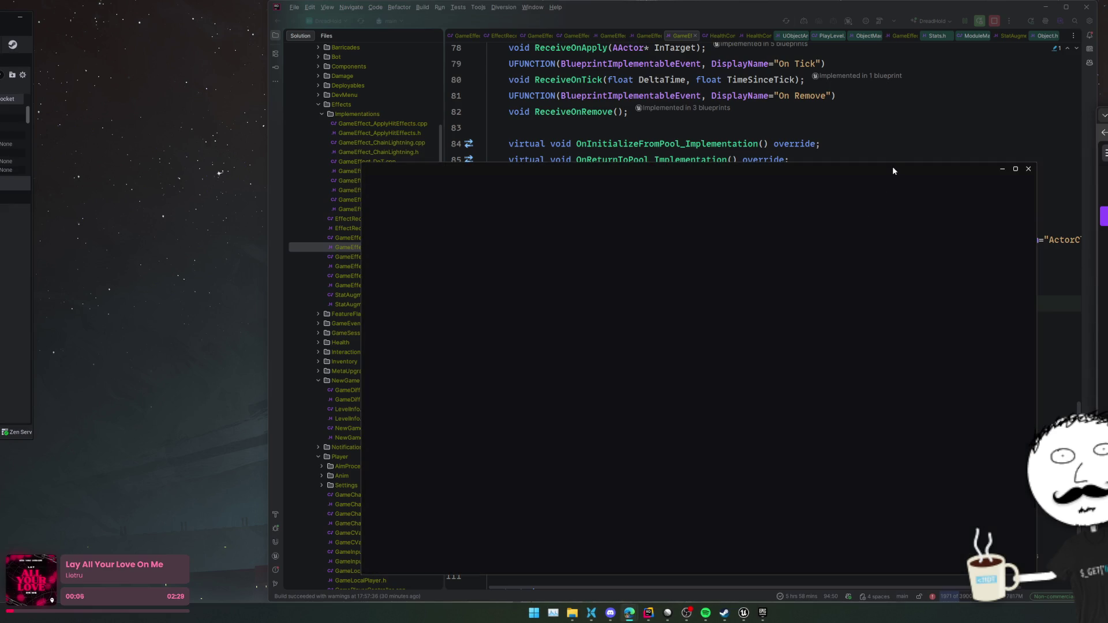
- Reposition the launcher, collapse the Mummy-zombie strong product panel and reload the Fab section
left_click_drag(892, 166, 901, 167)
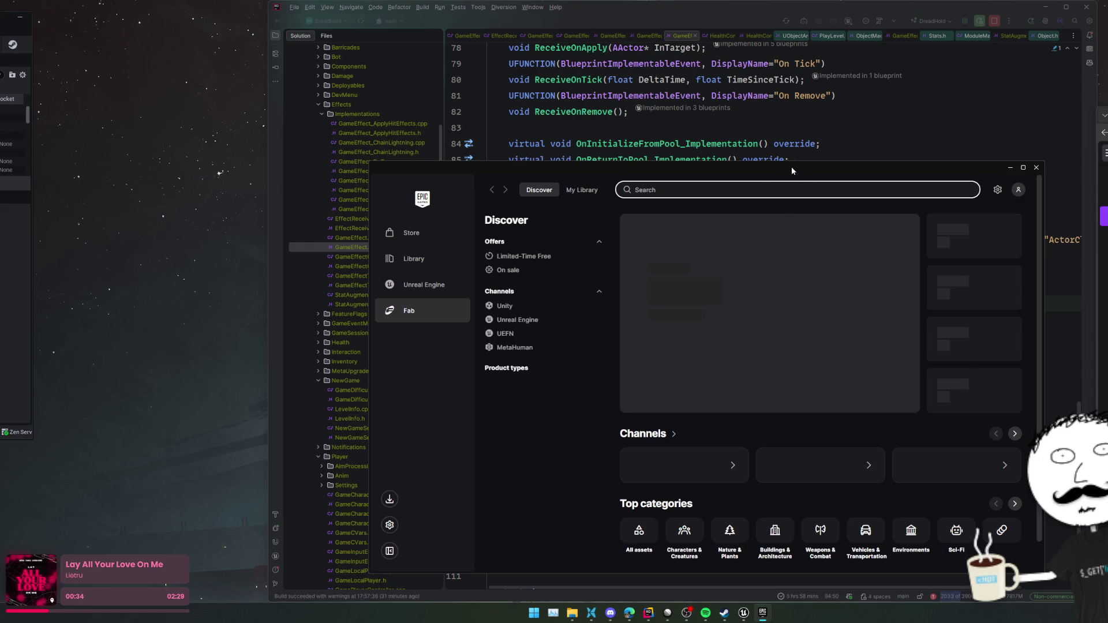
left_click_drag(791, 170, 703, 160)
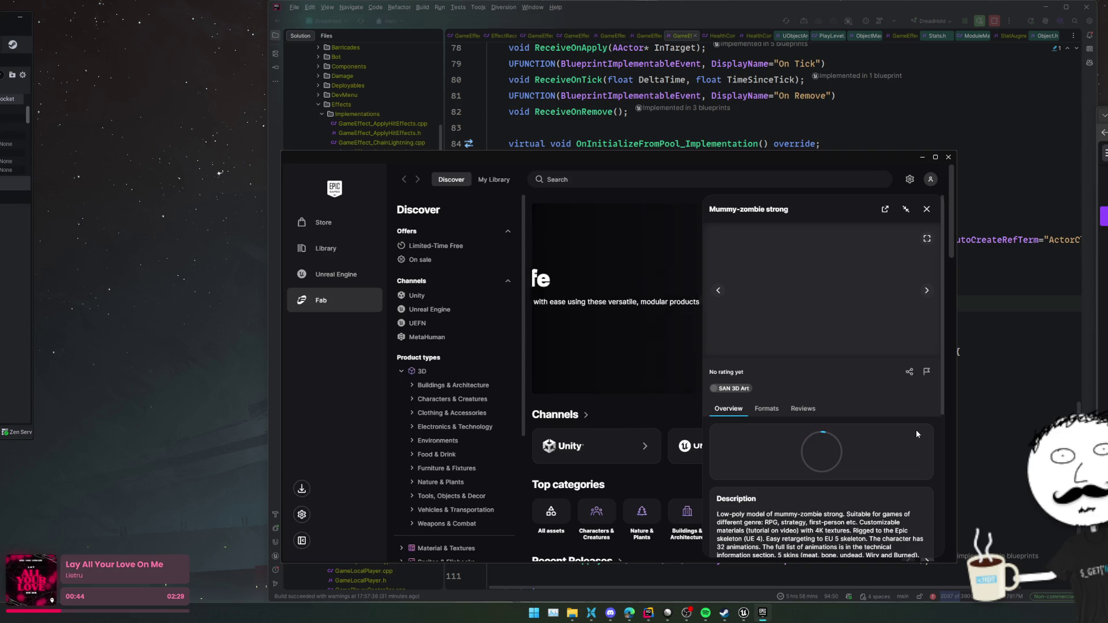
left_click(906, 209)
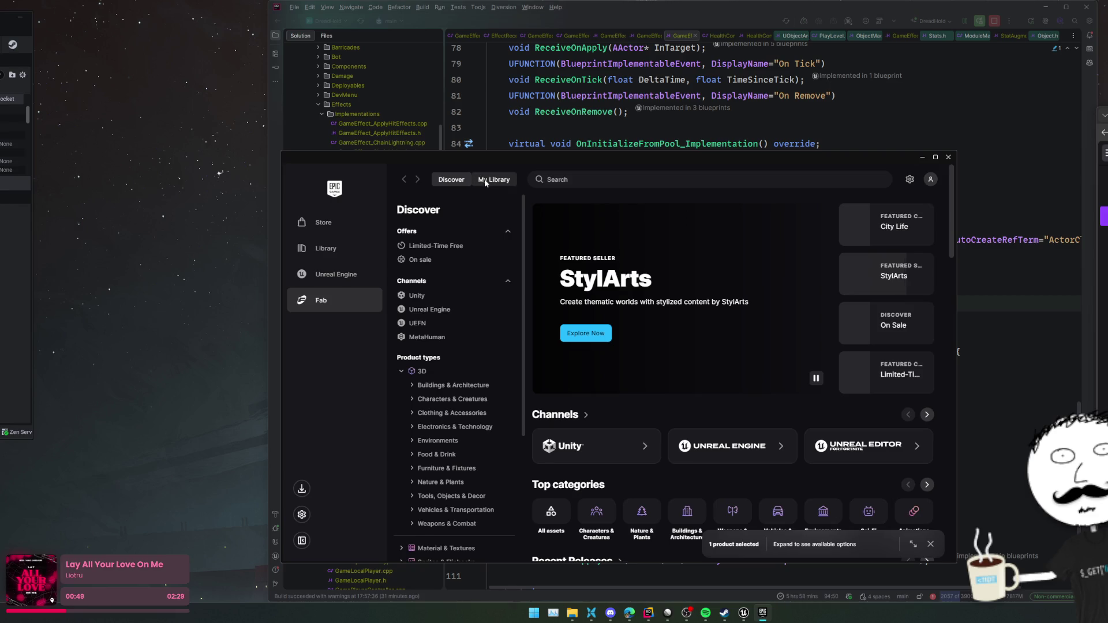
left_click(318, 303)
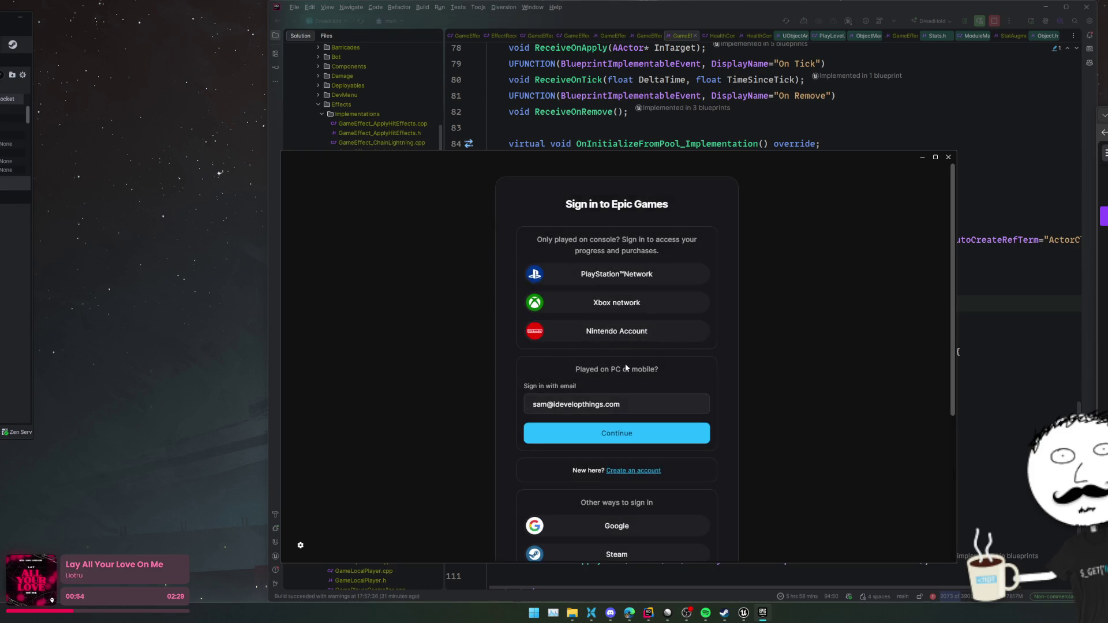
- Sign in to Epic with the Steam account, accepting the pending friend request in Steam
scroll(732, 410, "down", 2)
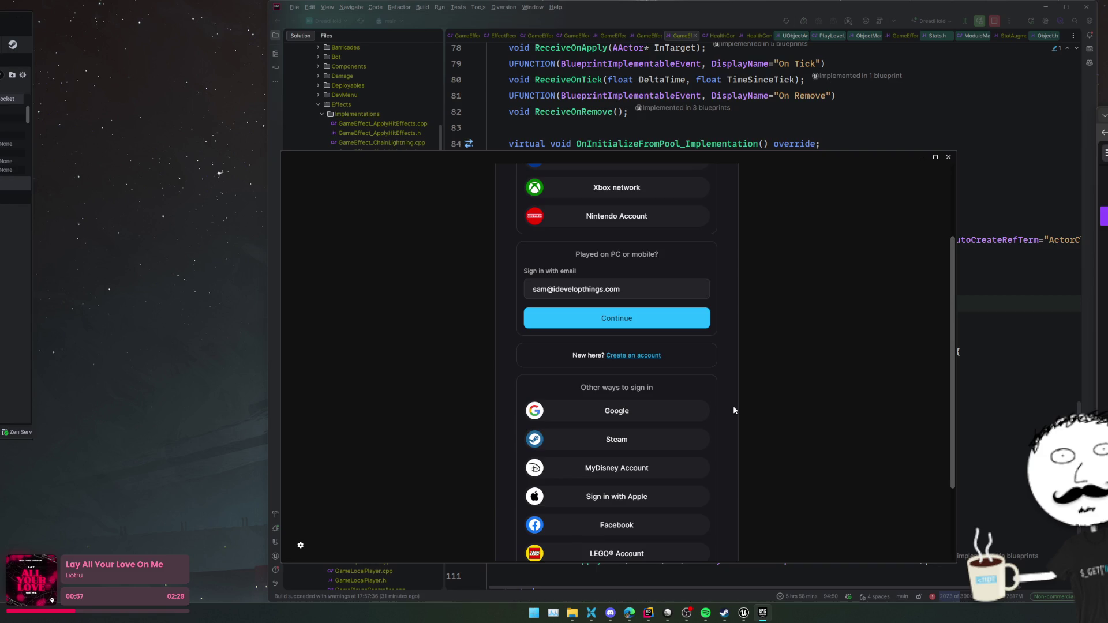
left_click(602, 447)
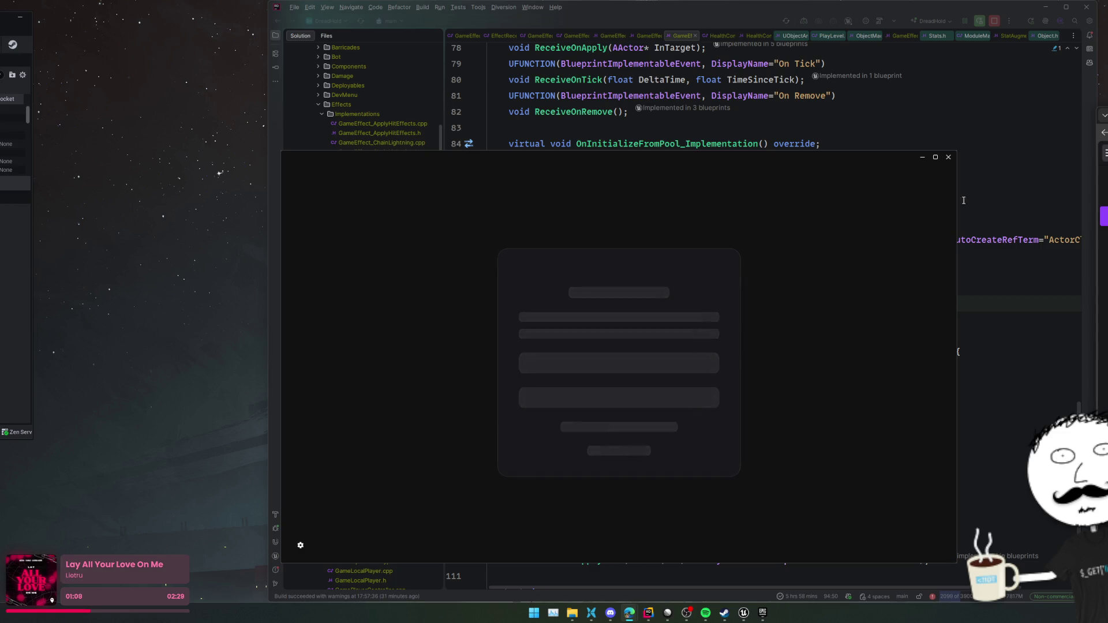
left_click(662, 458)
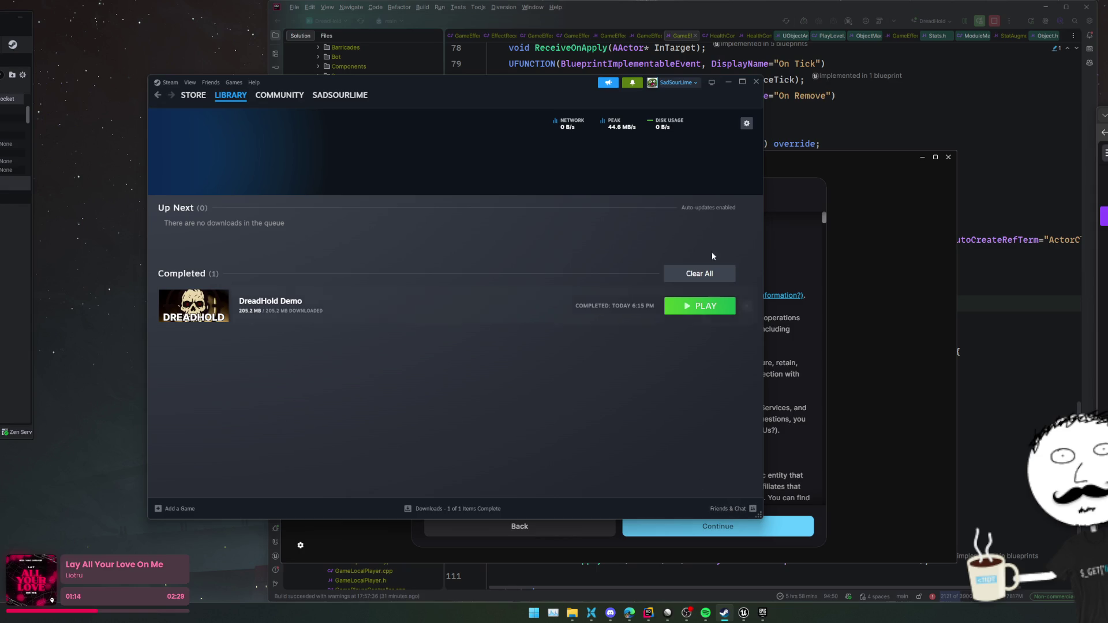
left_click(632, 82)
left_click(611, 122)
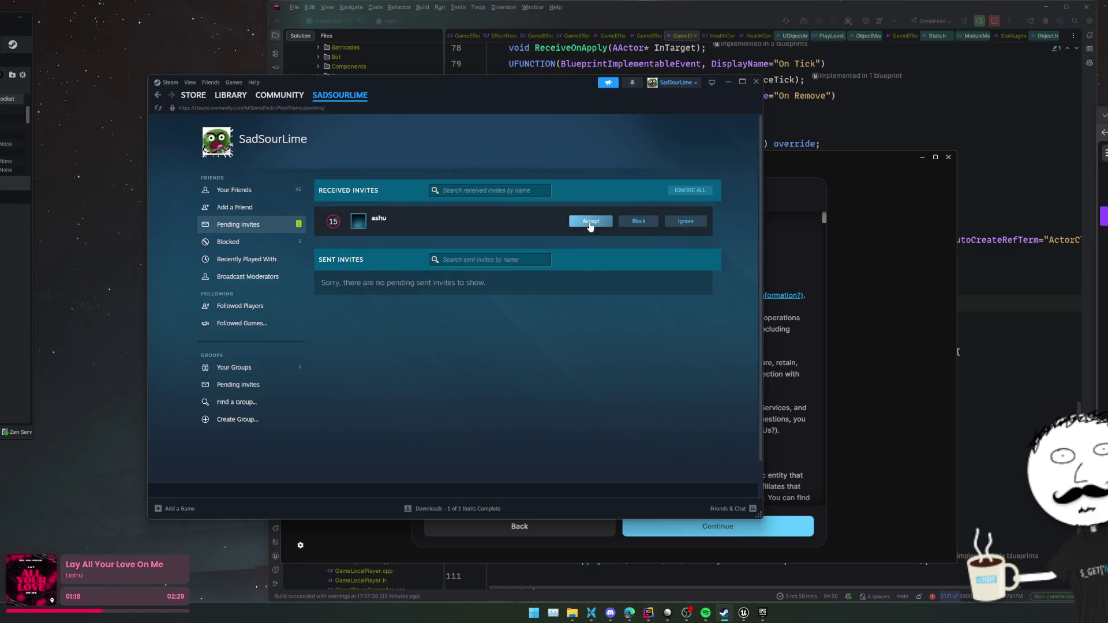
left_click(590, 221)
left_click(733, 82)
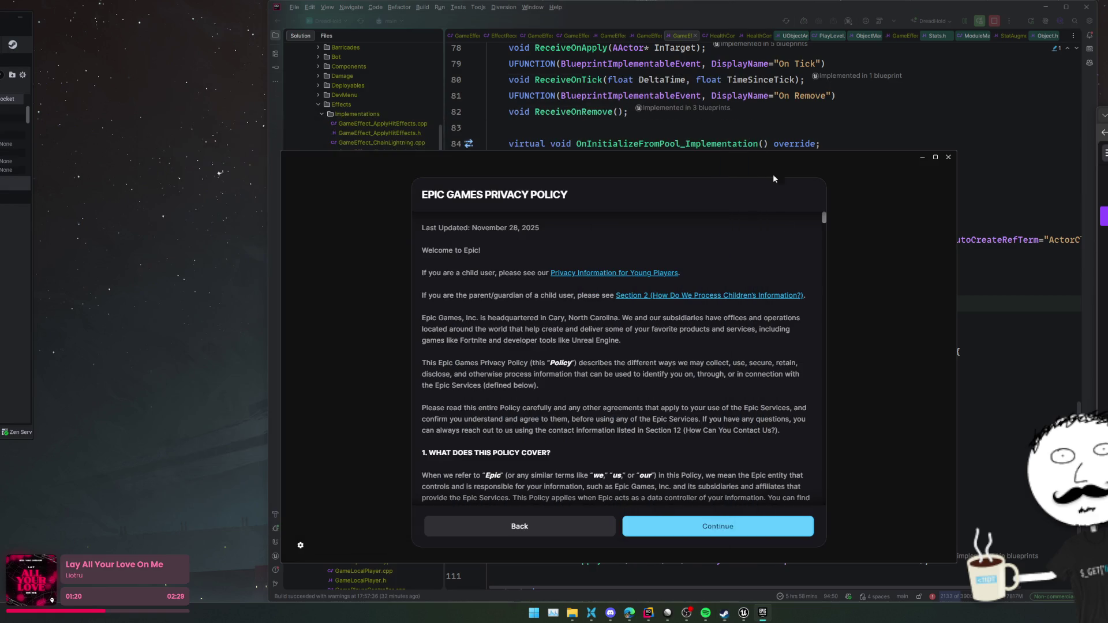
- Accept the privacy policy and open Fab's My Library of 317 owned products
left_click(695, 520)
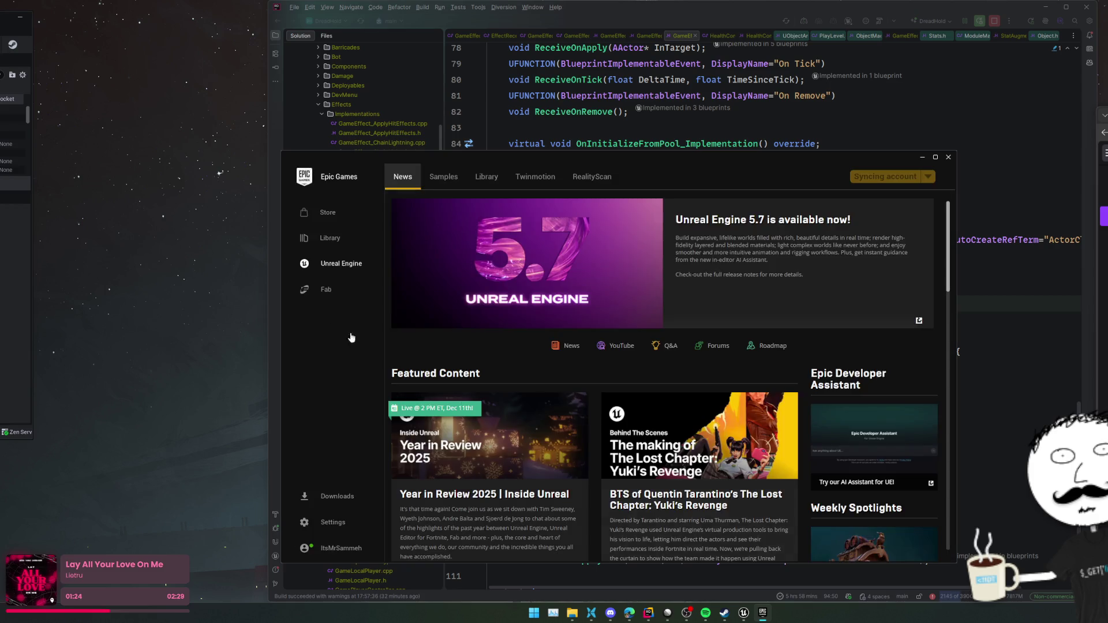
left_click(323, 290)
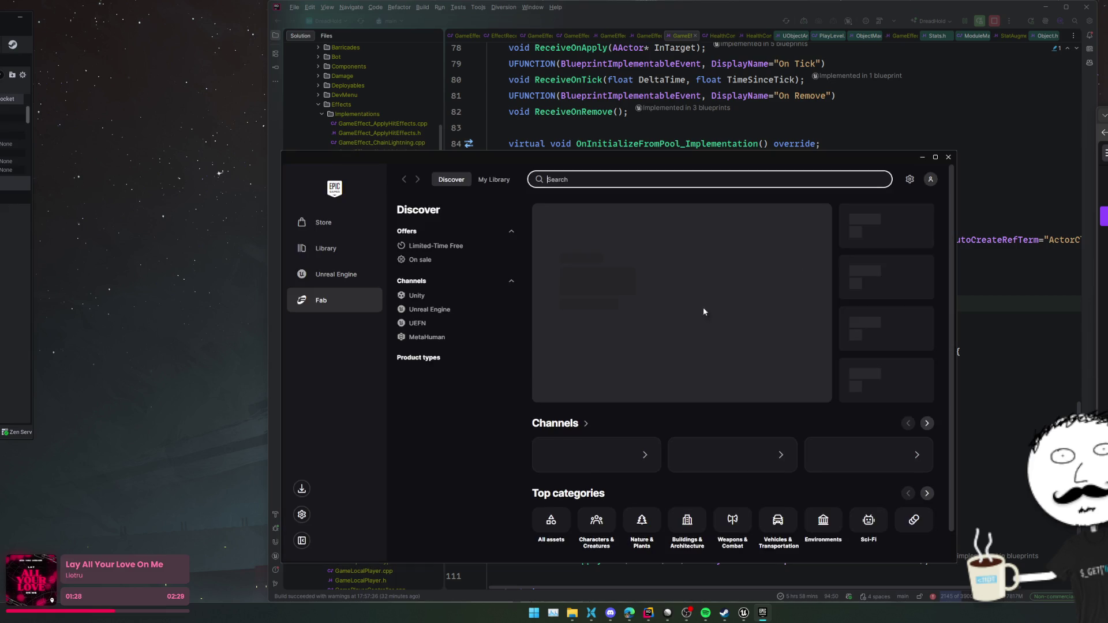
left_click(489, 179)
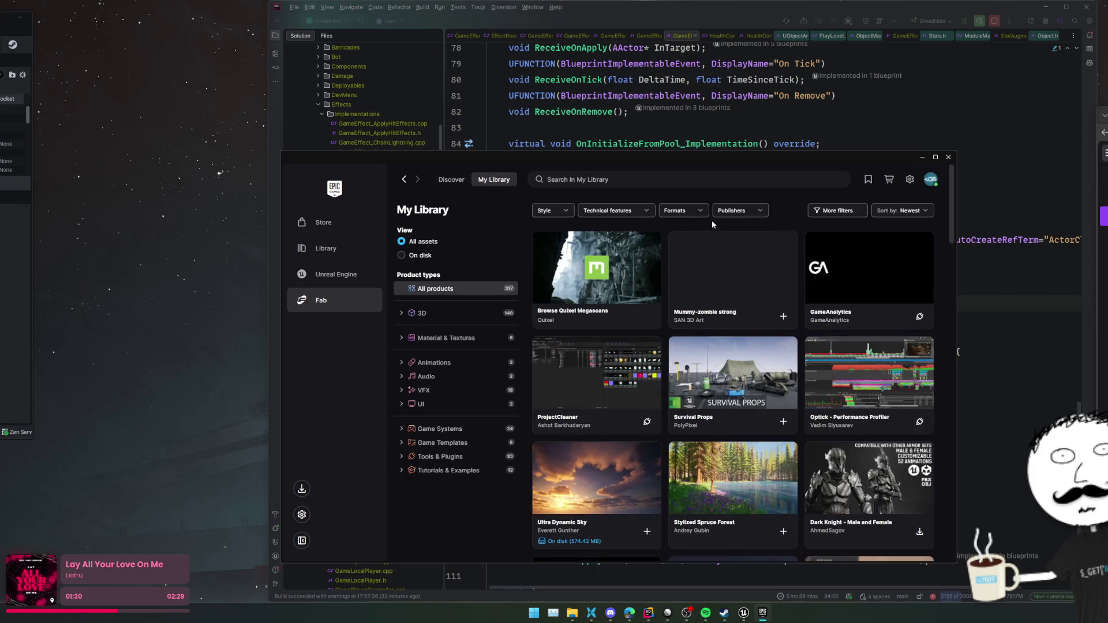
- Add the Mummy-zombie strong asset to the DreadHold project, showing all projects, as engine version 5.4
left_click(728, 278)
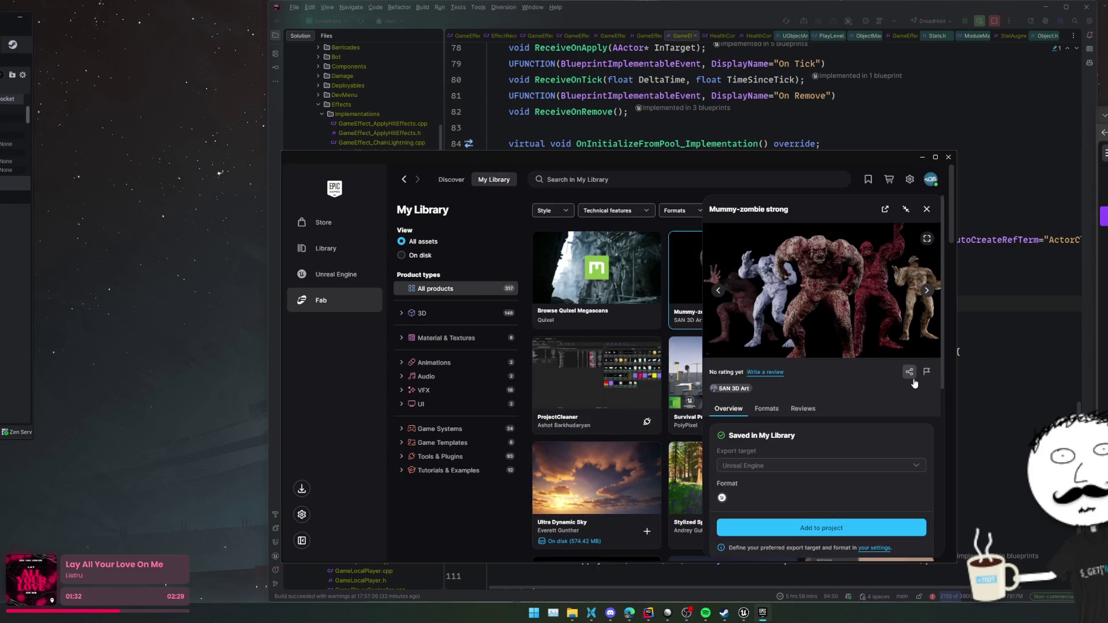
scroll(914, 383, "down", 2)
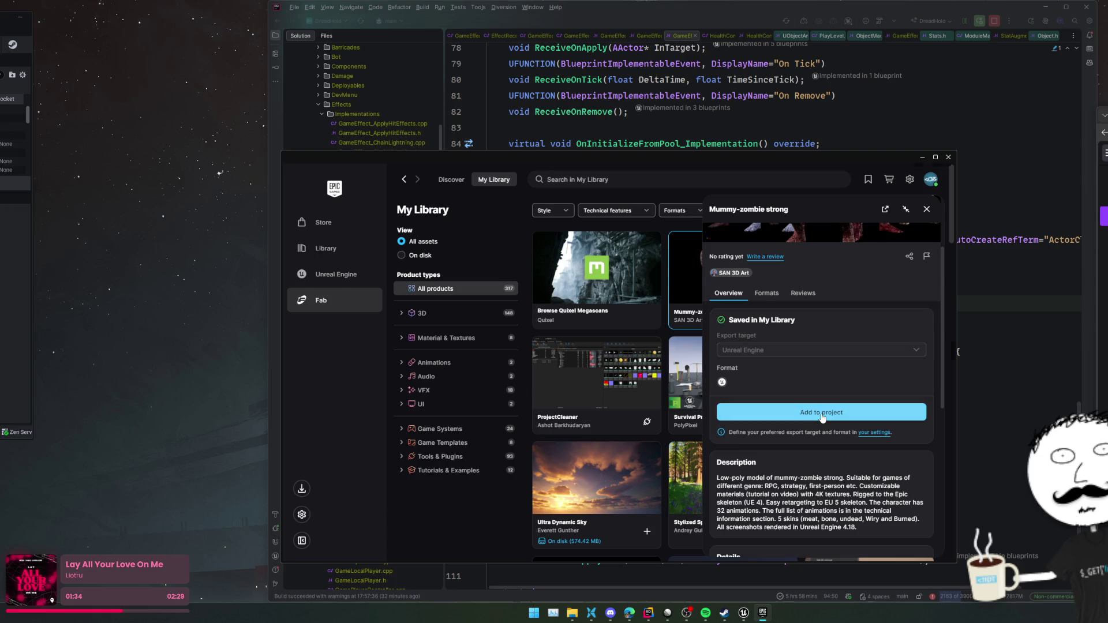
left_click(822, 413)
type("dread")
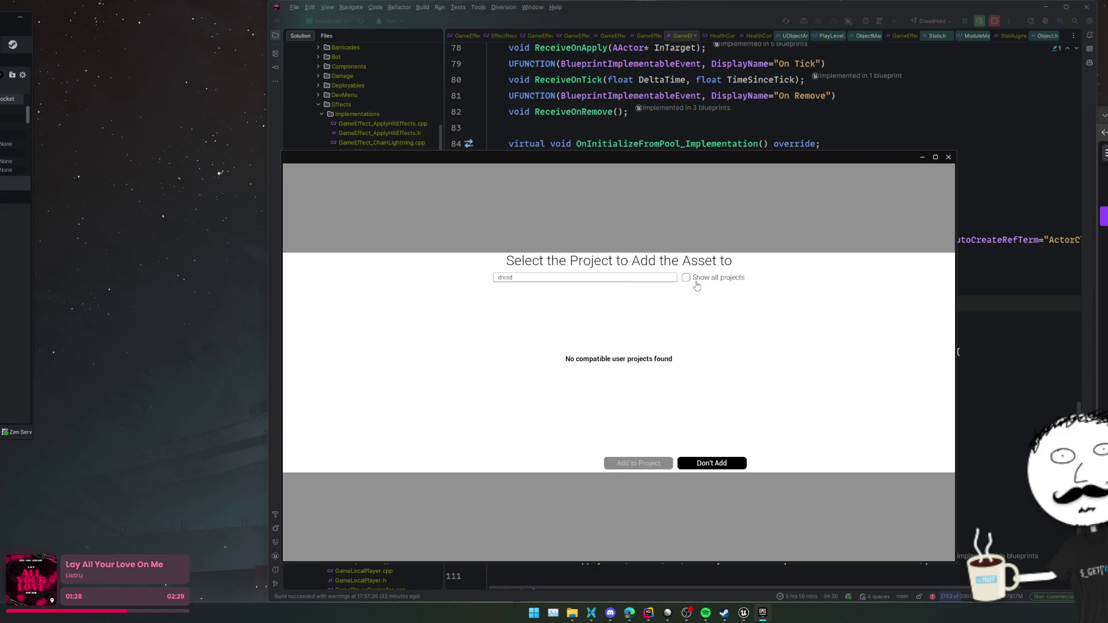
left_click(693, 280)
left_click(551, 321)
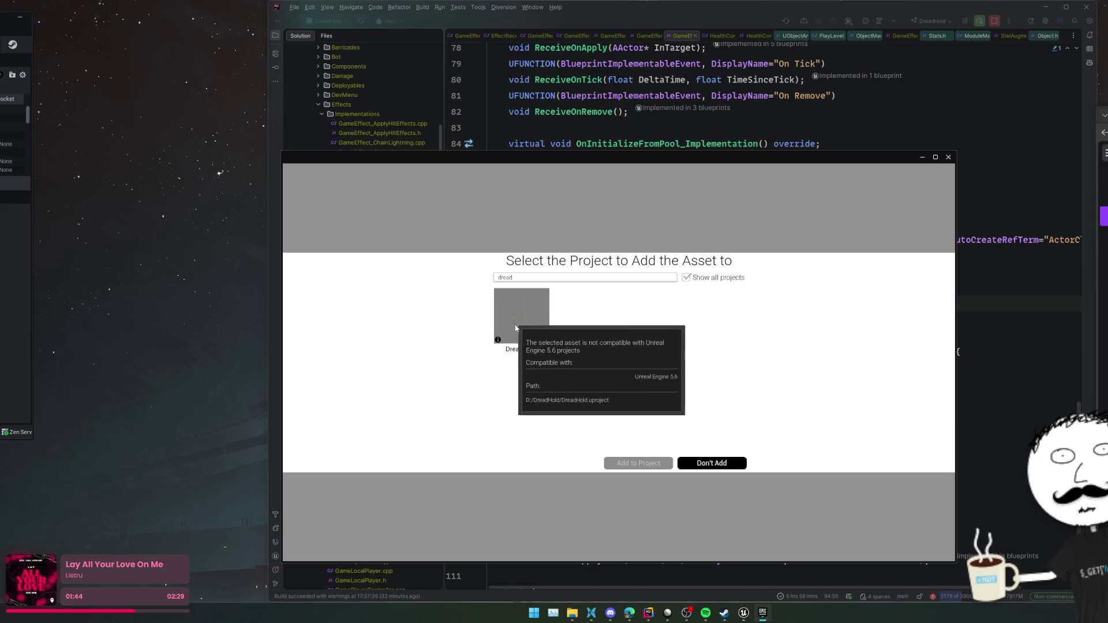
left_click(554, 447)
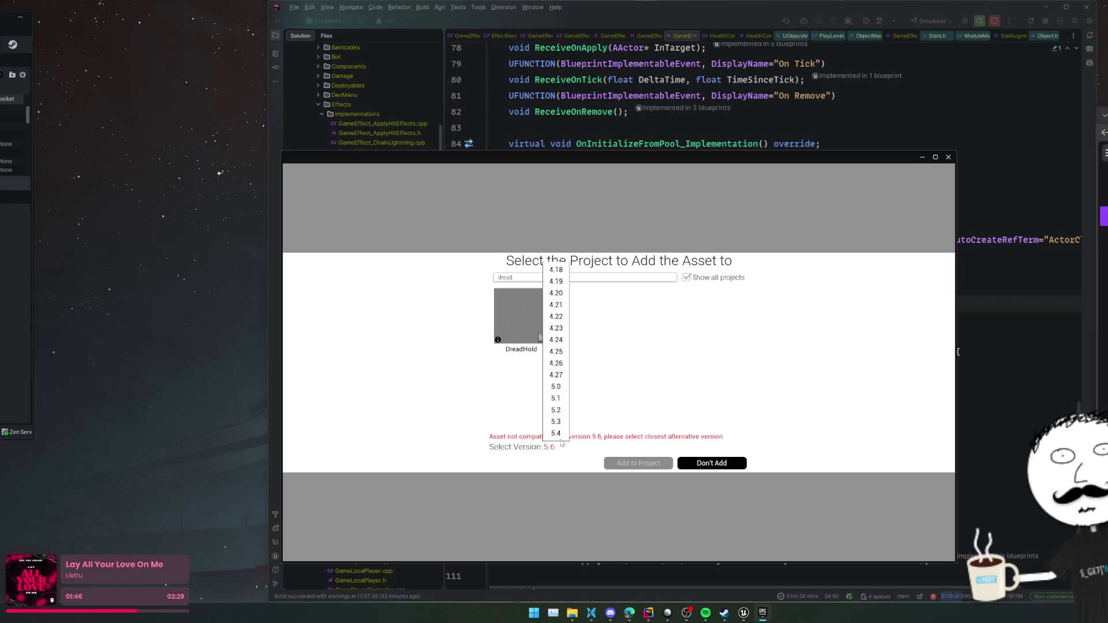
left_click(556, 434)
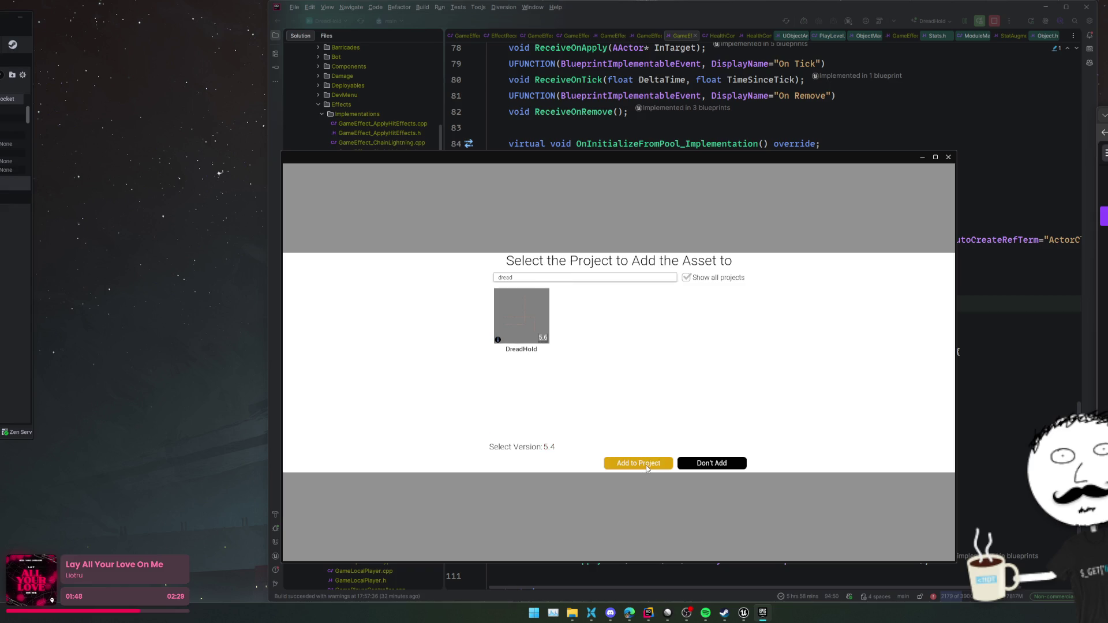
left_click(647, 464)
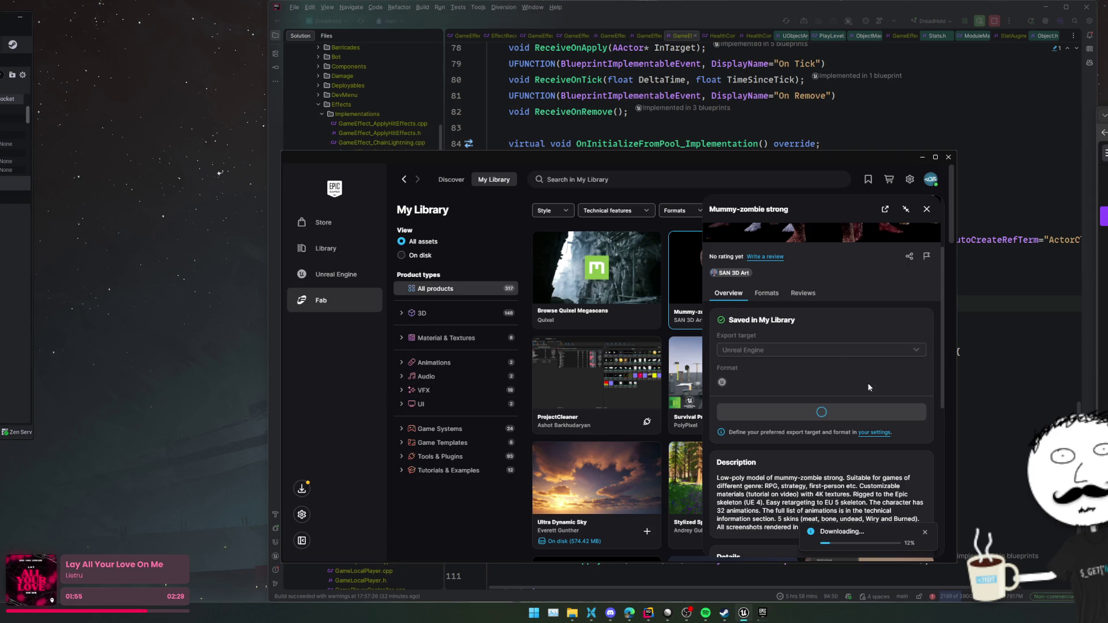
left_click(275, 554)
- Clear the Unreal Editor Log in Rider with Clear All and switch back to the Epic Games Launcher
left_click(275, 556)
right_click(411, 530)
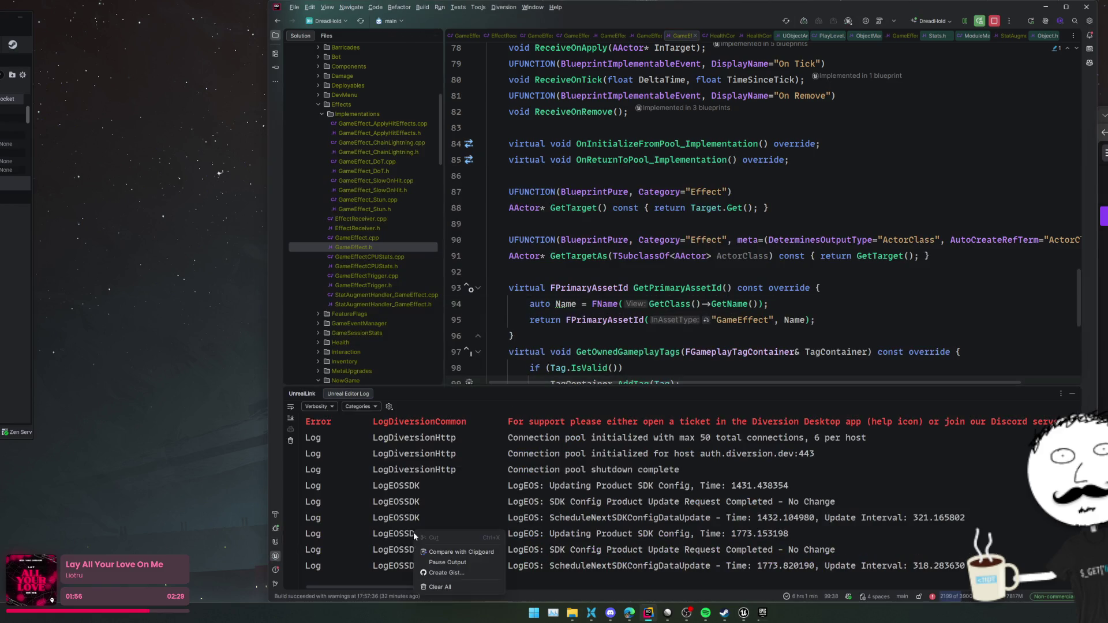
left_click(438, 589)
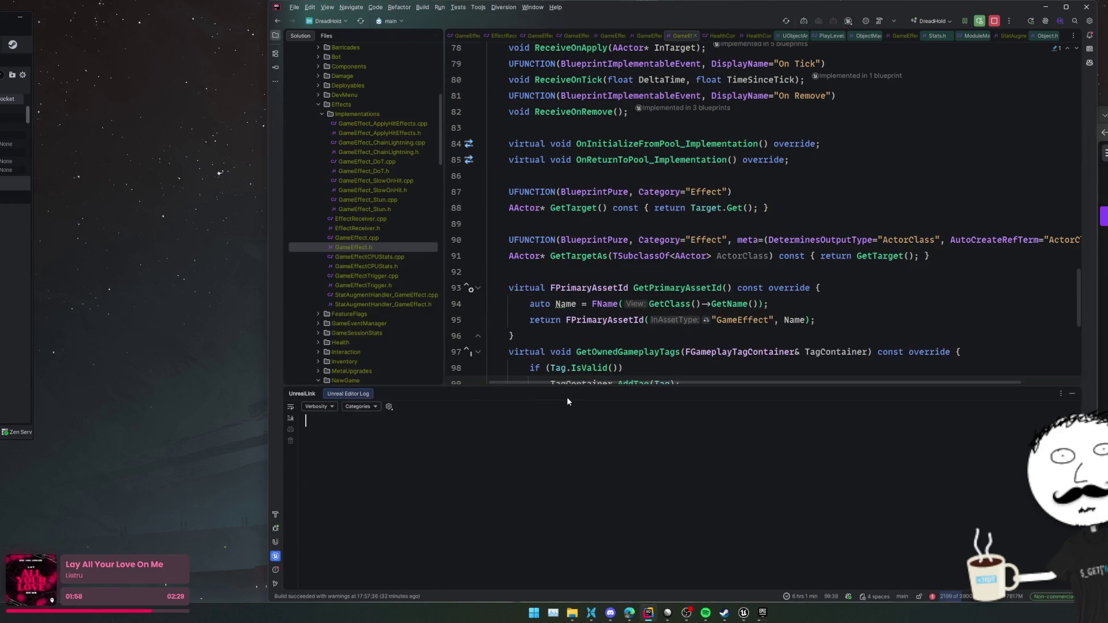
left_click(761, 612)
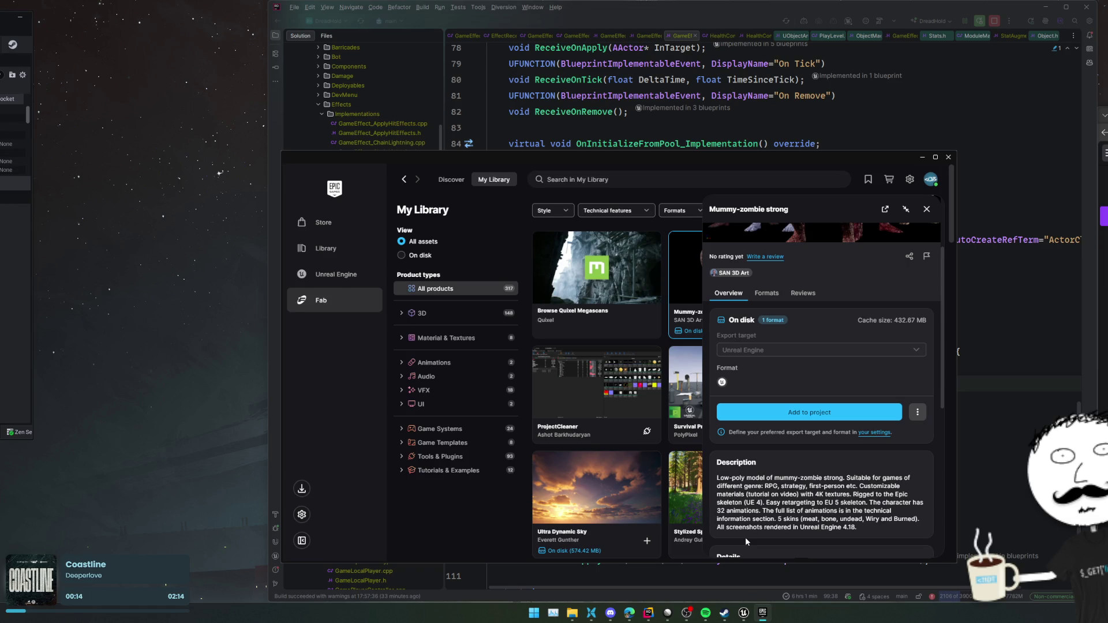
- Minimize the launcher, snap the Unreal Editor to the left half and enlarge the level viewport
left_click(921, 157)
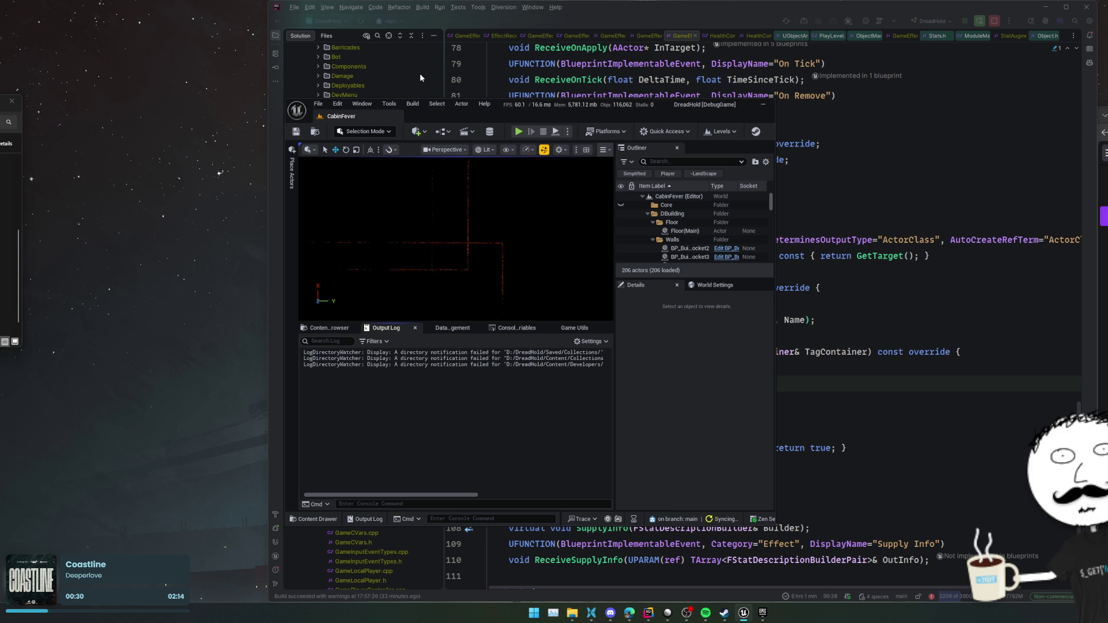
left_click_drag(480, 105, 346, 95)
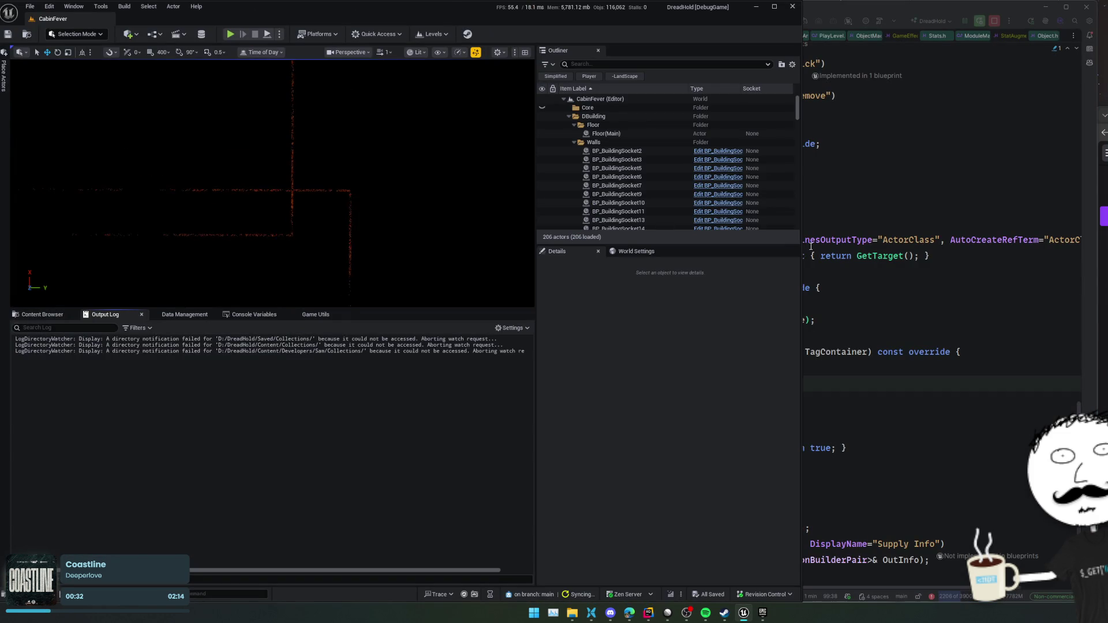
left_click_drag(483, 309, 483, 403)
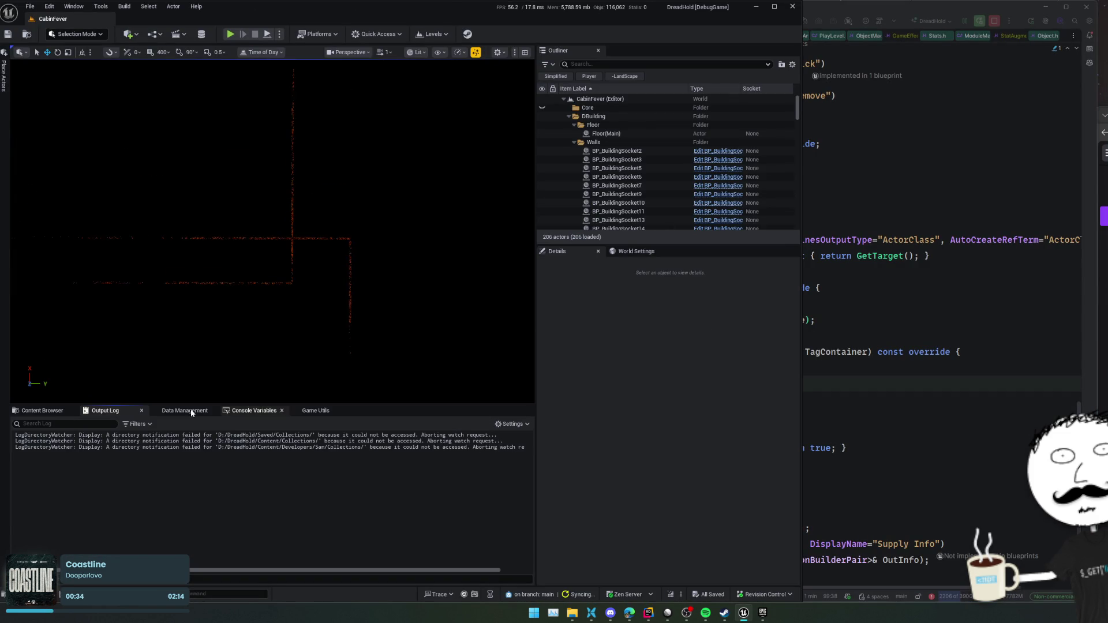
- In the Content Browser, select the MummyStrong folder and open its Maps folder
left_click(63, 412)
scroll(121, 525, "up", 5)
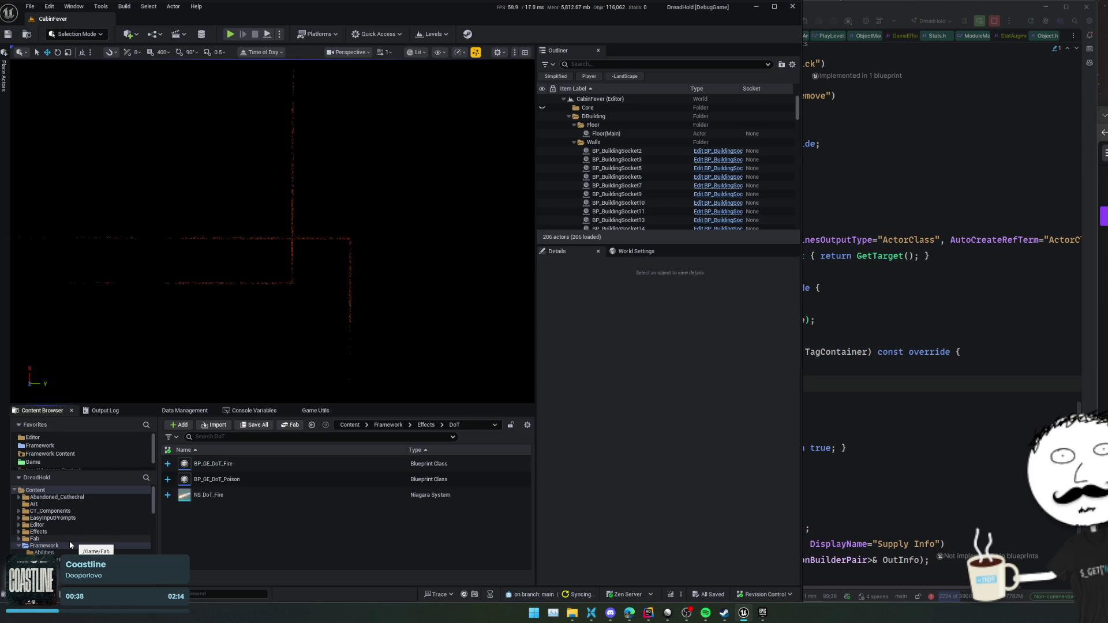
left_click(19, 546)
scroll(58, 538, "down", 5)
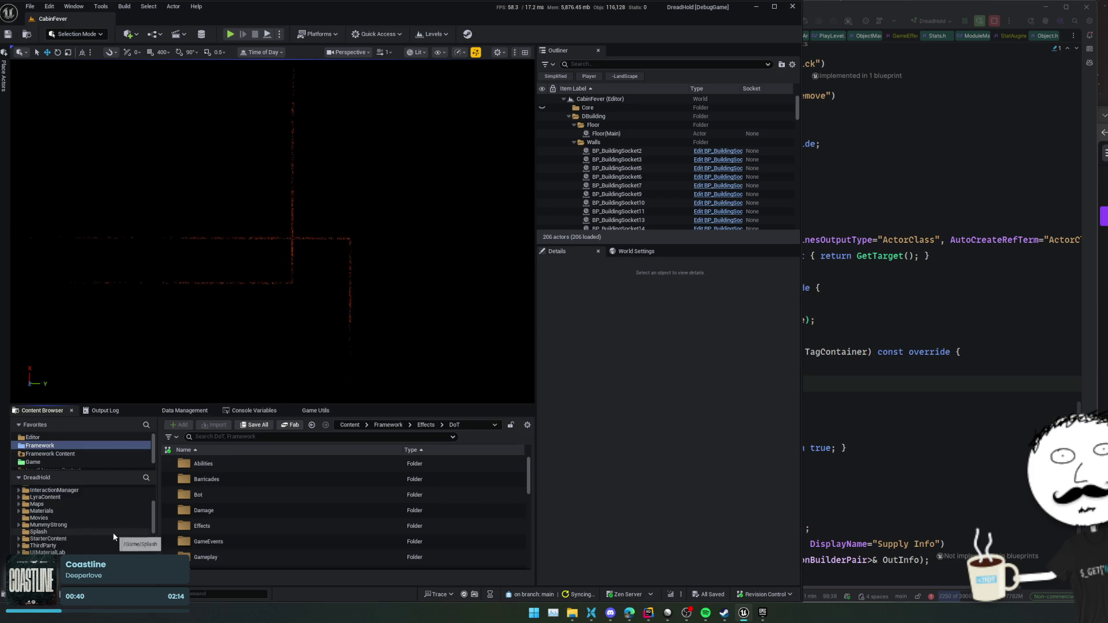
scroll(112, 532, "up", 1)
left_click(111, 525)
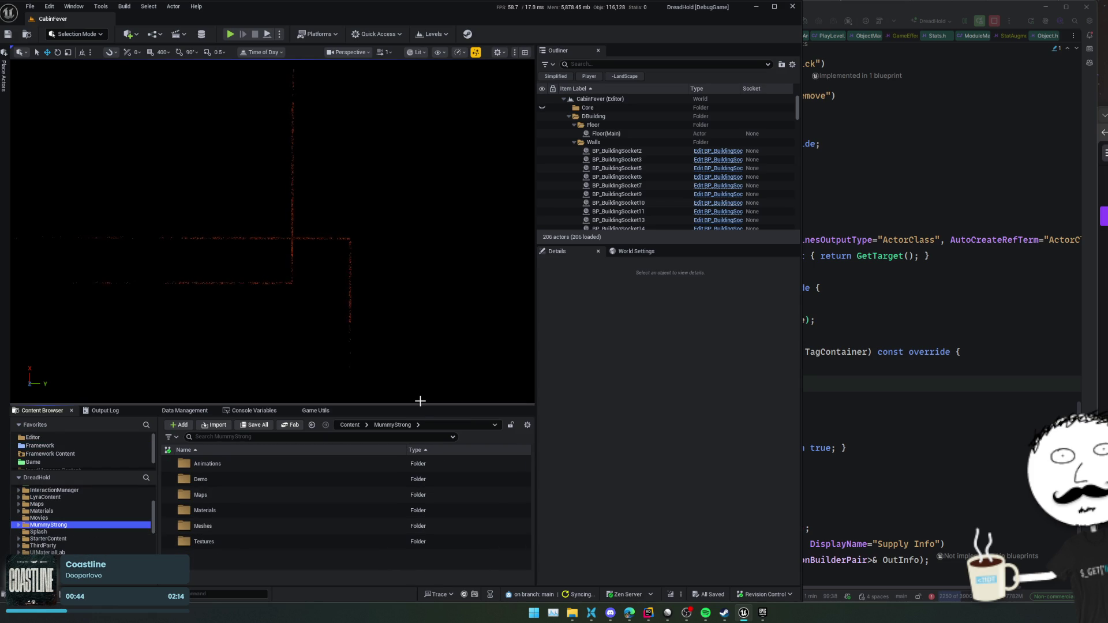
left_click_drag(419, 405, 419, 379)
double_click(279, 453)
key("alt+Left")
double_click(302, 471)
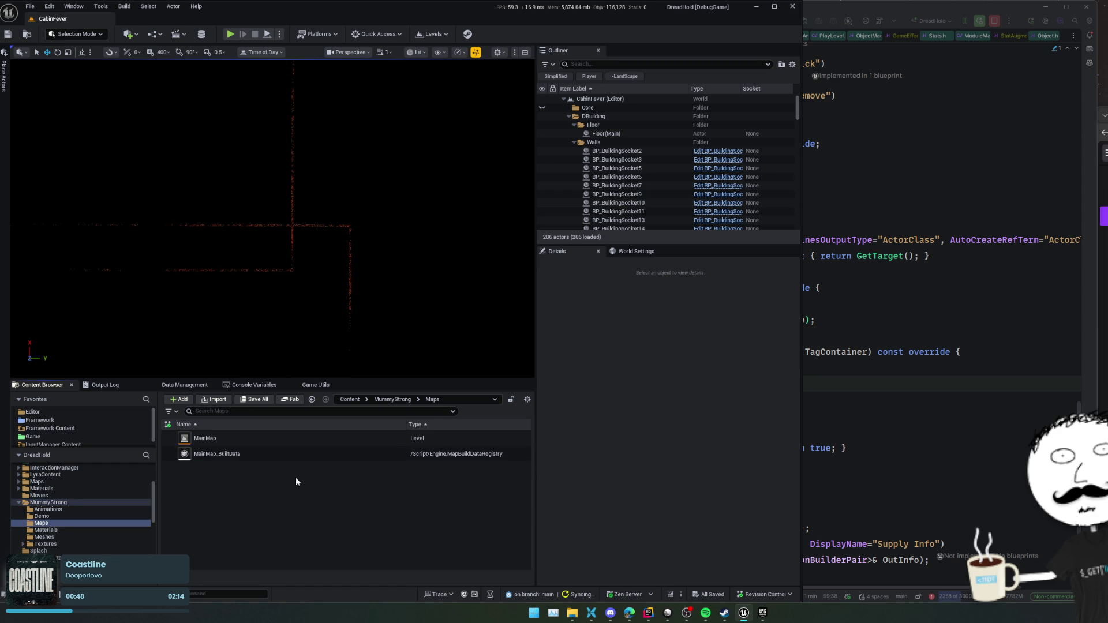
- Open the MainMap level and orbit the view across the mummy crowd
left_click(251, 439)
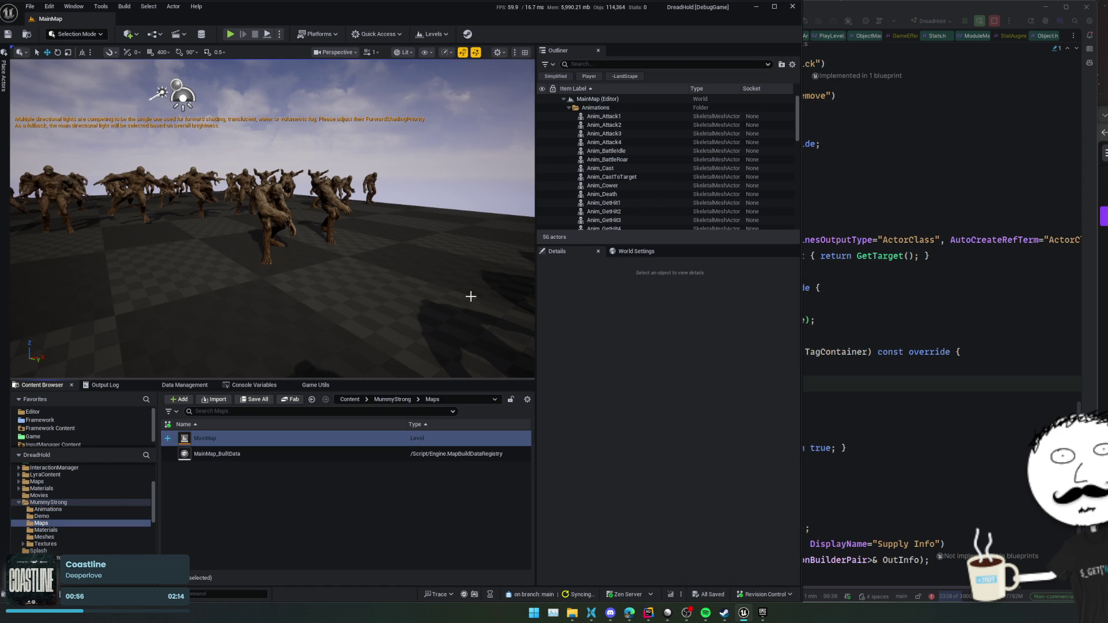
left_click_drag(396, 246, 346, 245)
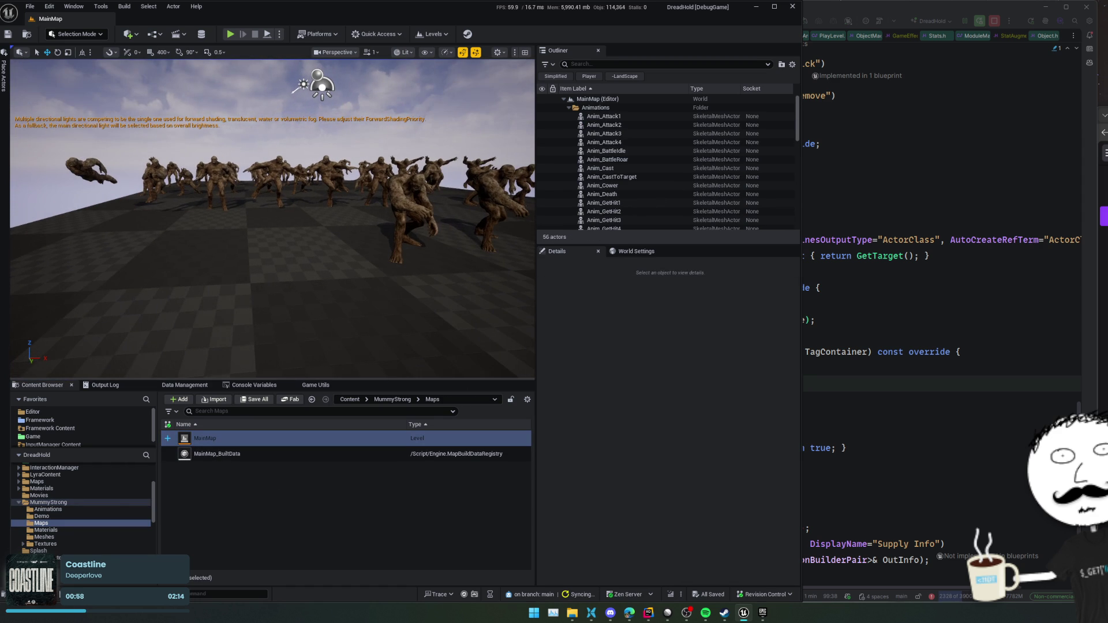
scroll(630, 175, "down", 10)
scroll(634, 176, "down", 4)
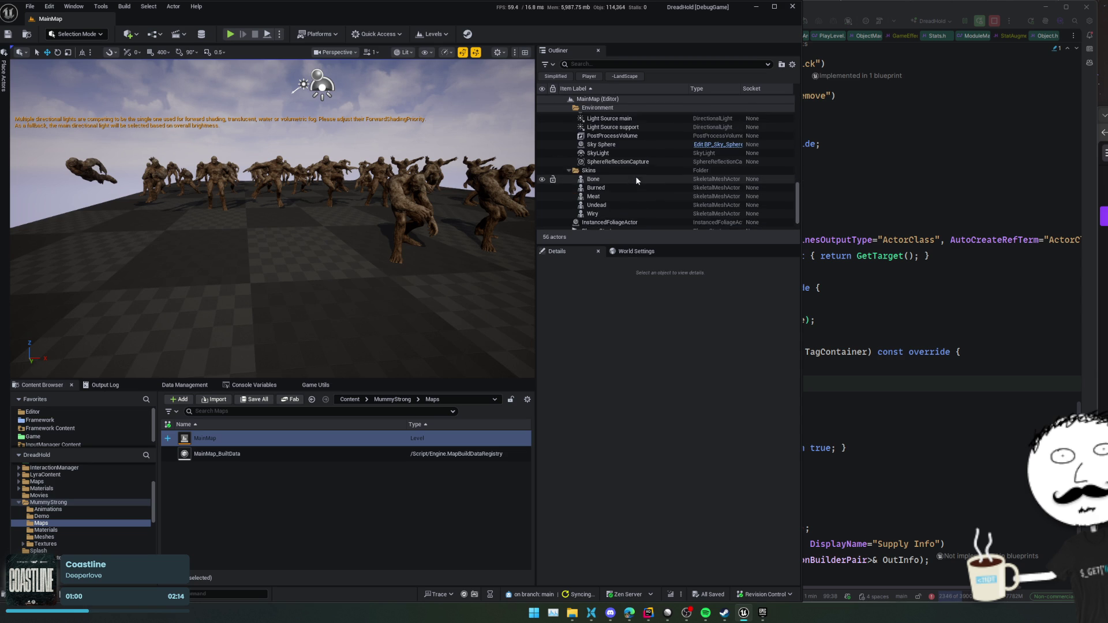
- Select the Light Source lights and toggle the main light's visibility off and on twice
left_click(317, 83)
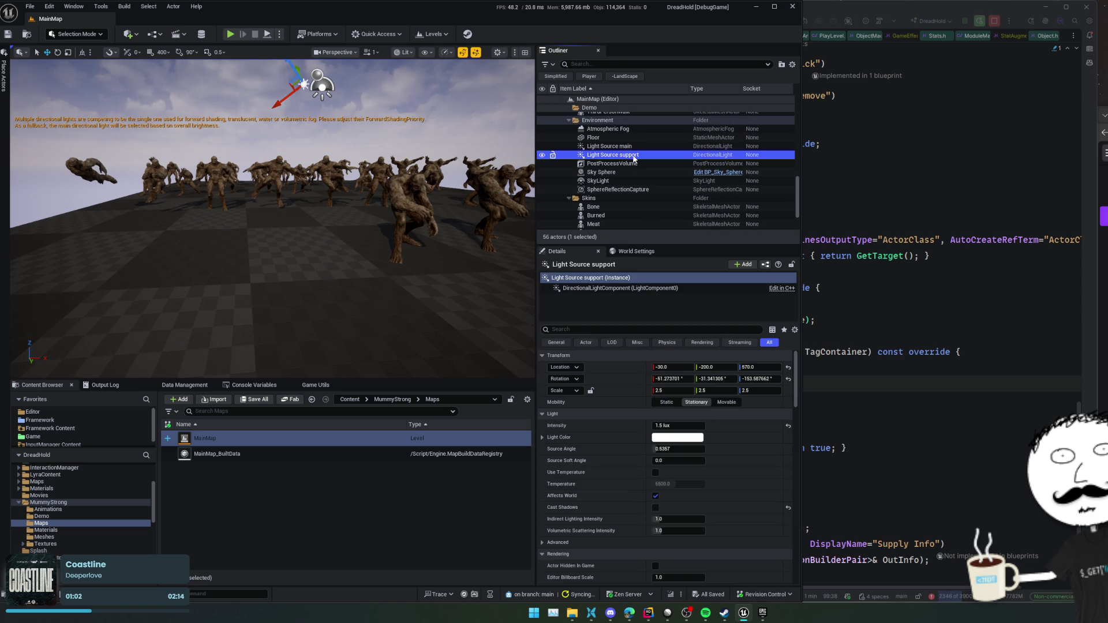
left_click_drag(317, 87, 317, 63)
left_click(601, 154)
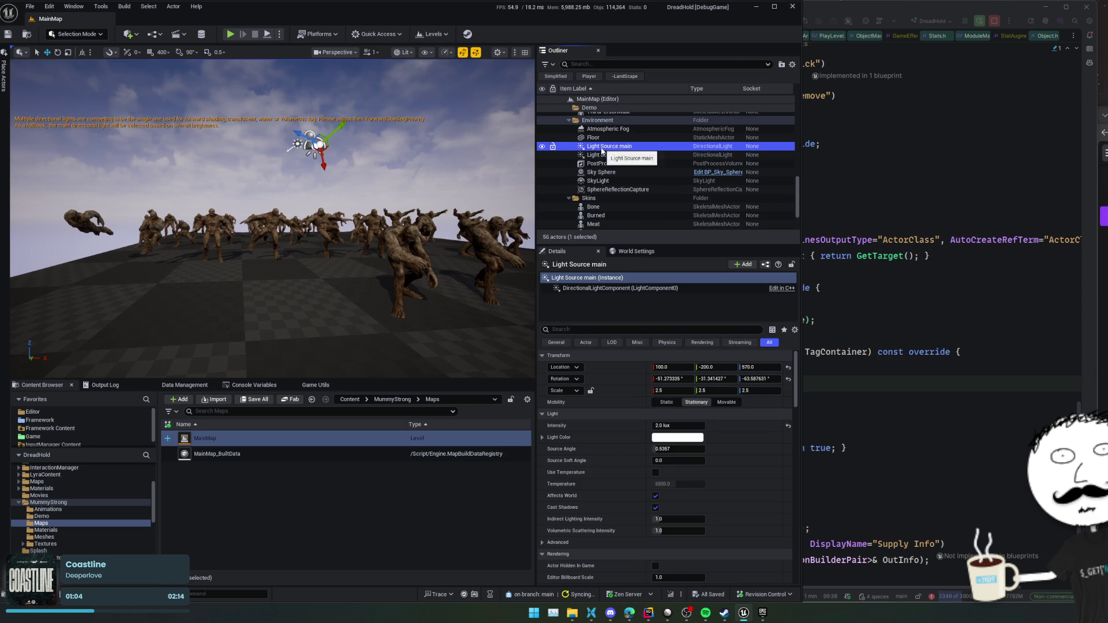
left_click(542, 155)
left_click(541, 154)
left_click(542, 151)
left_click(542, 151)
- Start simulating the level from the Play options to see the mummies animate
left_click_drag(369, 231, 400, 250)
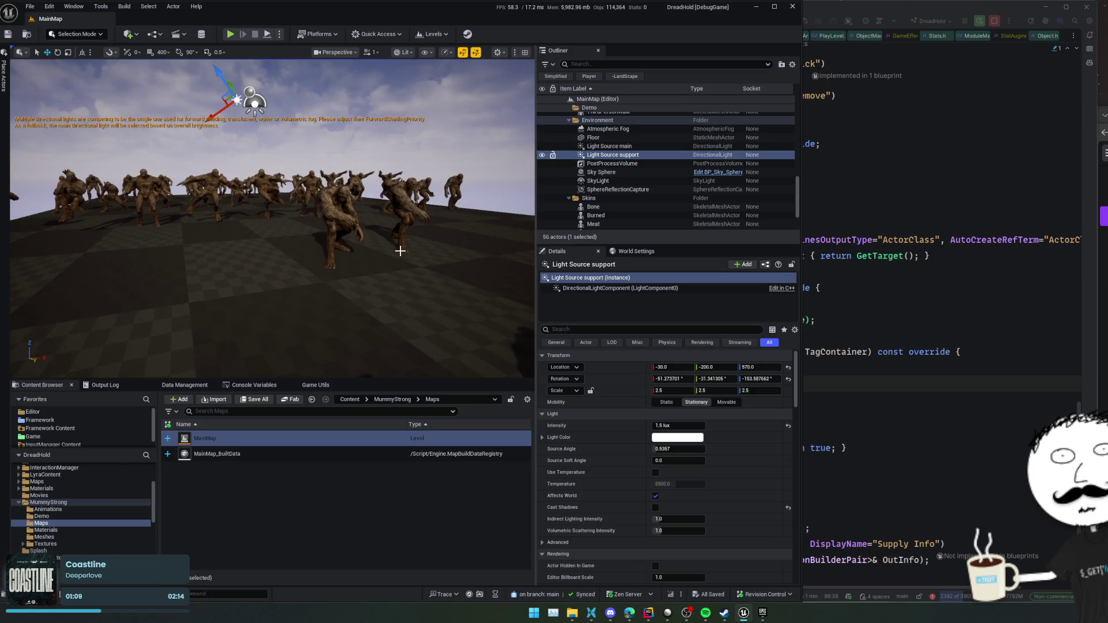
left_click(280, 35)
left_click(316, 125)
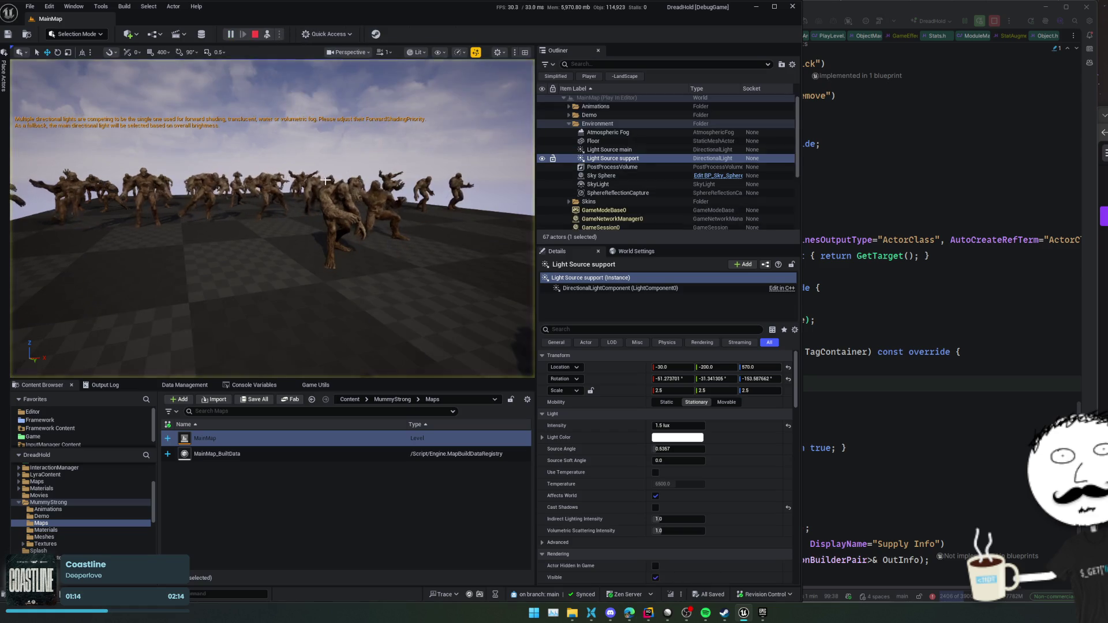
scroll(317, 190, "down", 1)
key("w")
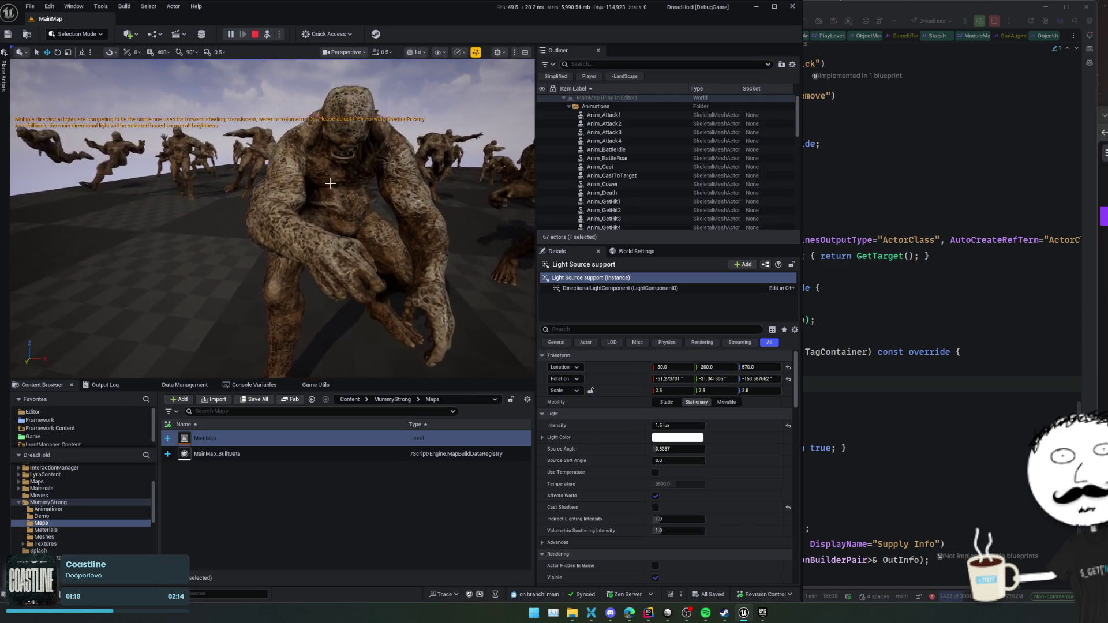
left_click(343, 208)
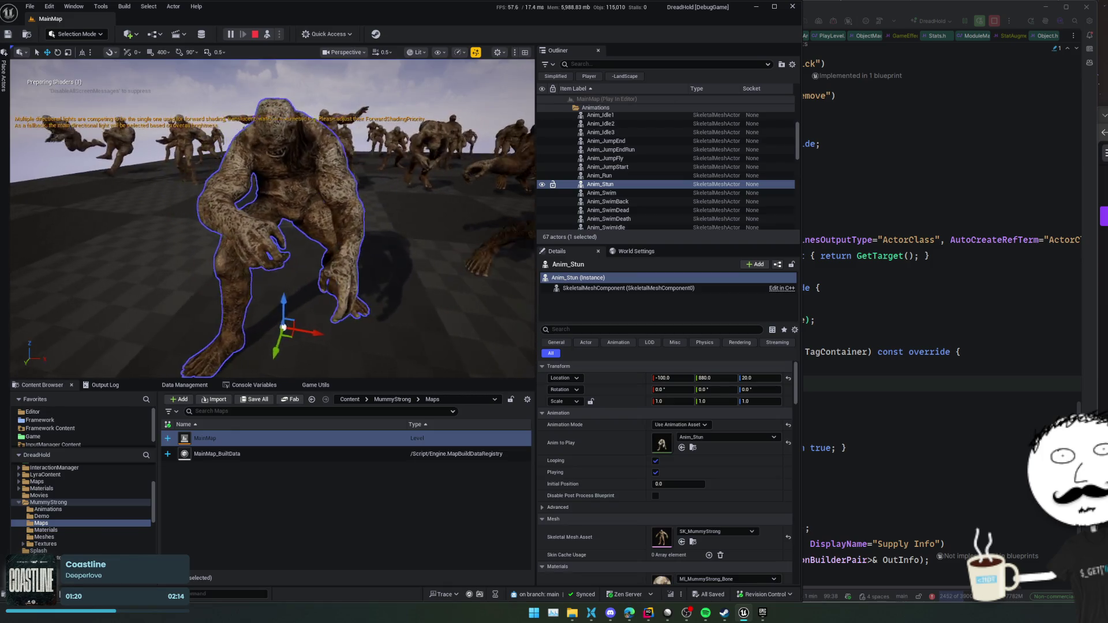
key("d")
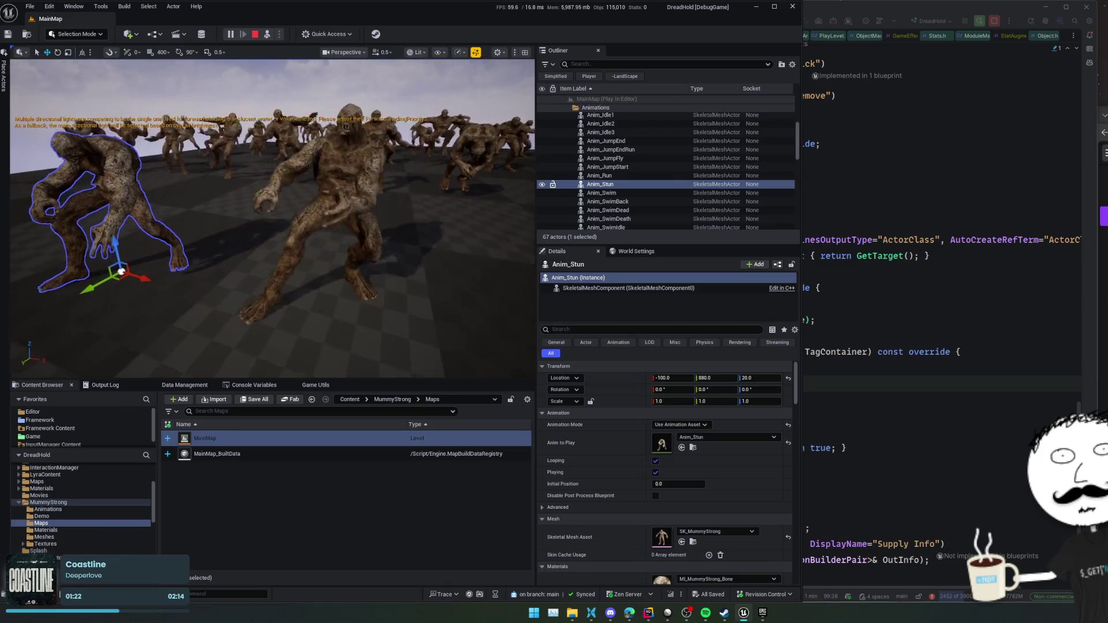
key("d")
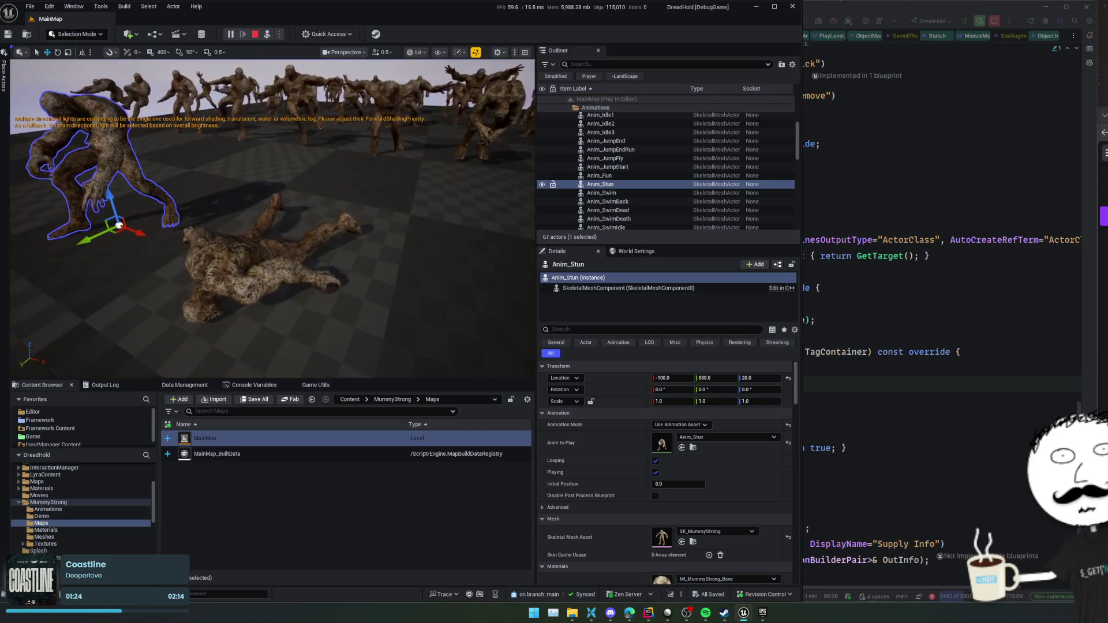
key("w")
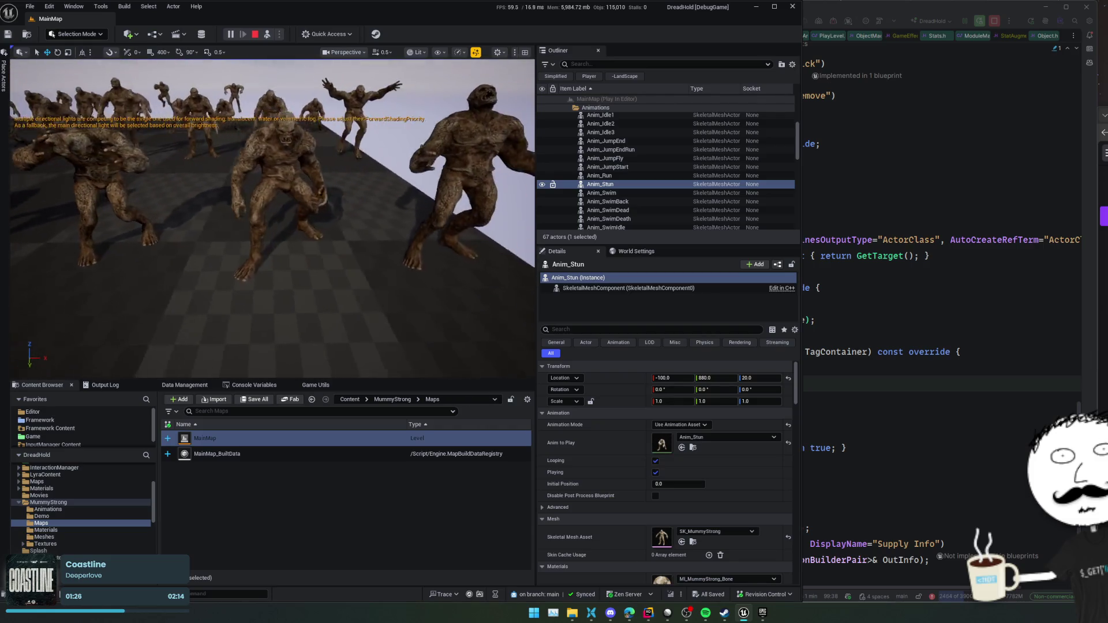
left_click_drag(485, 381, 484, 466)
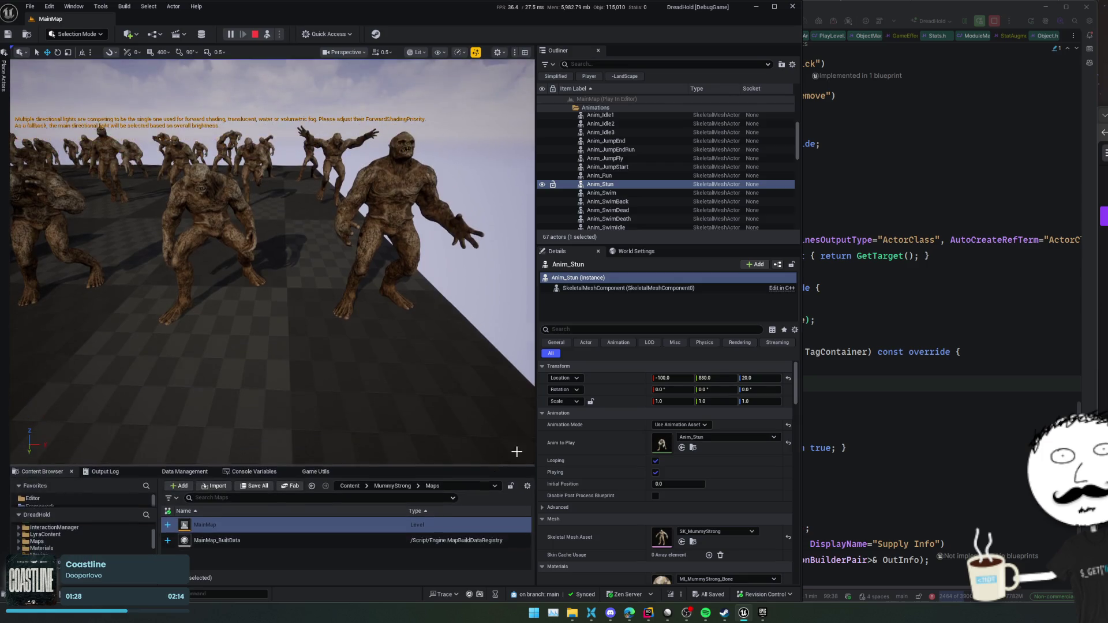
left_click_drag(535, 409, 621, 409)
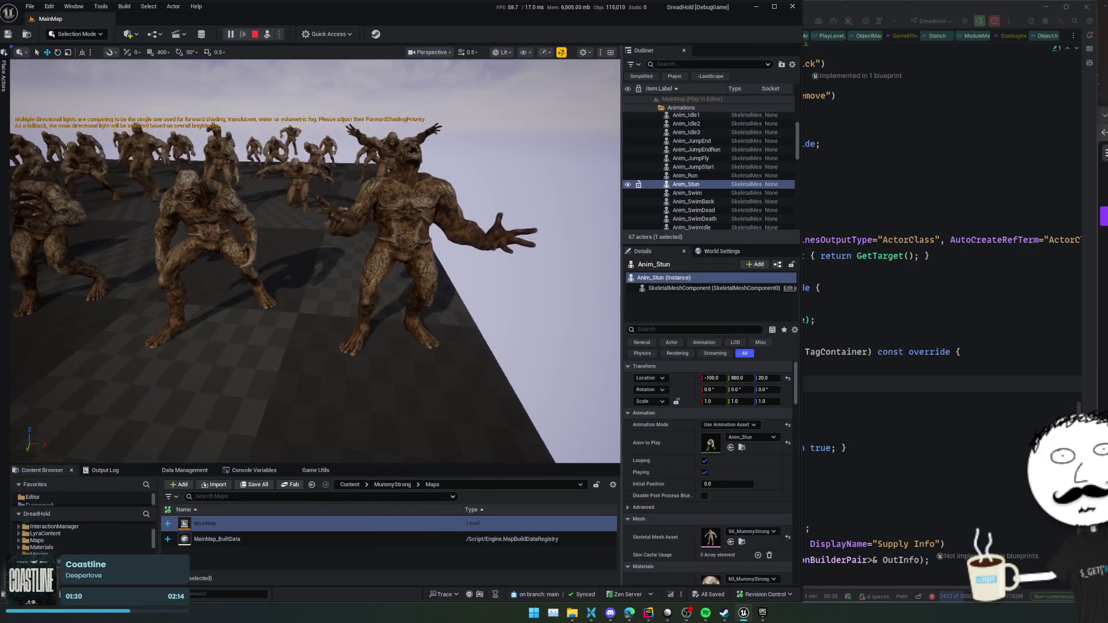
left_click(432, 272)
key("f")
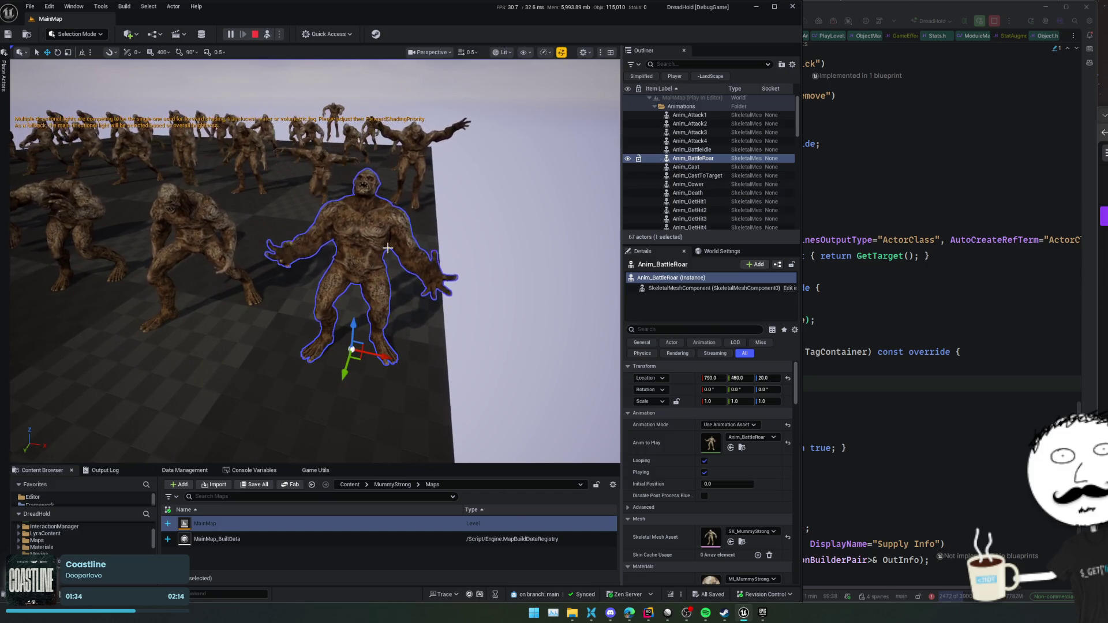
mouse_move(397, 244)
left_mouse_down()
mouse_move(370, 213)
mouse_move(323, 232)
mouse_move(316, 224)
mouse_move(300, 254)
mouse_move(346, 219)
mouse_move(456, 265)
mouse_move(14, 202)
mouse_move(104, 191)
mouse_move(363, 237)
mouse_move(421, 259)
left_mouse_up()
left_click(330, 241)
left_click(322, 254)
left_click(375, 266)
left_click(363, 240)
key("d")
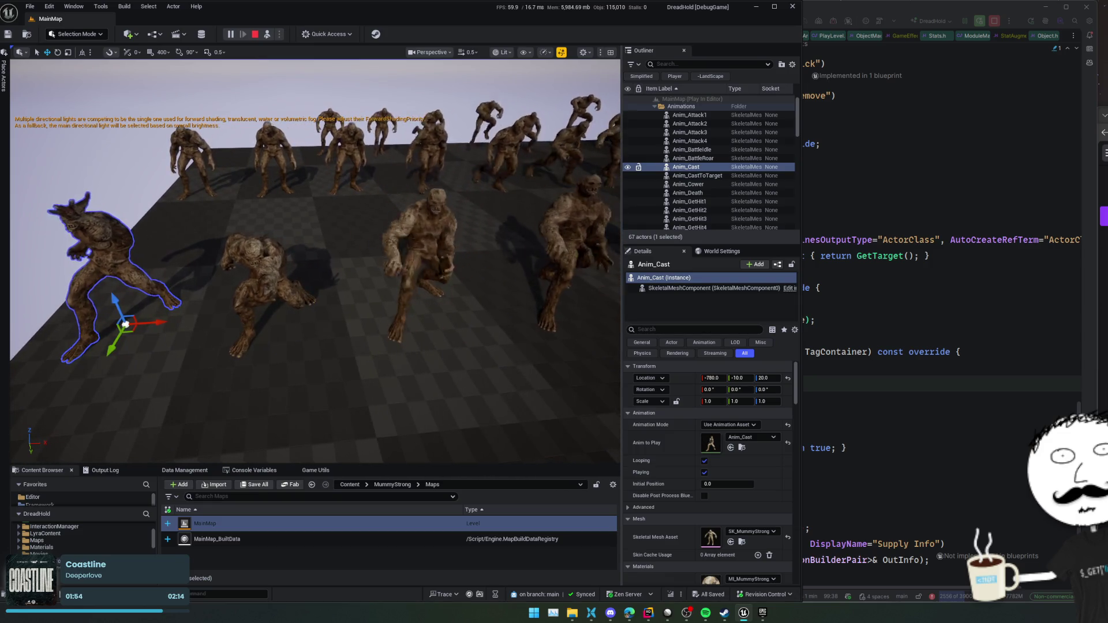
left_click(397, 224)
key("d")
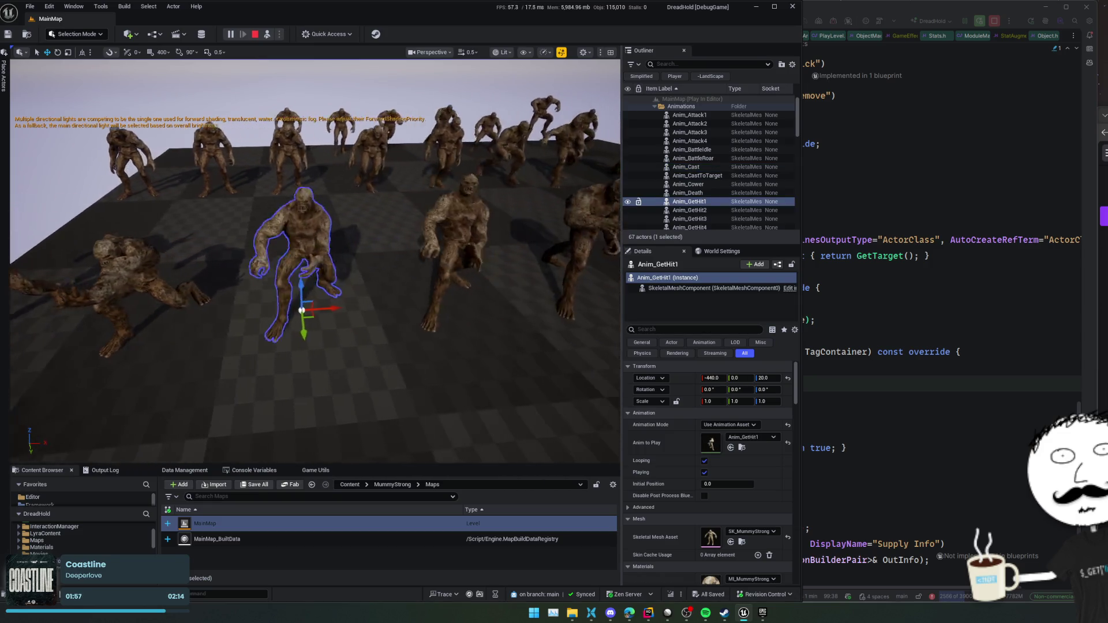
left_click(404, 254)
key("d")
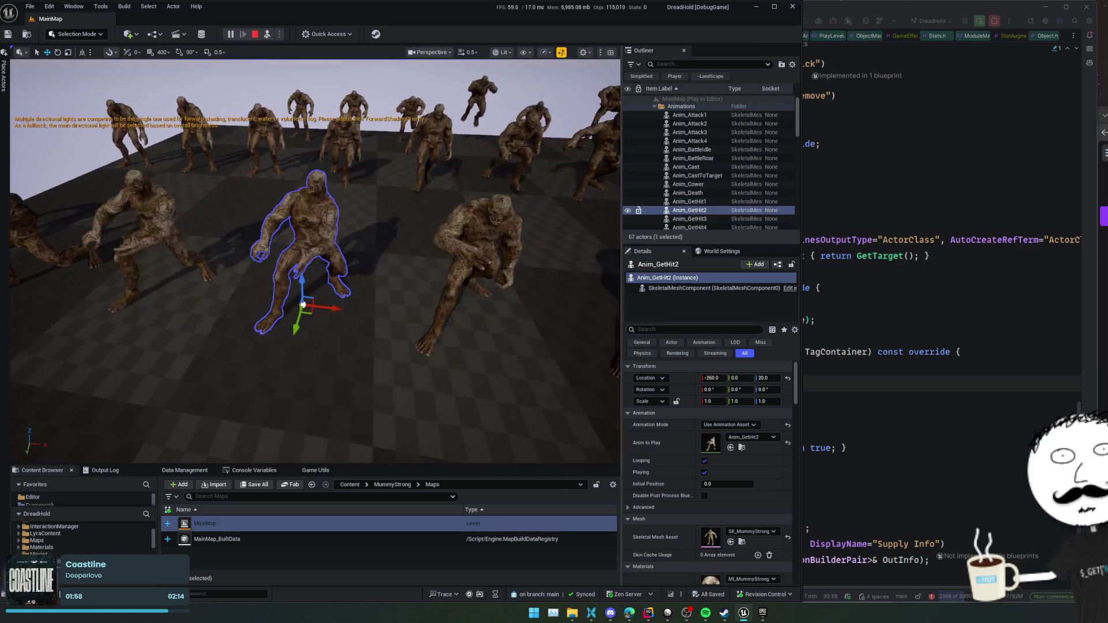
left_click(404, 255)
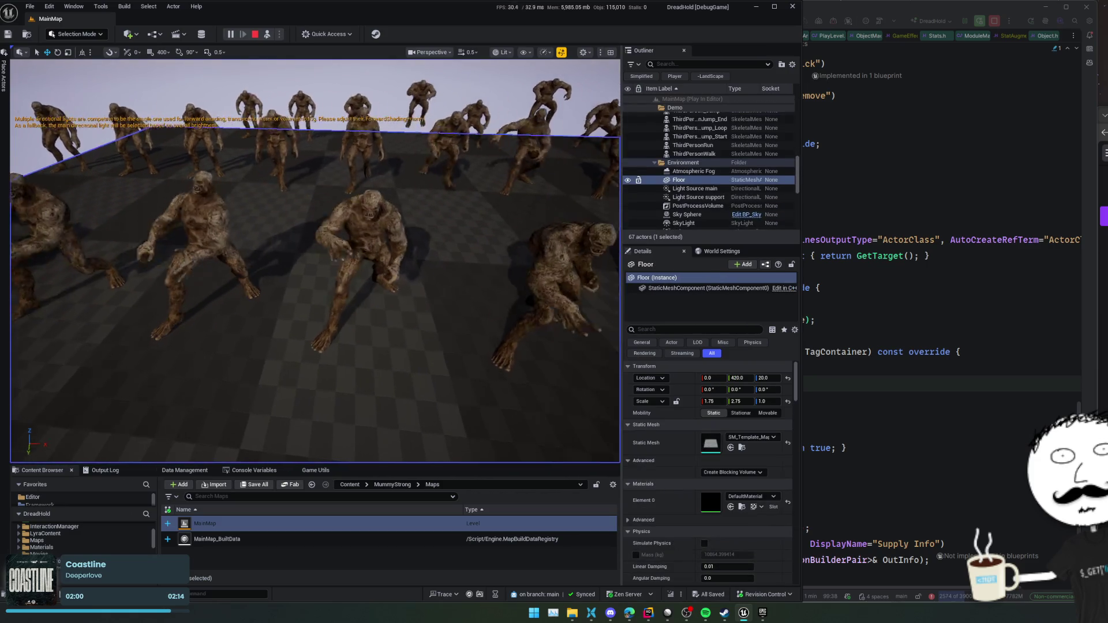
key("s")
key("w")
left_click(309, 306)
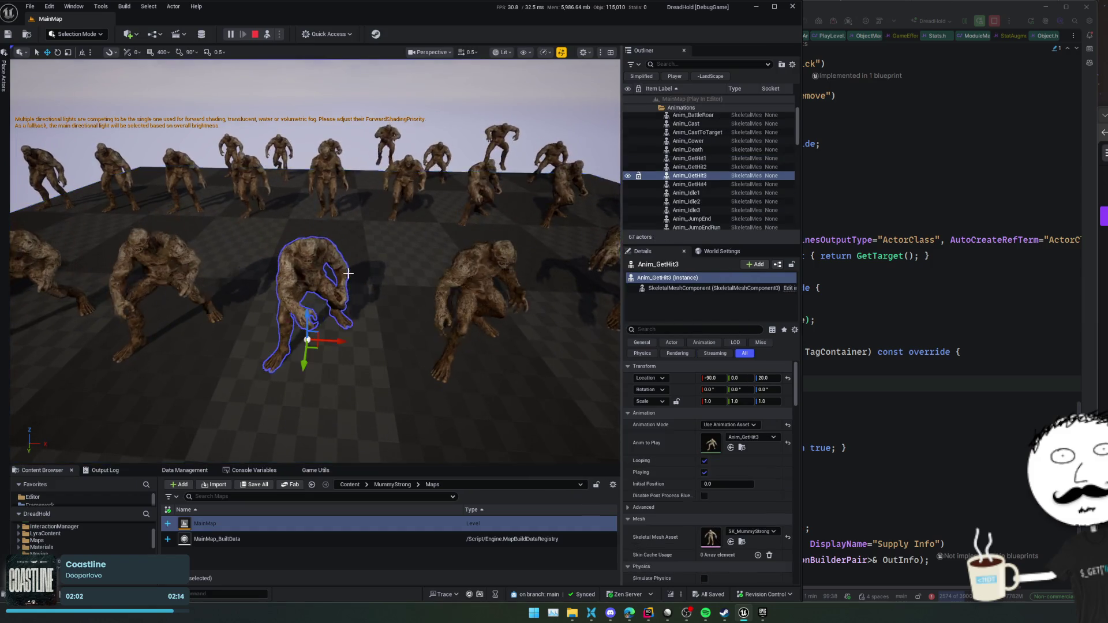
key("d")
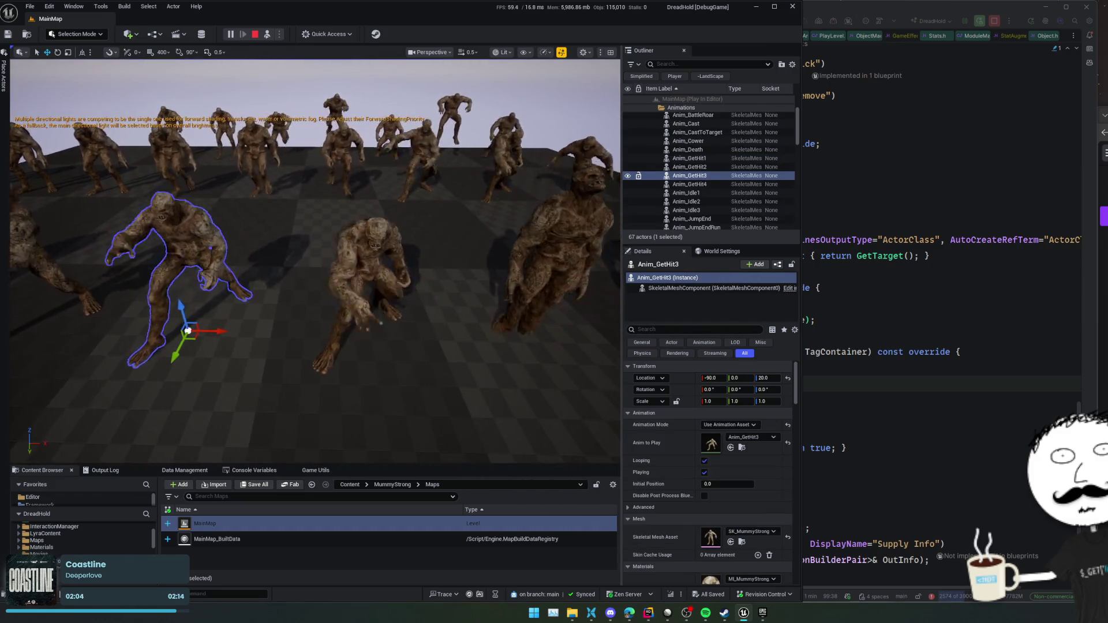
key("d")
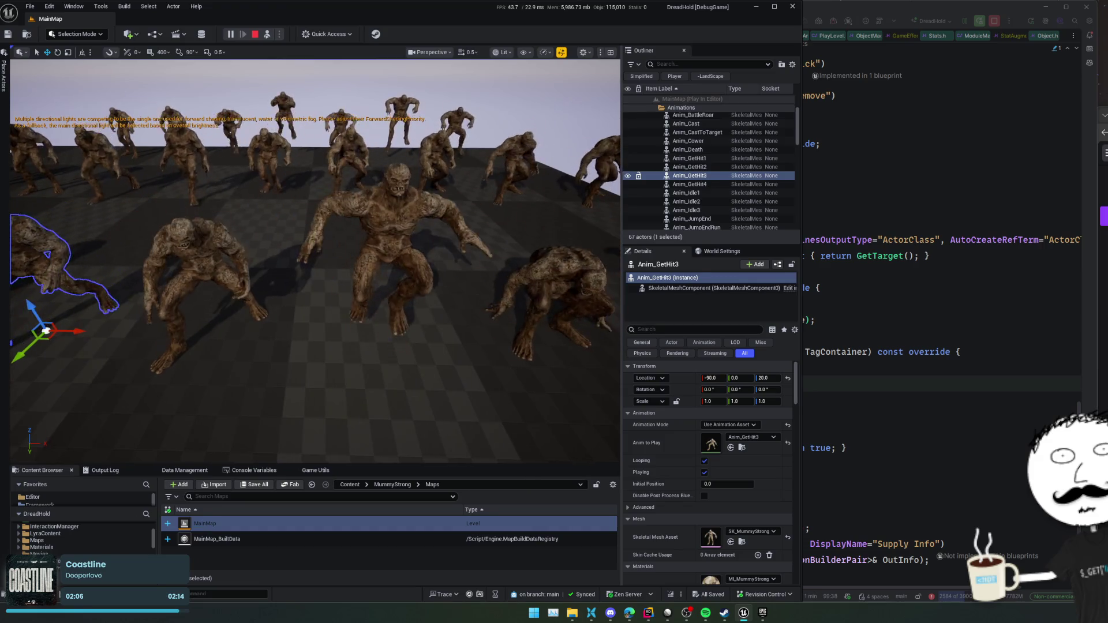
left_click(369, 242)
key("d")
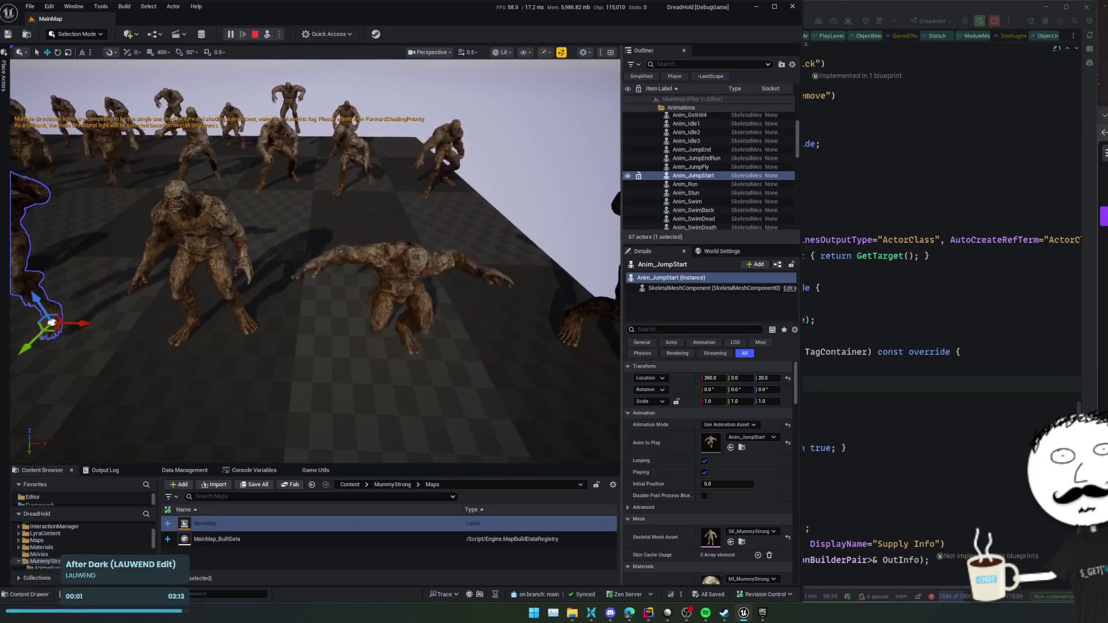
key("d")
scroll(314, 260, "down", 3)
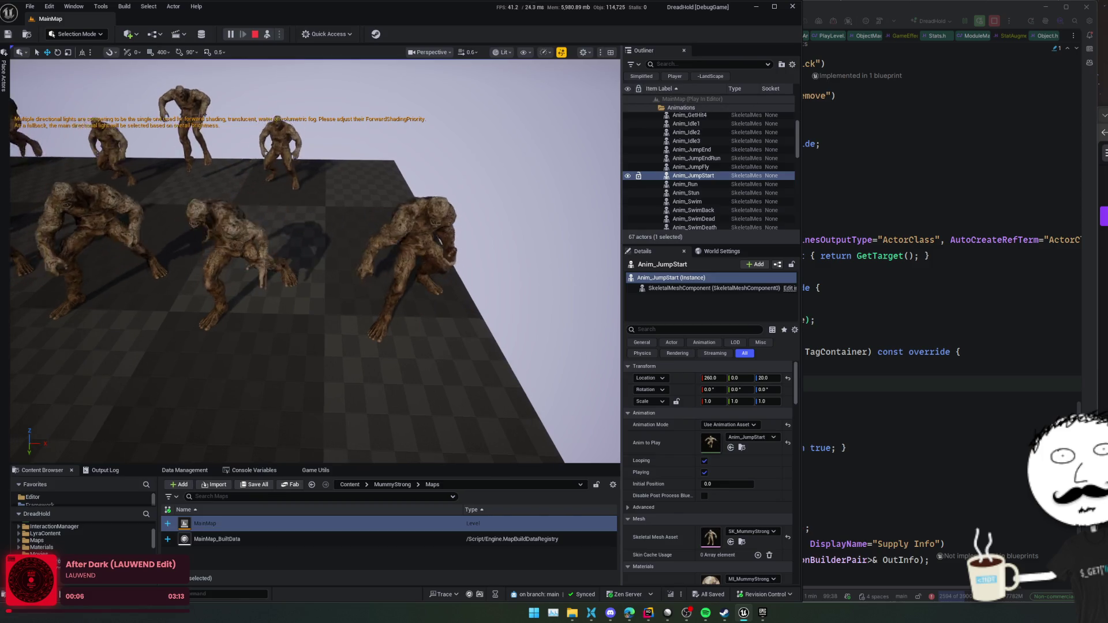
left_click(420, 242)
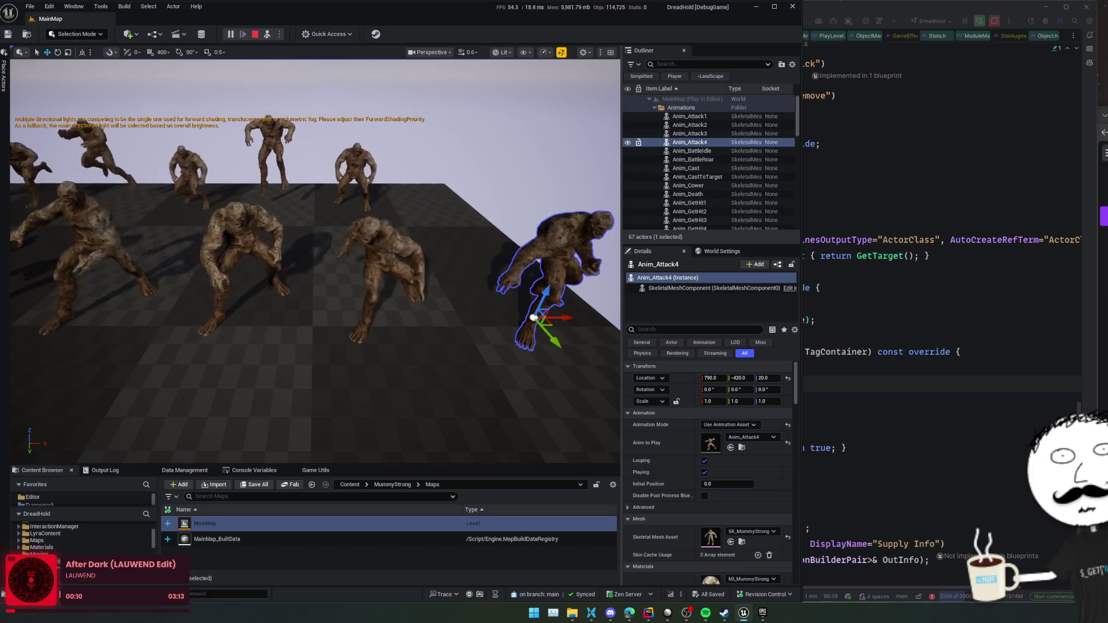
left_click(433, 255)
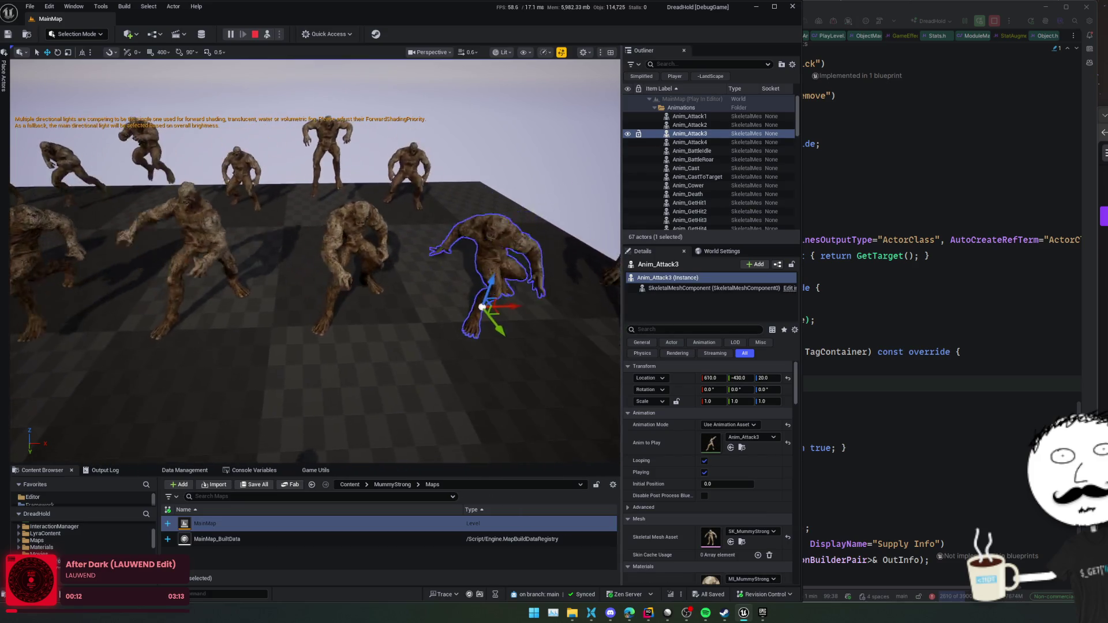
left_click(357, 248)
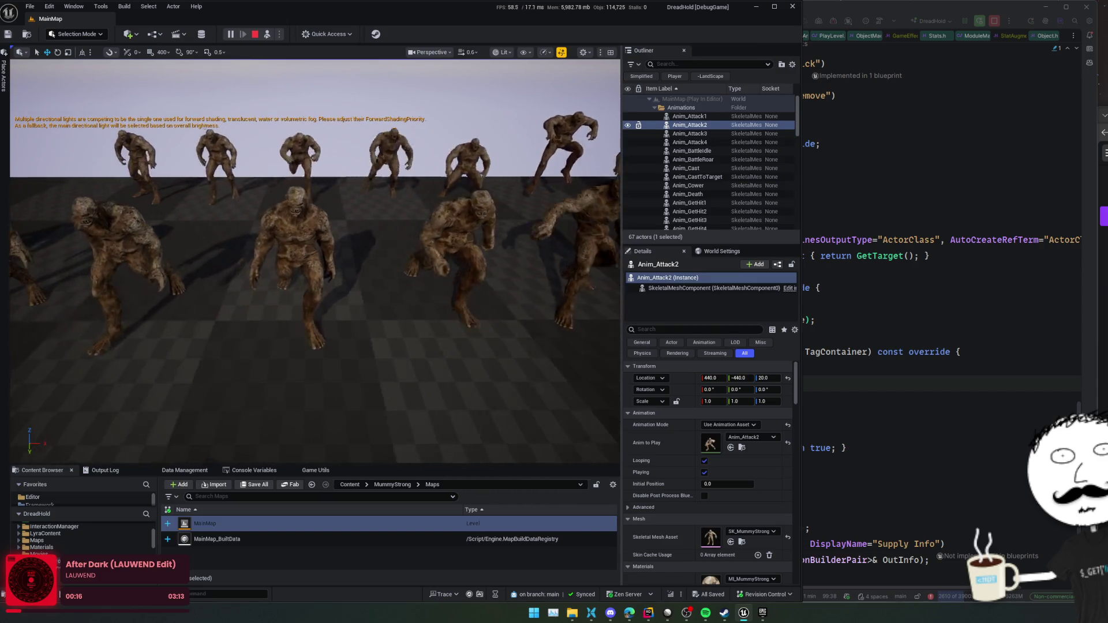
left_click(352, 248)
key("a")
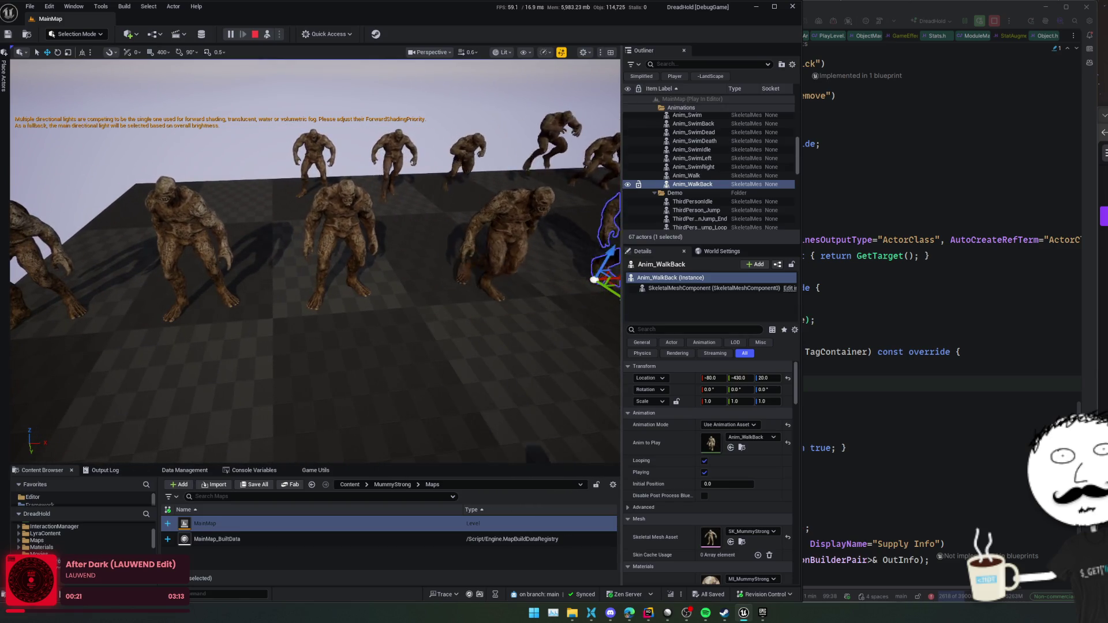
left_click(396, 236)
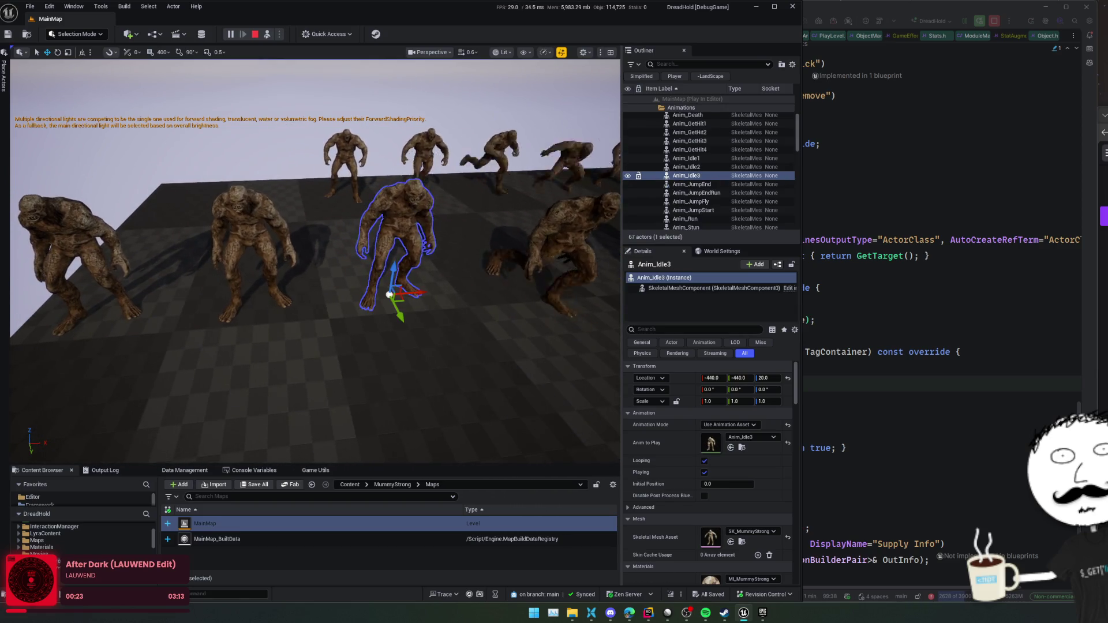
key("a")
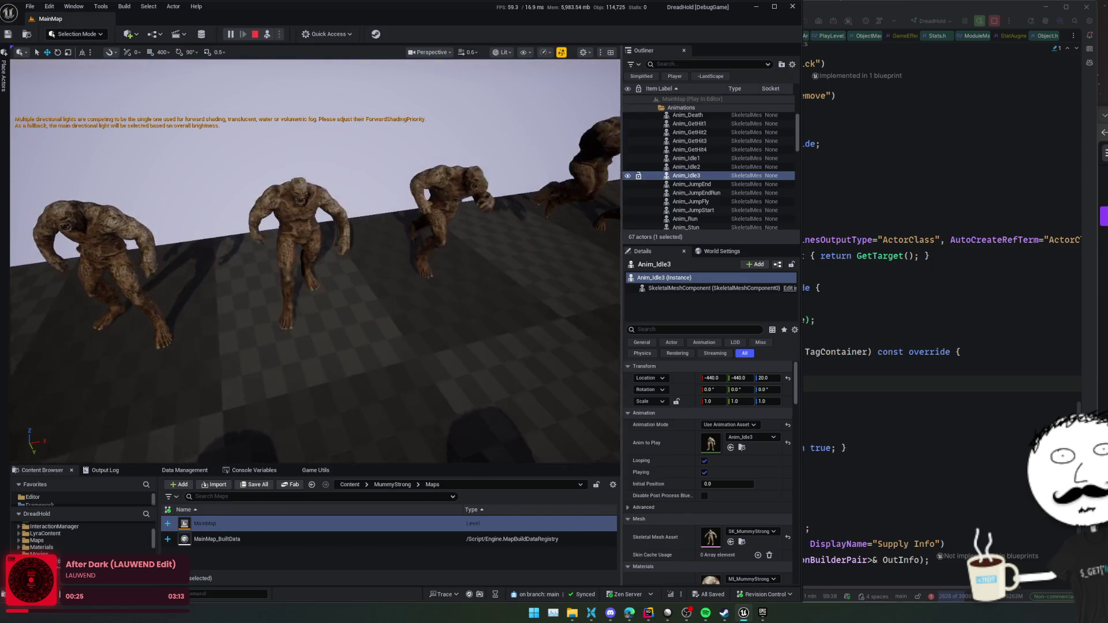
key("d")
left_click(245, 242)
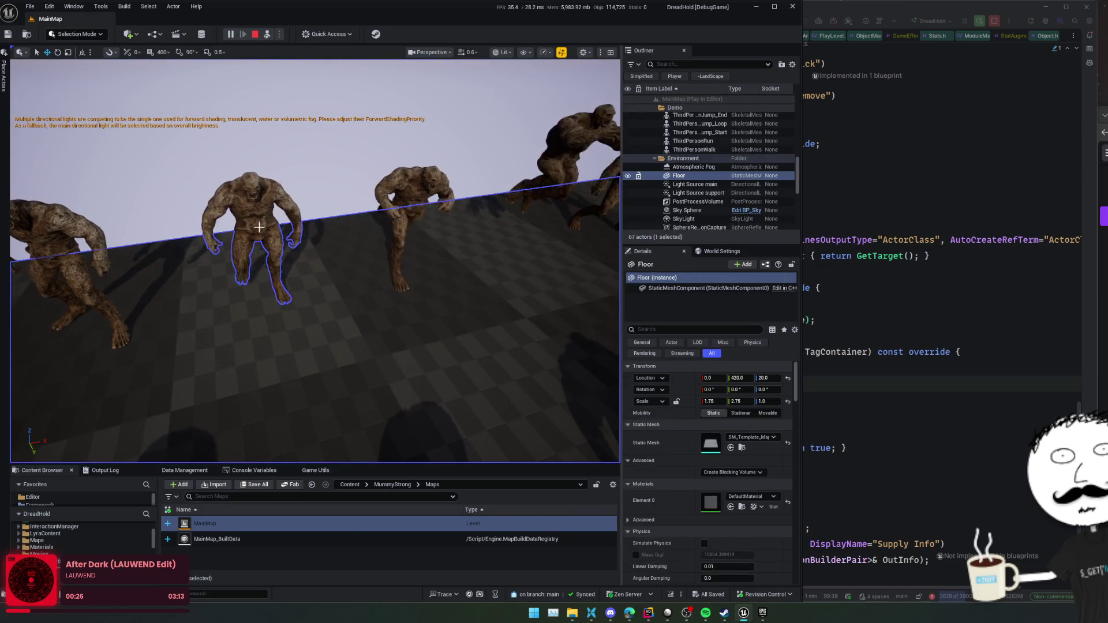
left_click(406, 195)
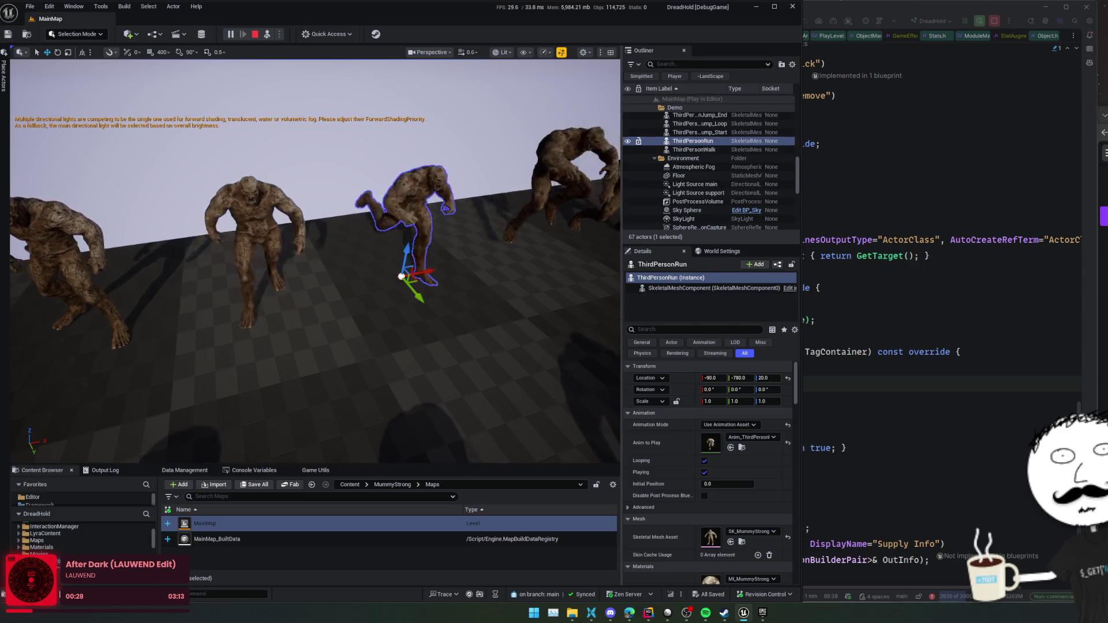
left_click_drag(312, 260, 311, 231)
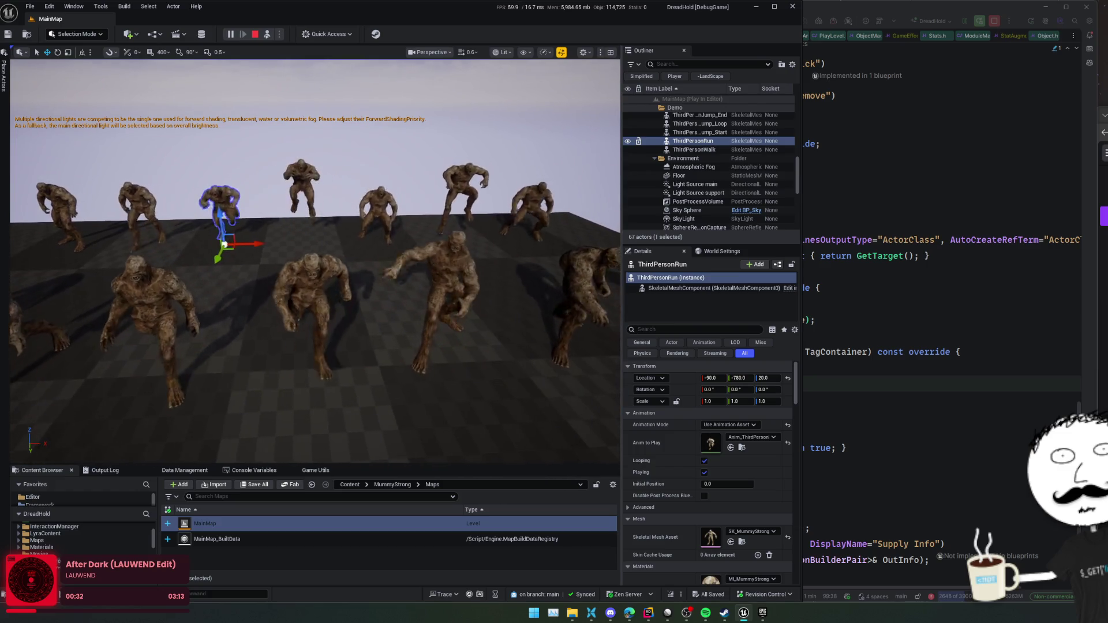
left_click_drag(312, 259, 312, 230)
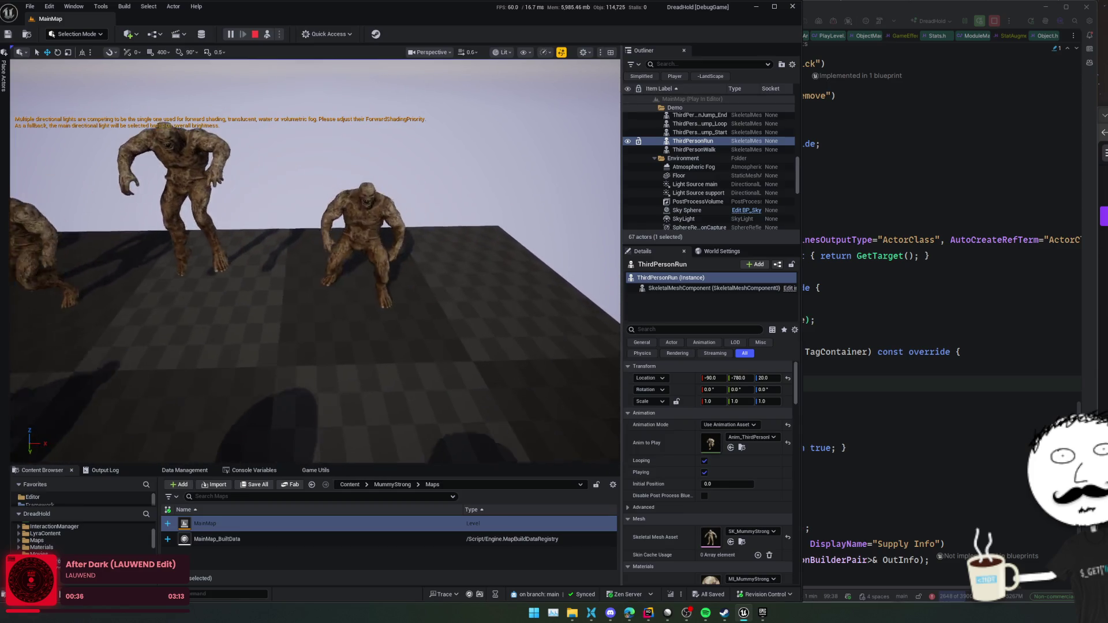
mouse_move(311, 231)
left_mouse_down()
mouse_move(311, 271)
mouse_move(312, 225)
mouse_move(311, 242)
mouse_move(326, 238)
mouse_move(300, 248)
mouse_move(297, 225)
left_mouse_up()
- Fly toward the red Wiry mummy, select it and focus the view on it
key("w")
scroll(311, 242, "down", 1)
key("s")
scroll(311, 242, "up", 1)
left_click(334, 260)
key("f")
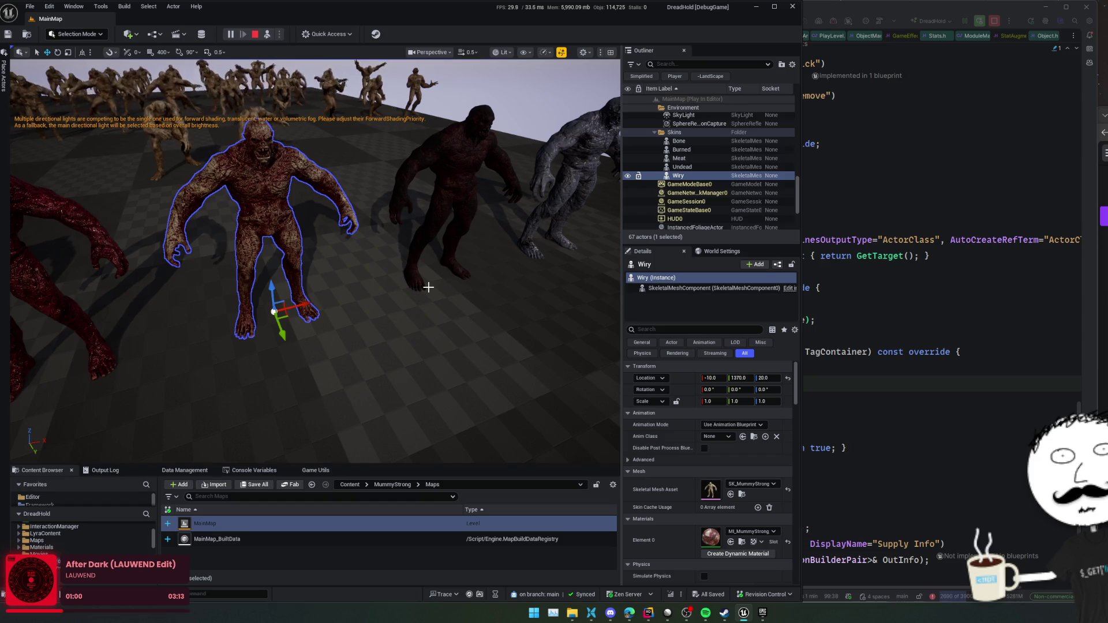
- Enlarge the Content Browser and browse MummyStrong's Animations, Materials, Meshes and Textures folders
left_click_drag(411, 464, 394, 404)
left_click(48, 530)
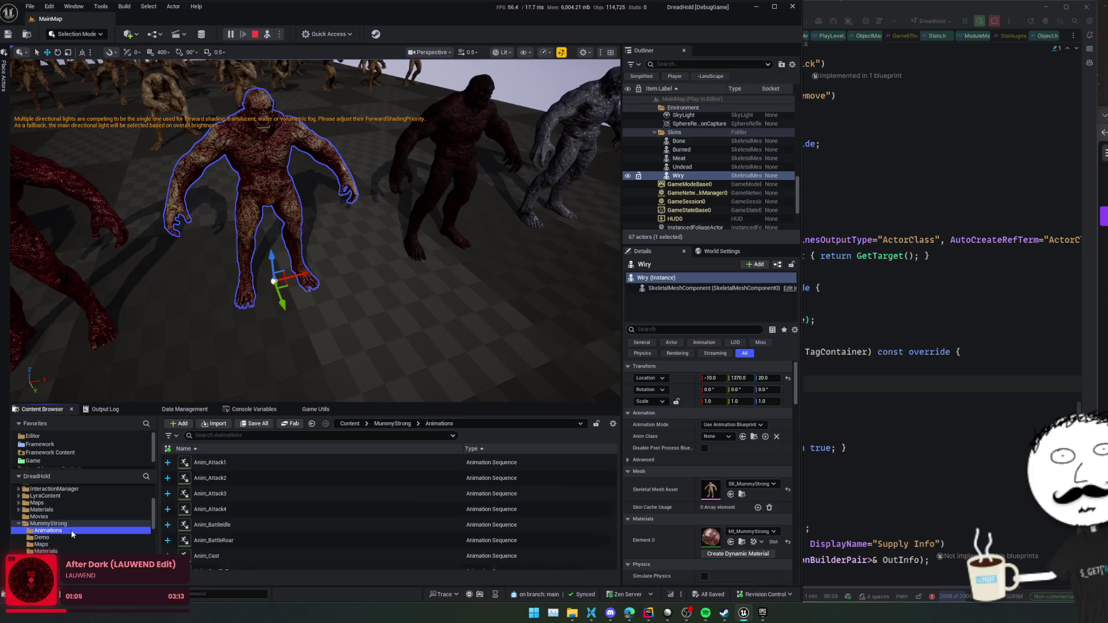
scroll(256, 496, "down", 15)
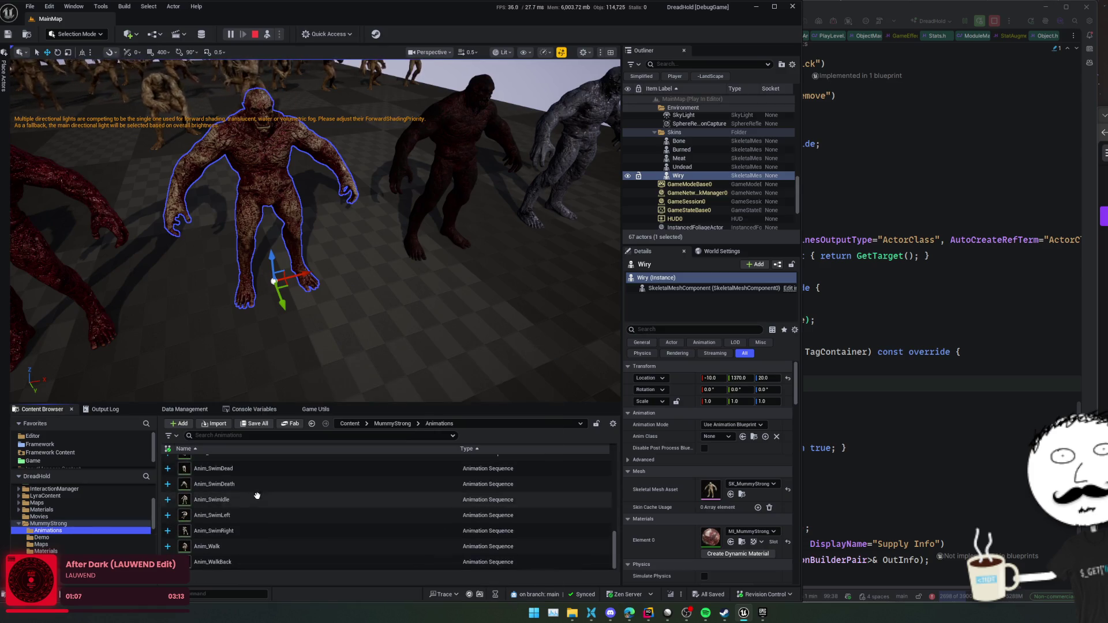
left_click(78, 545)
scroll(78, 542, "down", 1)
left_click(78, 538)
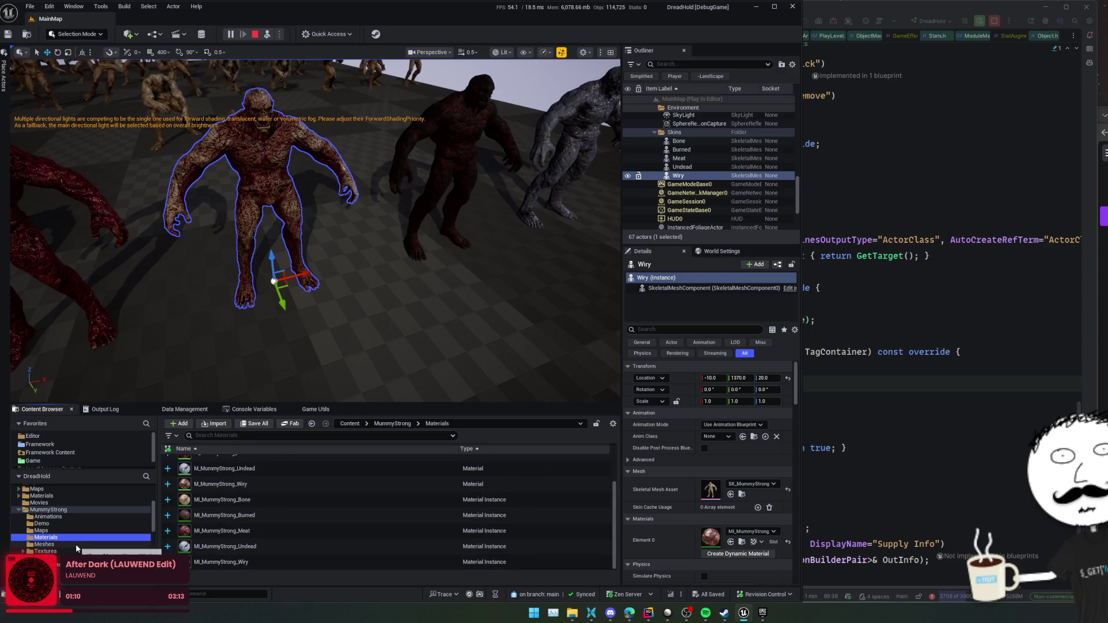
left_click(75, 544)
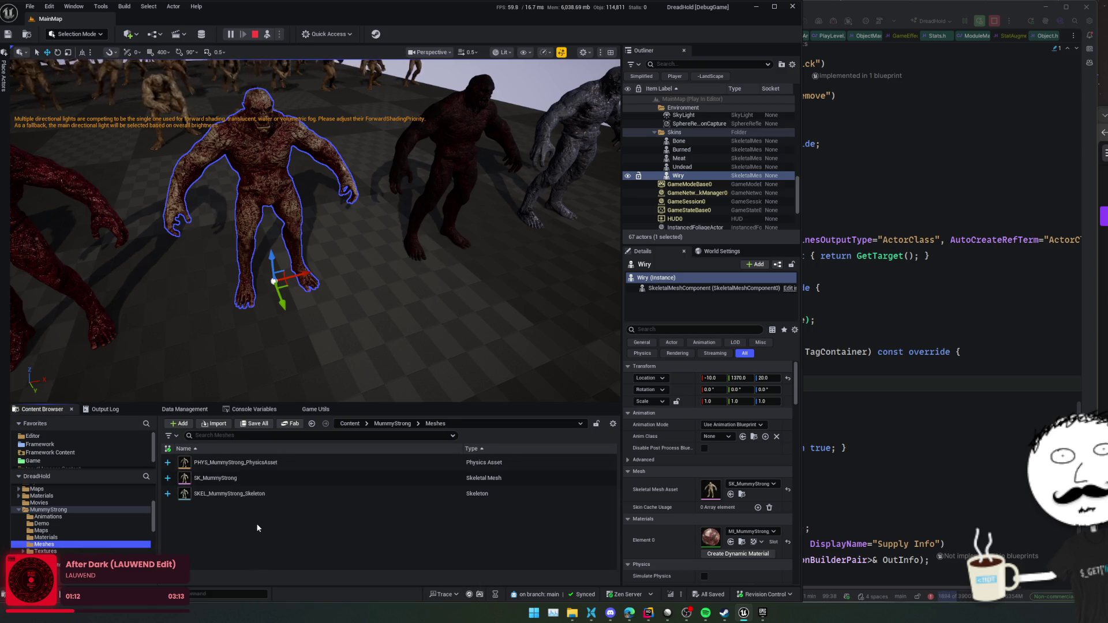
left_click(106, 550)
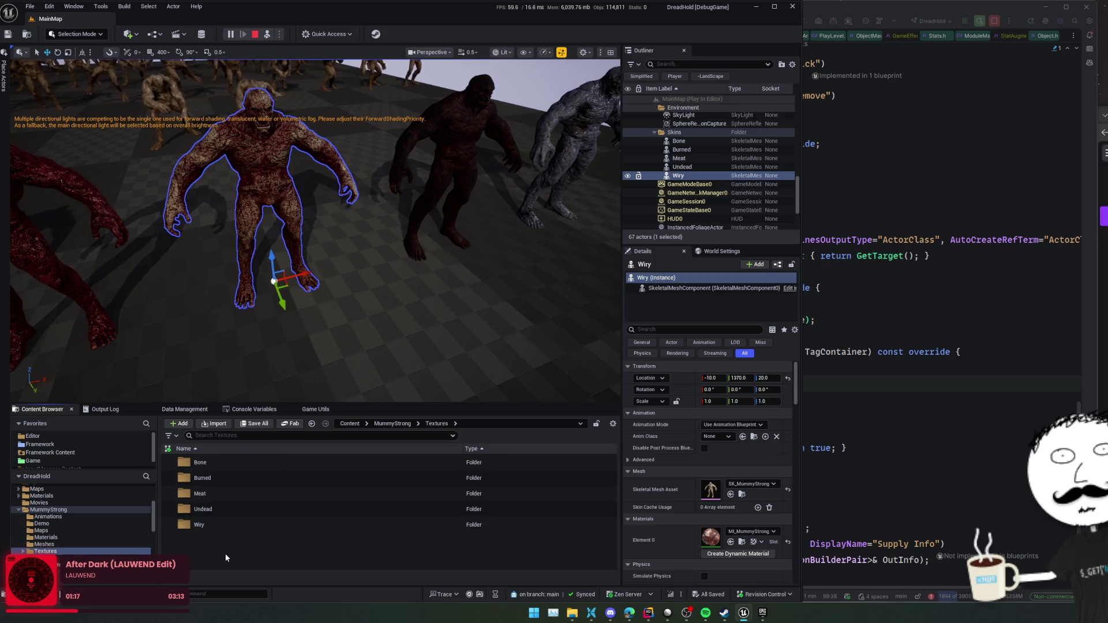
- Stop the game preview and load DreadHold's Prototyping level from the Levels list search
left_click(254, 34)
left_click(446, 35)
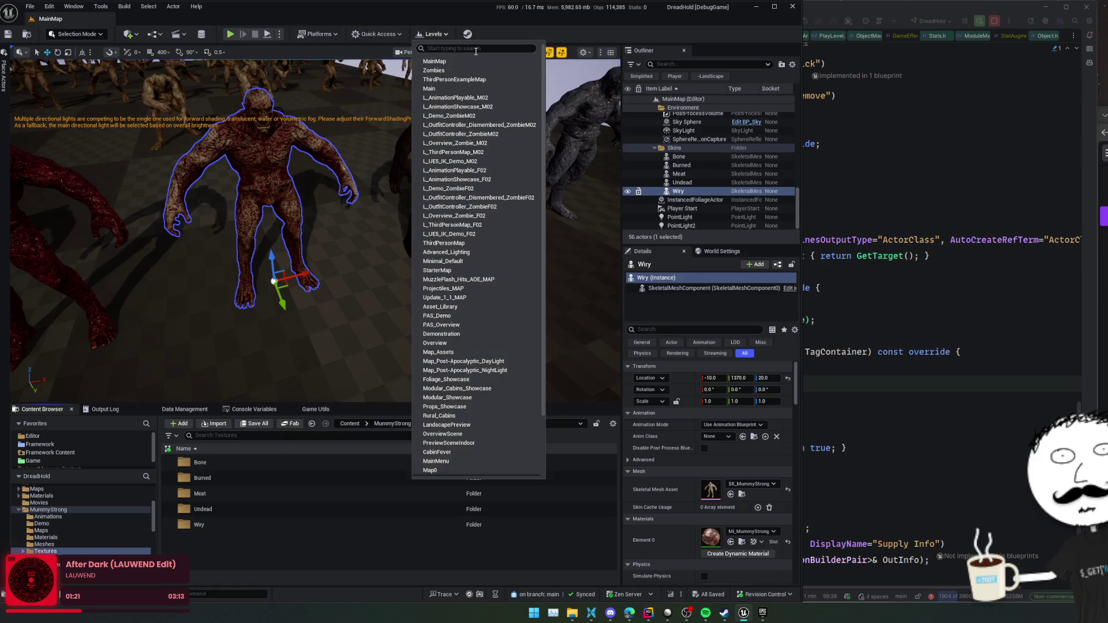
type("proto")
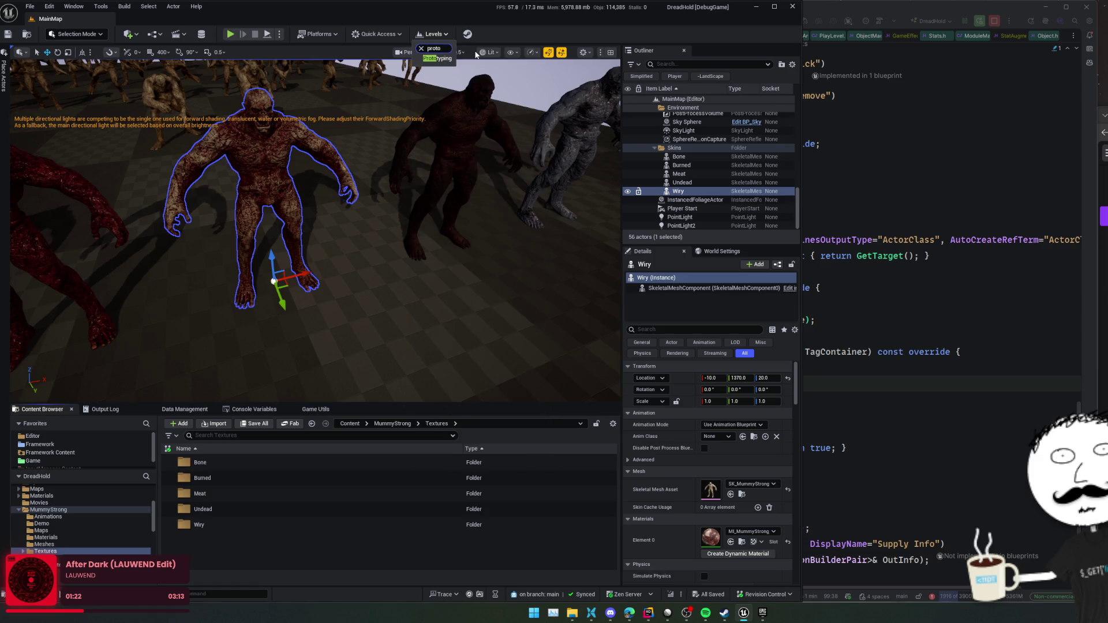
key("Return")
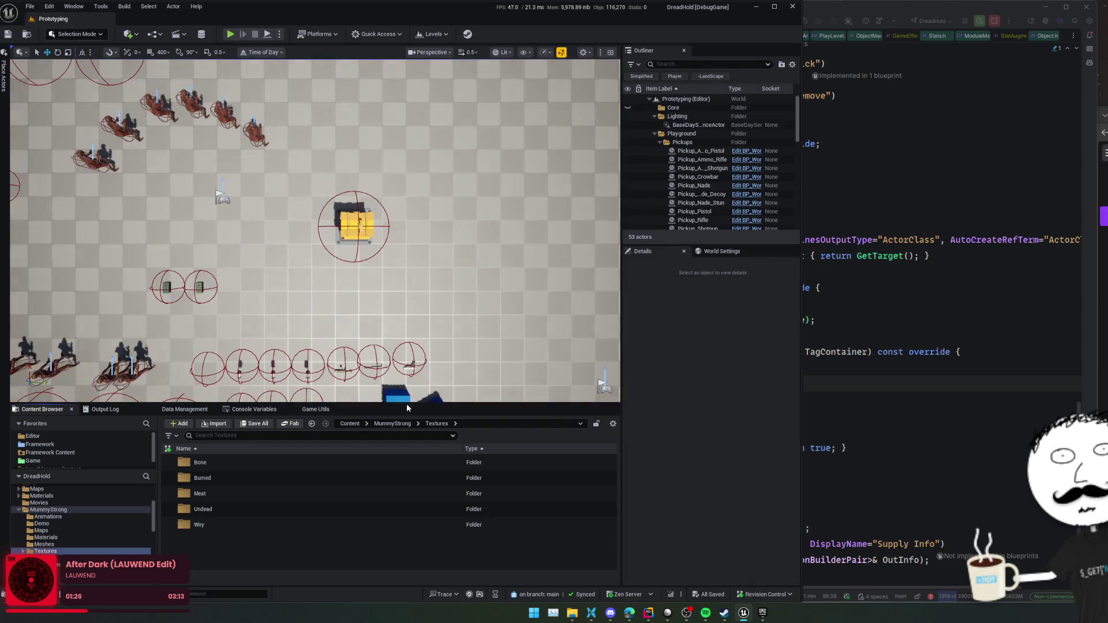
left_click_drag(406, 404, 398, 344)
scroll(70, 485, "up", 5)
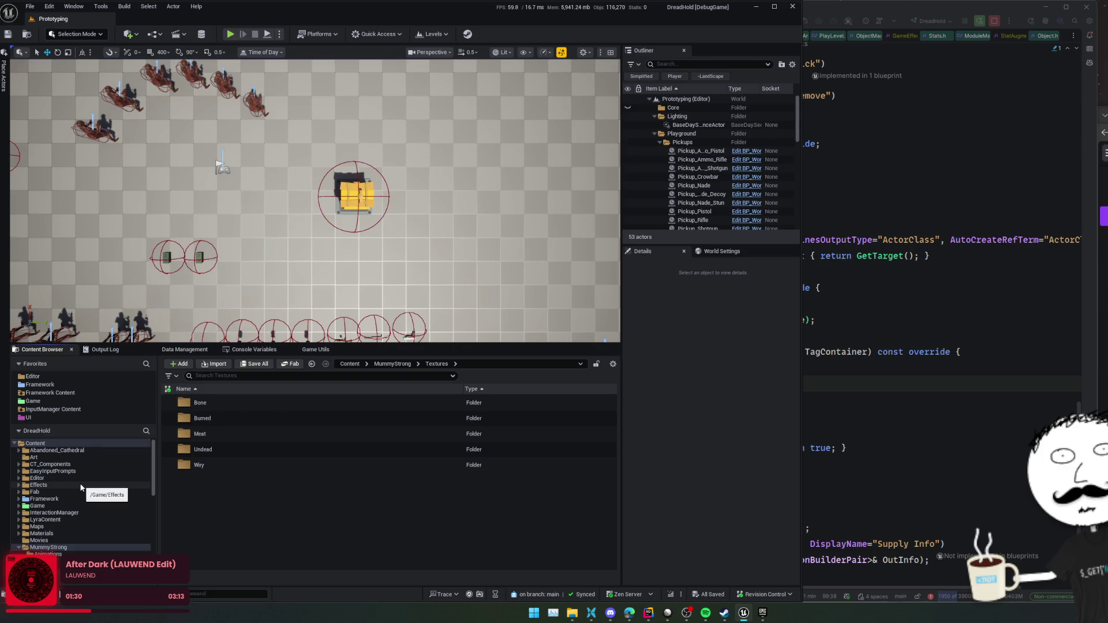
- Go to Framework/Bot in the Content Browser and create and open a new folder named BigBoy
left_click(46, 506)
left_click(44, 499)
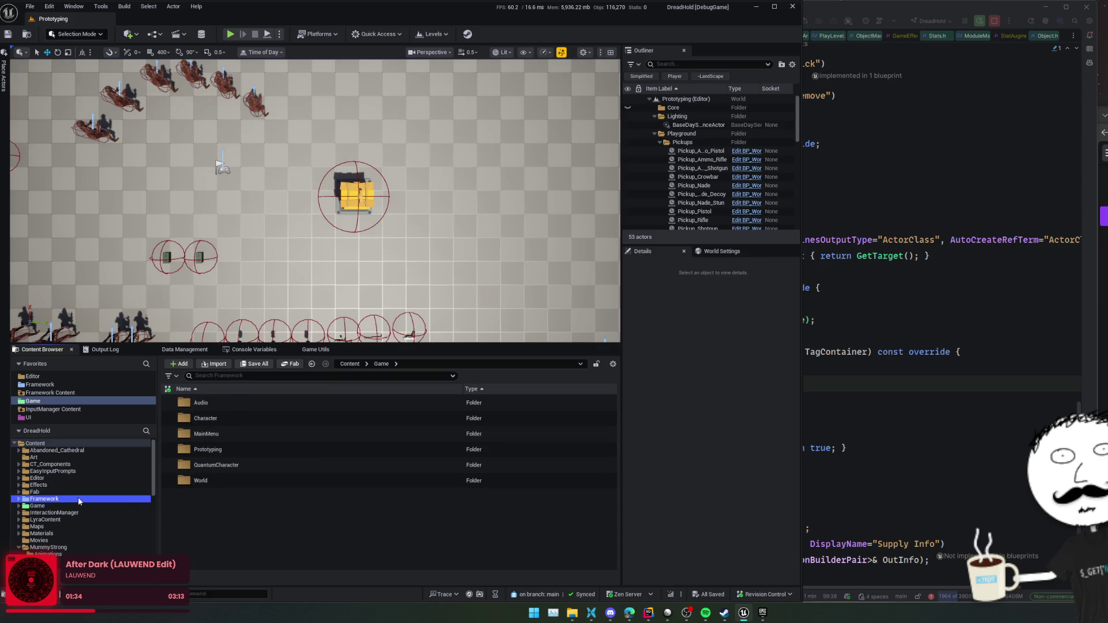
double_click(242, 434)
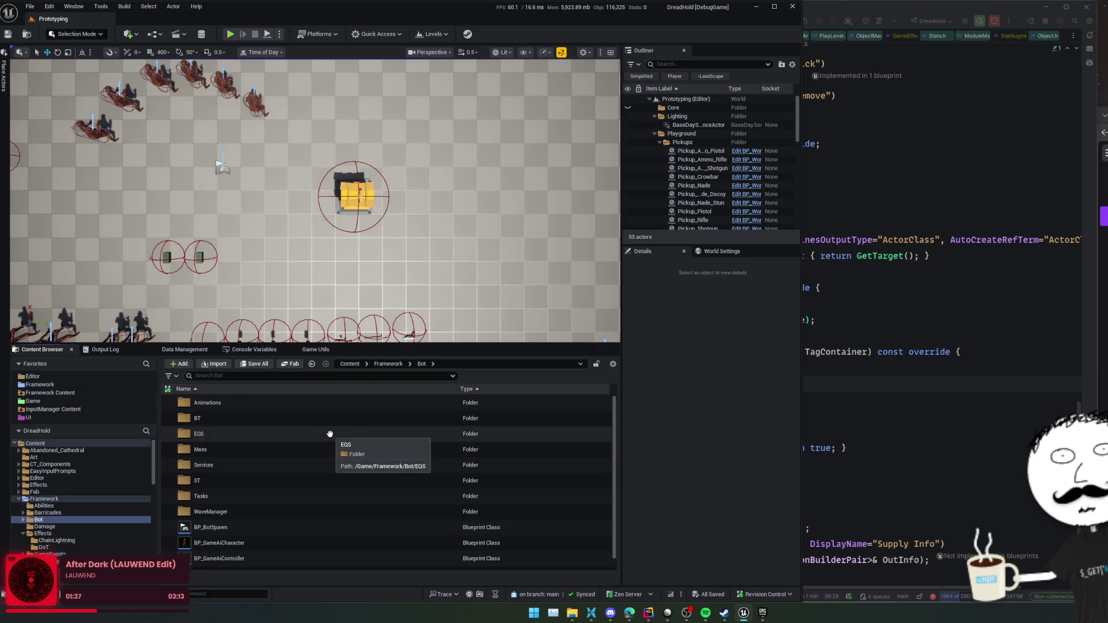
scroll(340, 443, "down", 1)
left_click_drag(450, 345, 465, 285)
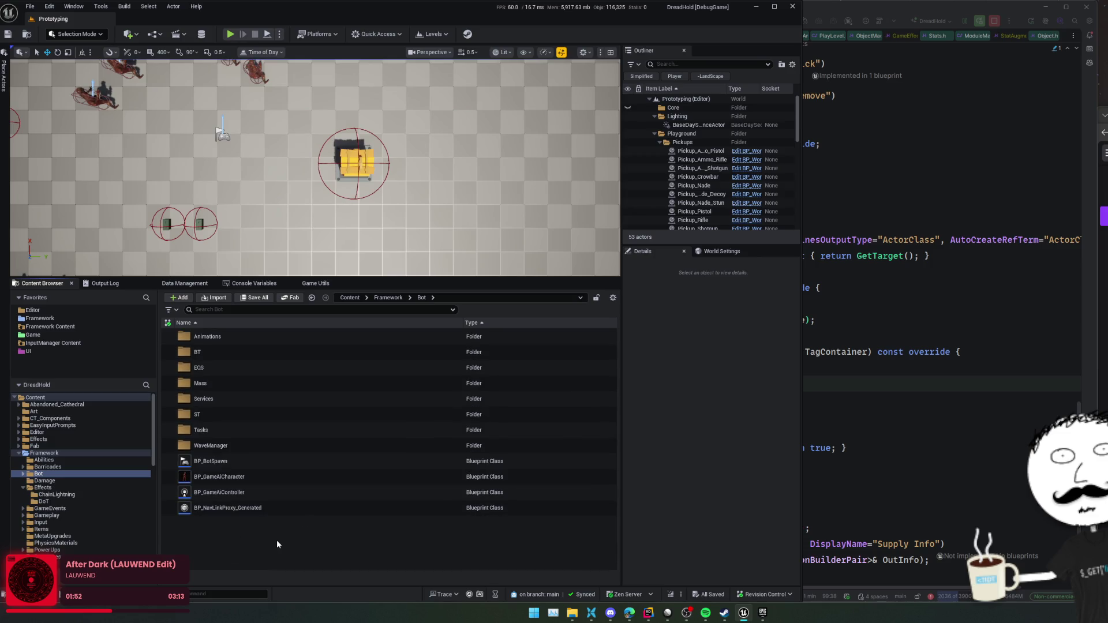
scroll(103, 515, "down", 5)
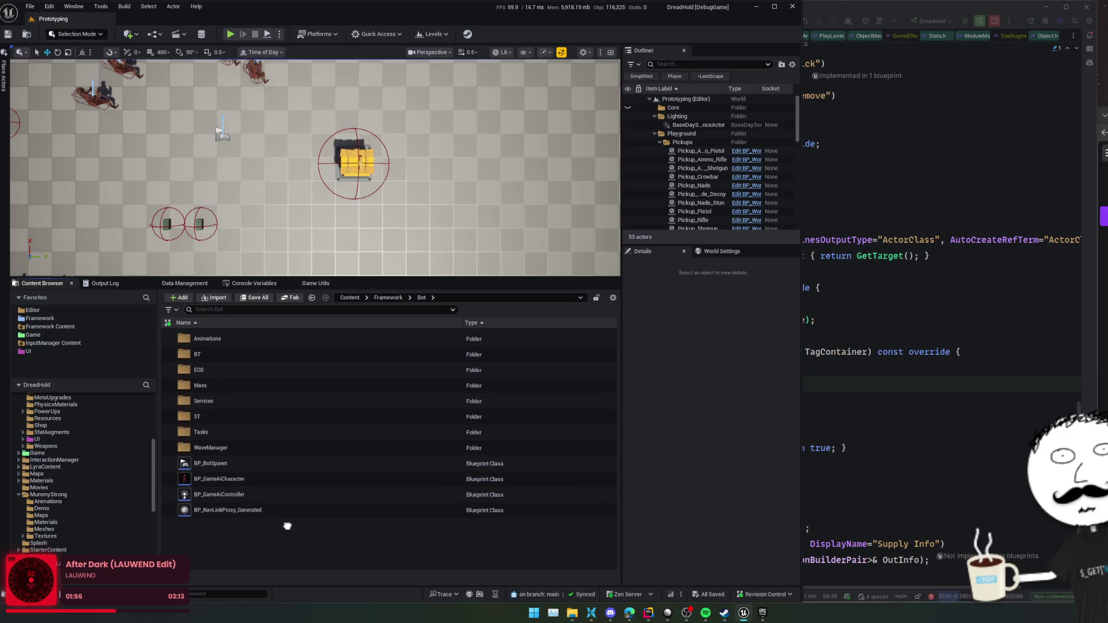
key("ctrl+shift+n")
type("Boy")
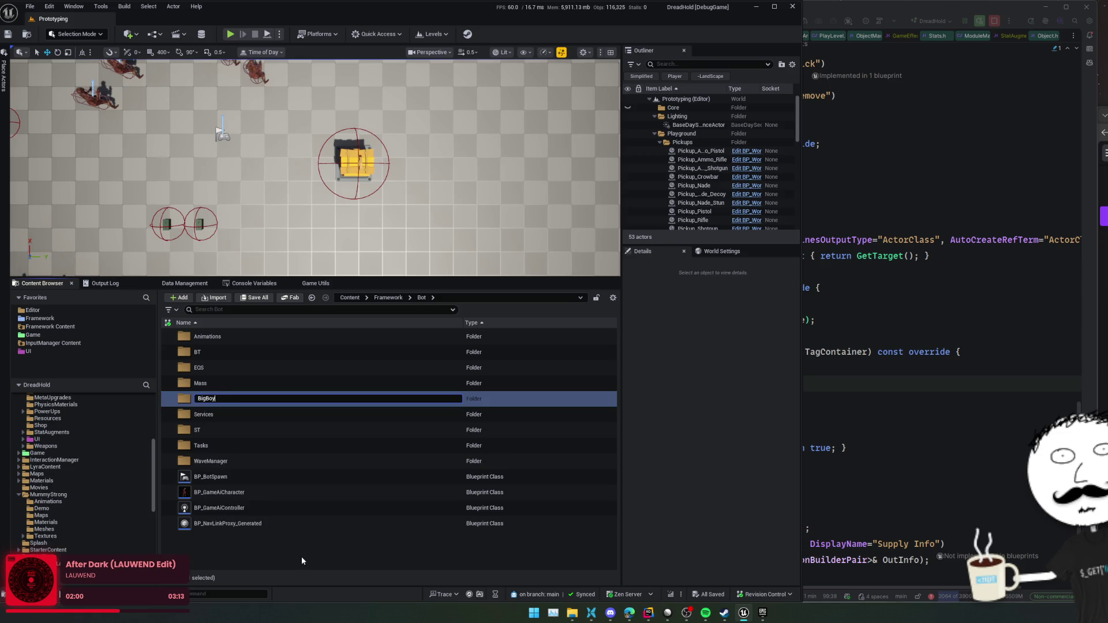
key("Return")
key("Return")
scroll(134, 508, "down", 5)
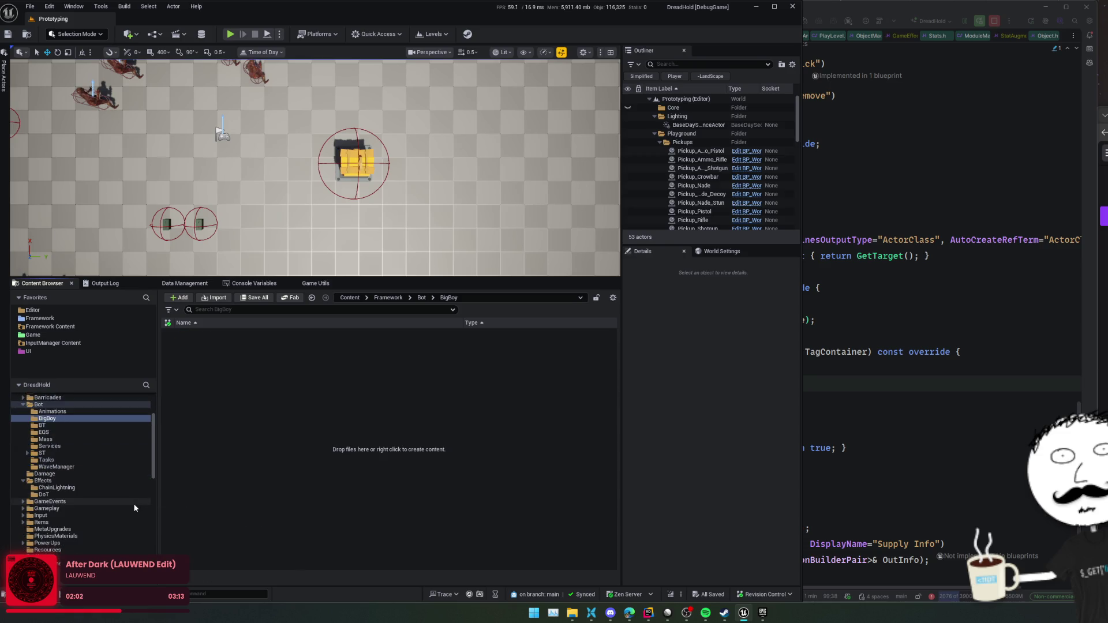
- Drag MummyStrong's six subfolders onto Framework/Bot/BigBoy, choose Move Here and confirm the warning
scroll(134, 503, "down", 5)
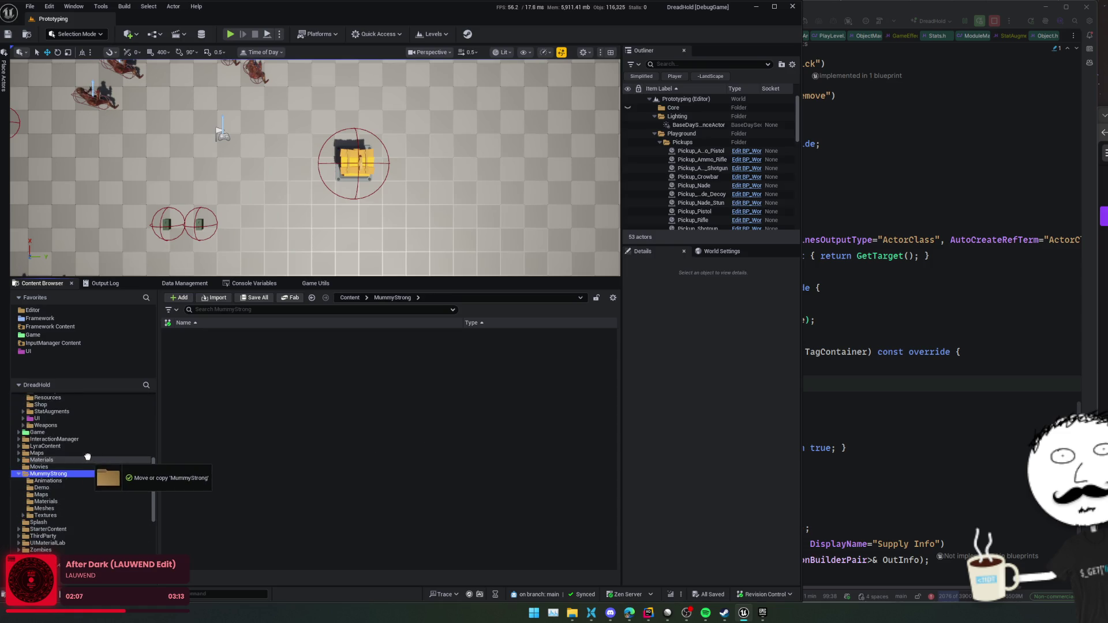
left_click(57, 482)
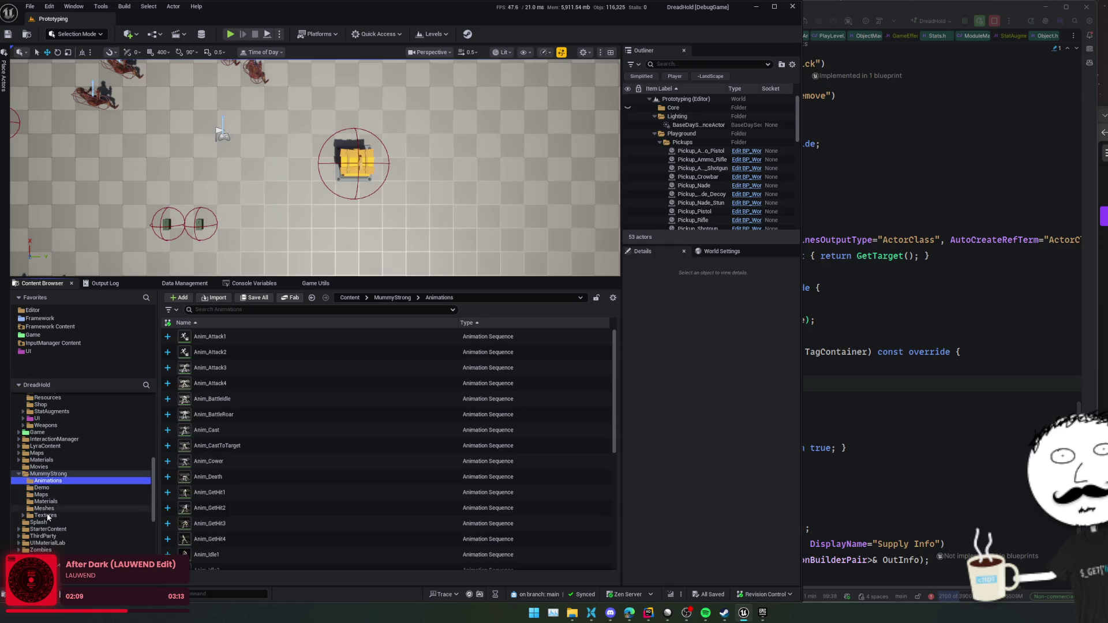
scroll(55, 531, "up", 4)
mouse_move(48, 550)
left_mouse_down()
mouse_move(51, 391)
mouse_move(66, 416)
mouse_move(63, 445)
left_mouse_up()
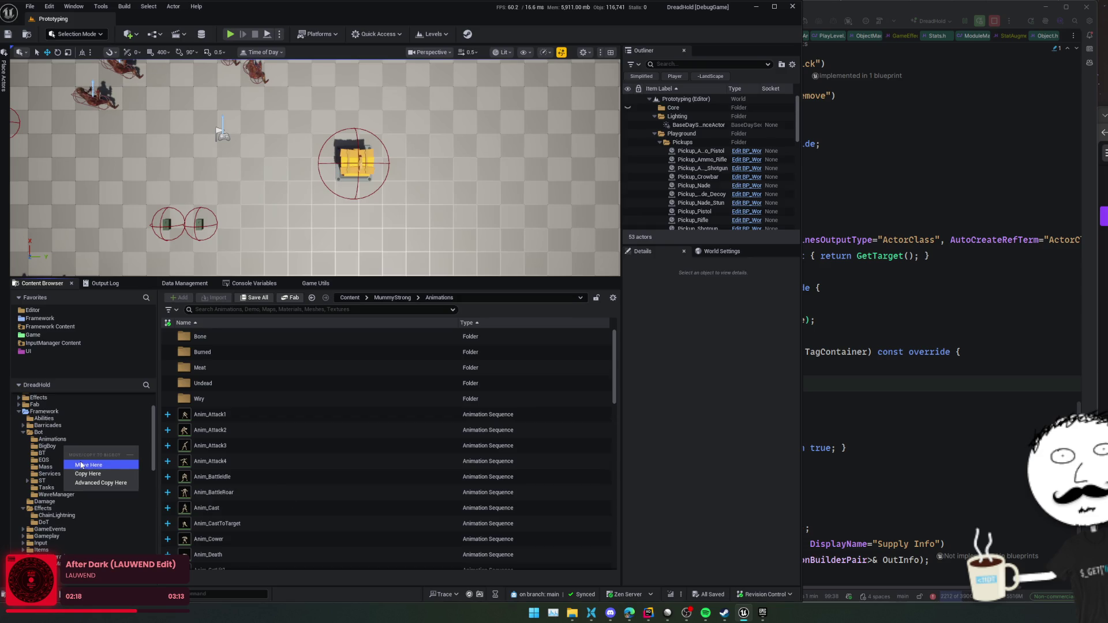
left_click(81, 465)
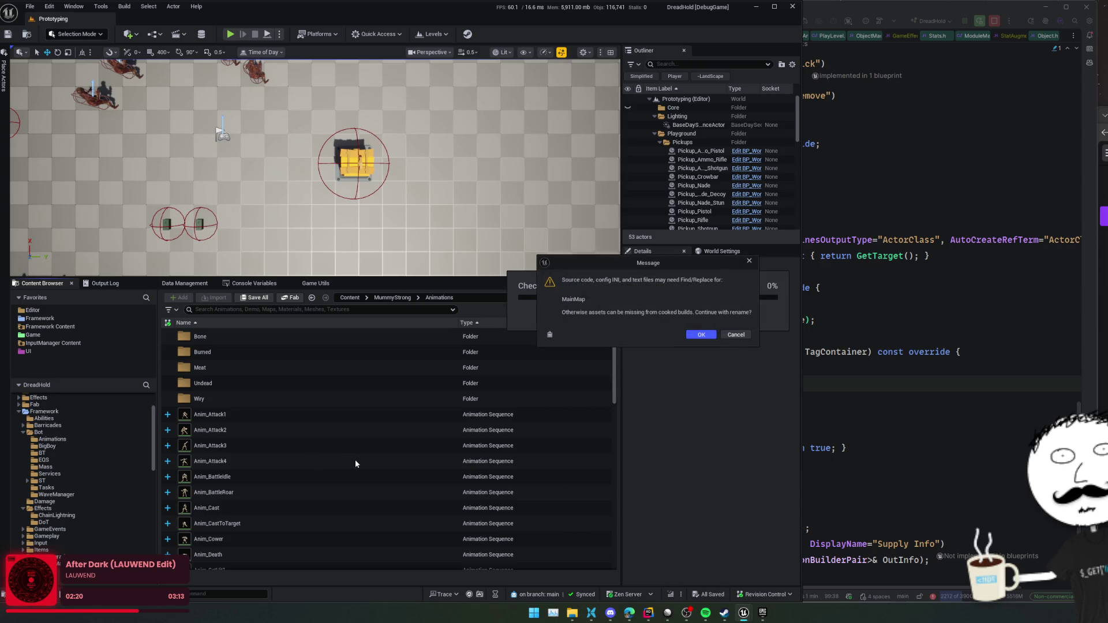
left_click(700, 335)
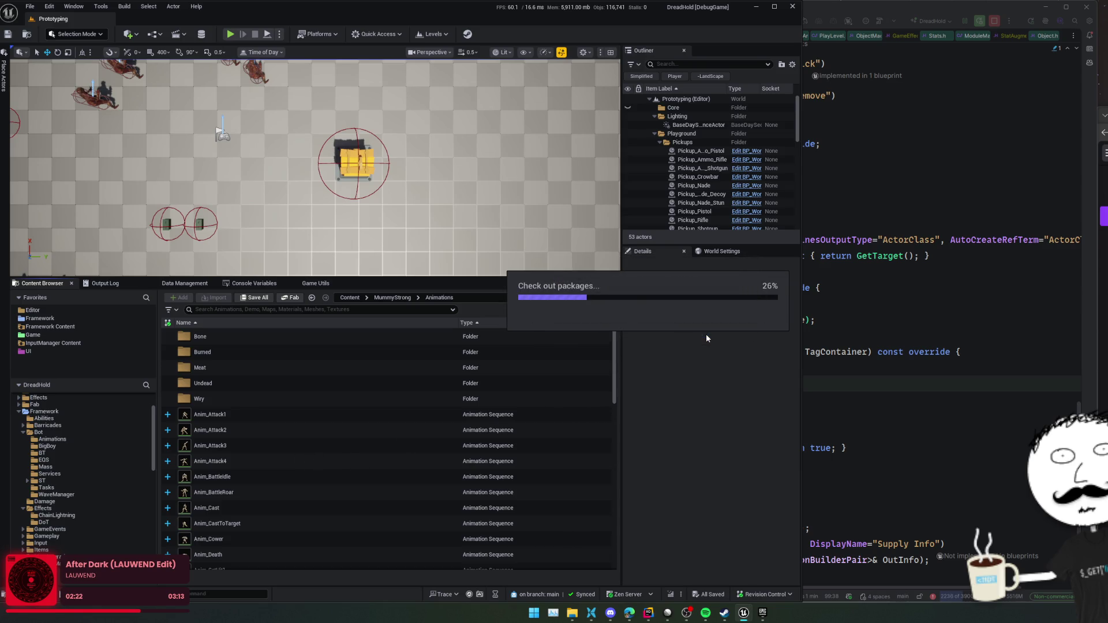
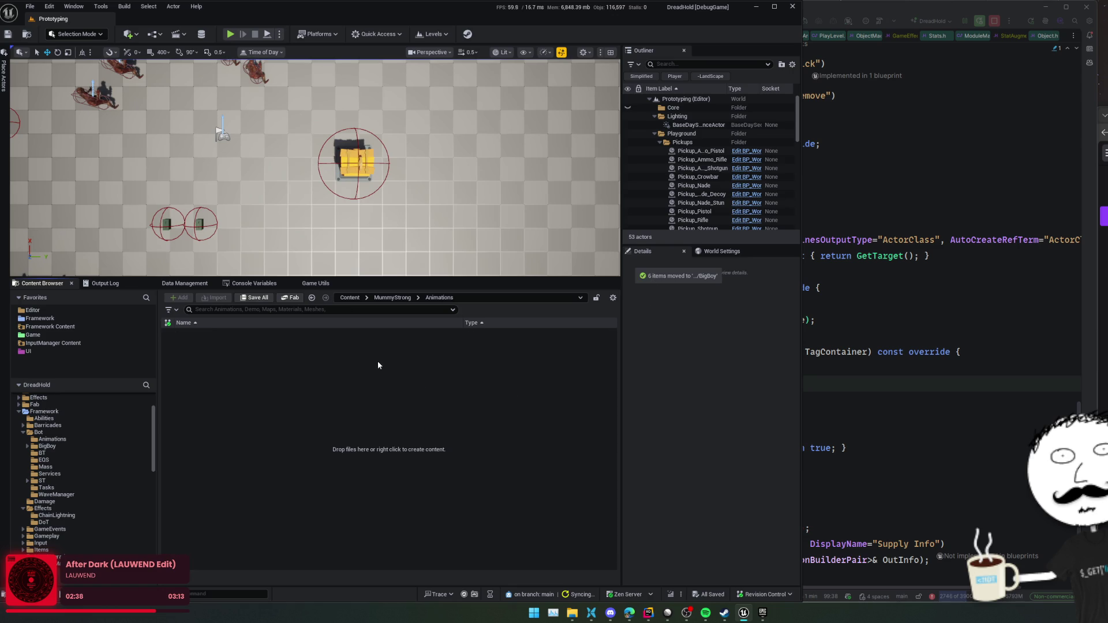
- Look inside MummyStrong's Maps folder, then return to MummyStrong
left_click(397, 299)
double_click(364, 369)
key("alt+Left")
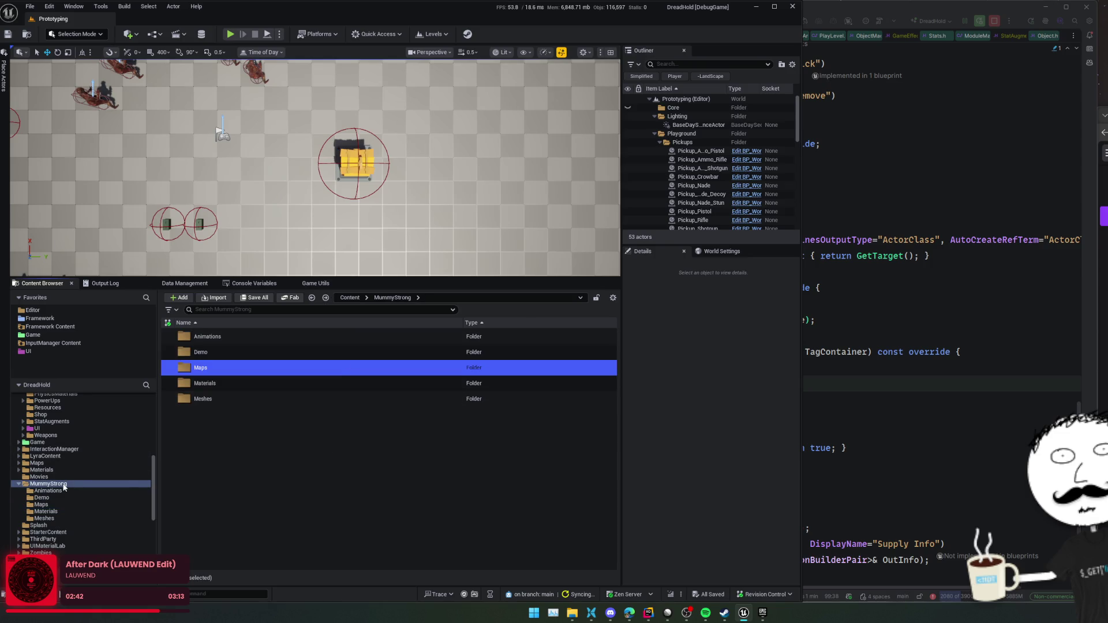
- Update MummyStrong's redirector references, delete the unreferenced redirectors, and begin deleting the folder
right_click(62, 483)
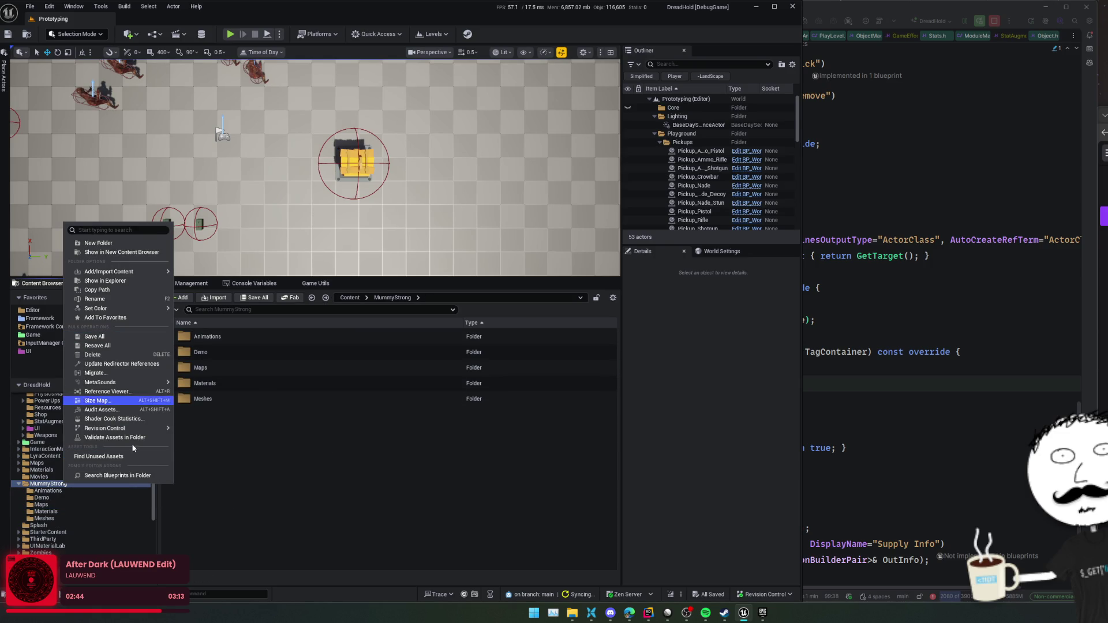
left_click(144, 364)
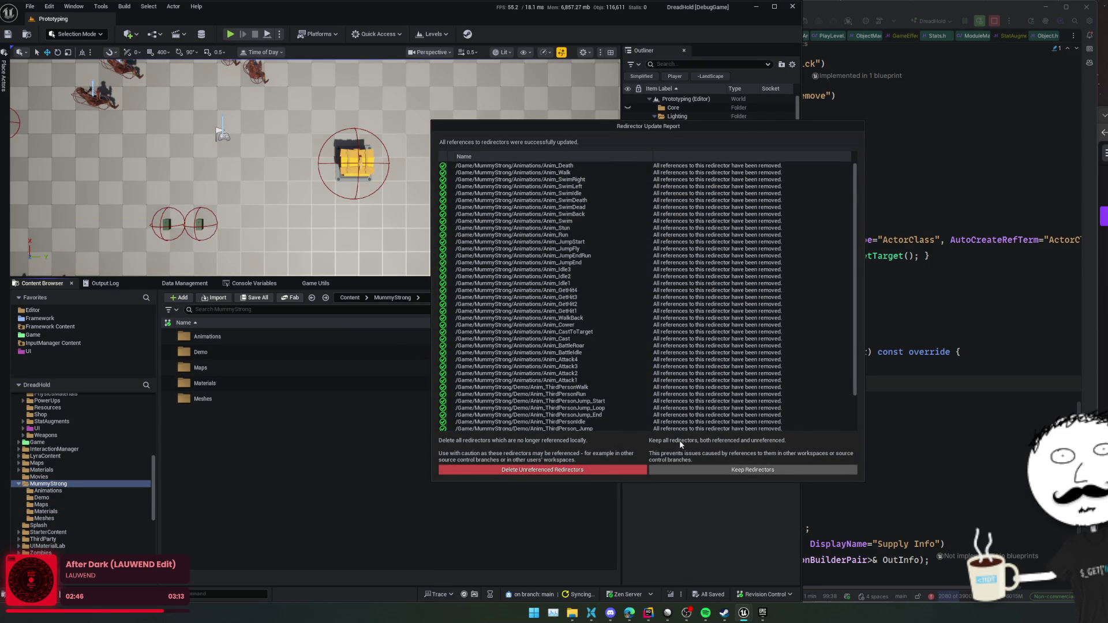
scroll(687, 427, "down", 3)
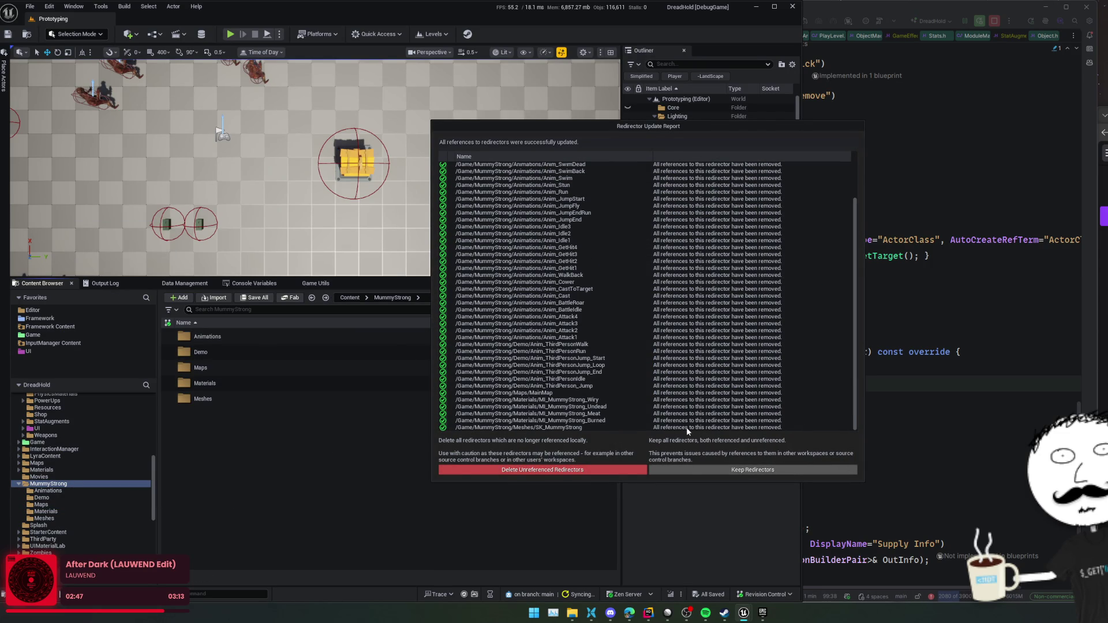
left_click(568, 474)
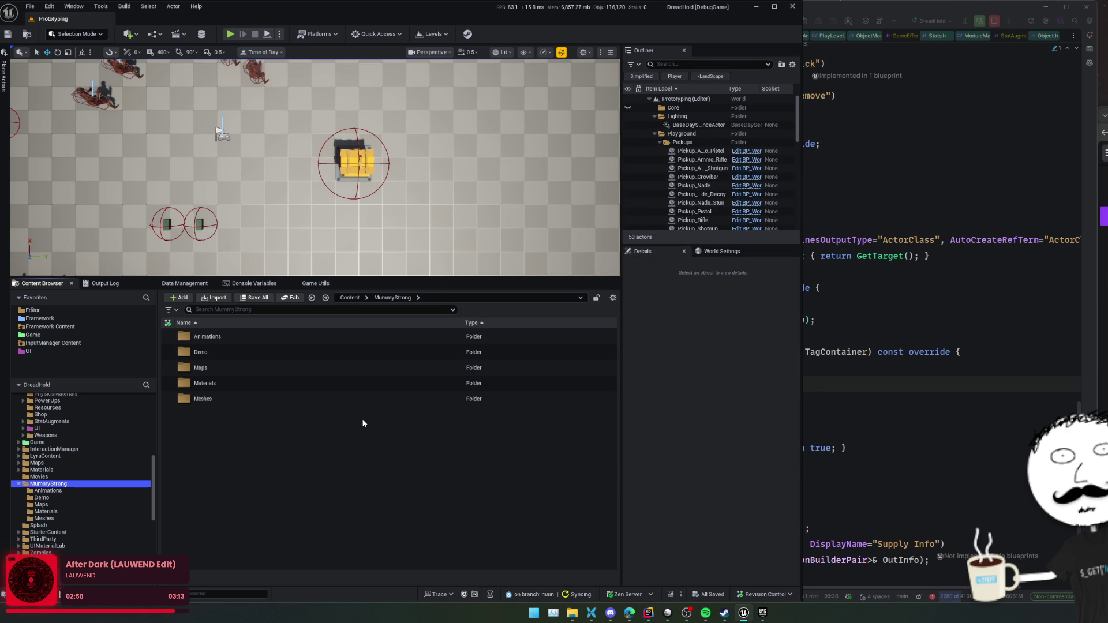
key("Delete")
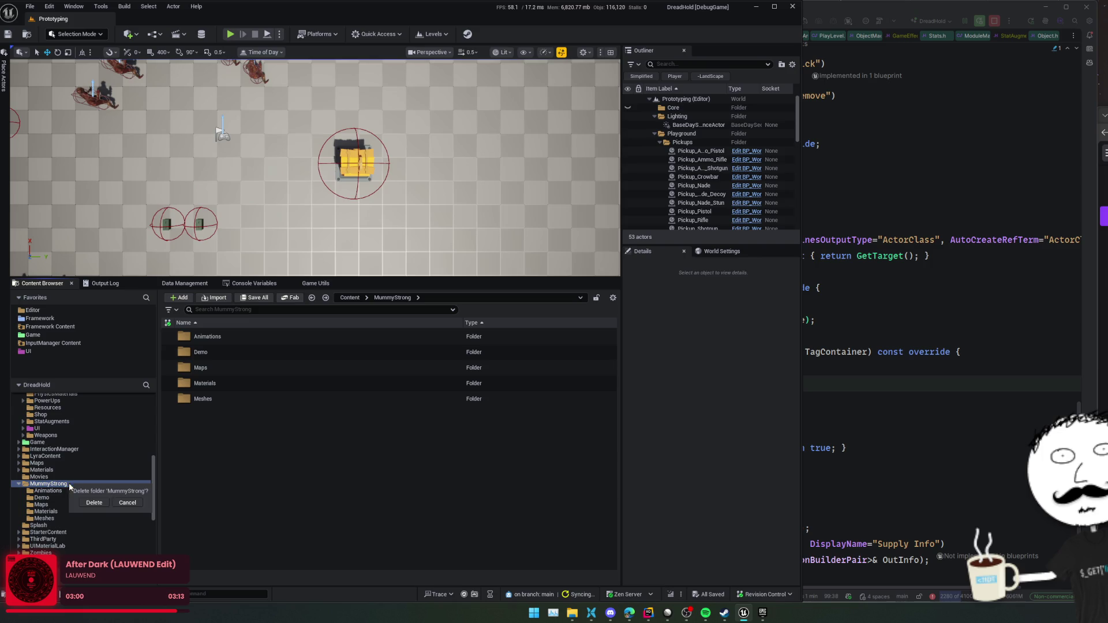
- Confirm deletion of the MummyStrong folder
left_click(94, 503)
scroll(130, 489, "up", 5)
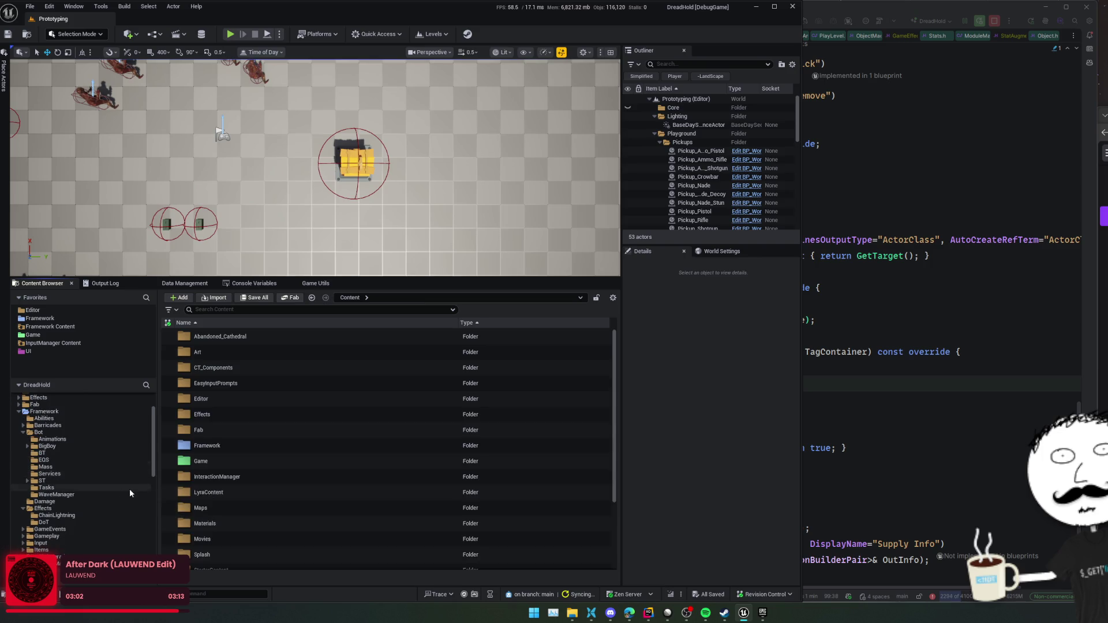
scroll(129, 488, "down", 4)
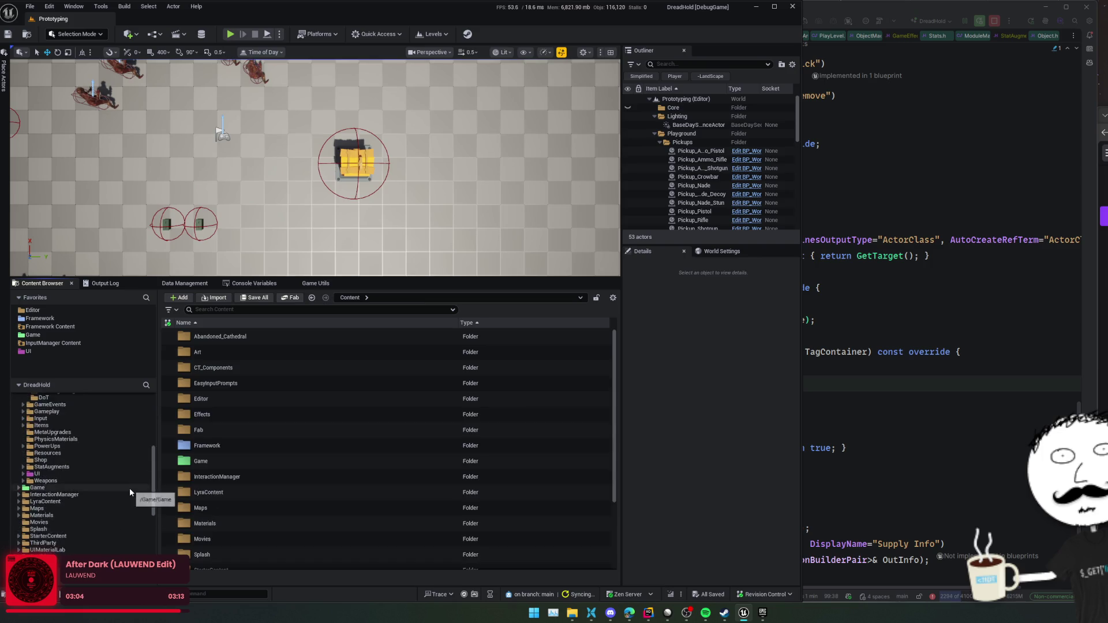
scroll(130, 490, "up", 4)
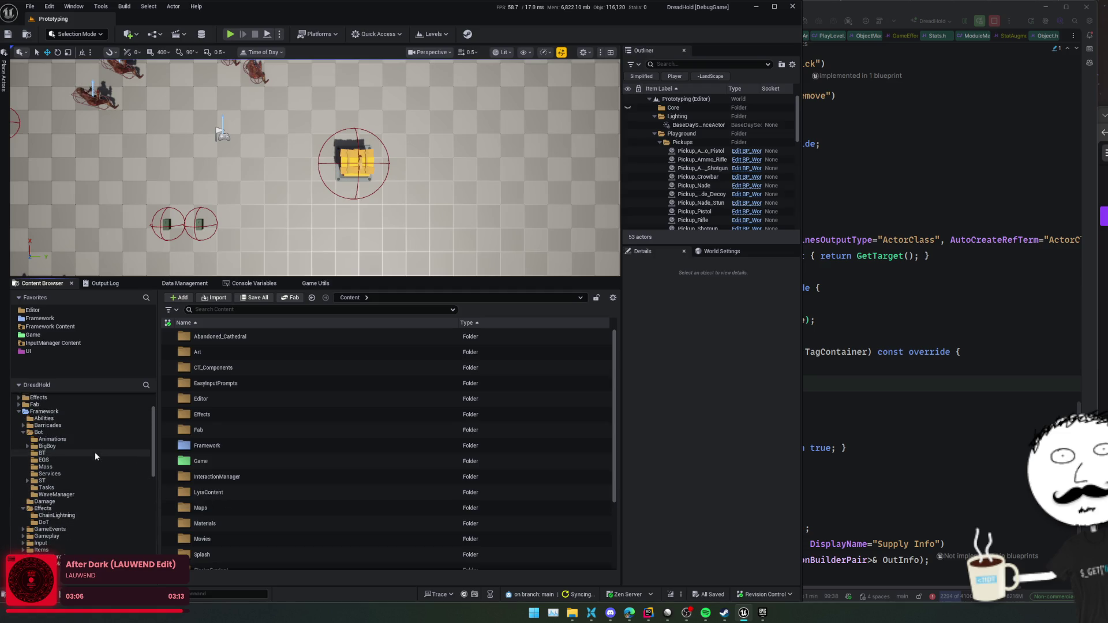
- Browse BigBoy's Animations and Demo folders
left_click(97, 448)
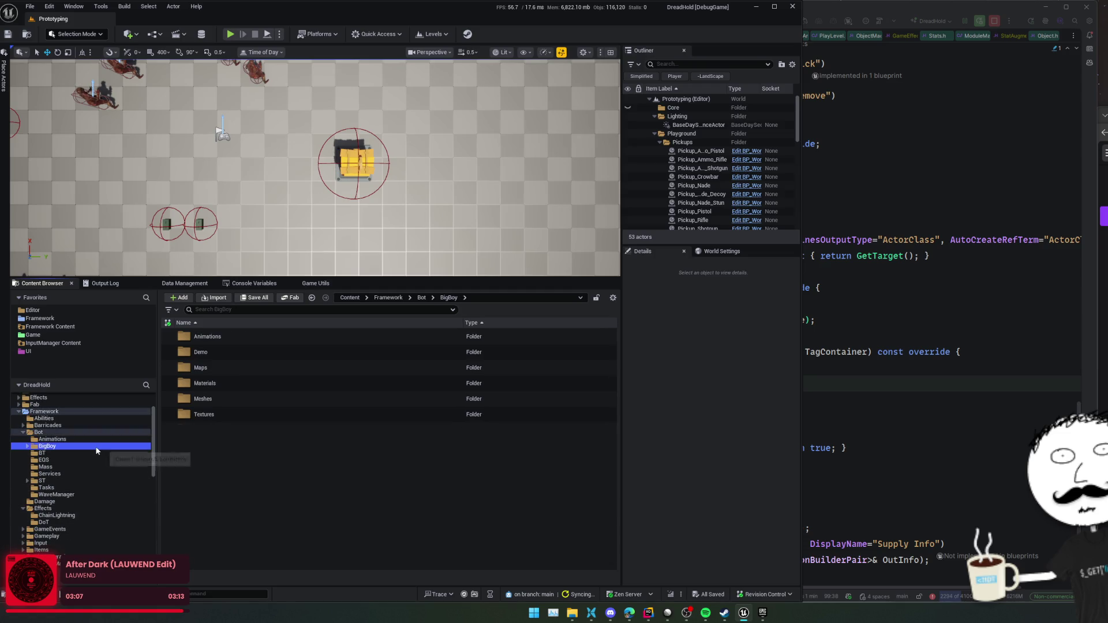
double_click(272, 337)
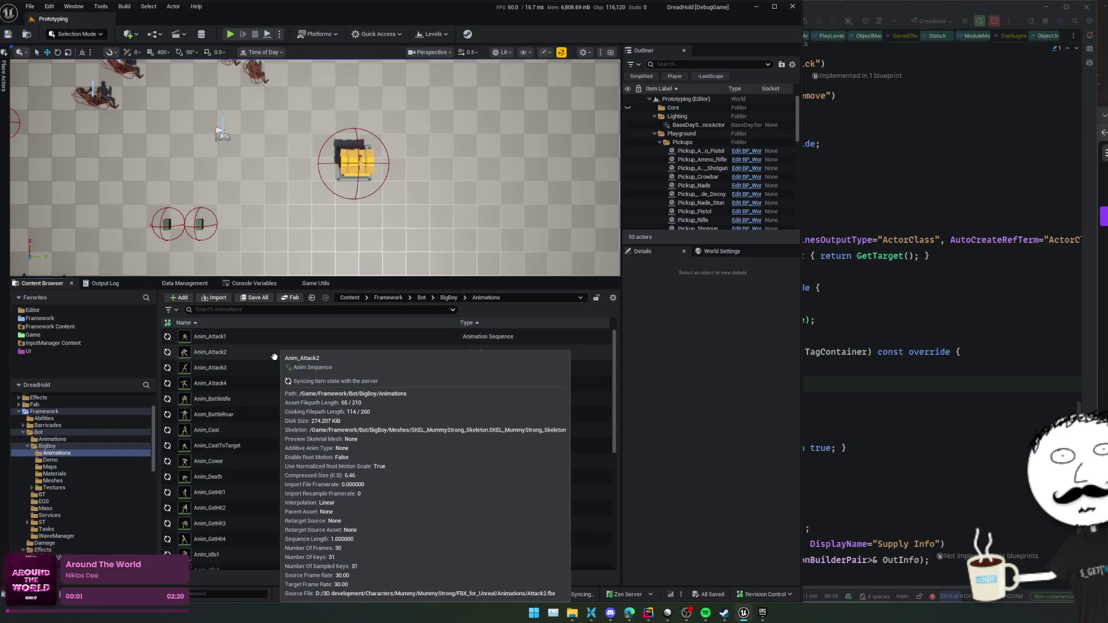
key("alt+Left")
double_click(274, 353)
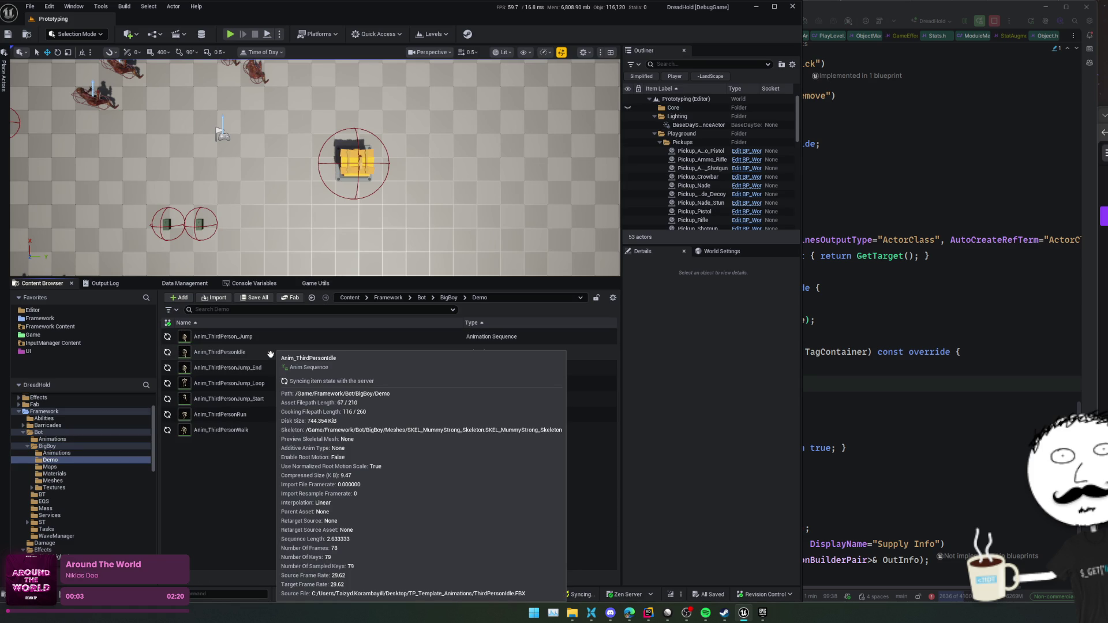
key("alt+Left")
key("alt+Right")
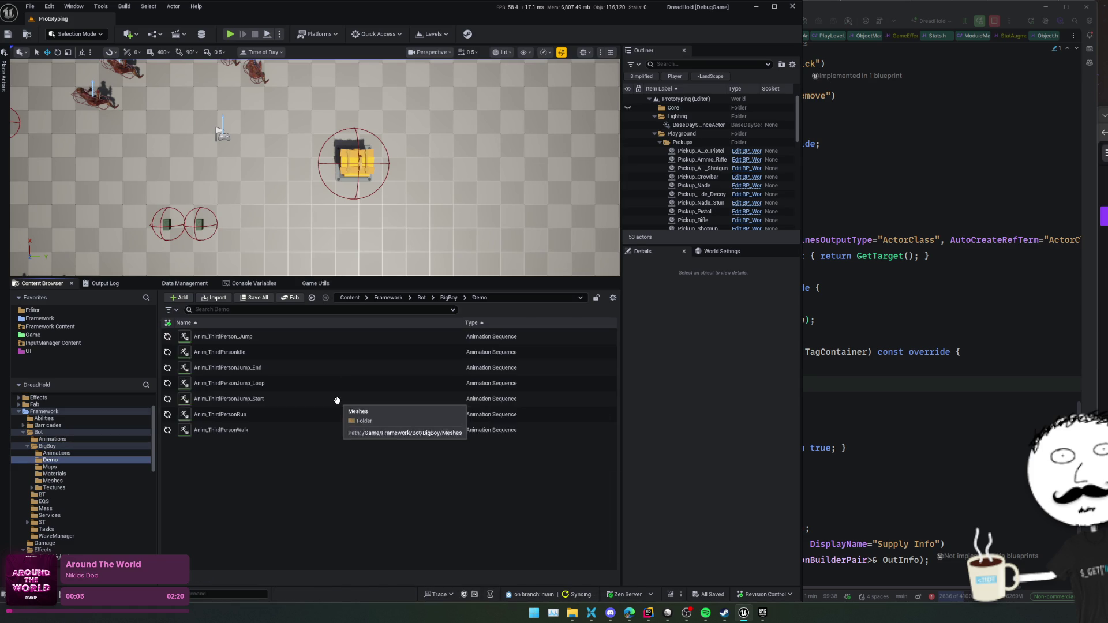
key("alt+Left")
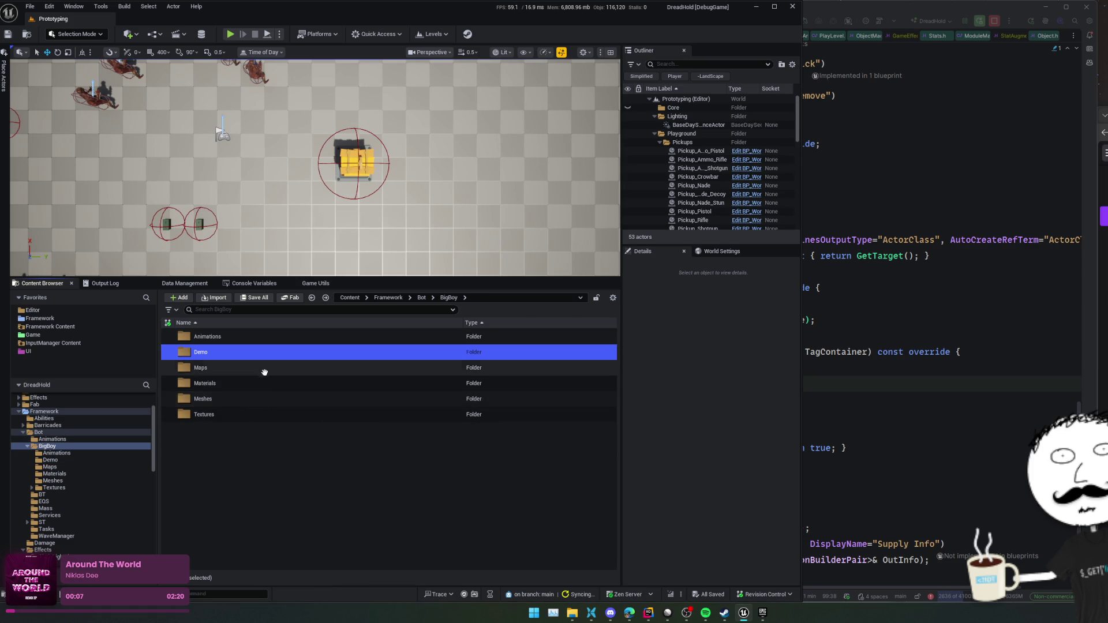
- Delete BigBoy's Maps folder and confirm
double_click(264, 369)
key("alt+Left")
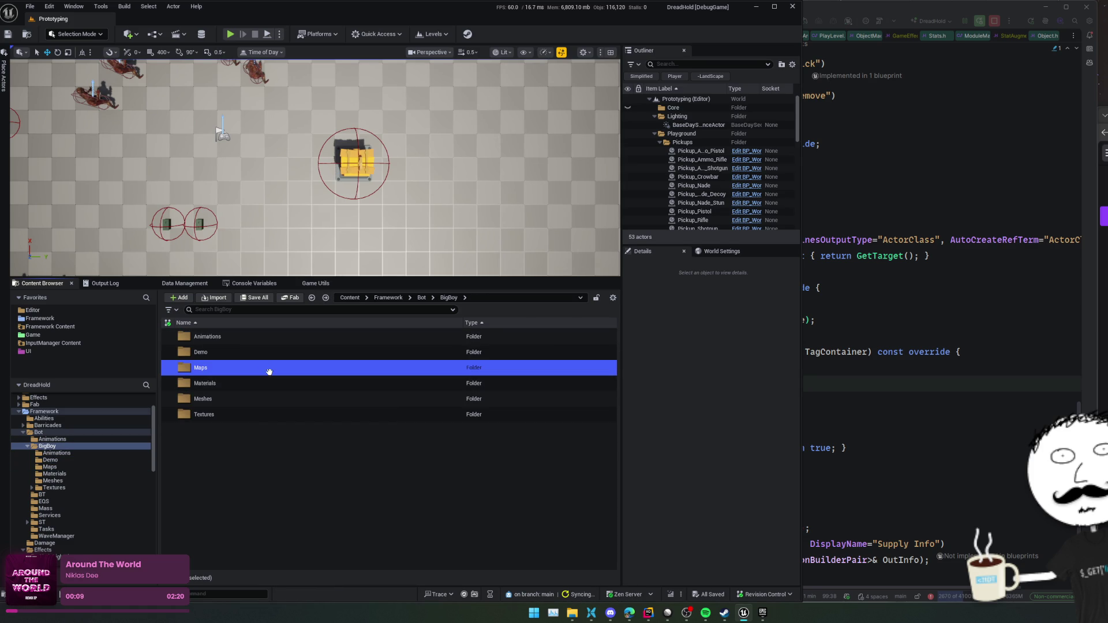
key("Delete")
left_click(292, 396)
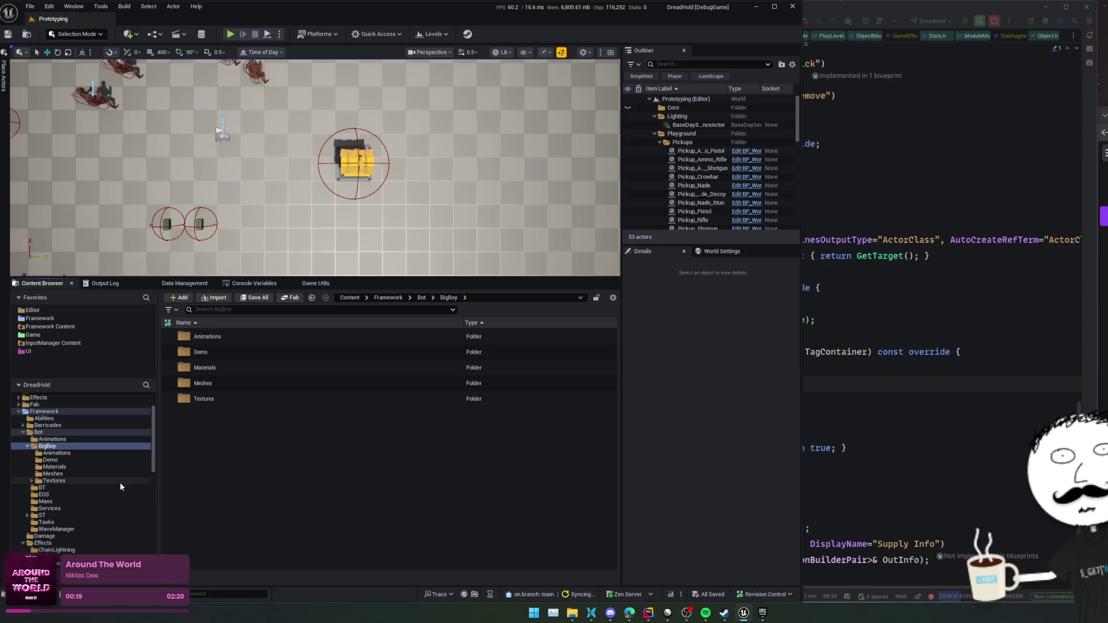
- Check the Bot subfolders (Animations, BT, EQS, Mass, Services, ST, WaveManager) and open BP_GameAiCharacter
left_click(71, 439)
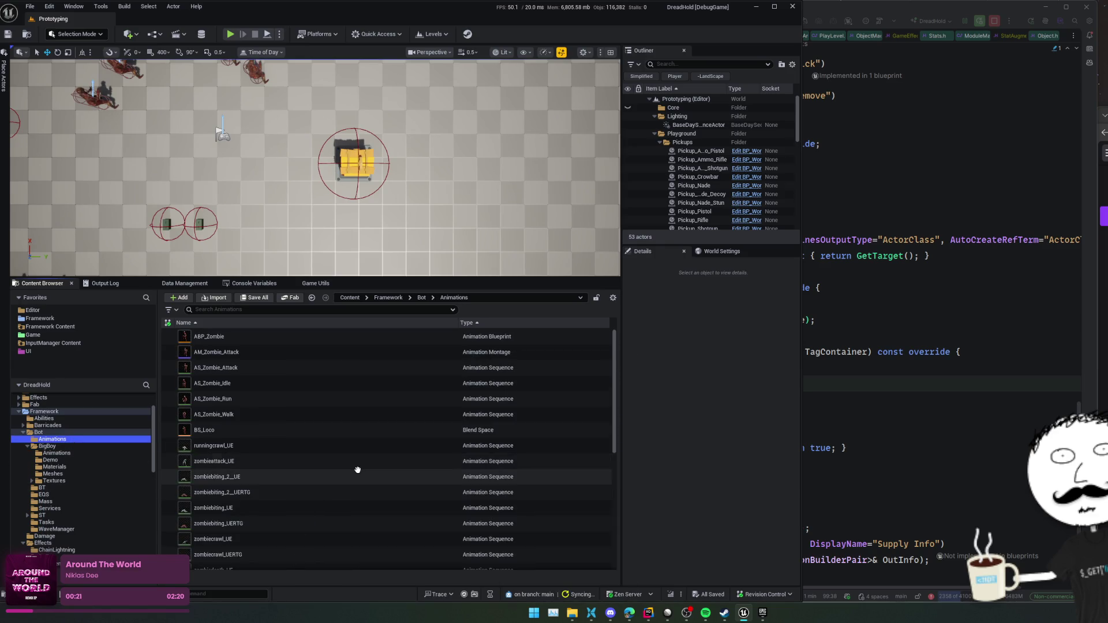
scroll(358, 469, "down", 5)
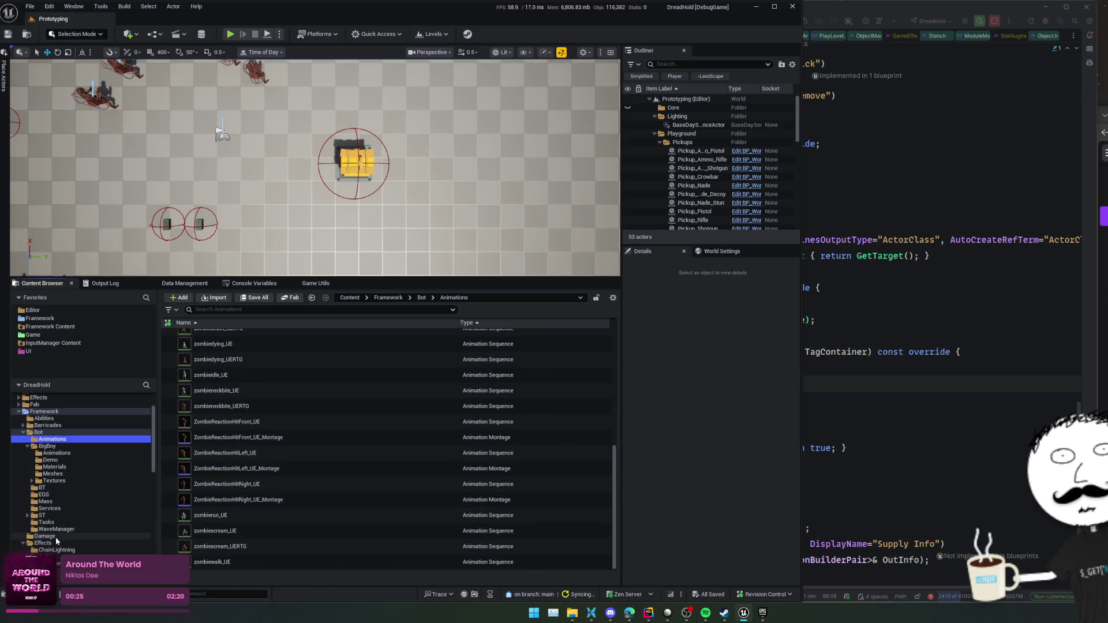
left_click(57, 488)
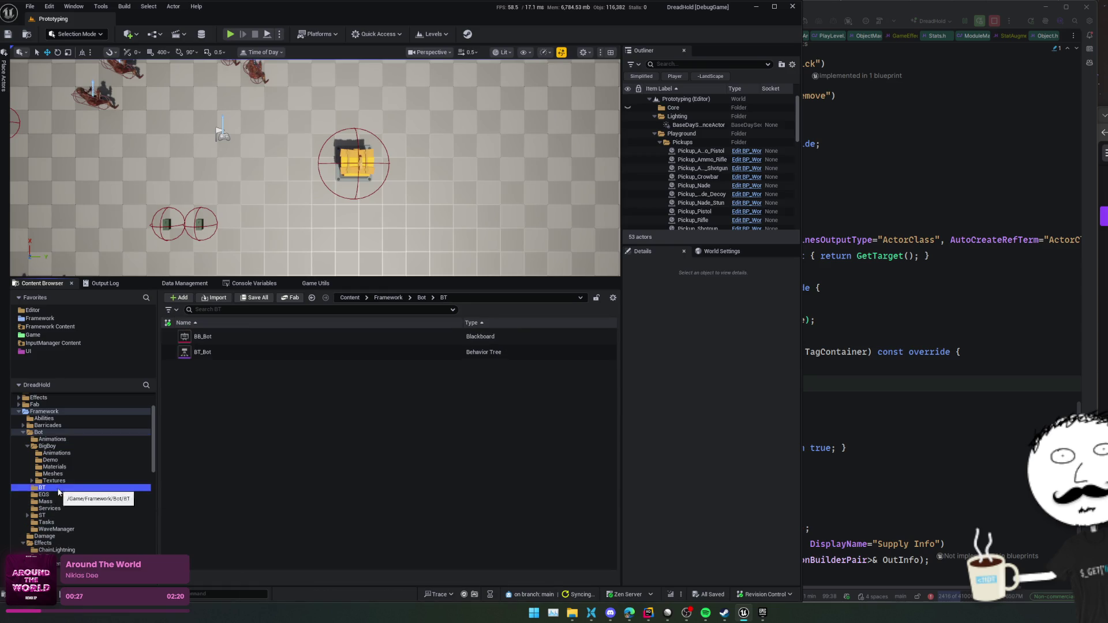
left_click(59, 495)
left_click(70, 502)
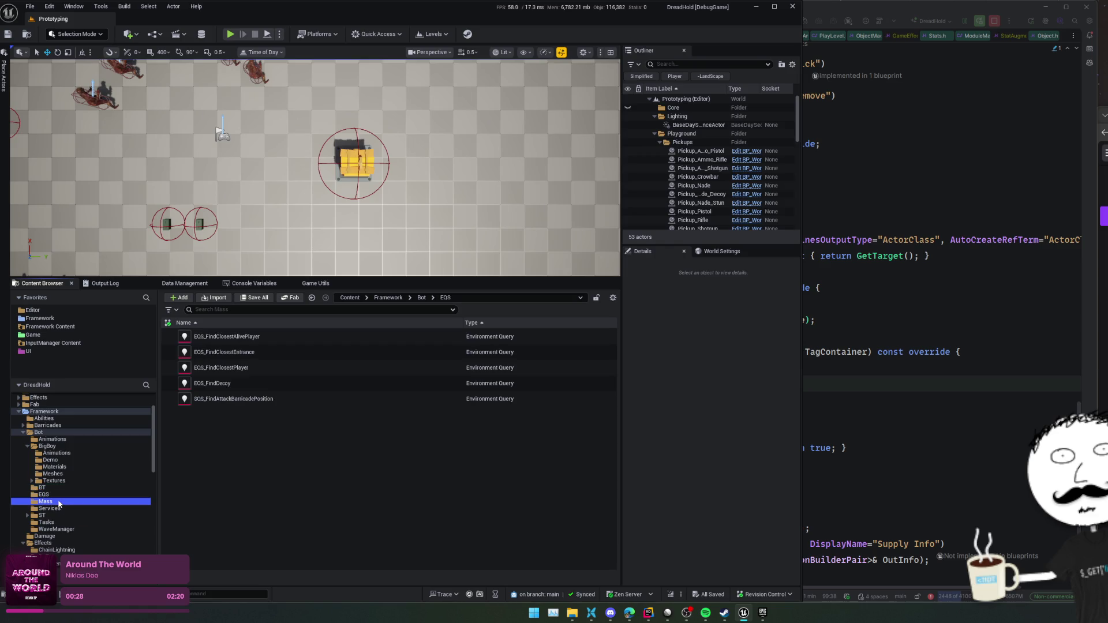
left_click(73, 509)
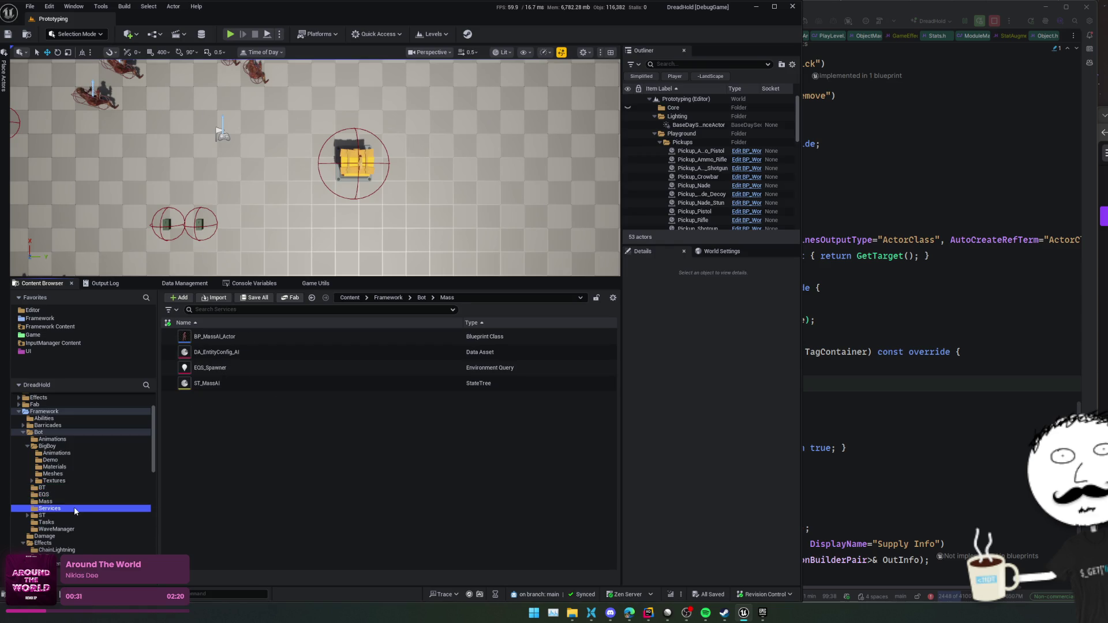
left_click(42, 516)
left_click(56, 529)
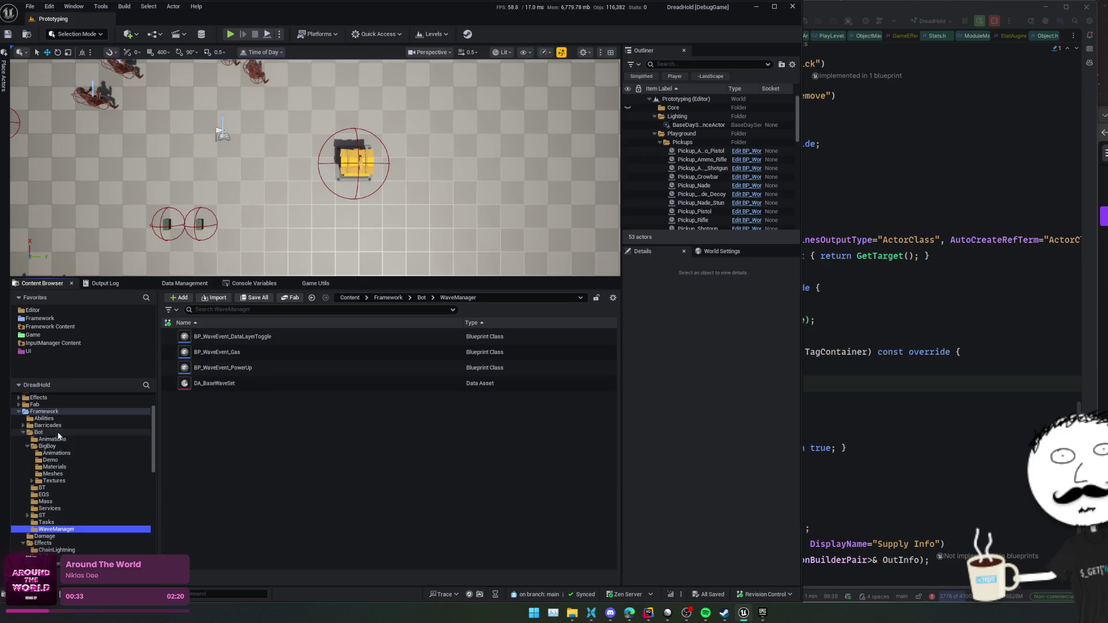
left_click(38, 433)
double_click(326, 492)
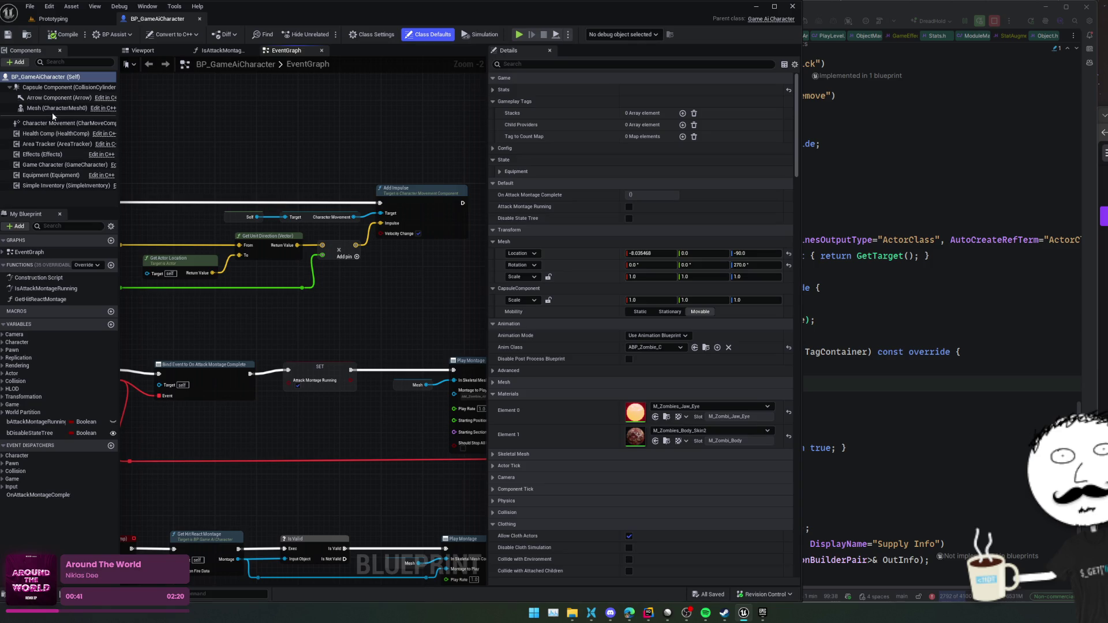
- Find the Mesh component's animation class, open ABP_Zombie, and expand its graph entries
left_click(55, 108)
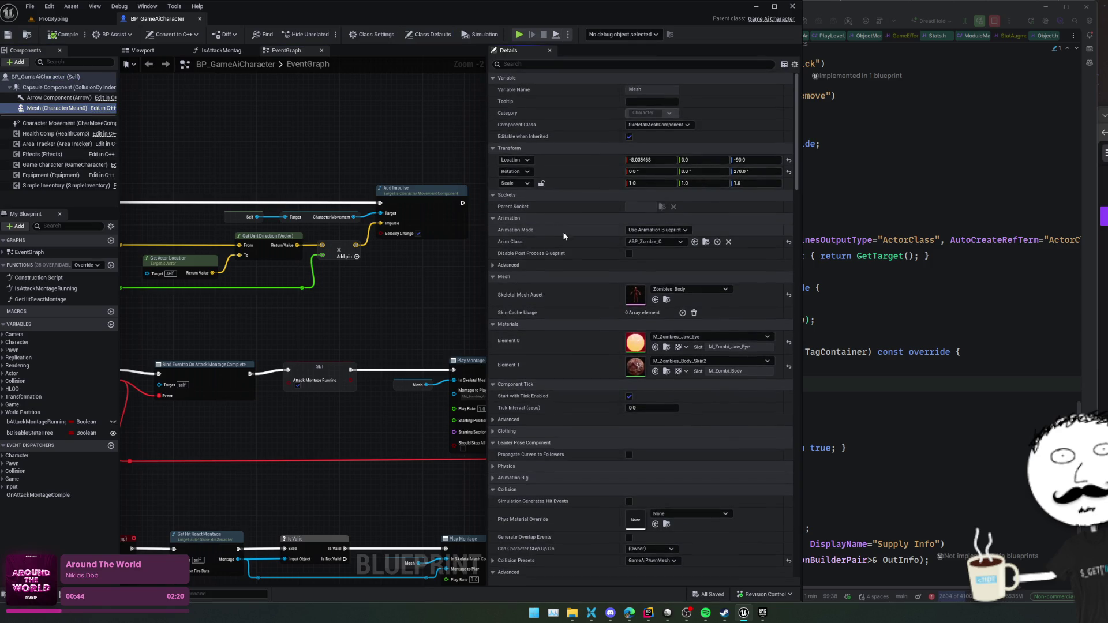
left_click(705, 241)
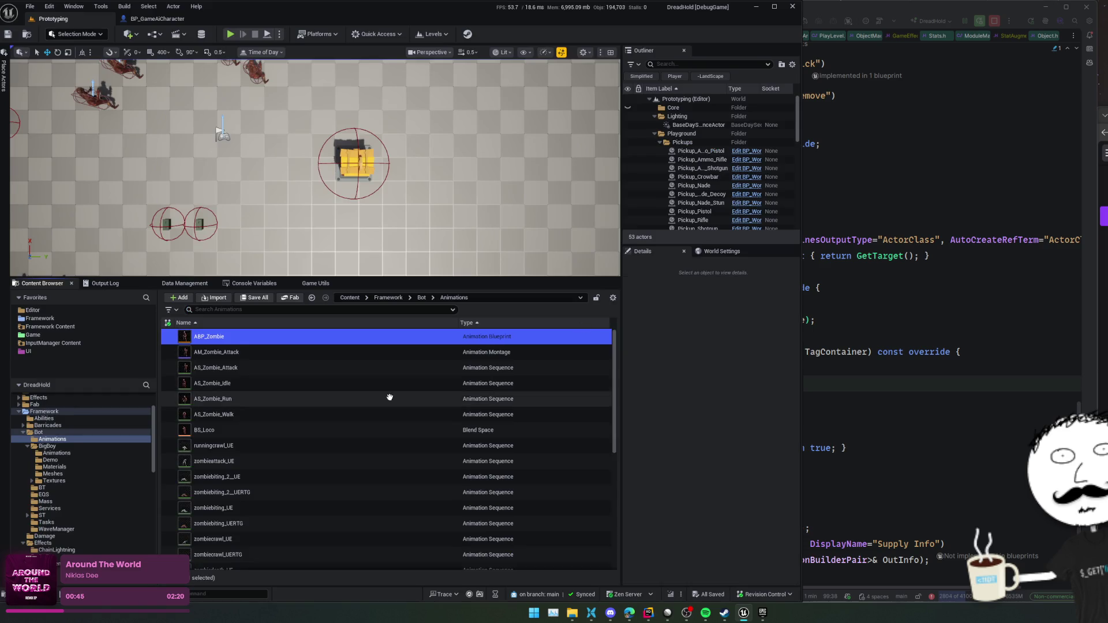
double_click(315, 336)
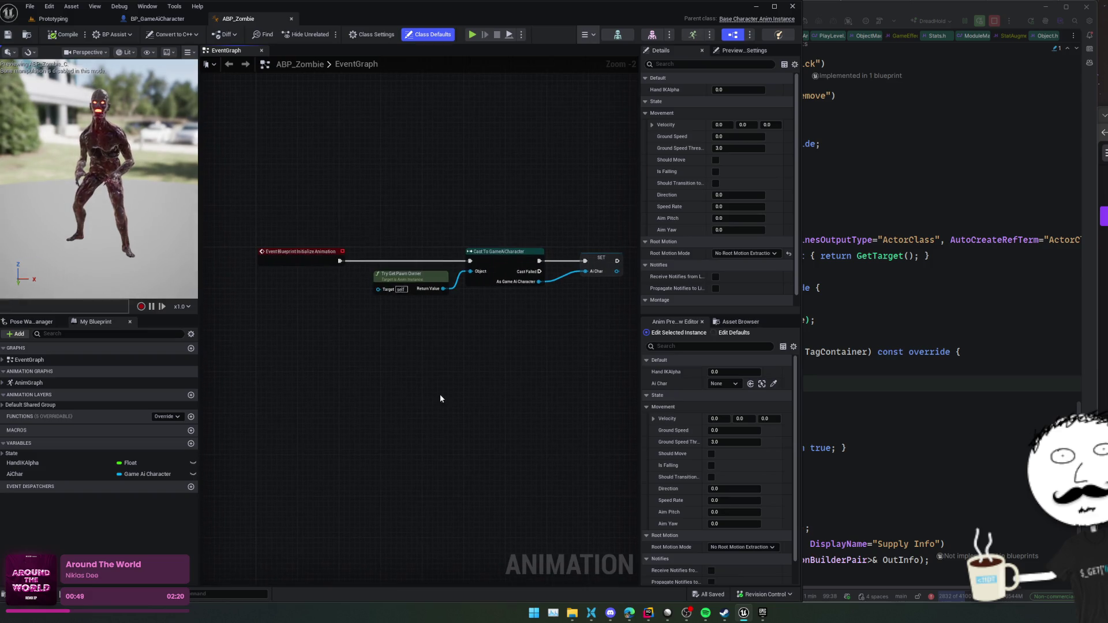
left_click(69, 405)
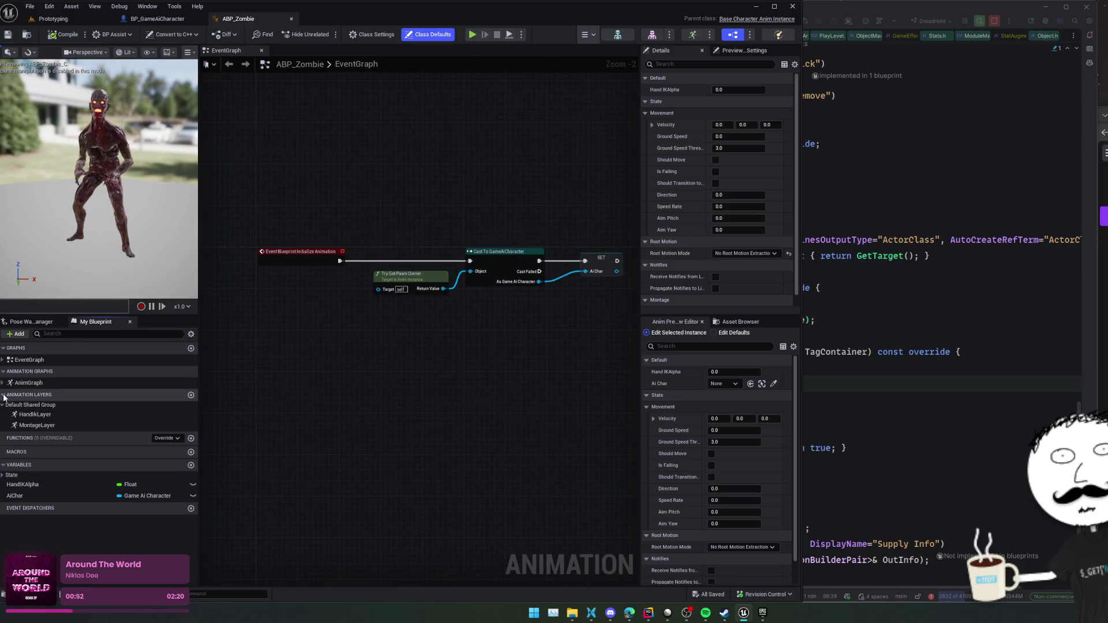
left_click(3, 385)
left_click(4, 362)
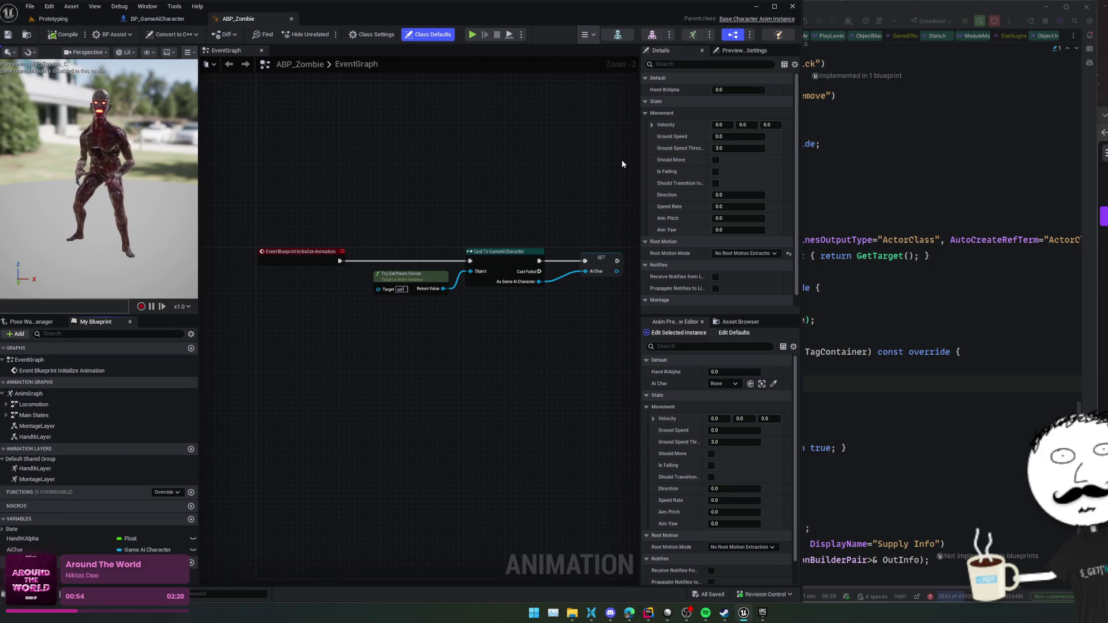
- Close the BP_GameAiCharacter editor and go back to ABP_Zombie
left_click(141, 22)
left_click(81, 16)
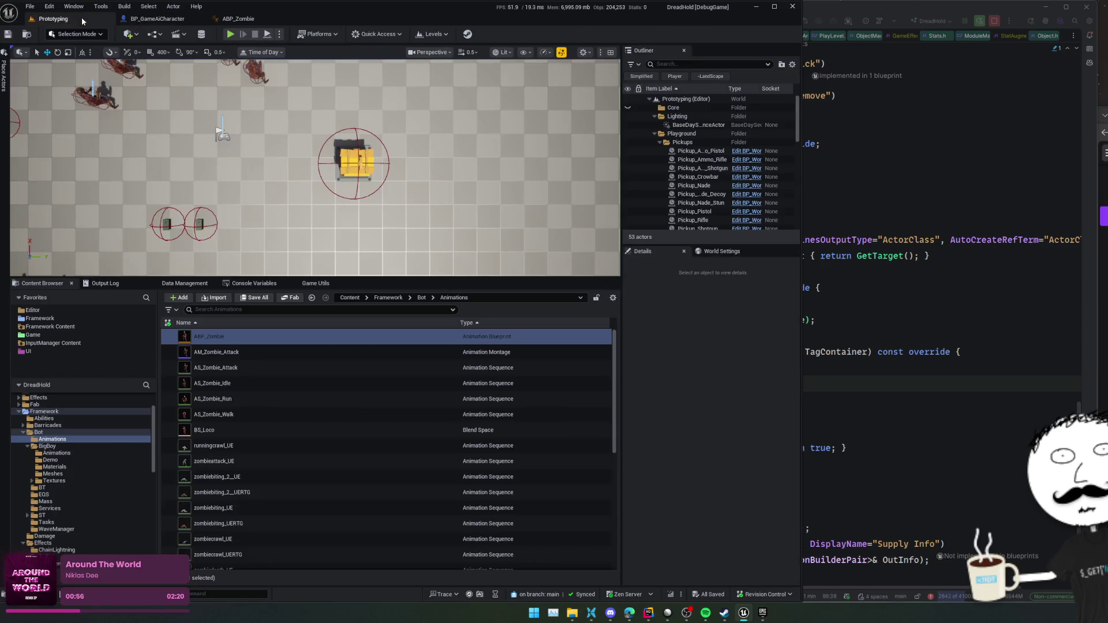
middle_click(140, 20)
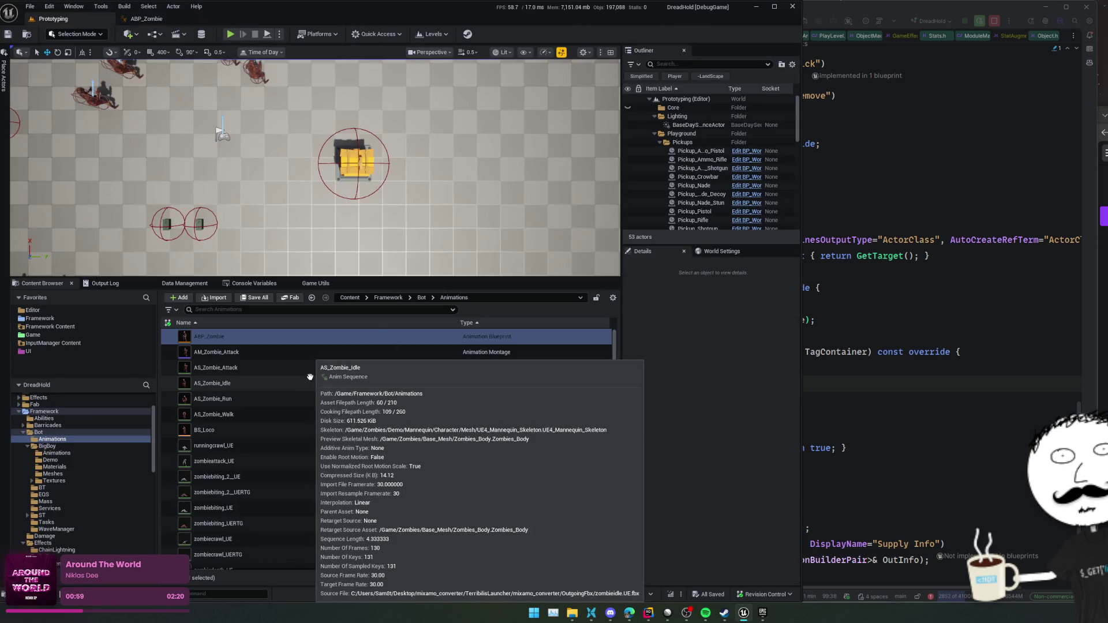
left_click(147, 19)
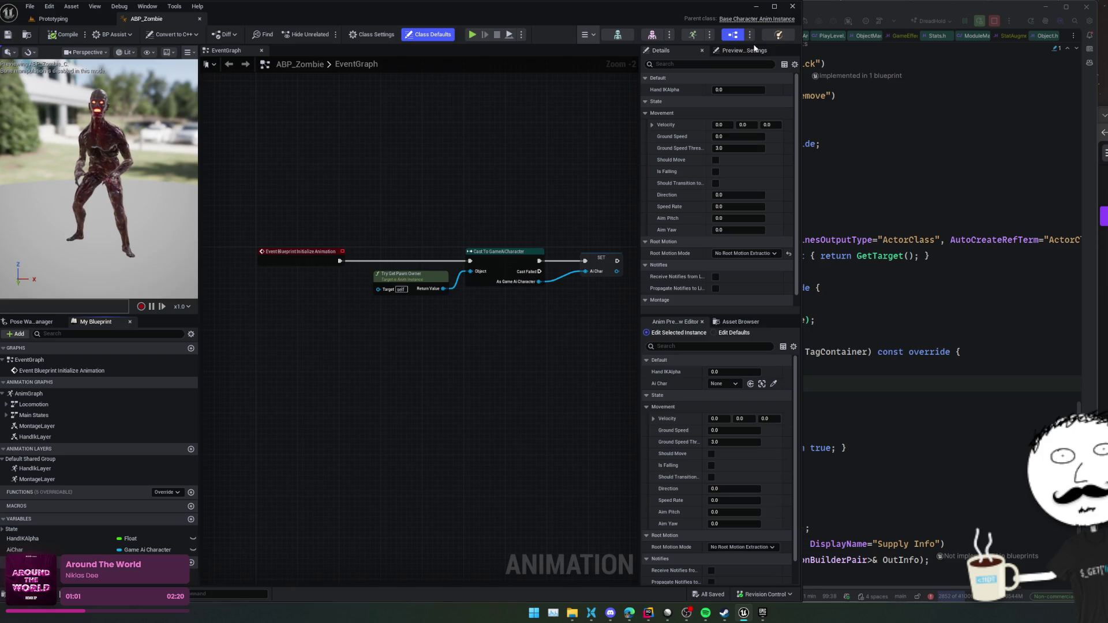
- Review ABP_Zombie's Class Settings, then return to the Prototyping level editor
left_click(642, 111)
left_click_drag(640, 109, 593, 110)
left_click(372, 34)
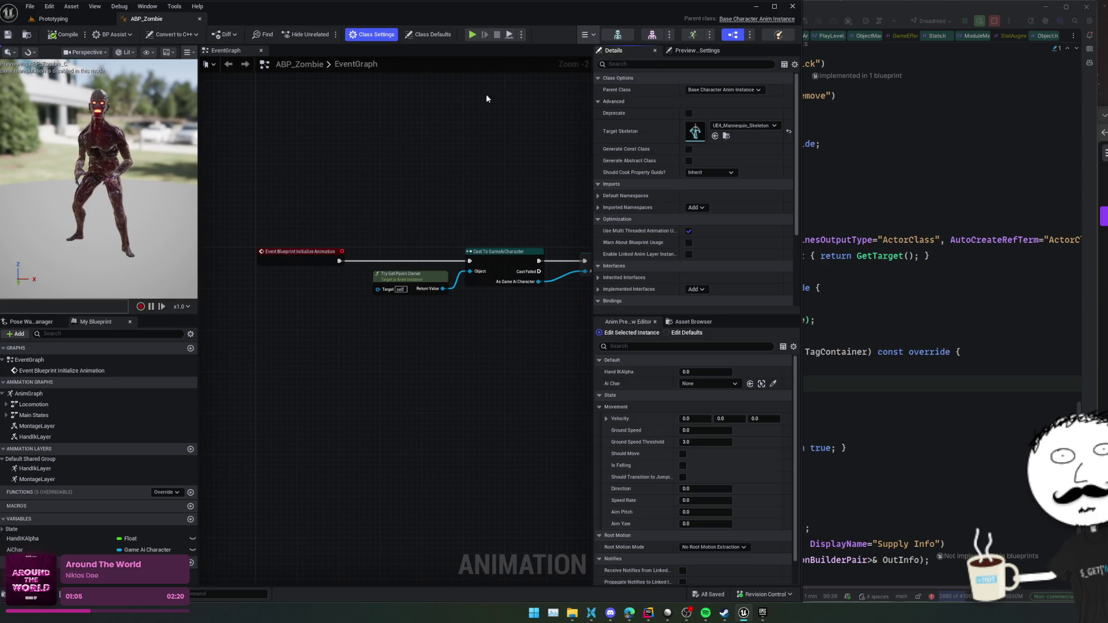
left_click(53, 18)
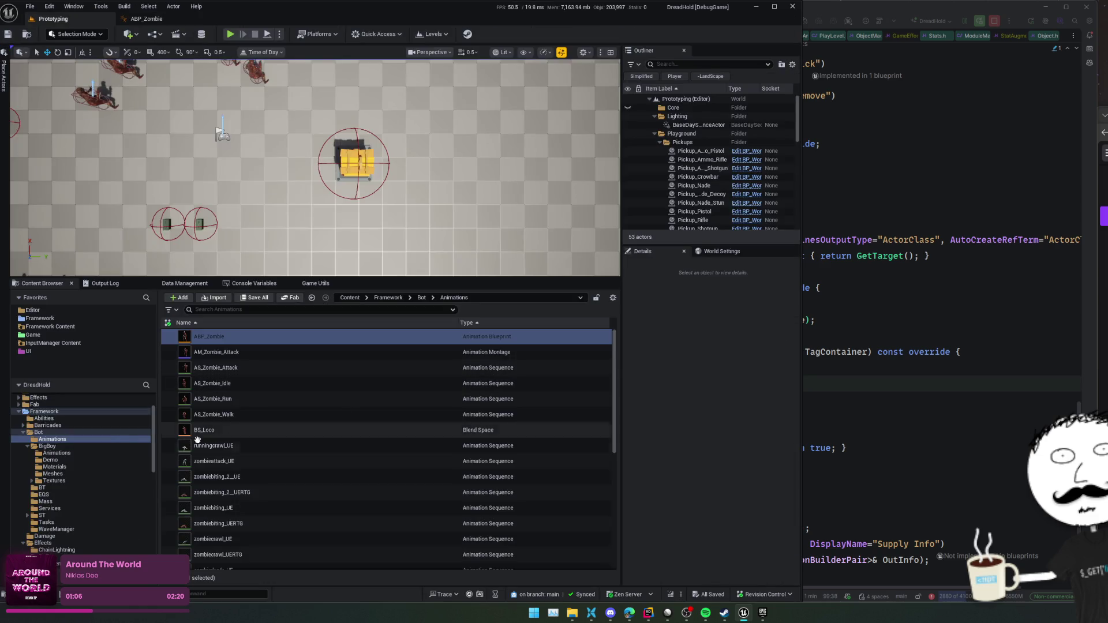
left_click(81, 446)
- Open SKEL_MummyStrong_Skeleton from BigBoy's Meshes folder
left_click(75, 453)
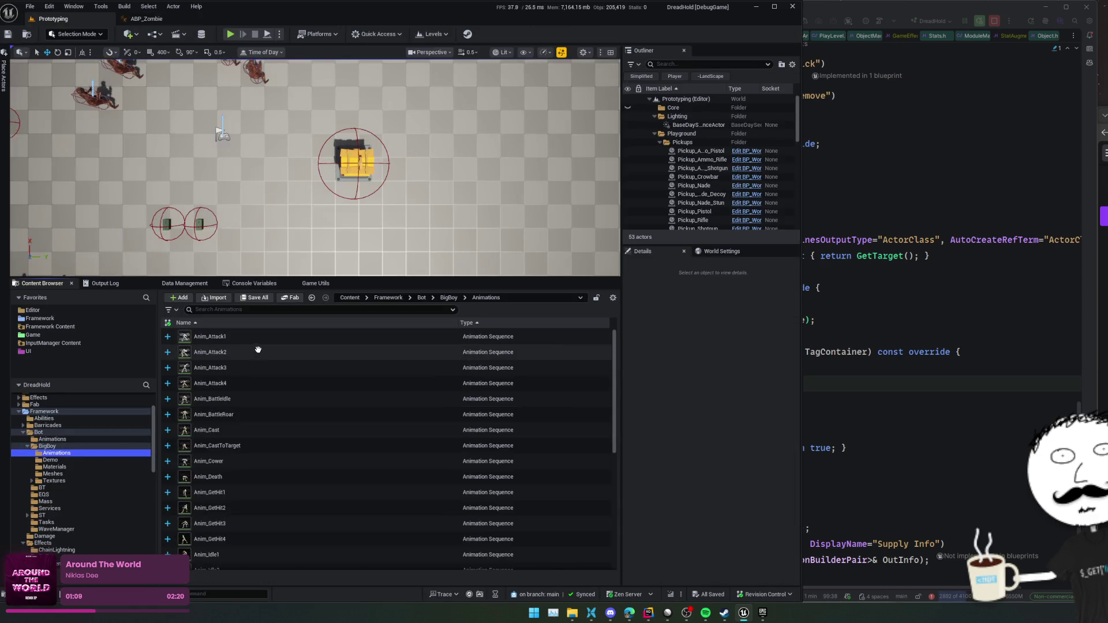
left_click(58, 474)
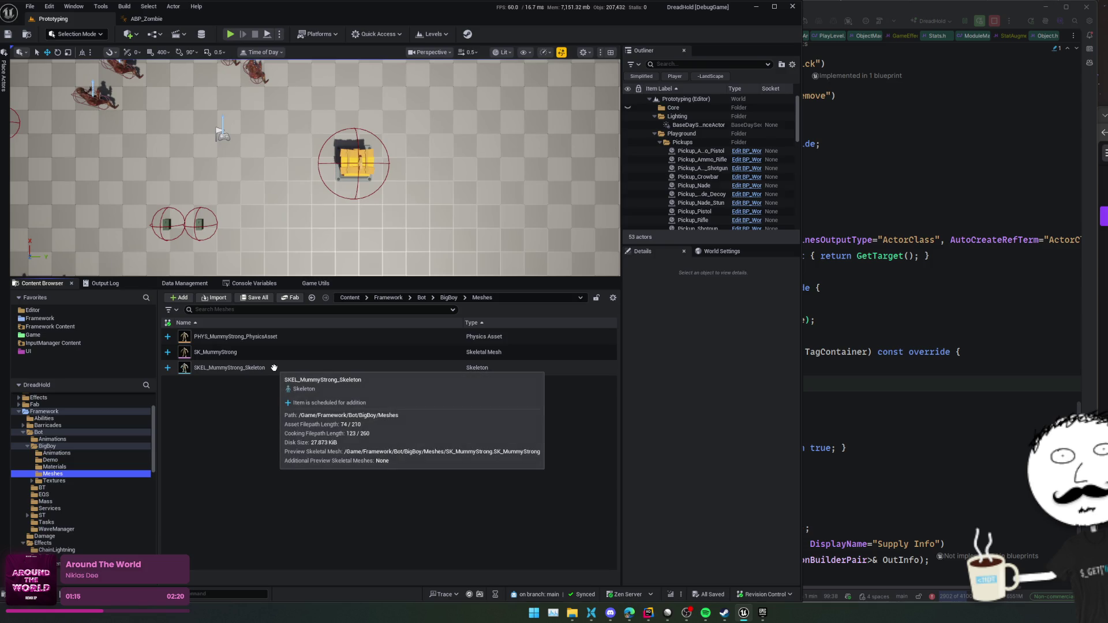
left_click(274, 368)
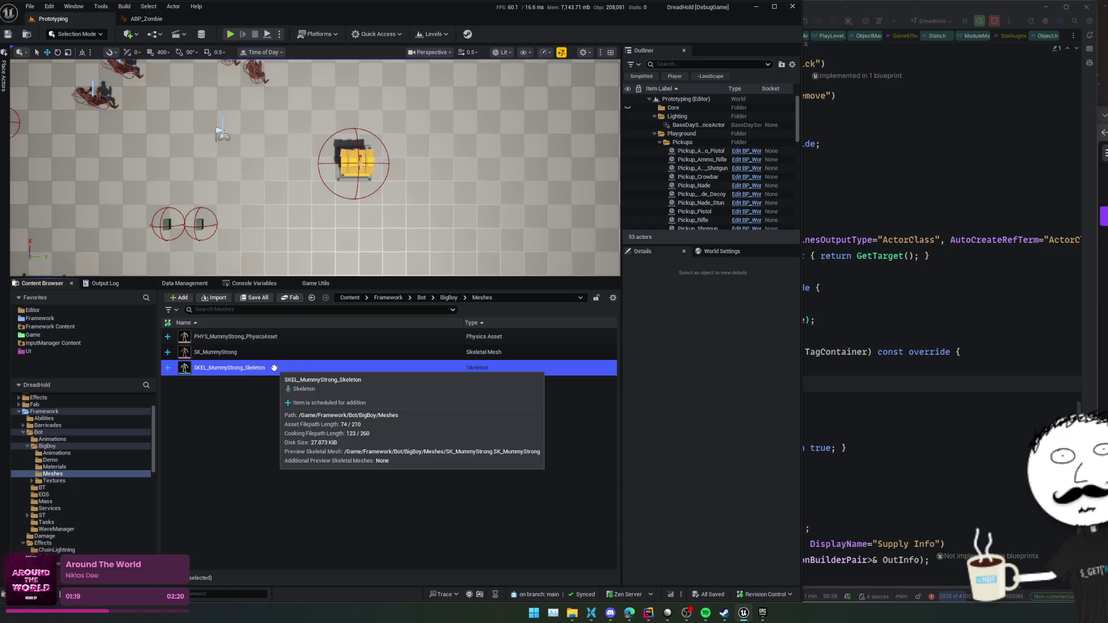
double_click(274, 368)
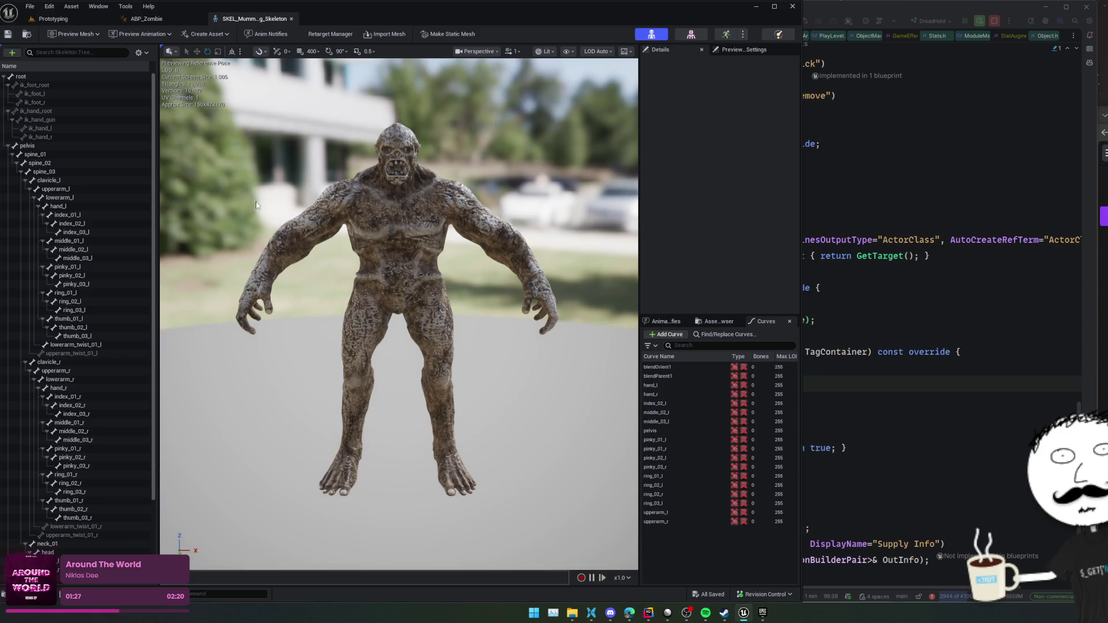
- Return to ABP_Zombie and expand its Main States and Locomotion lists
left_click(168, 20)
mouse_move(491, 214)
left_mouse_down()
mouse_move(381, 314)
mouse_move(465, 366)
mouse_move(398, 329)
mouse_move(354, 336)
mouse_move(413, 341)
left_mouse_up()
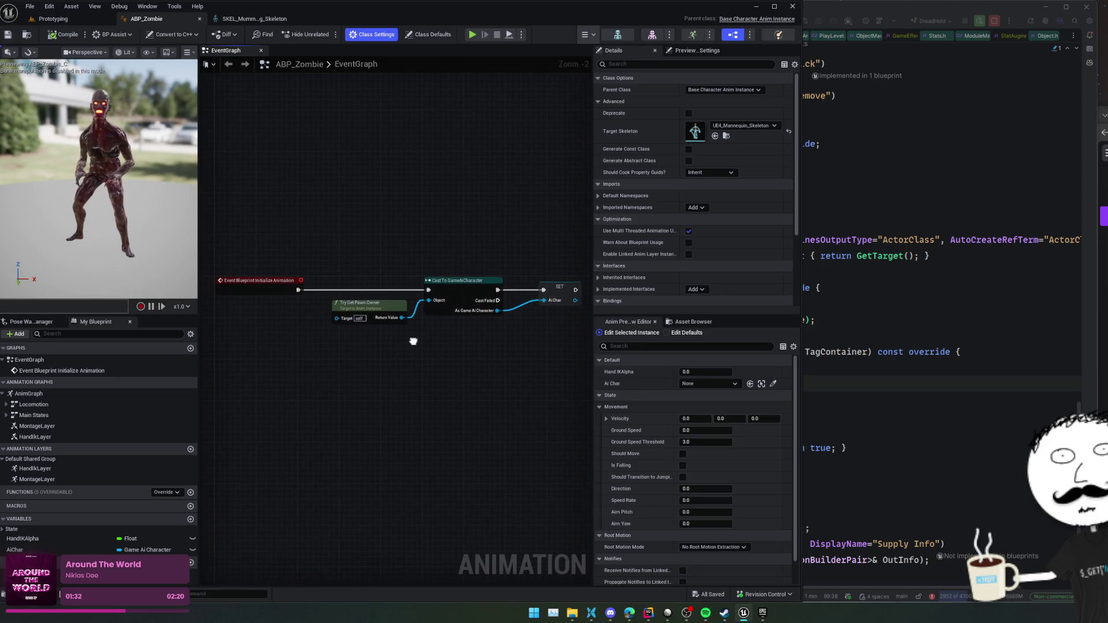
left_click(7, 415)
left_click(7, 404)
- Open ABP_Zombie's AnimGraph and inspect the Control Rig node's settings
double_click(29, 393)
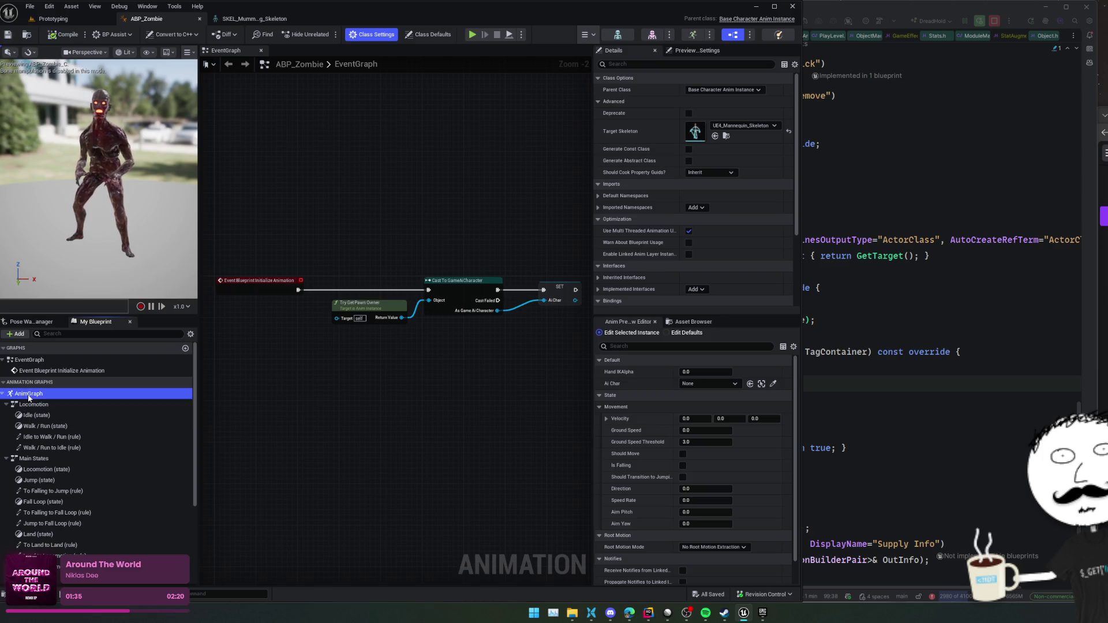
scroll(346, 392, "up", 2)
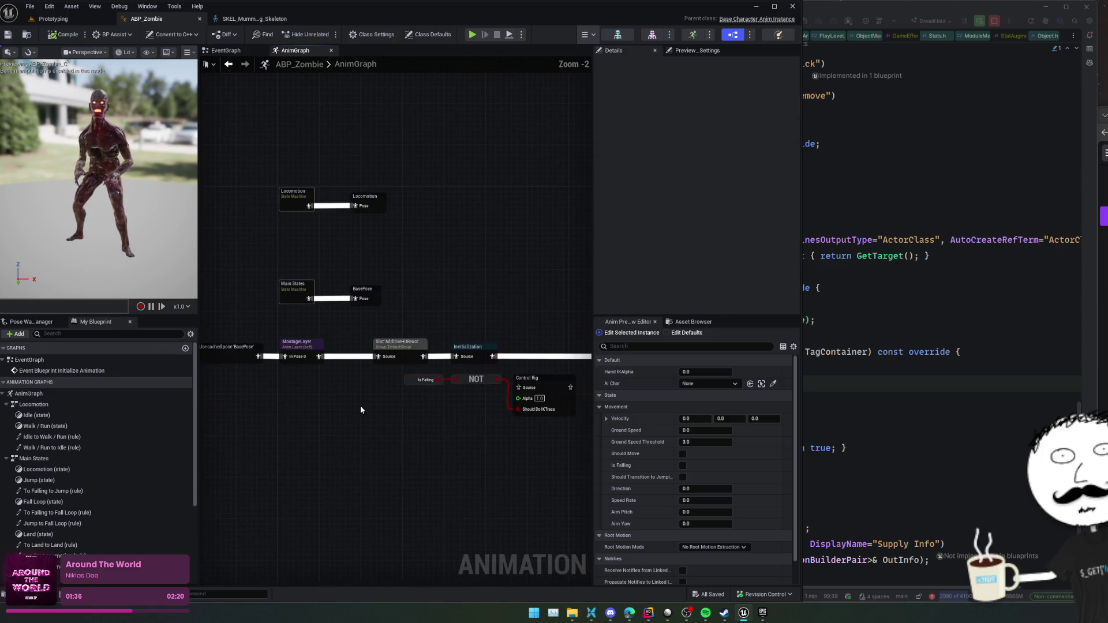
mouse_move(320, 395)
left_mouse_down()
mouse_move(388, 404)
mouse_move(362, 402)
left_mouse_up()
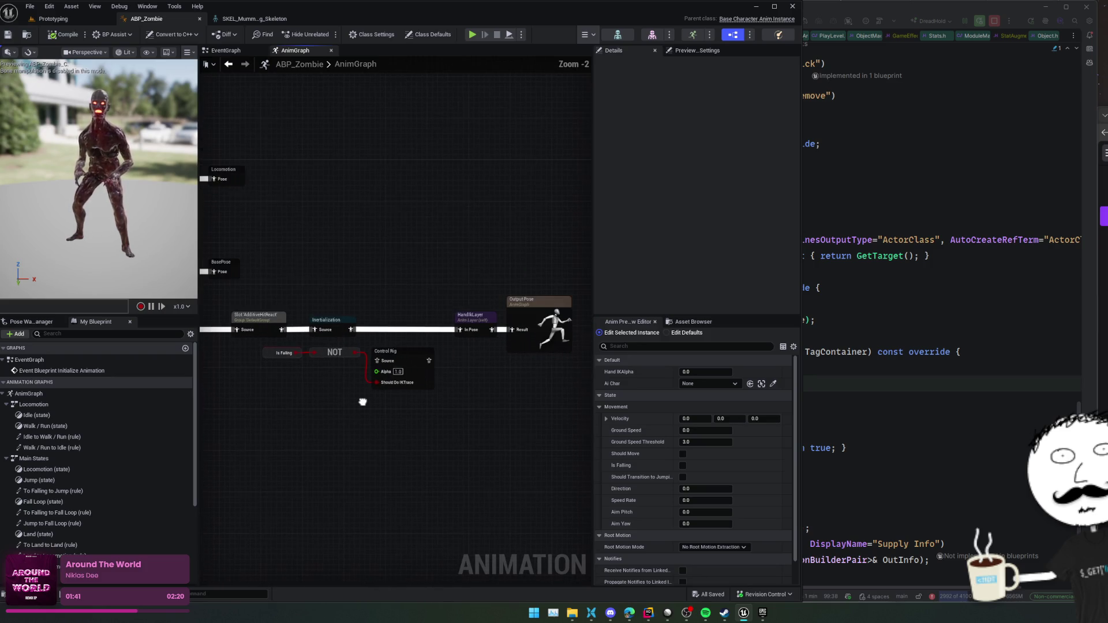
left_click(400, 355)
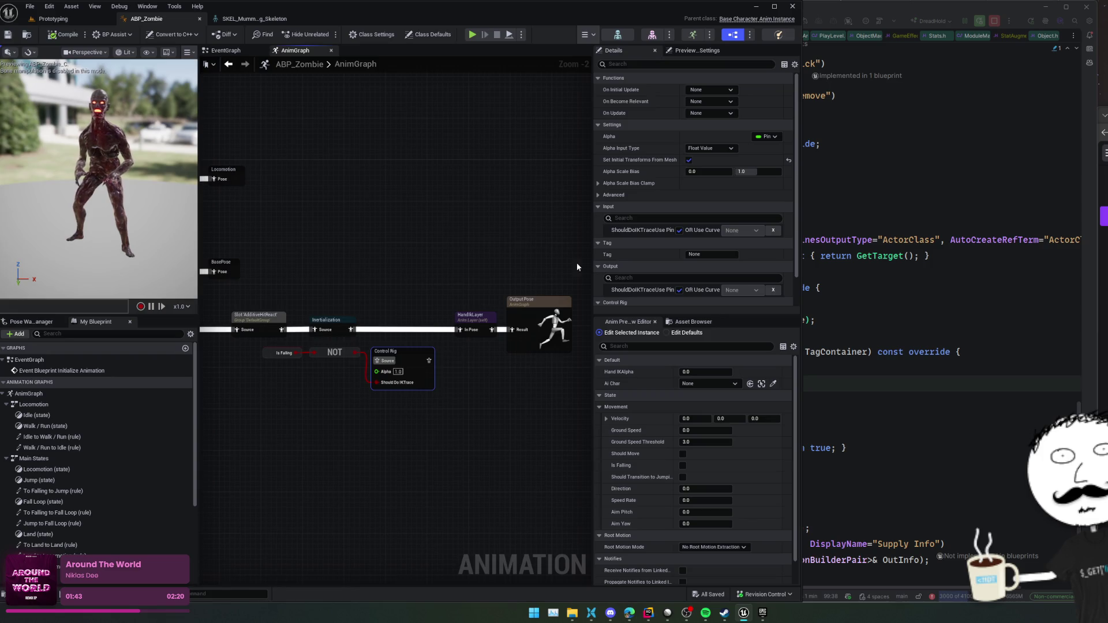
mouse_move(591, 244)
left_mouse_down()
mouse_move(543, 245)
mouse_move(596, 244)
left_mouse_up()
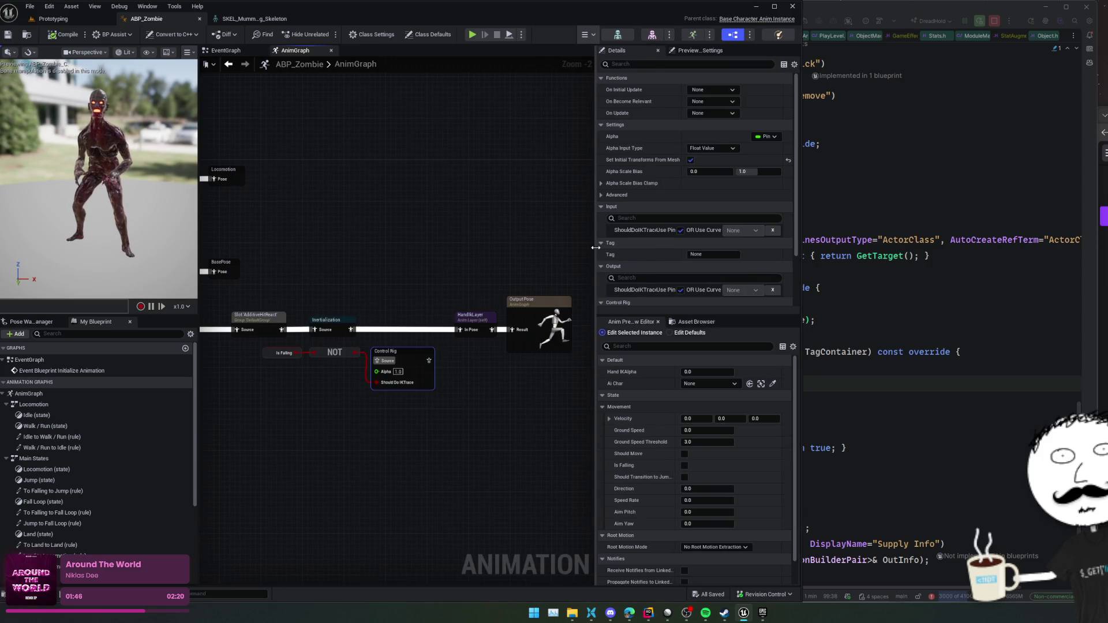
scroll(640, 171, "down", 2)
- Review the HandIkLayer graph and return to the AnimGraph
left_click_drag(483, 311, 462, 311)
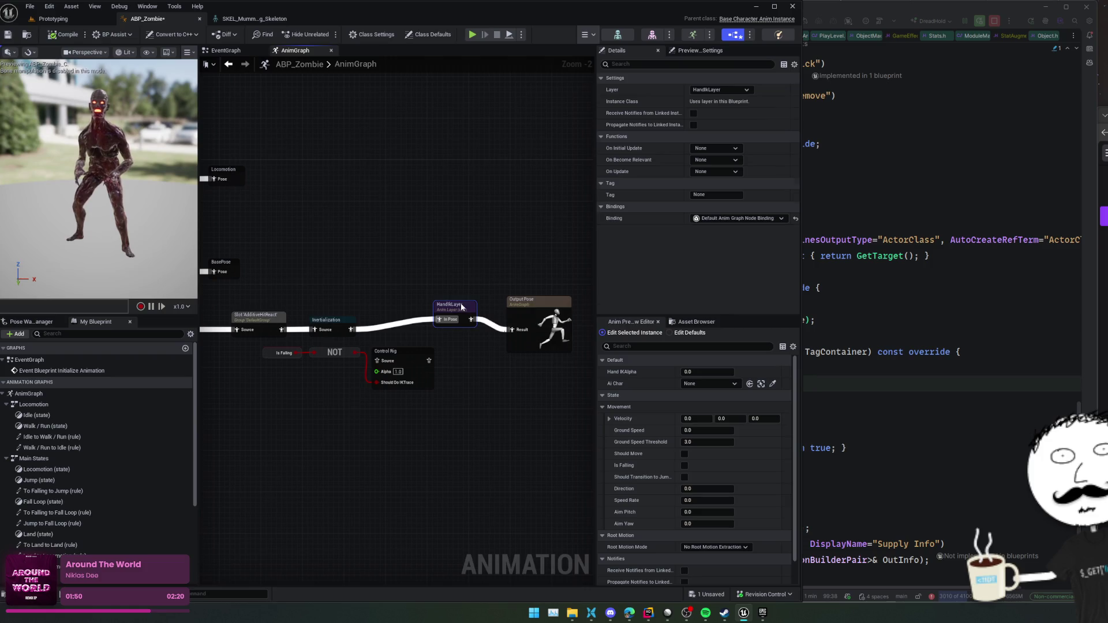
double_click(461, 312)
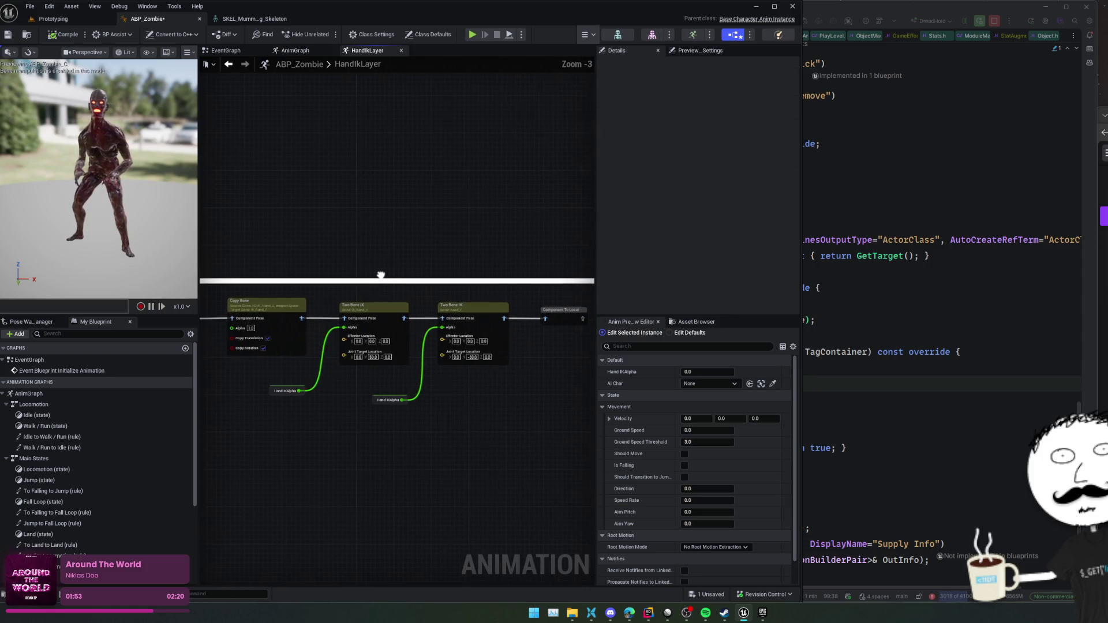
scroll(404, 276, "up", 1)
mouse_move(455, 273)
left_mouse_down()
mouse_move(442, 284)
mouse_move(309, 286)
mouse_move(472, 284)
left_mouse_up()
key("alt+Left")
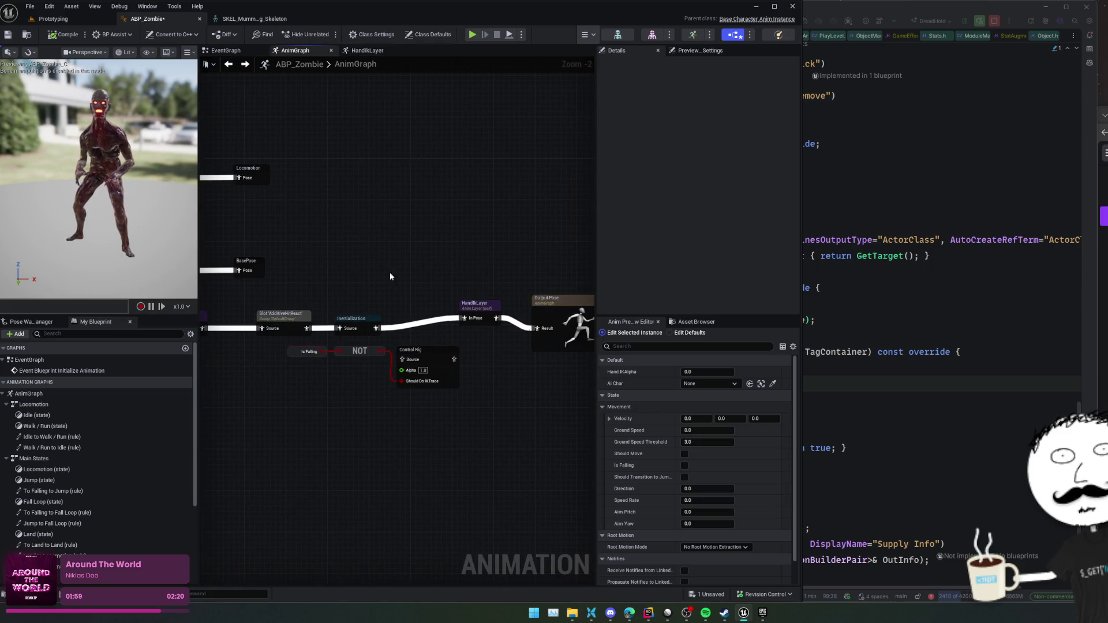
- Review the MontageLayer graph and return to the AnimGraph
left_click_drag(389, 276, 416, 314)
scroll(334, 323, "up", 1)
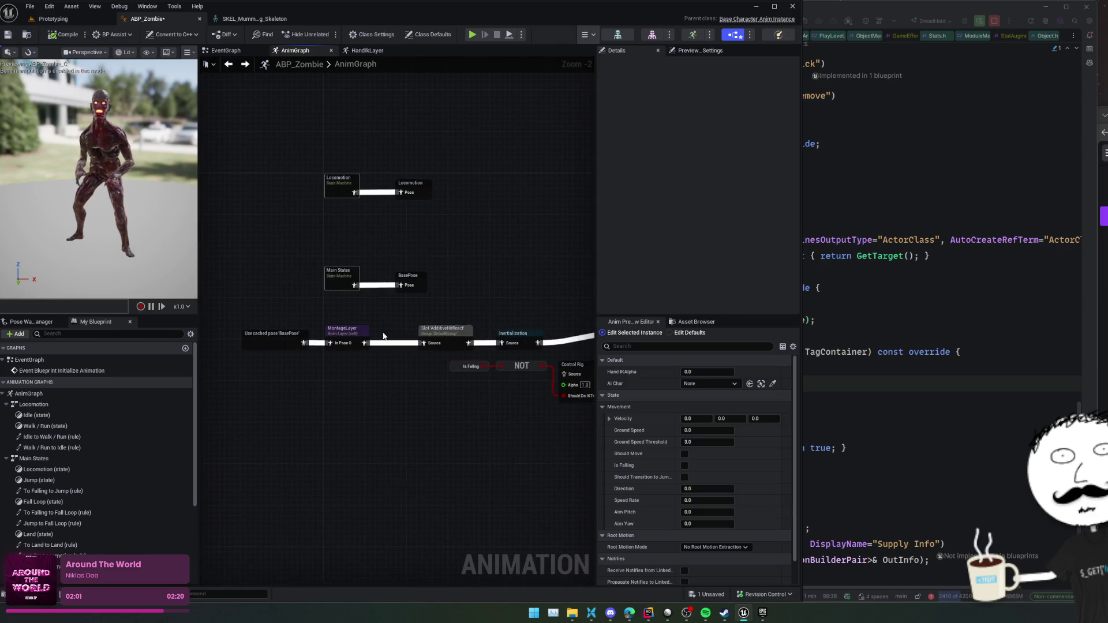
left_click(354, 327)
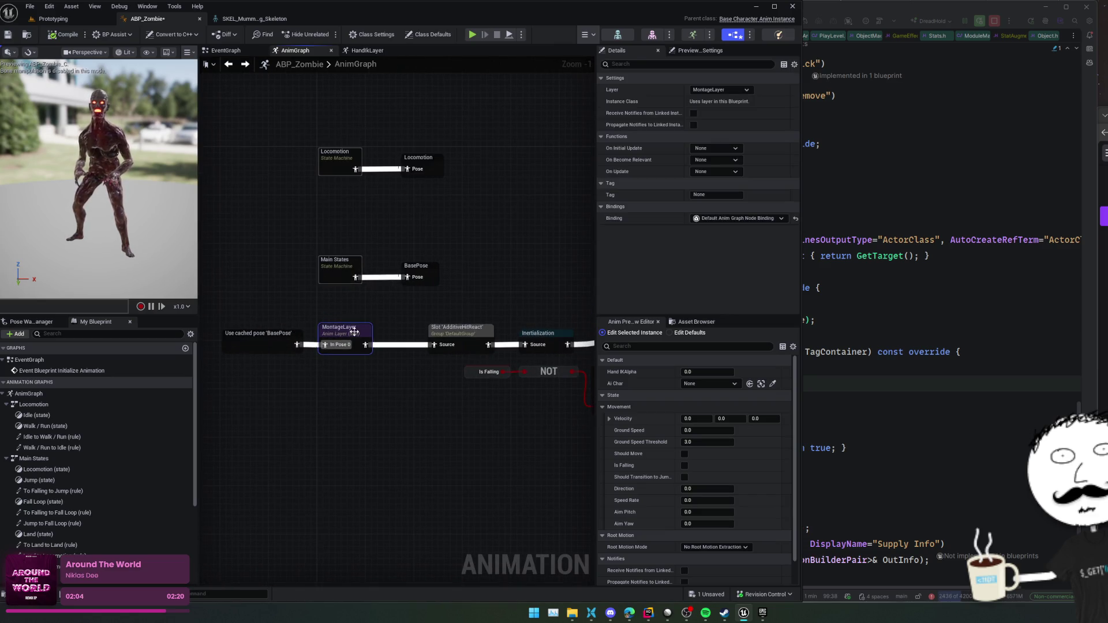
double_click(354, 330)
key("alt+Left")
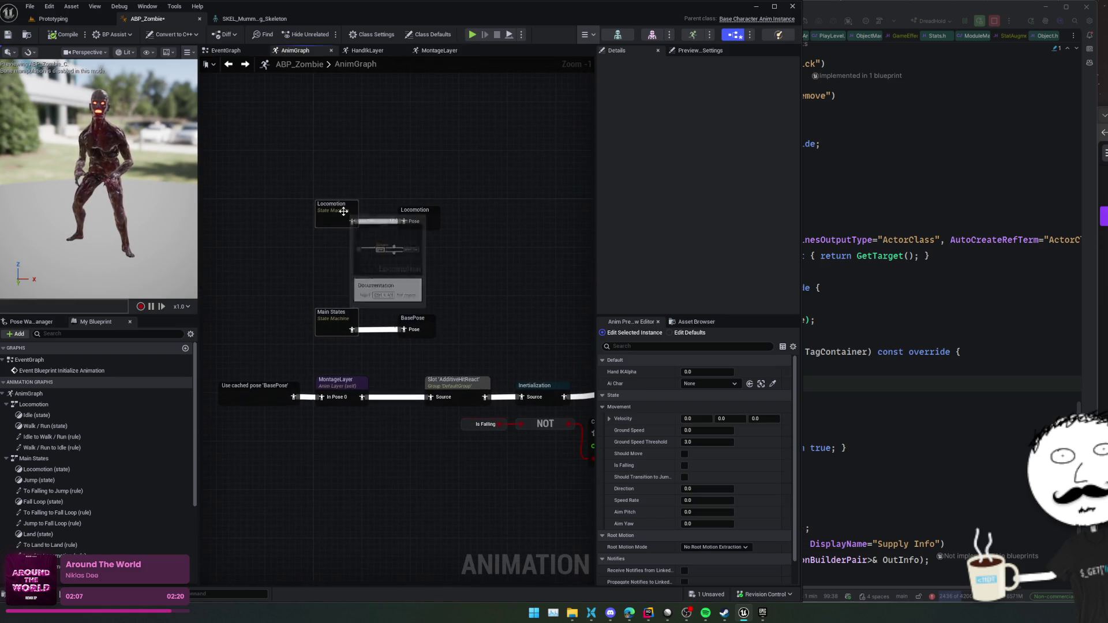
- Look into the Locomotion state machine, then switch back to the level editor
double_click(349, 216)
key("alt+Left")
key("alt+Left")
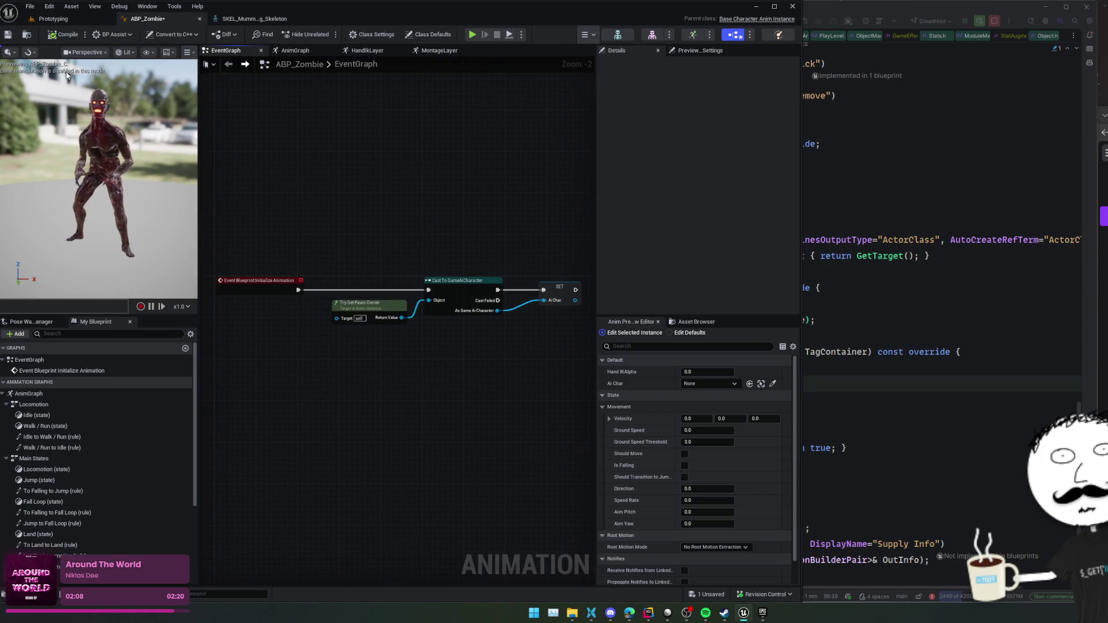
left_click(27, 34)
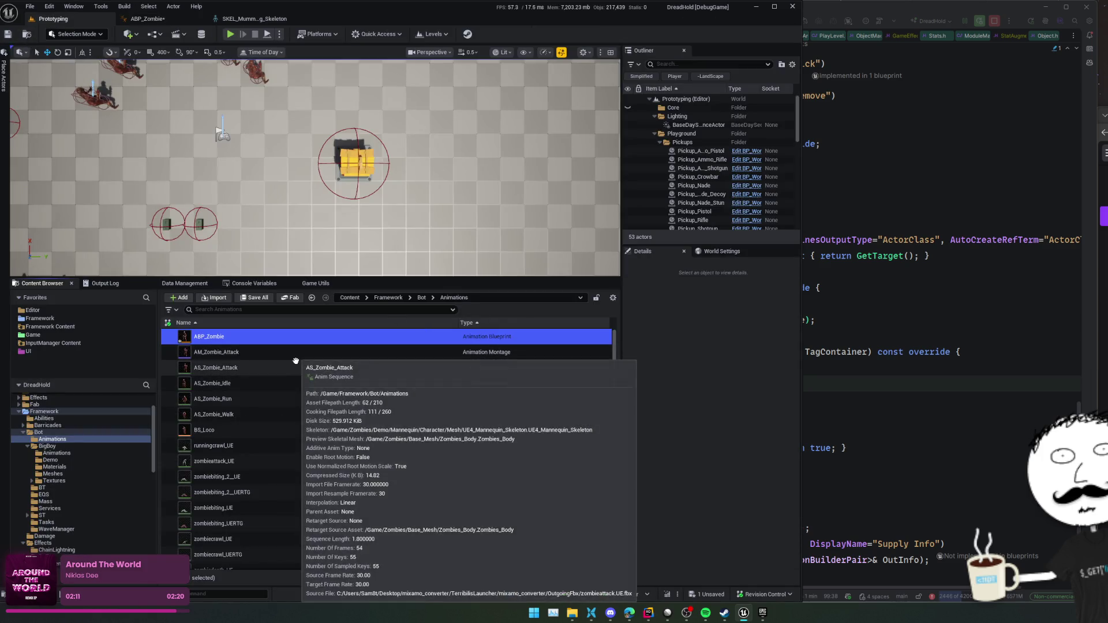
- Save ABP_Zombie and place a copy in the BigBoy folder
key("ctrl+s")
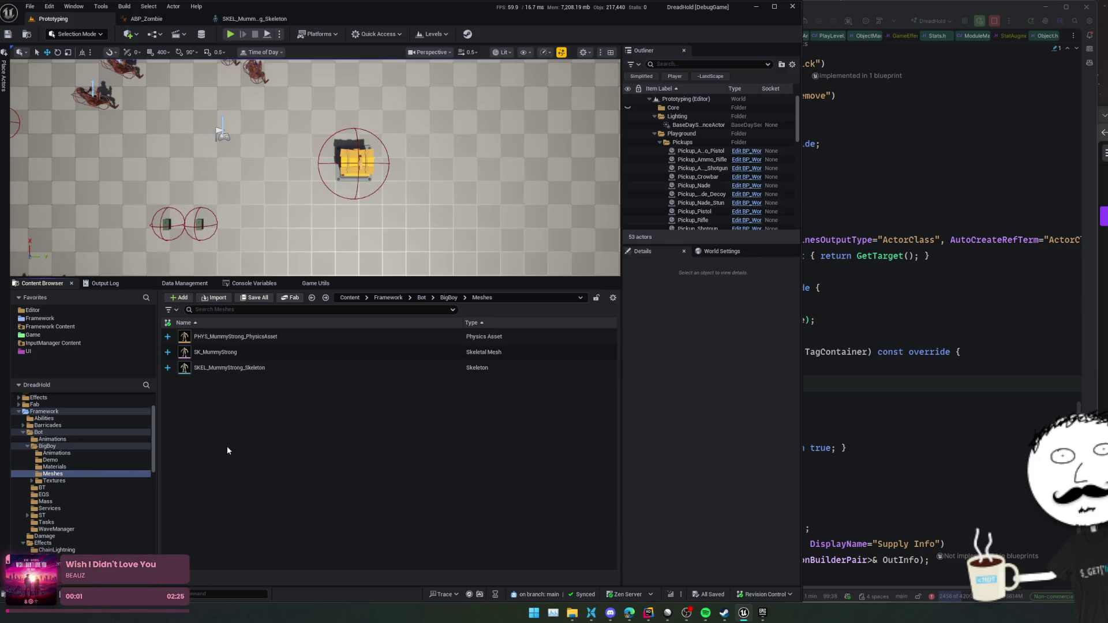
left_click(51, 446)
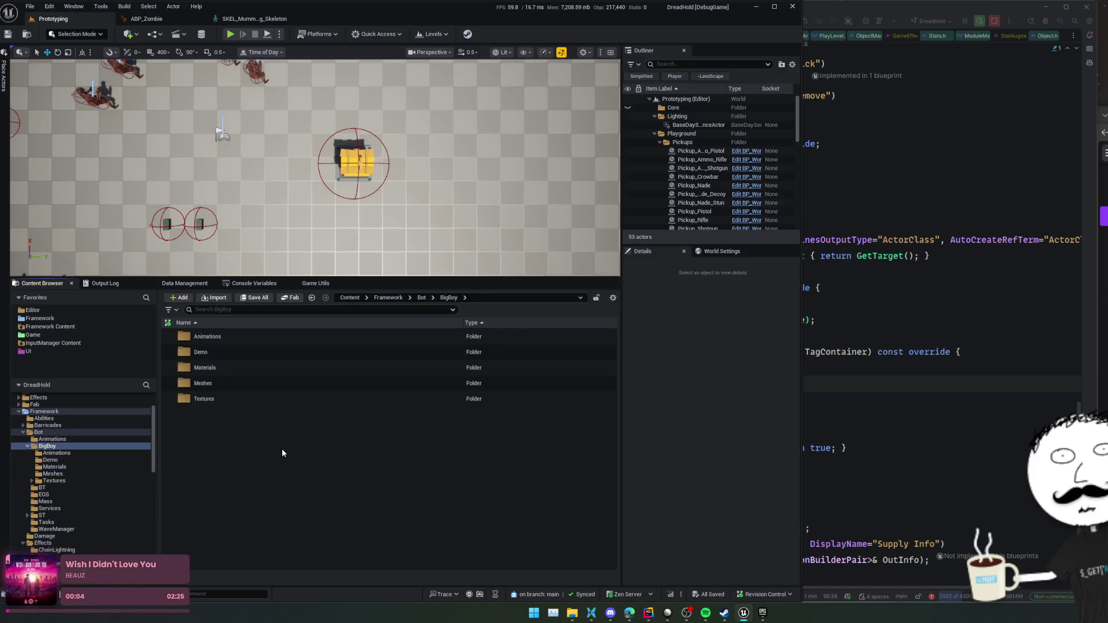
left_click(229, 416)
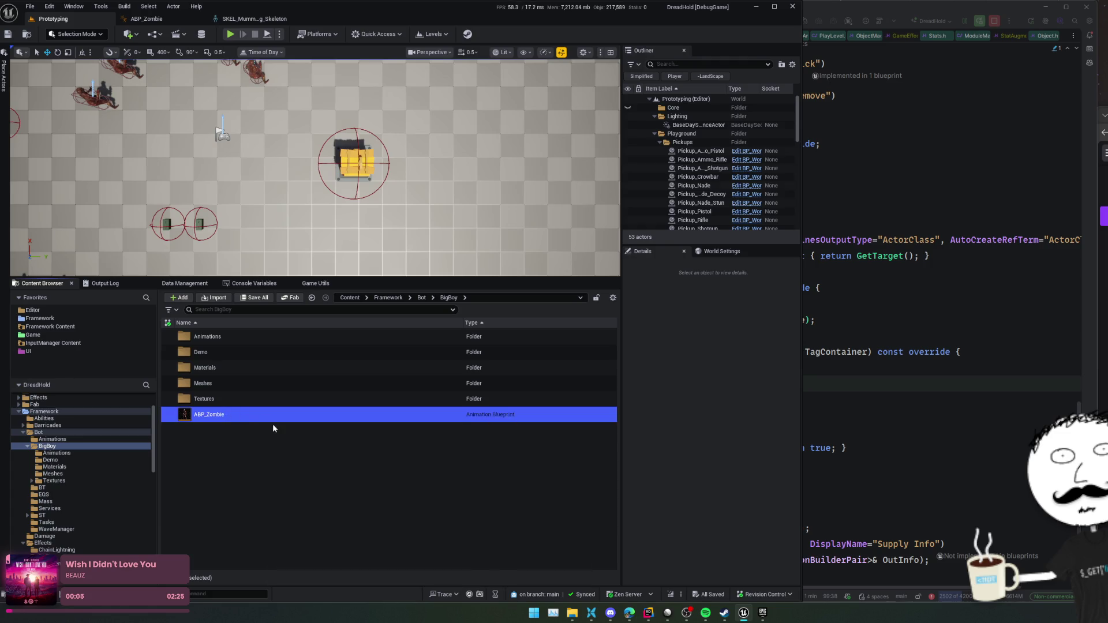
- Rename the copied blueprint to ABP_BigBoy
key("F2")
key("End")
key("BackSpace")
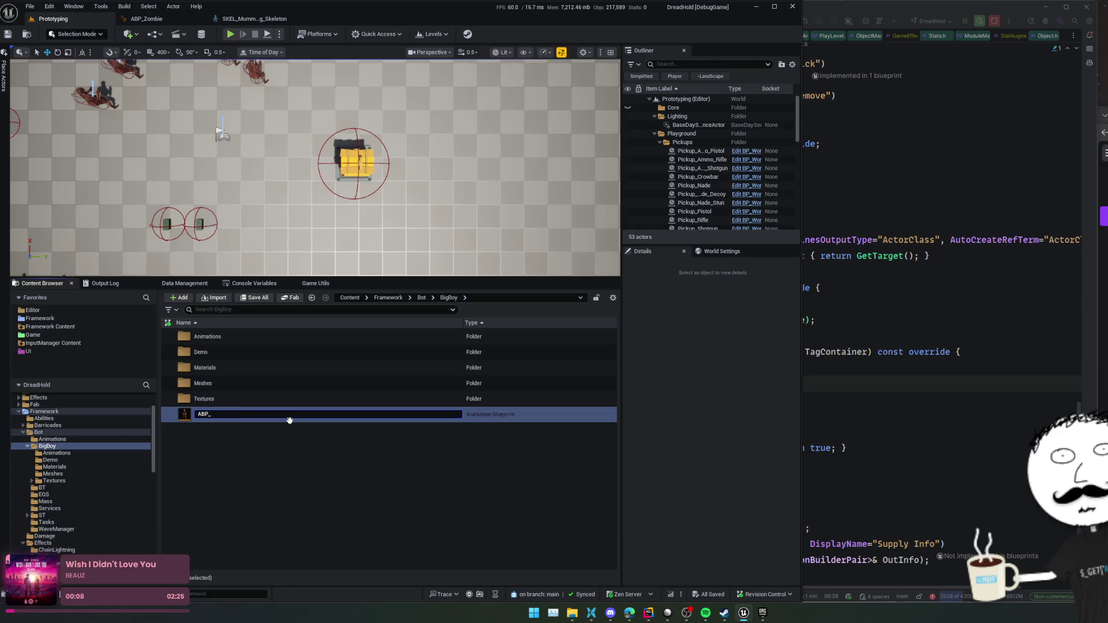
type("BigBoy")
key("Return")
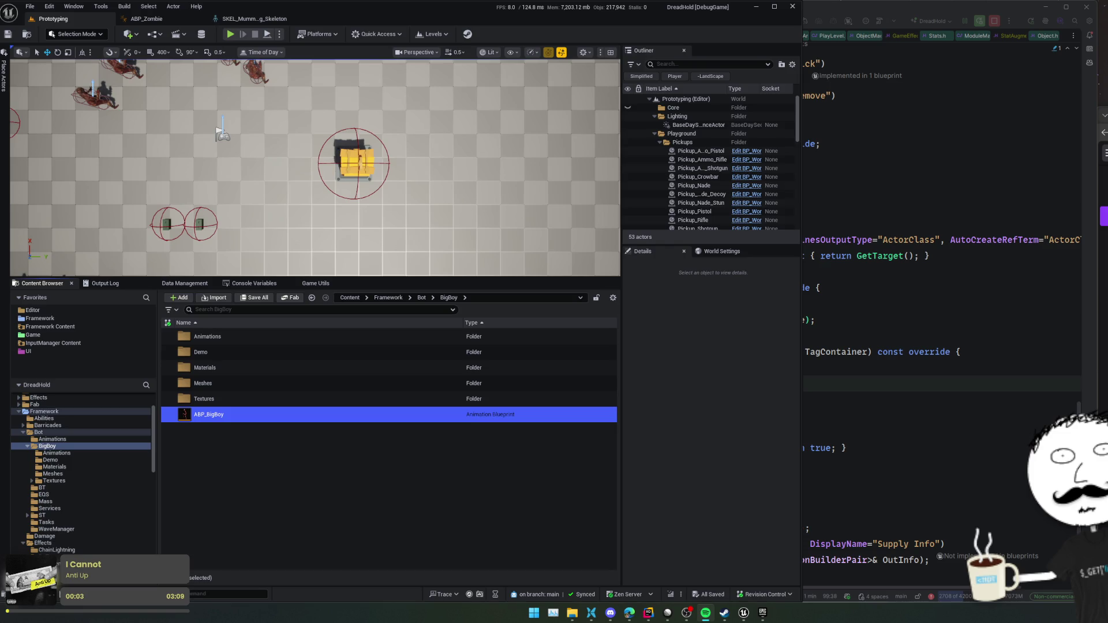
left_click(331, 482)
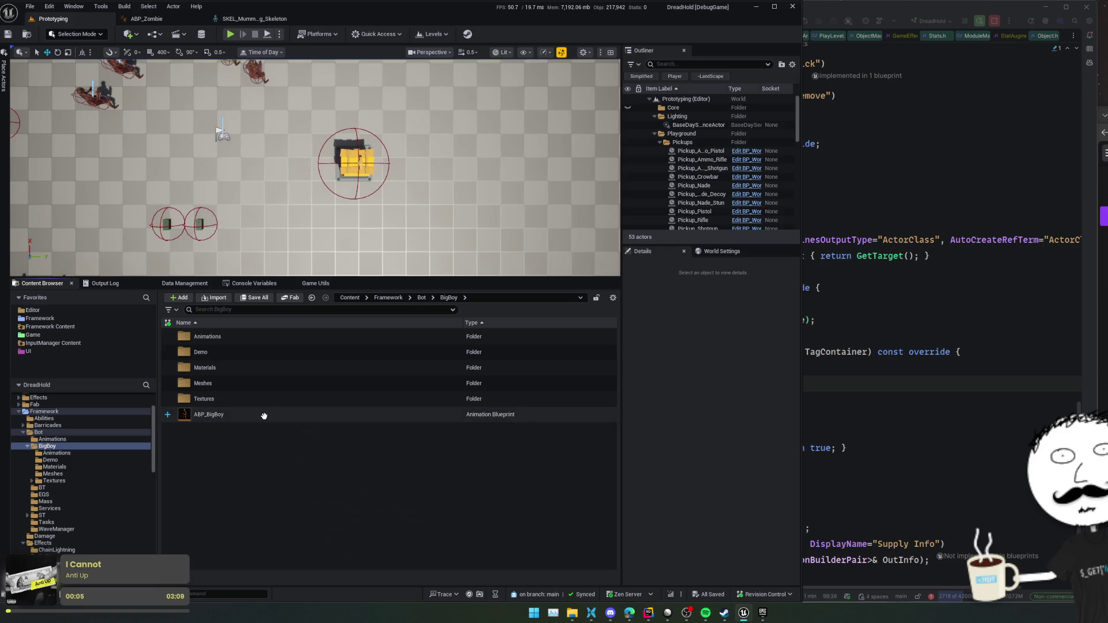
- Set ABP_BigBoy's target skeleton to SKEL_MummyStrong_Skeleton, then open ABP_BigBoy for editing
right_click(264, 416)
left_click(346, 168)
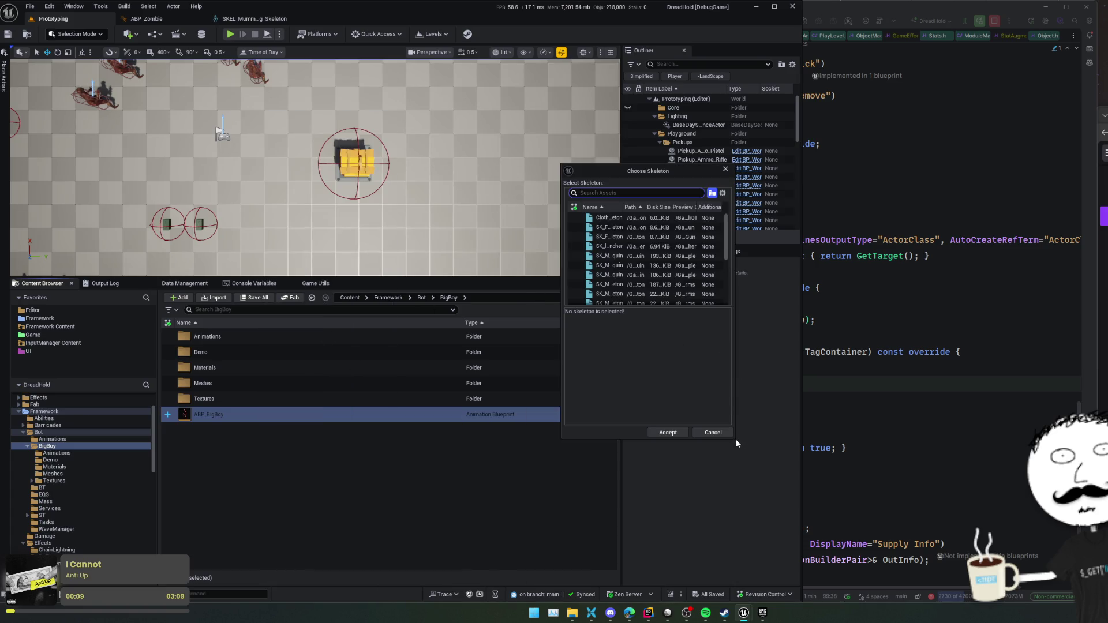
mouse_move(734, 439)
left_mouse_down()
mouse_move(941, 564)
mouse_move(993, 574)
left_mouse_up()
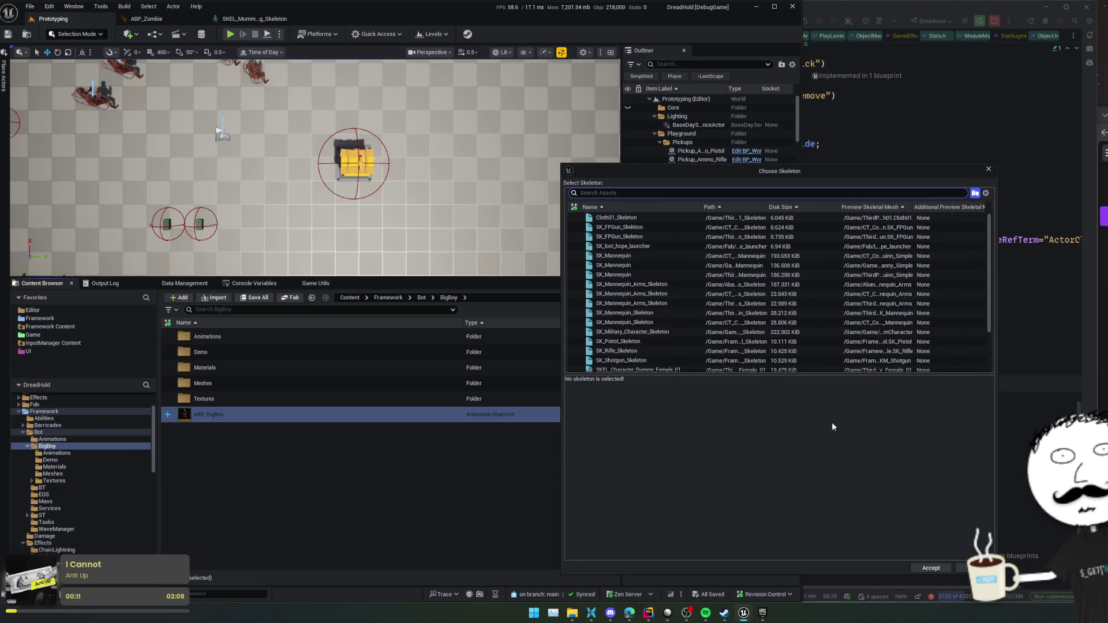
scroll(731, 341, "down", 2)
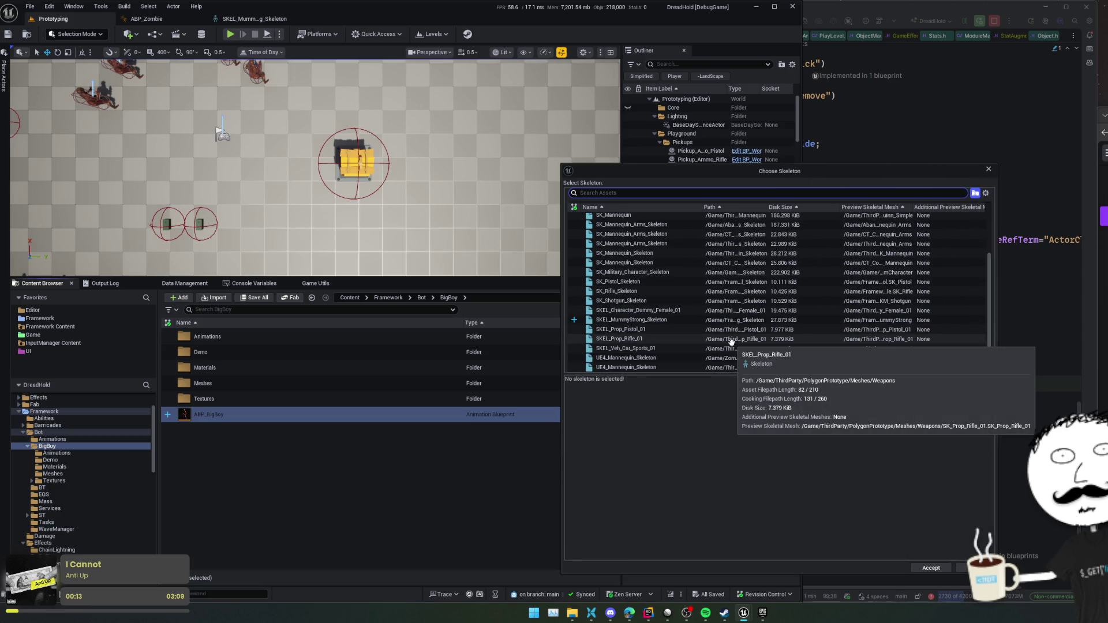
left_click(669, 319)
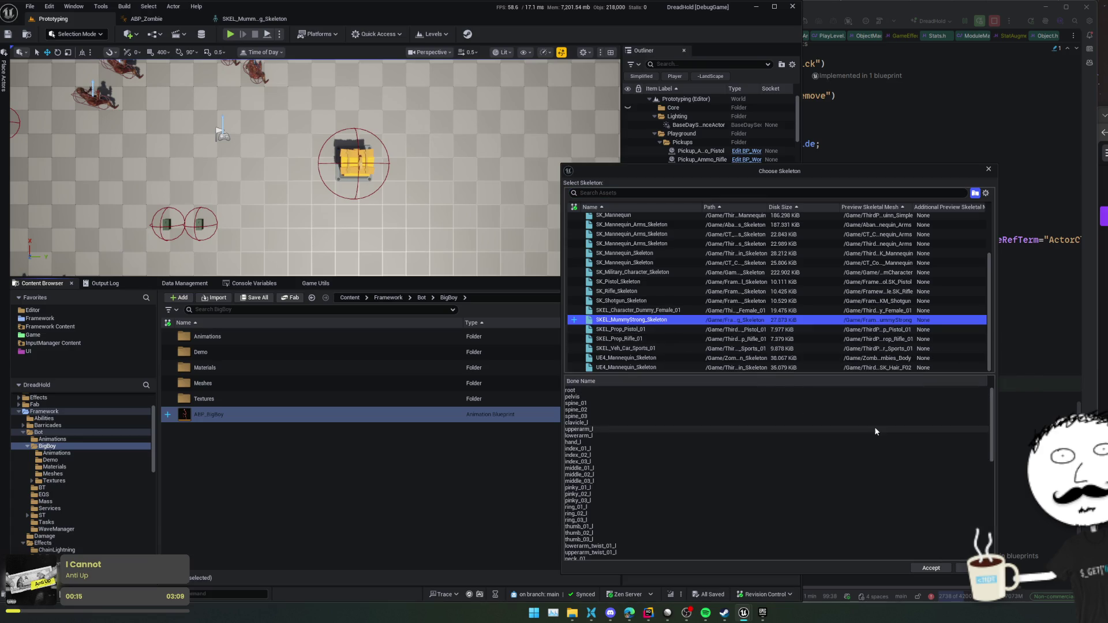
left_click(930, 568)
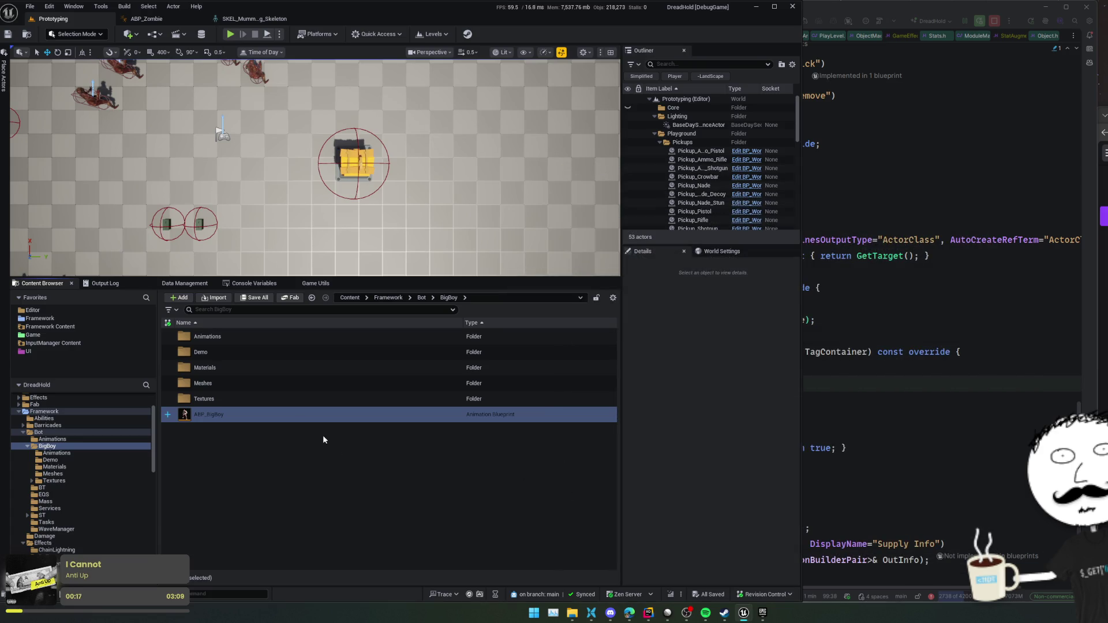
double_click(274, 415)
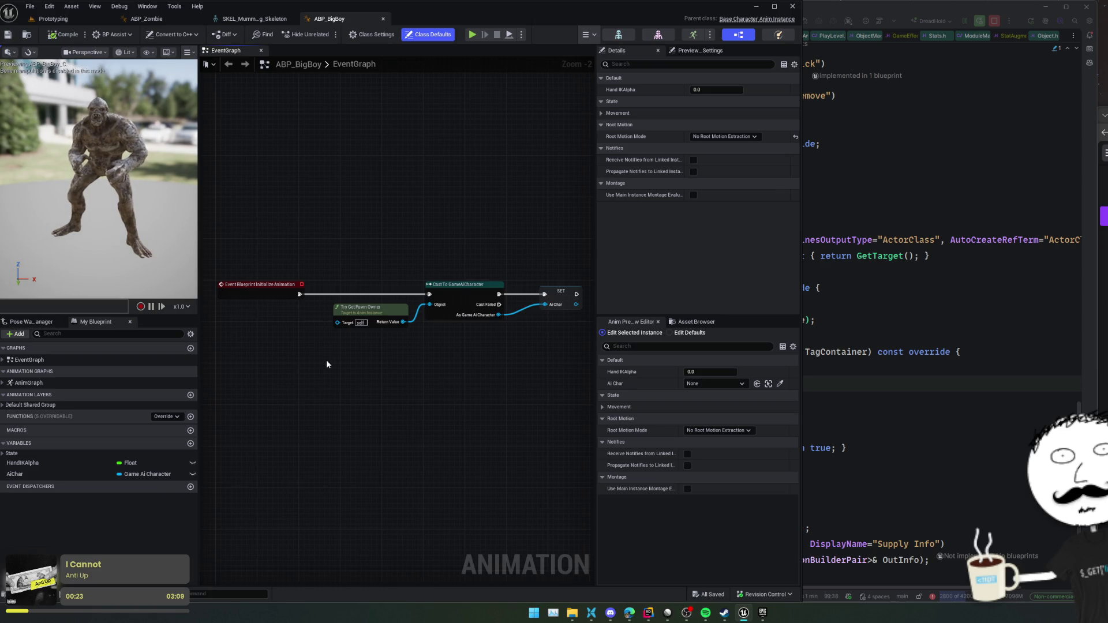
left_click(3, 360)
- Navigate from AnimGraph through Locomotion into the Idle state graph
double_click(46, 371)
double_click(30, 392)
double_click(307, 259)
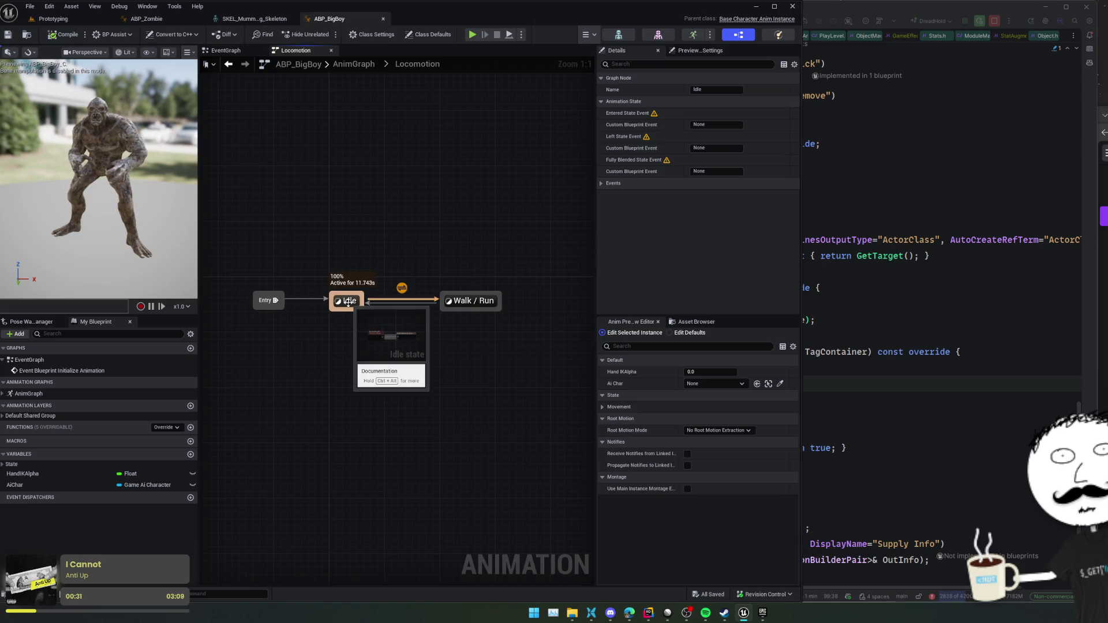
mouse_move(655, 117)
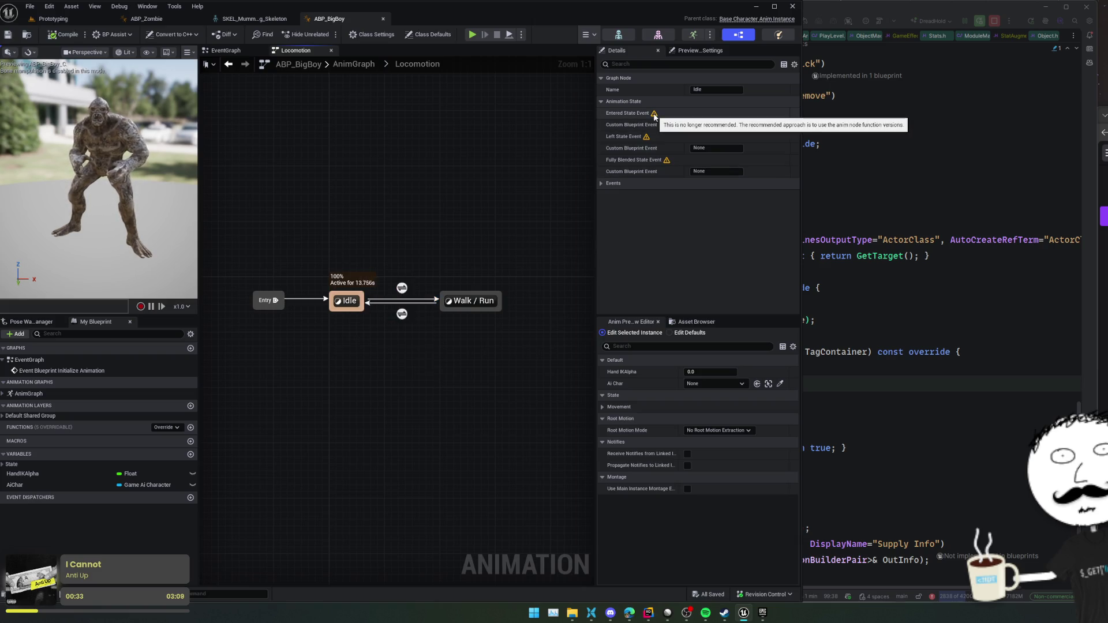
left_click(601, 184)
double_click(348, 300)
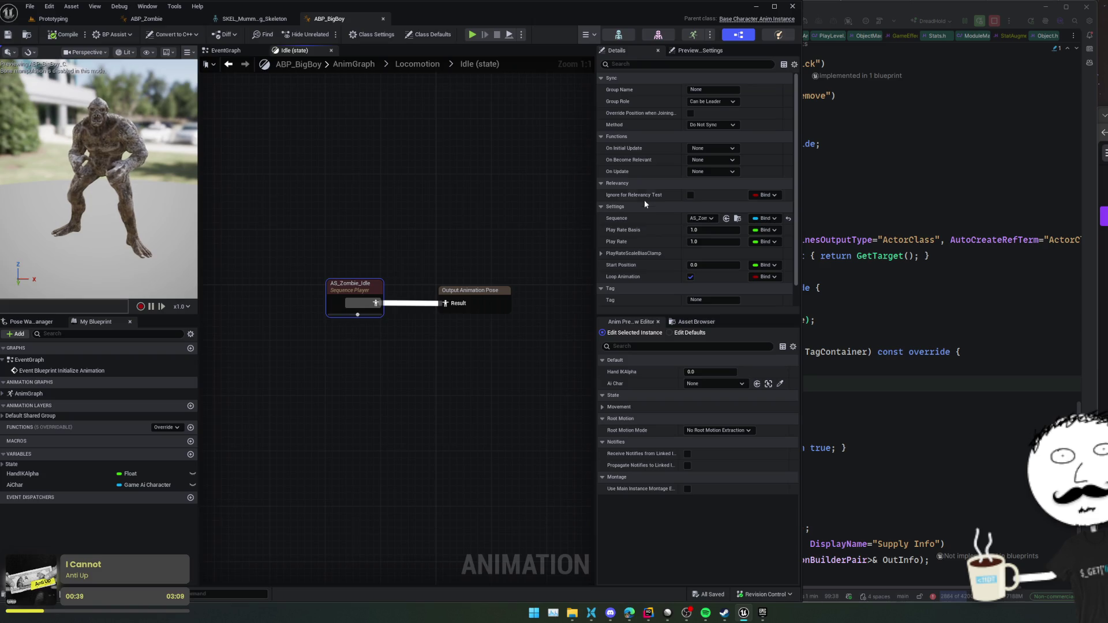
- Show BigBoy's Anim_ sequences in the Asset Browser
scroll(663, 216, "down", 1)
left_click_drag(679, 220, 557, 231)
left_click(665, 321)
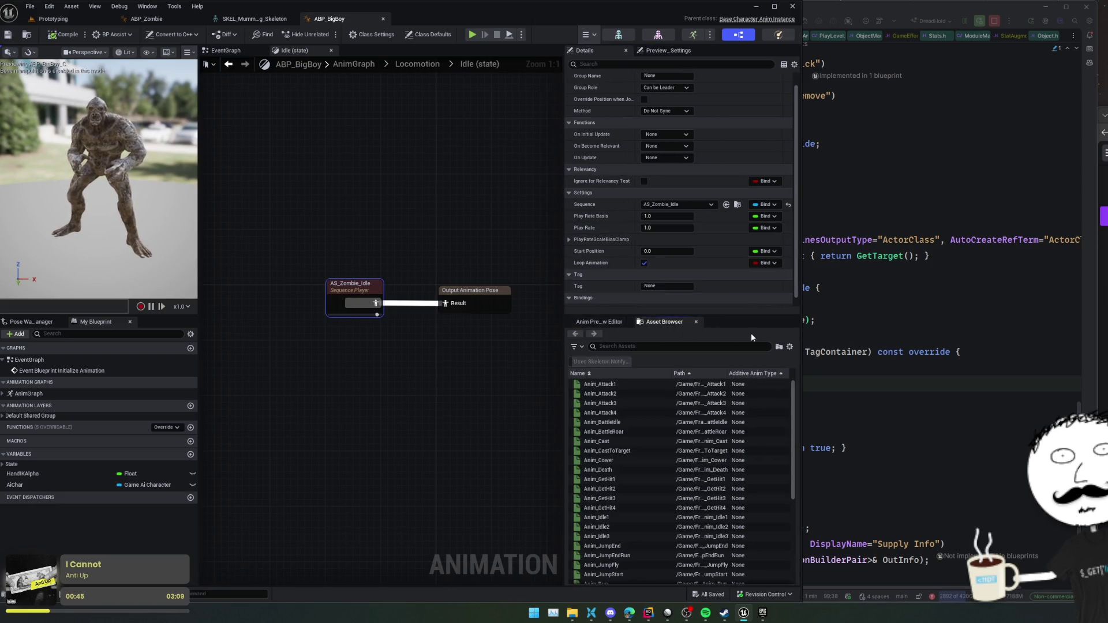
mouse_move(724, 406)
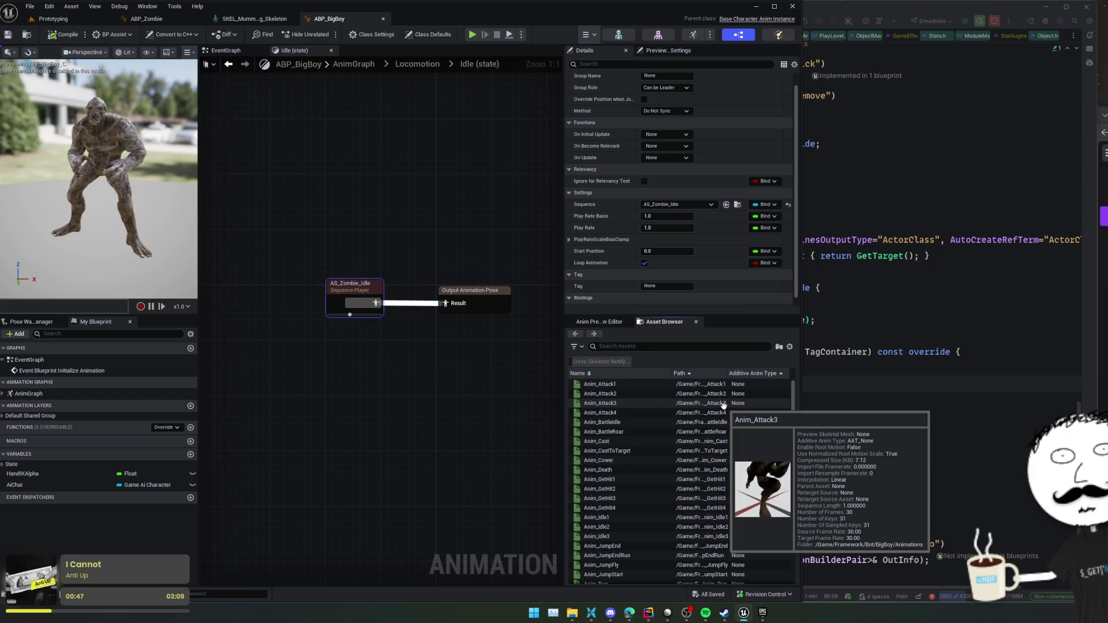
scroll(672, 437, "down", 3)
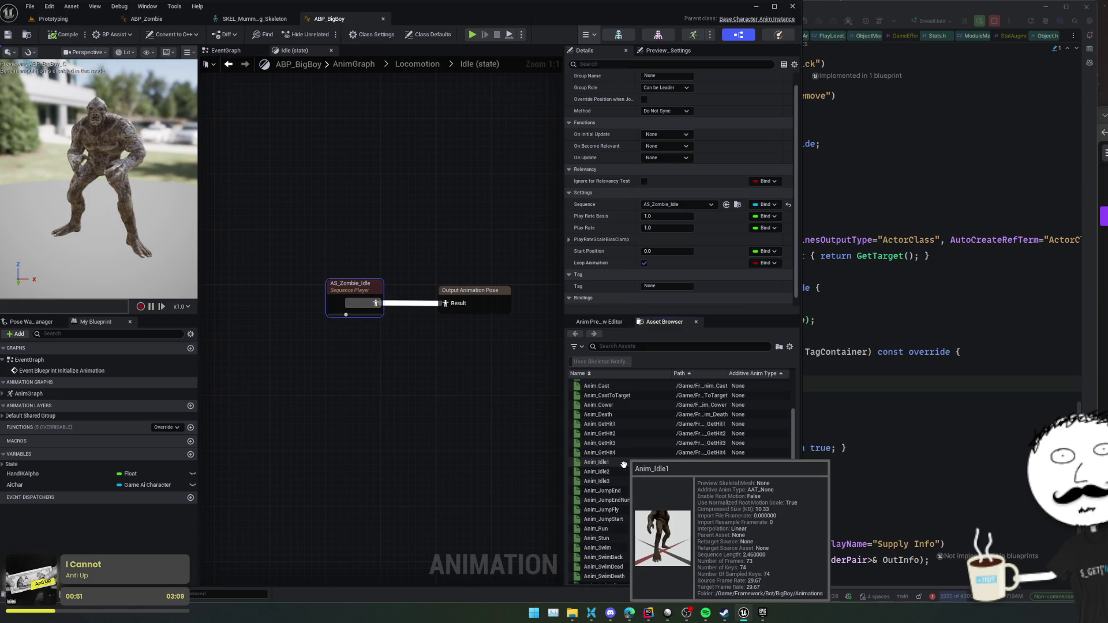
mouse_move(619, 475)
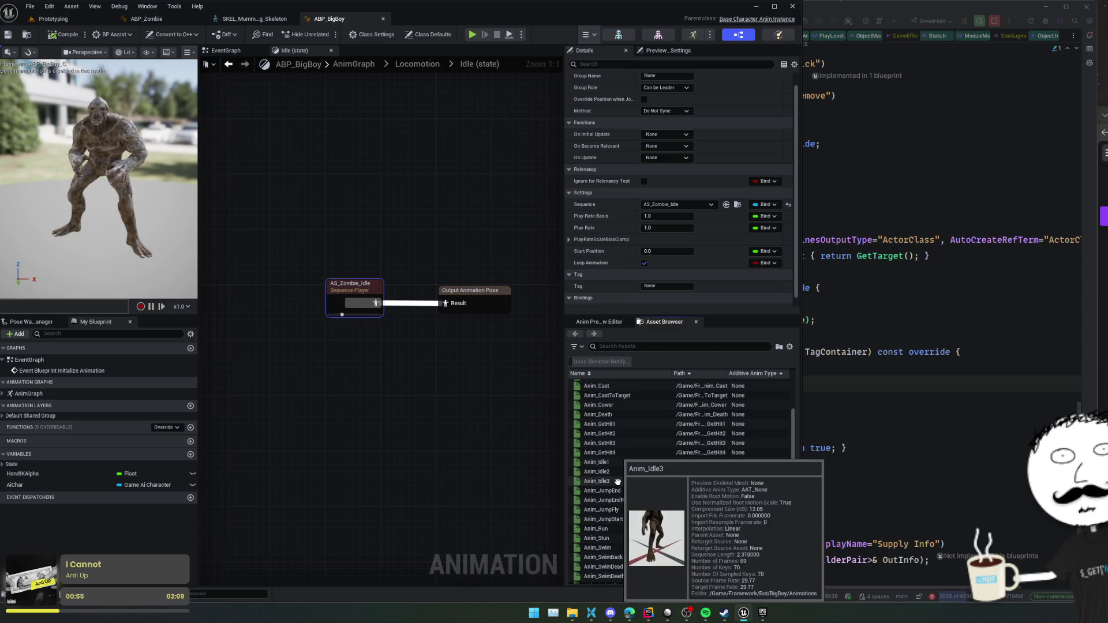
right_click(352, 372)
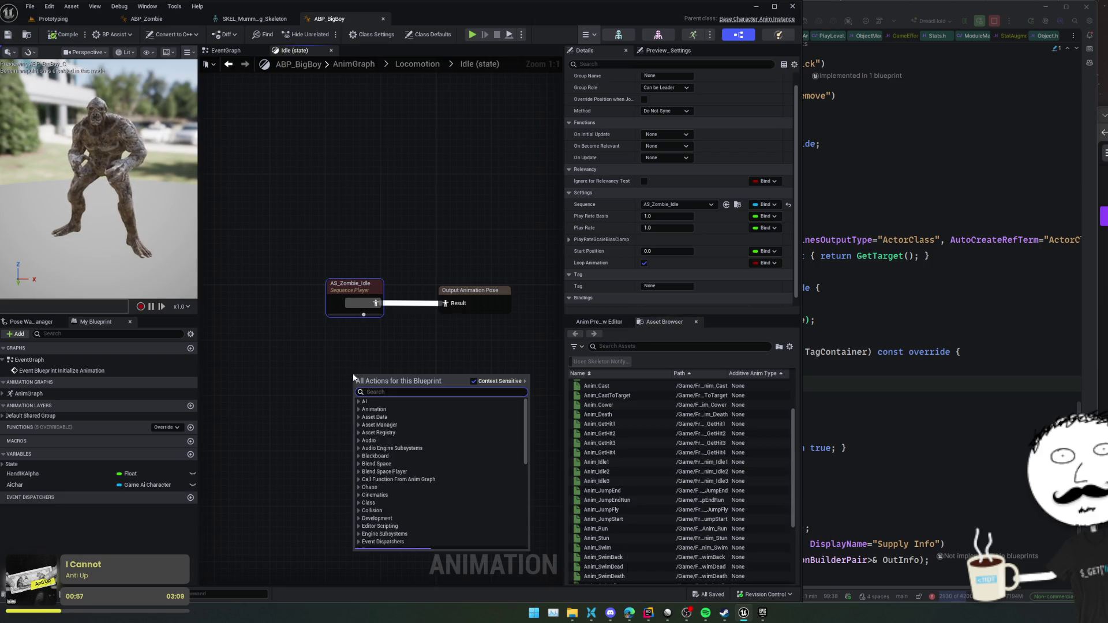
- Add a Random Sequence Player node to the Idle graph
type("random")
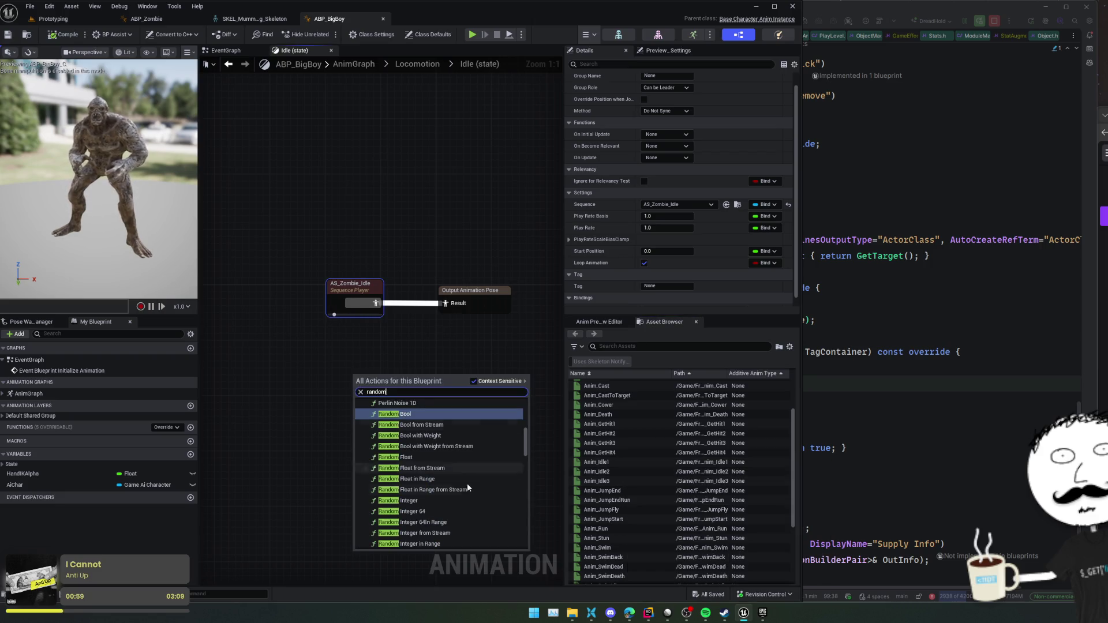
scroll(467, 487, "up", 5)
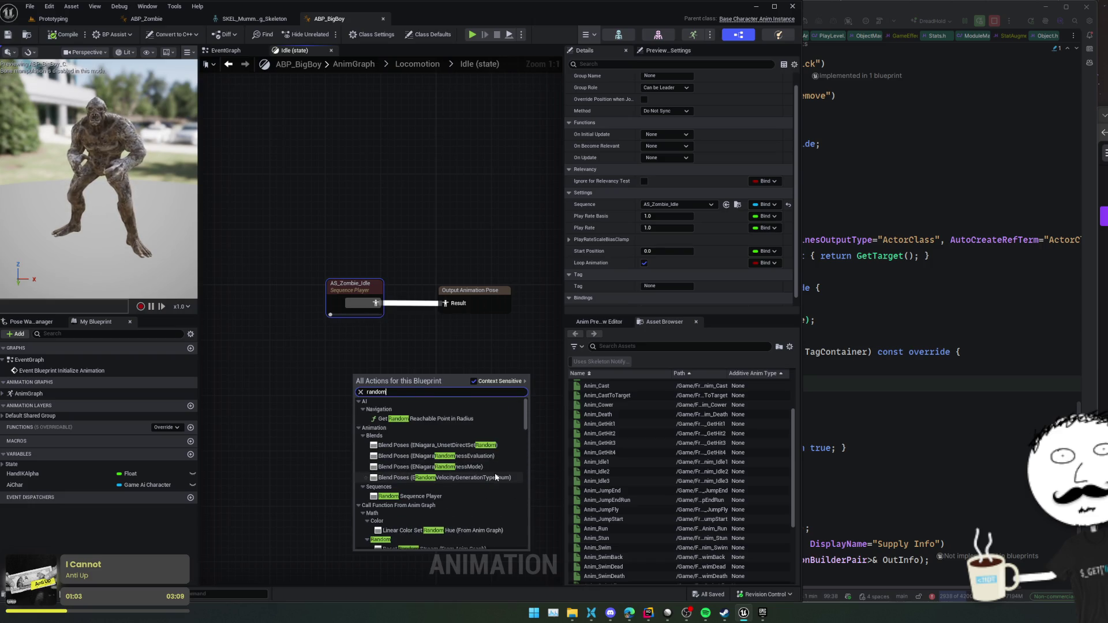
left_click(442, 494)
left_click_drag(398, 371, 371, 350)
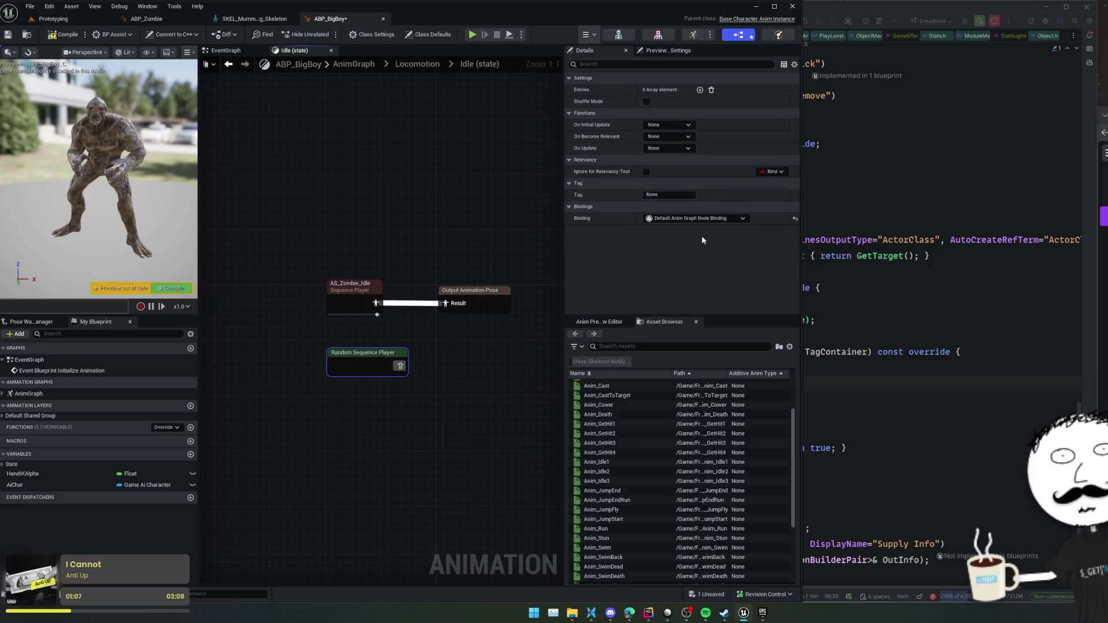
- Give the Random Sequence Player three entries
left_click(699, 90)
left_click(699, 90)
left_click(699, 90)
left_click(576, 127)
left_click(575, 115)
left_click(577, 102)
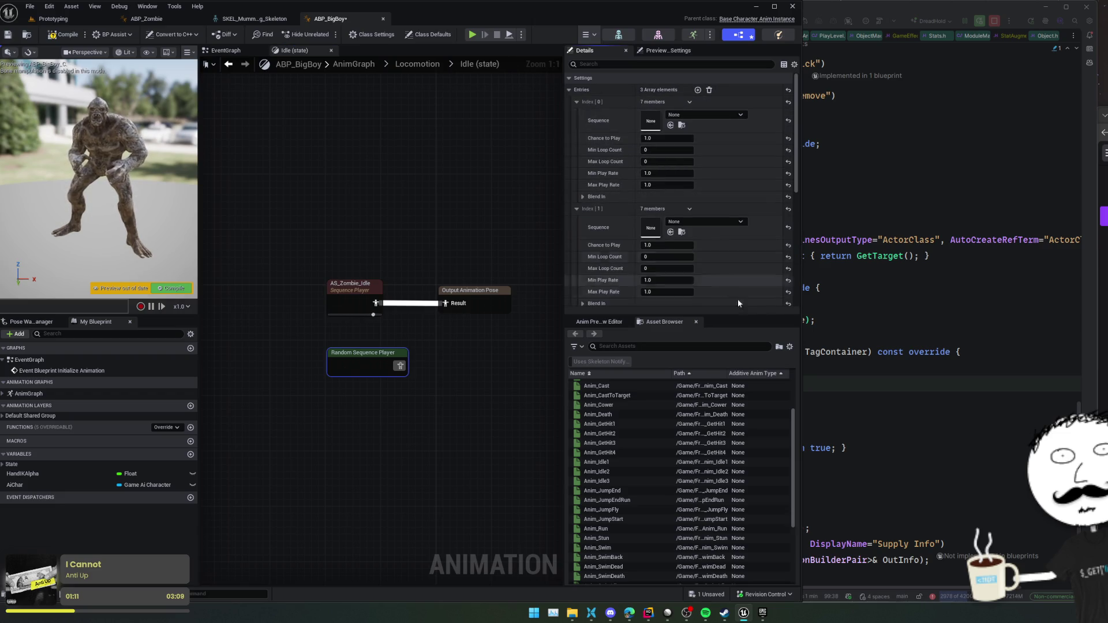
- Assign Anim_Idle1, Anim_Idle2 and Anim_Idle3 to the entries' Sequence slots
mouse_move(600, 462)
left_mouse_down()
mouse_move(654, 119)
mouse_move(603, 474)
mouse_move(650, 229)
left_mouse_up()
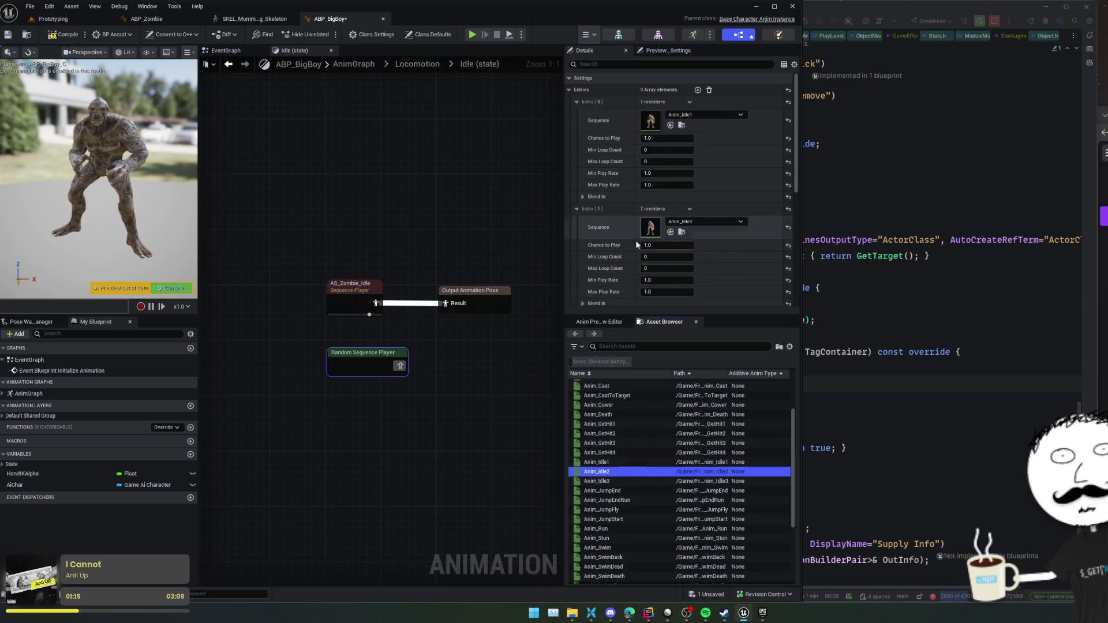
scroll(650, 231, "down", 1)
mouse_move(602, 479)
left_mouse_down()
mouse_move(646, 277)
mouse_move(663, 289)
mouse_move(652, 271)
left_mouse_up()
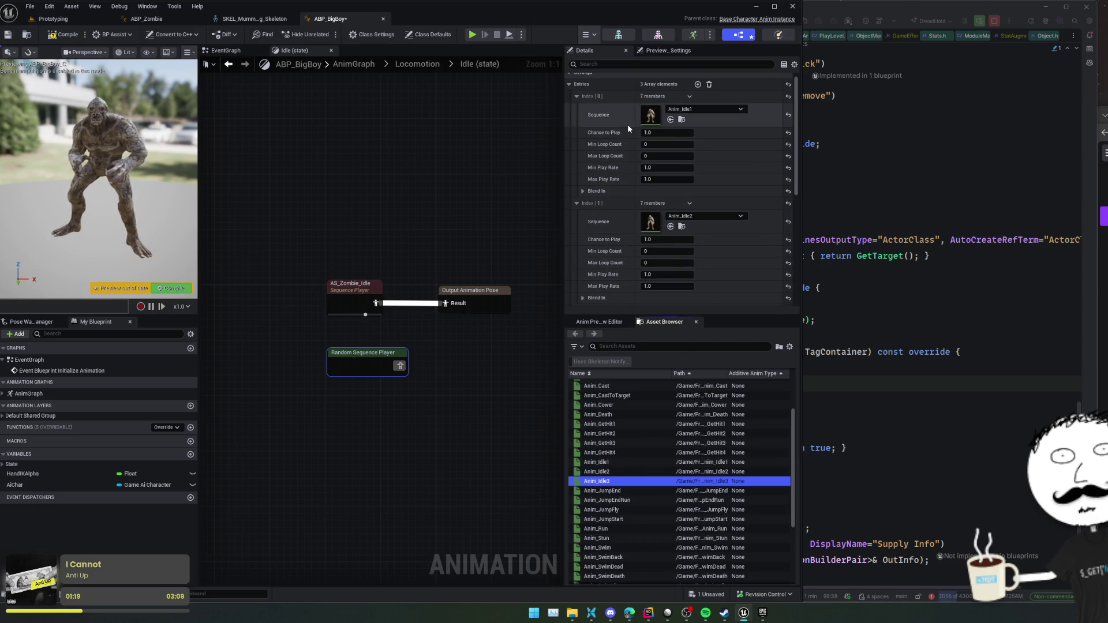
scroll(720, 231, "down", 1)
scroll(711, 264, "down", 2)
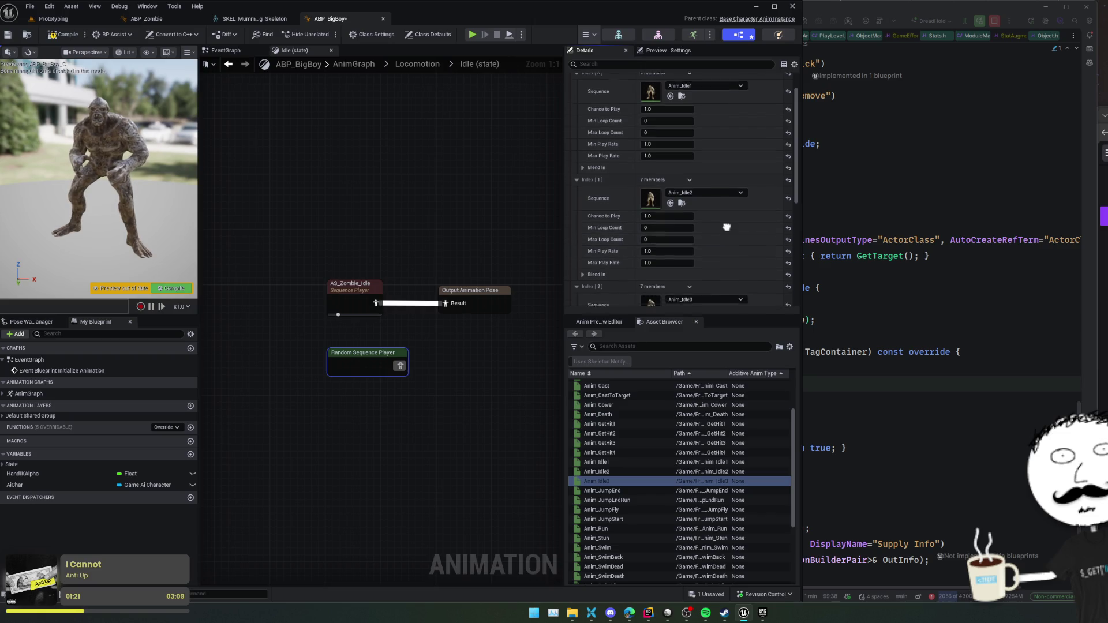
left_click(584, 241)
left_click(583, 241)
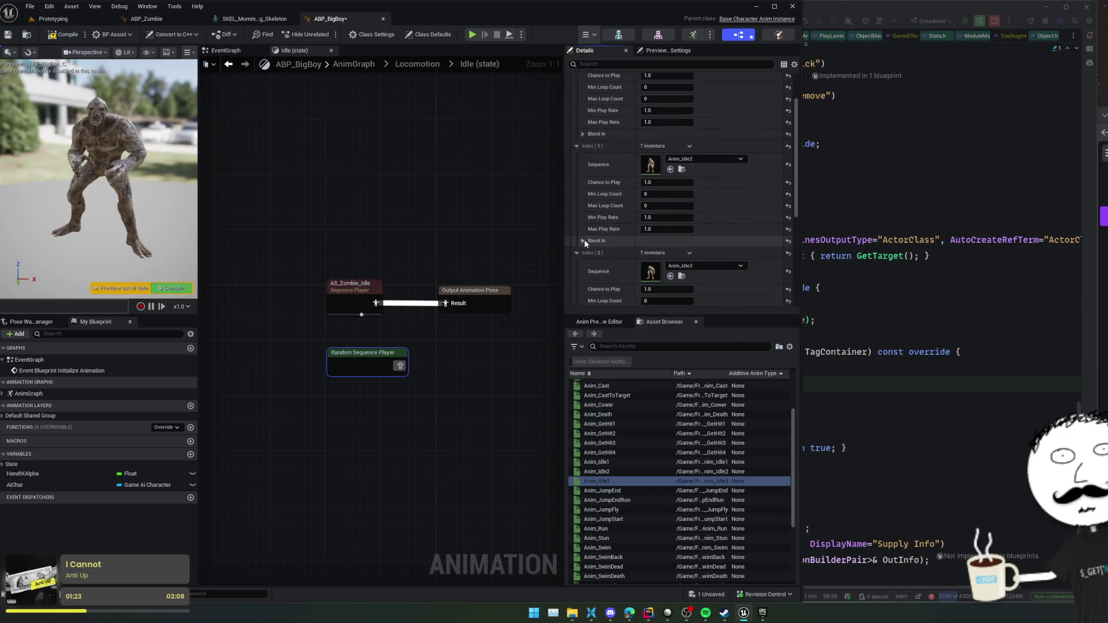
scroll(616, 172, "down", 5)
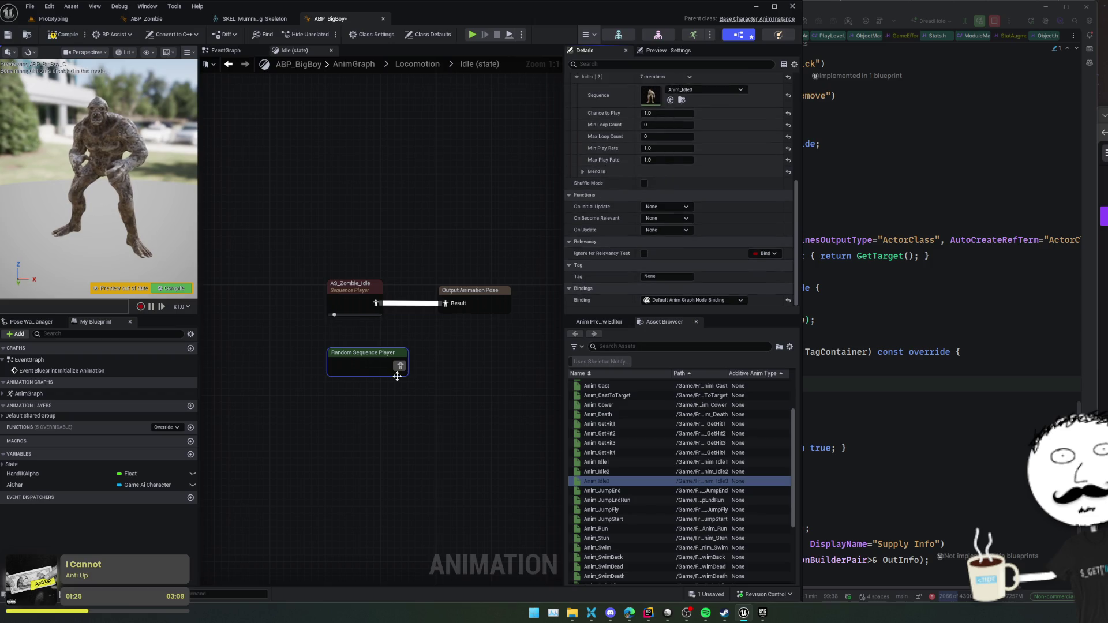
- Wire the Random Sequence Player into the output pose, delete AS_Zombie_Idle, and compile
left_click_drag(399, 365, 445, 303)
left_click(362, 291)
key("Delete")
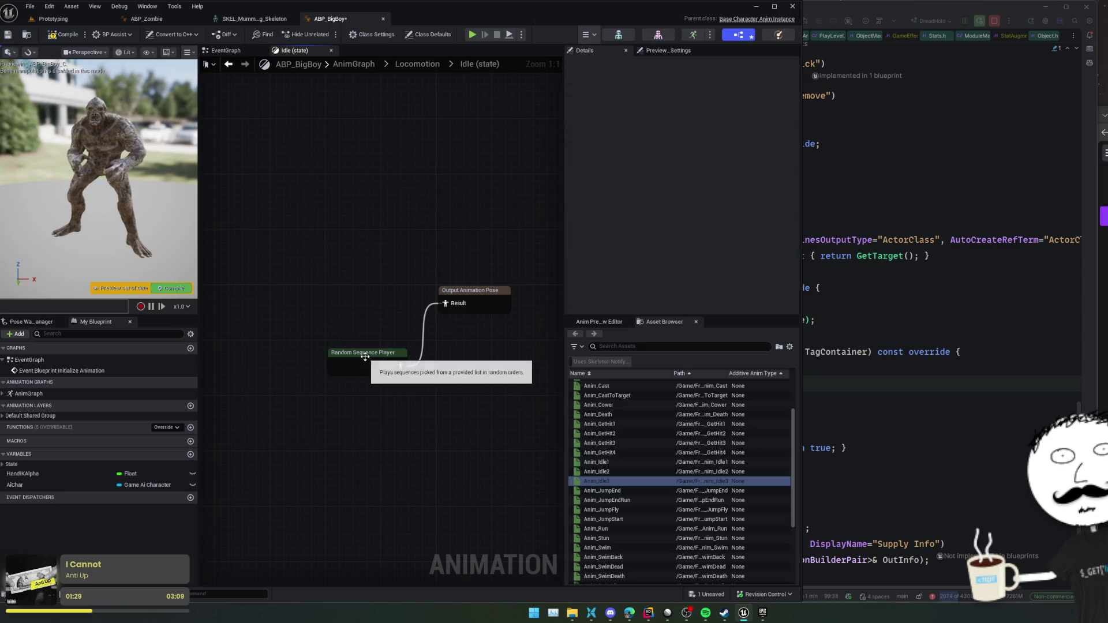
left_click_drag(365, 356, 347, 294)
left_click(174, 289)
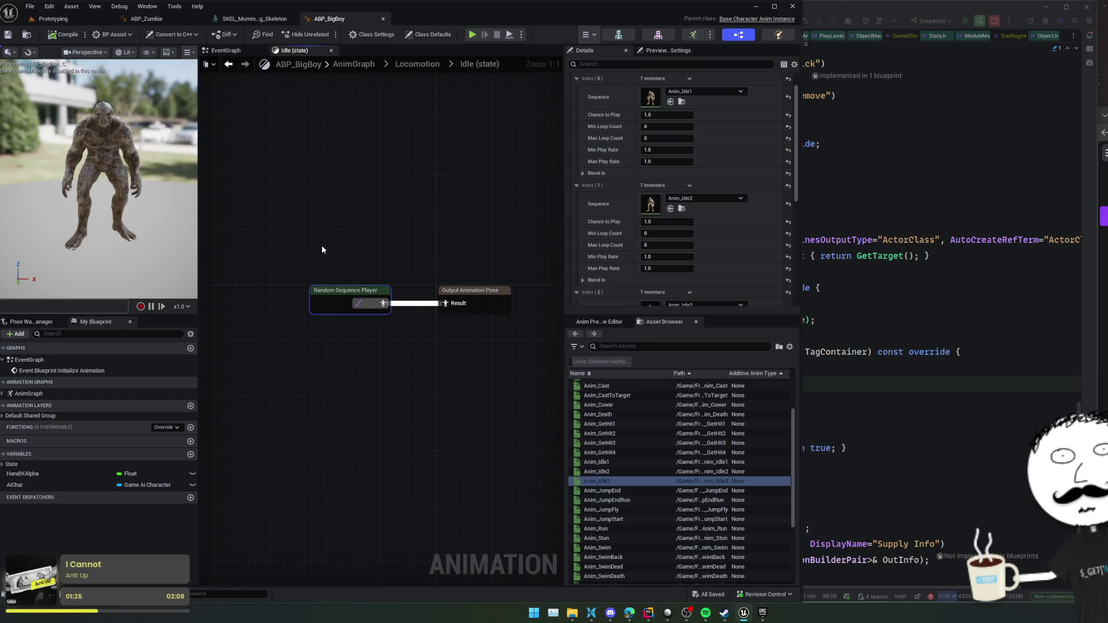
left_click(320, 225)
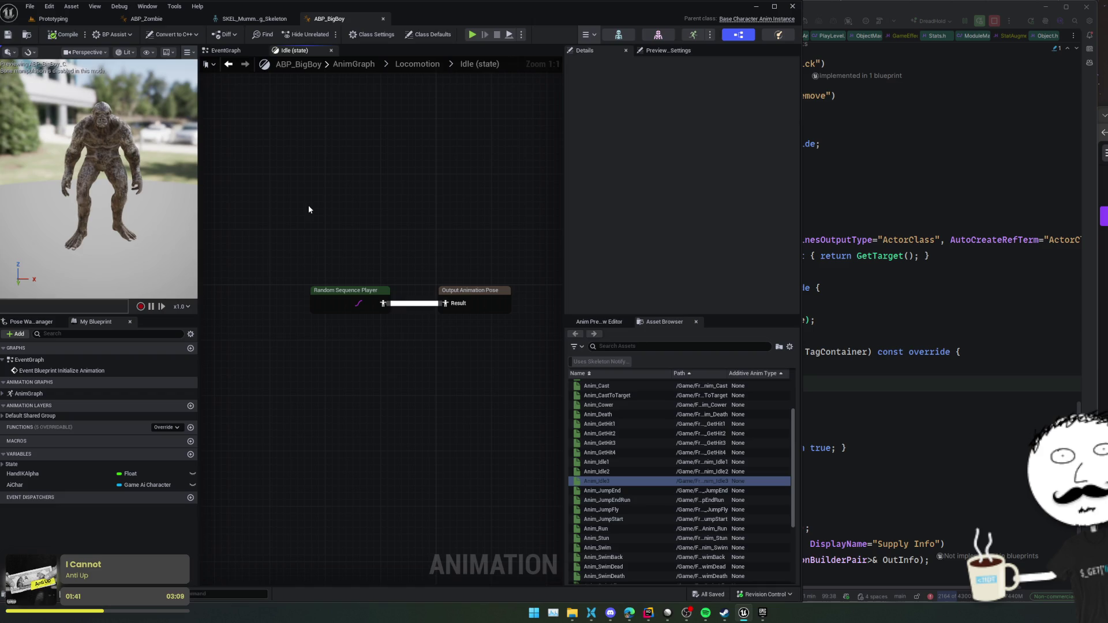
left_click(321, 290)
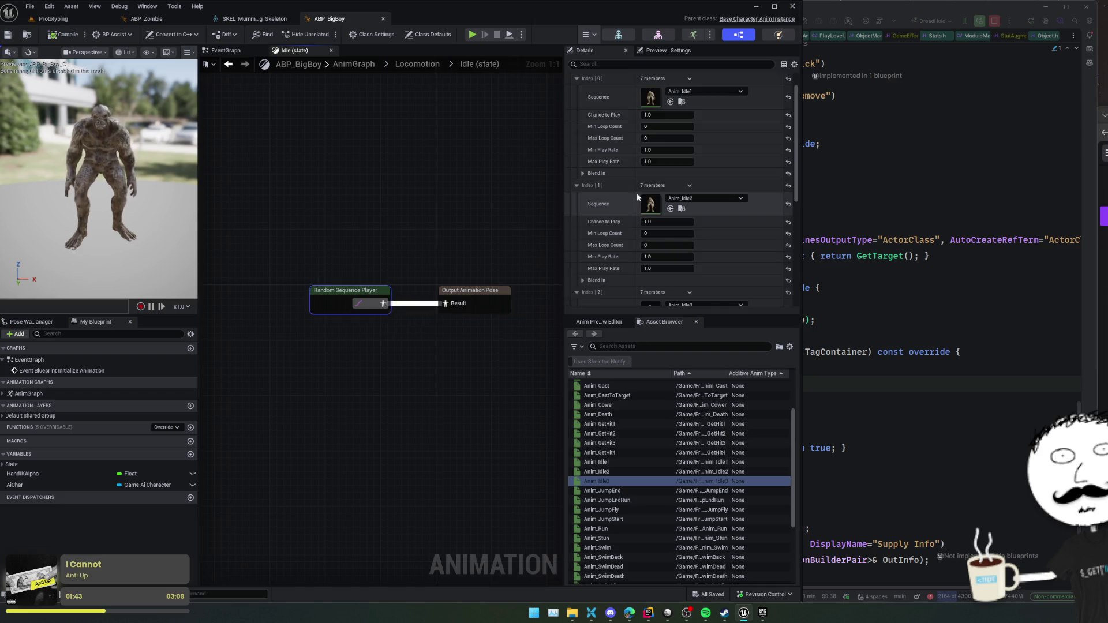
- Set Index [2]'s blend option to Cubic InOut with a 0.5 blend time
scroll(637, 197, "down", 5)
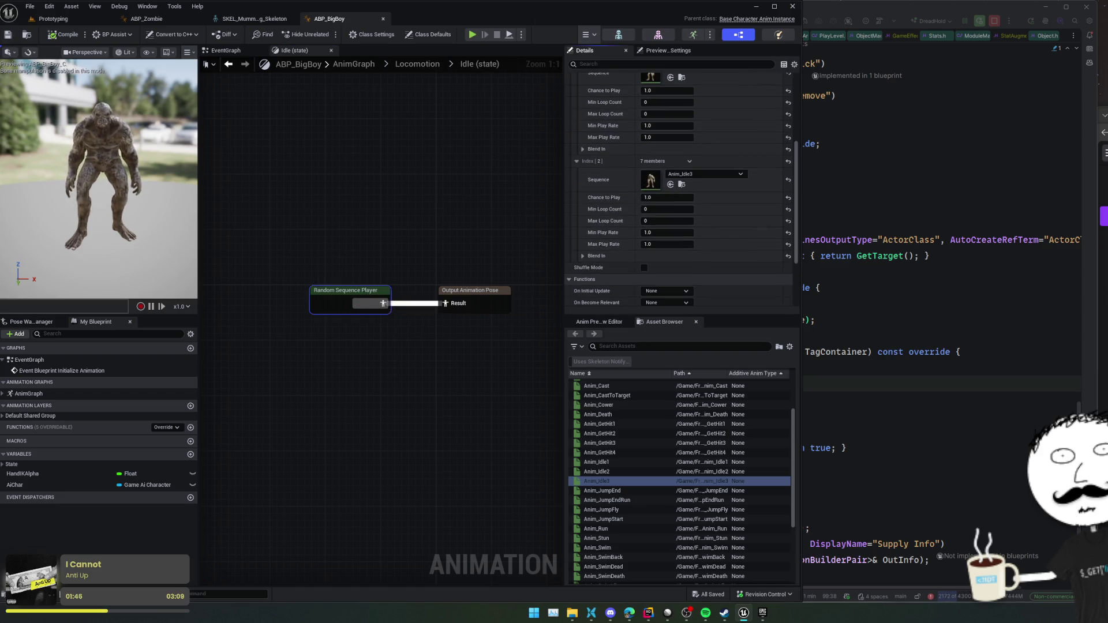
left_click(583, 256)
scroll(598, 173, "down", 2)
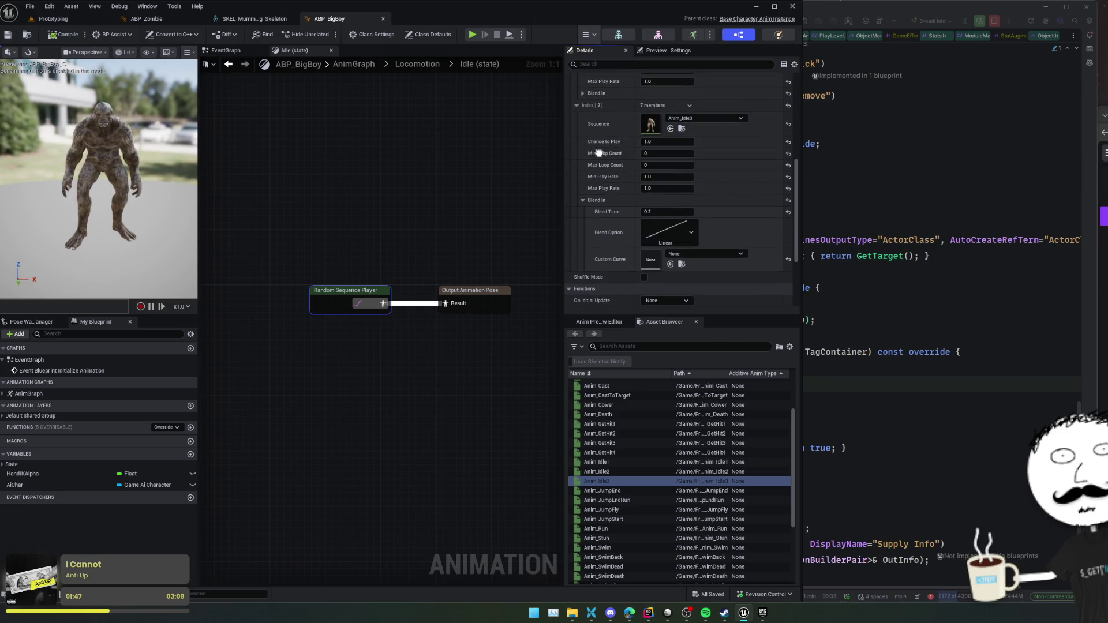
left_click(670, 232)
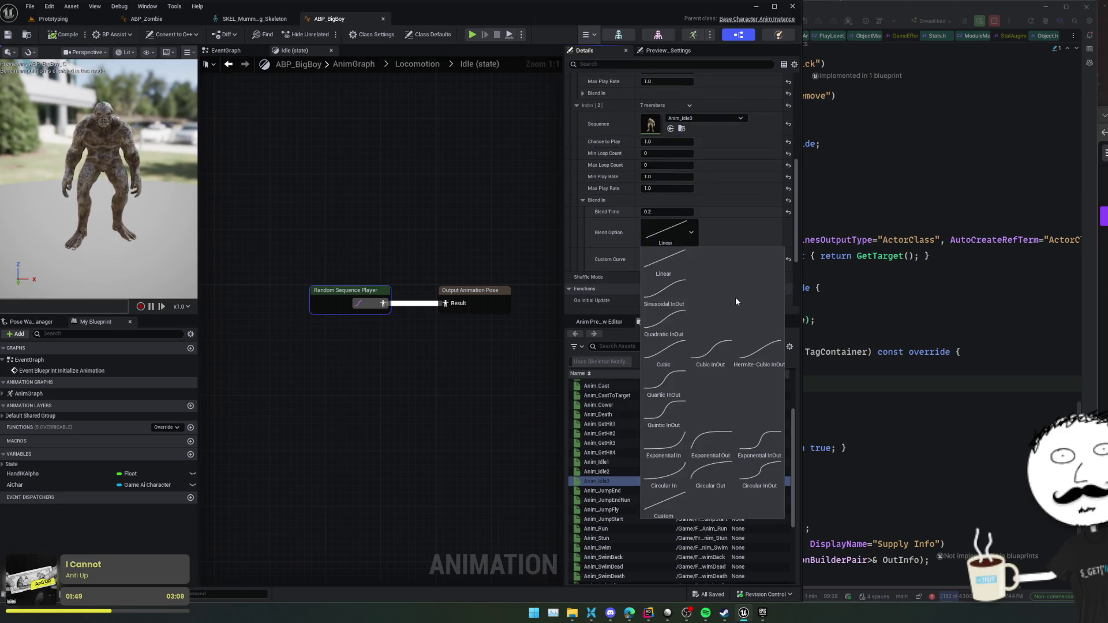
left_click(710, 350)
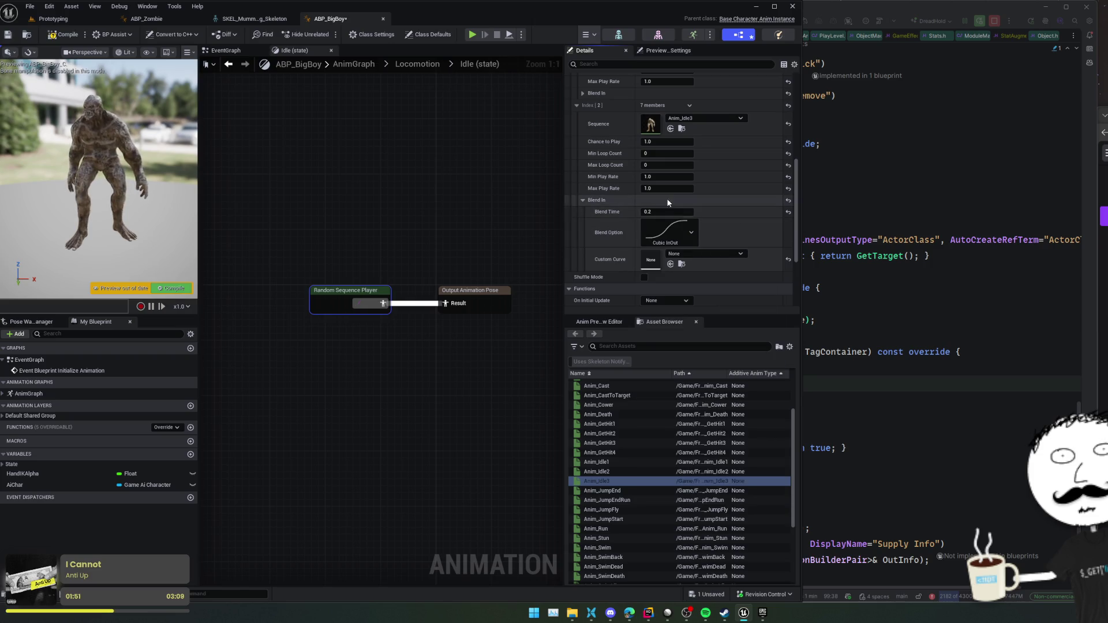
type("0.5")
key("Return")
- Save ABP_BigBoy and go back up to the Locomotion state machine
scroll(715, 231, "up", 3)
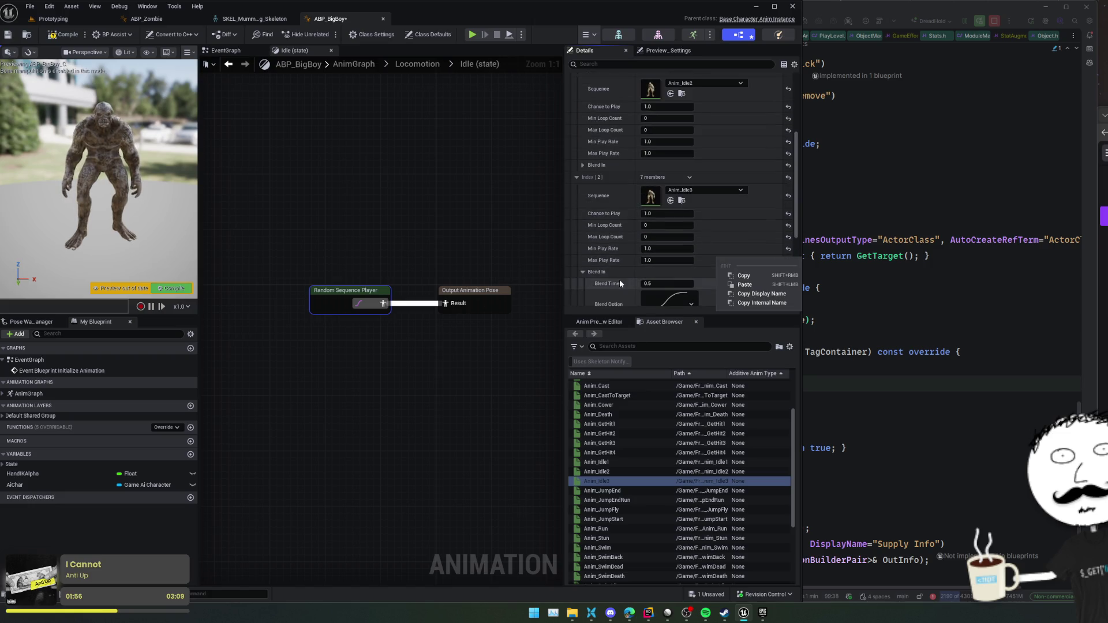
scroll(597, 170, "up", 5)
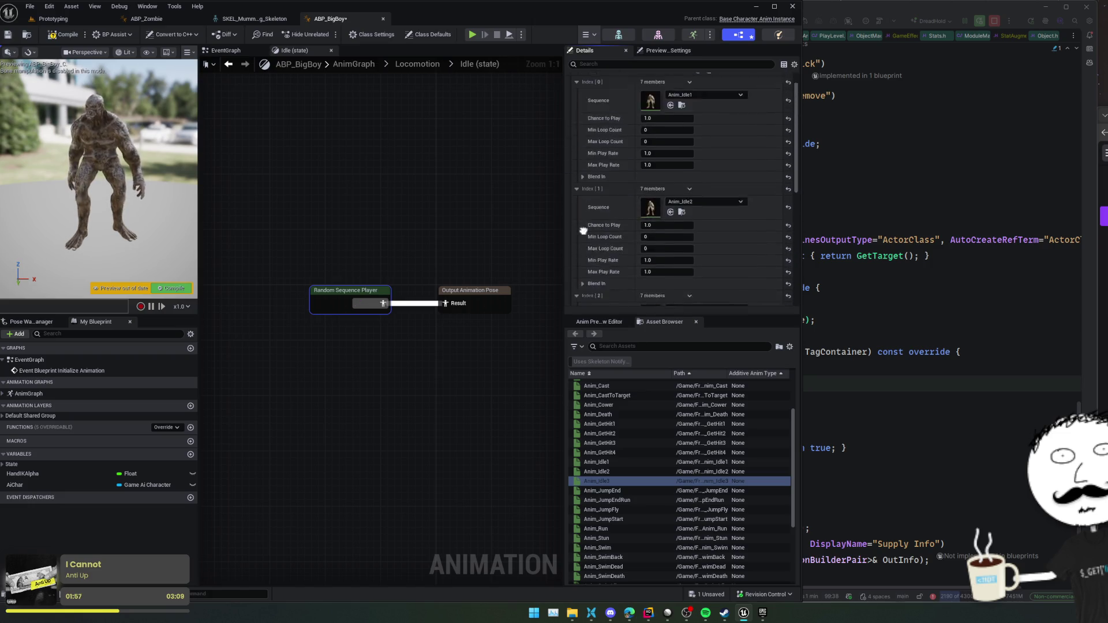
key("ctrl+s")
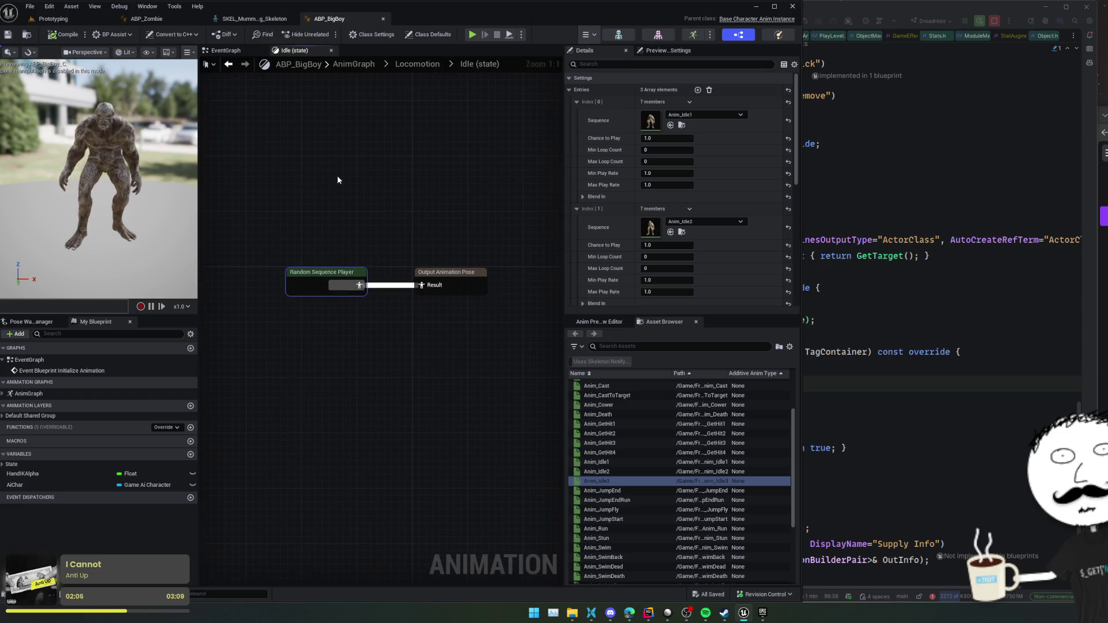
left_click(415, 65)
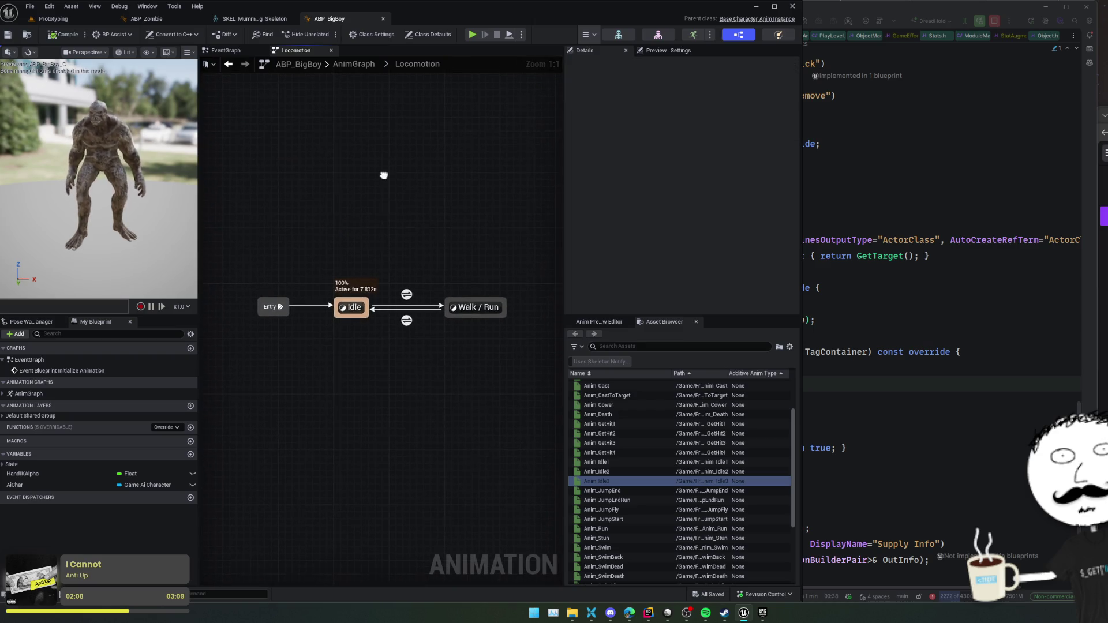
- Open the Walk / Run state graph and select its BS_Loco blendspace player node
key("alt+Left")
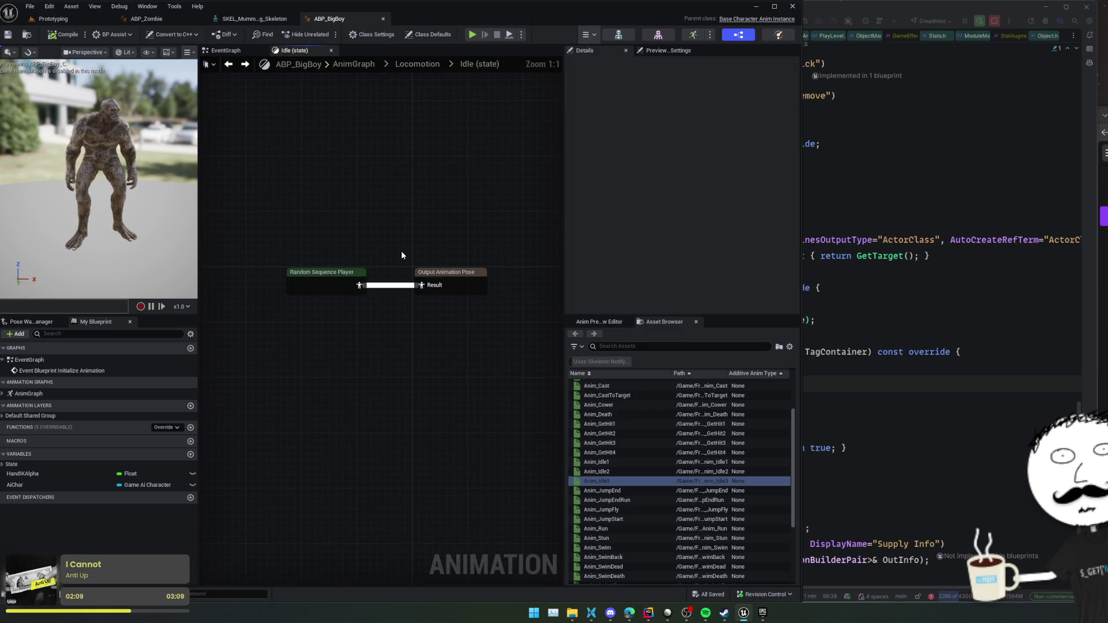
key("alt+Right")
double_click(462, 307)
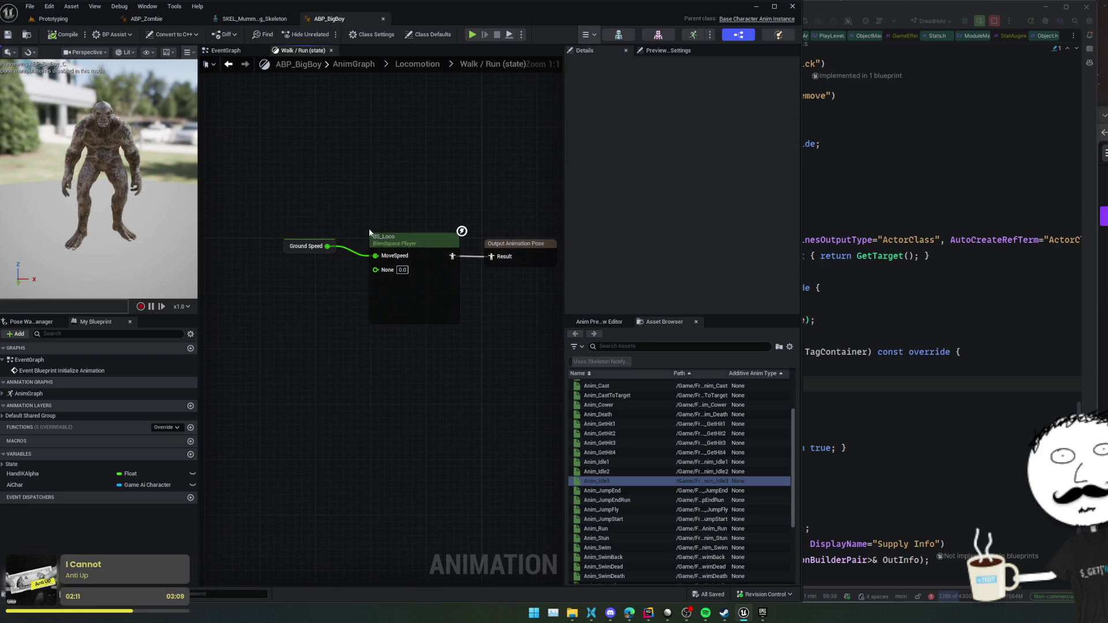
left_click(392, 308)
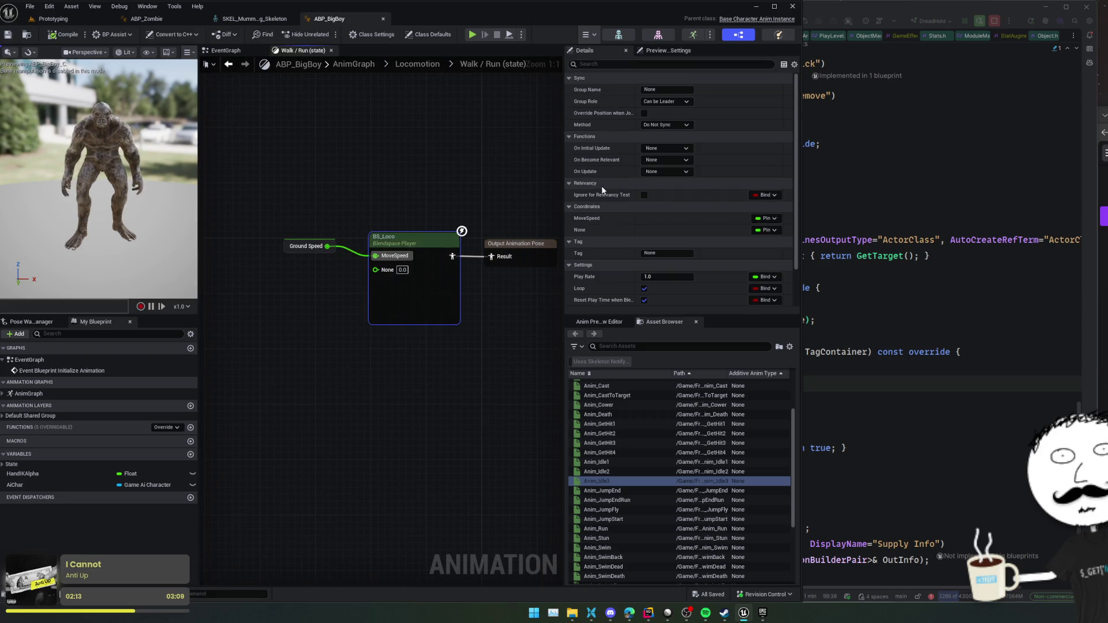
scroll(570, 244, "down", 2)
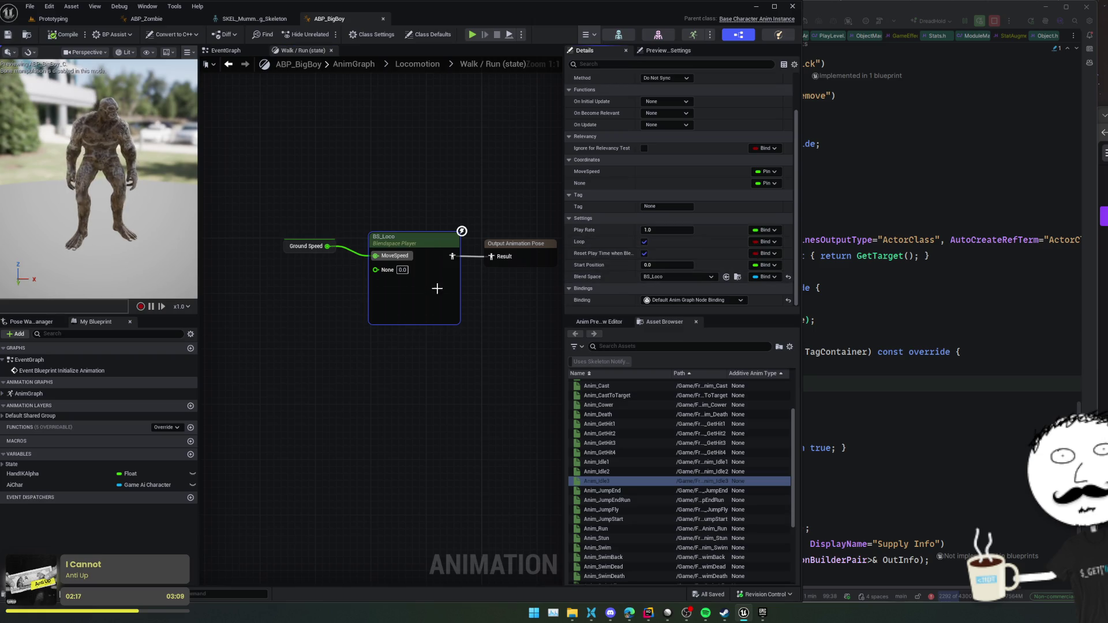
- Open the BS_Loco blend space and browse the other blend space assets
double_click(412, 247)
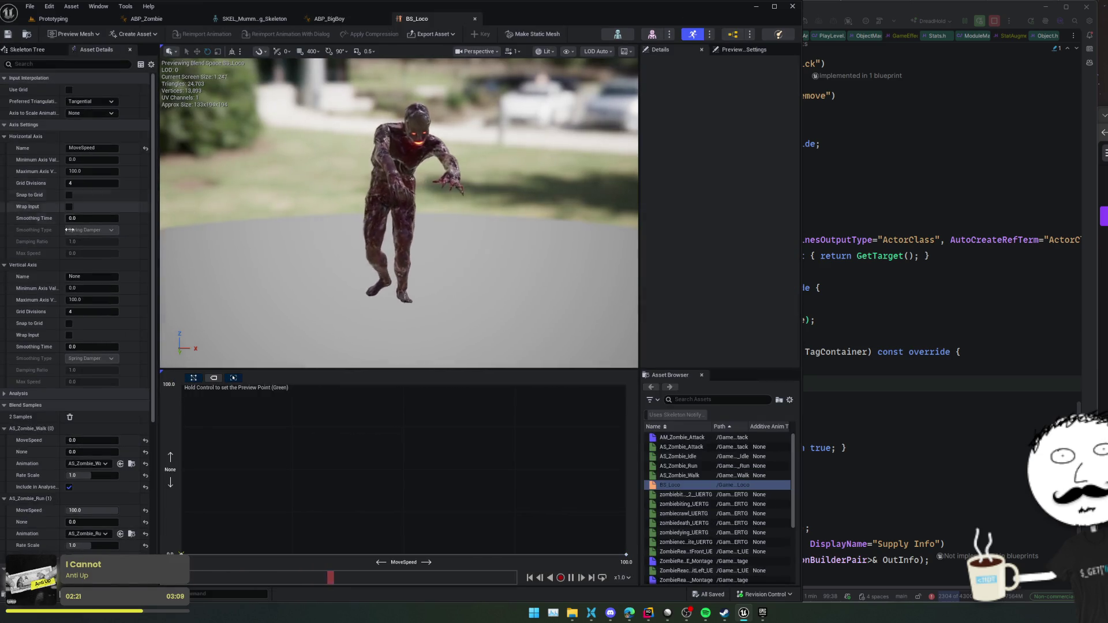
scroll(36, 246, "down", 5)
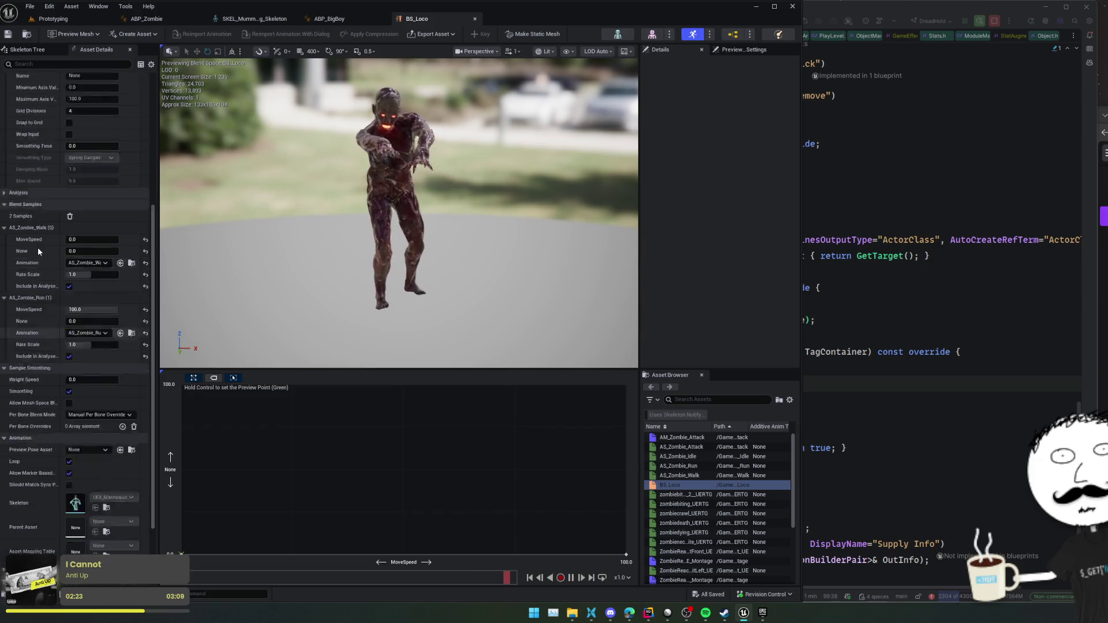
scroll(37, 247, "up", 5)
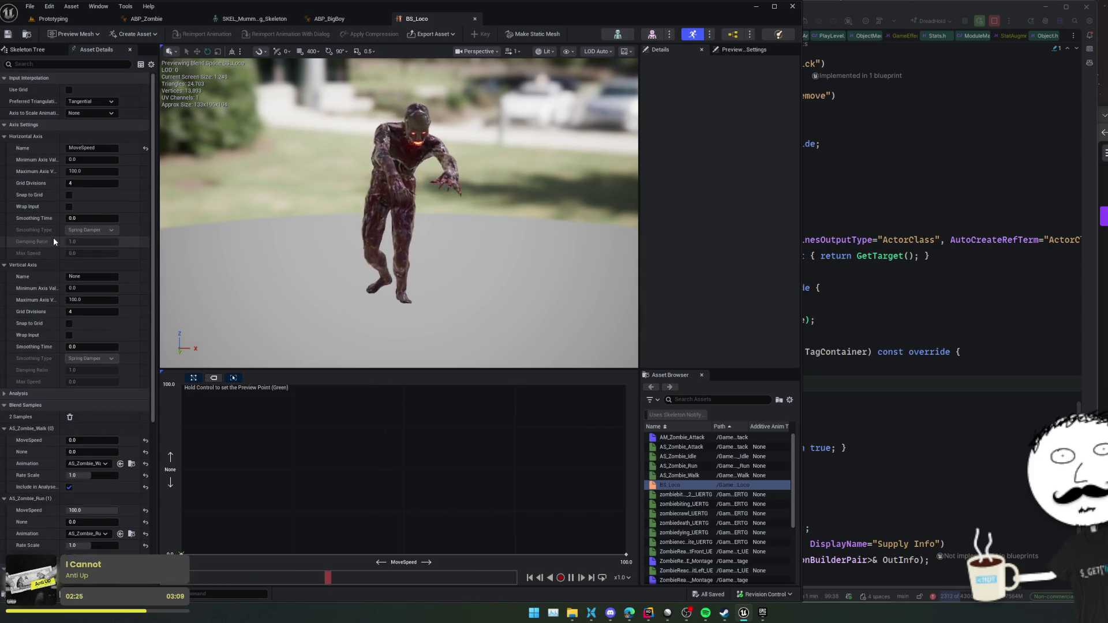
left_click(709, 35)
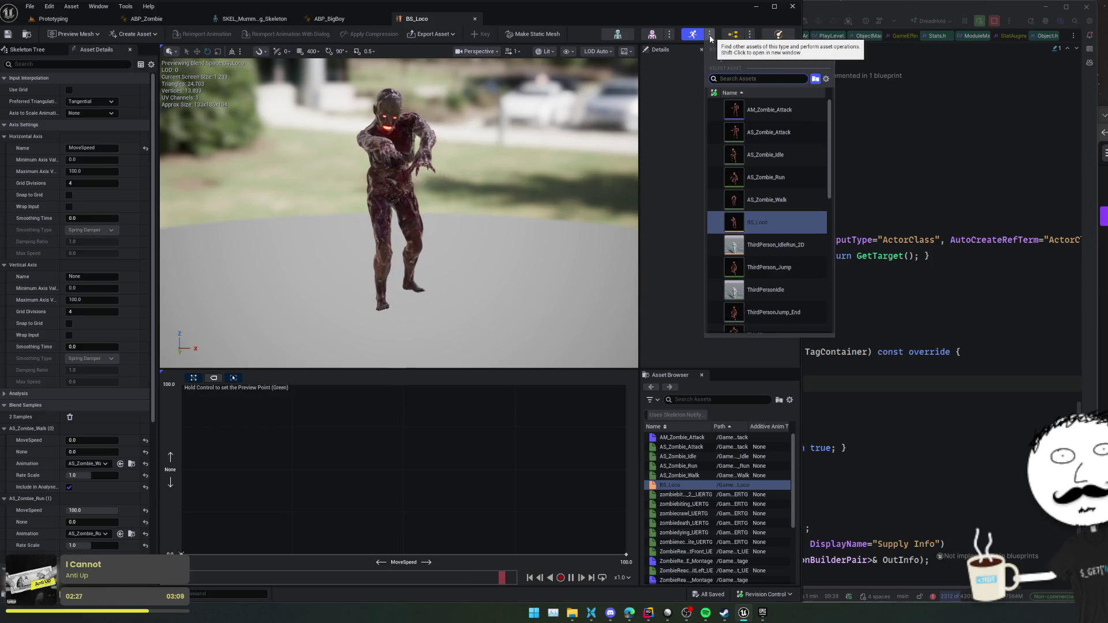
left_click(687, 99)
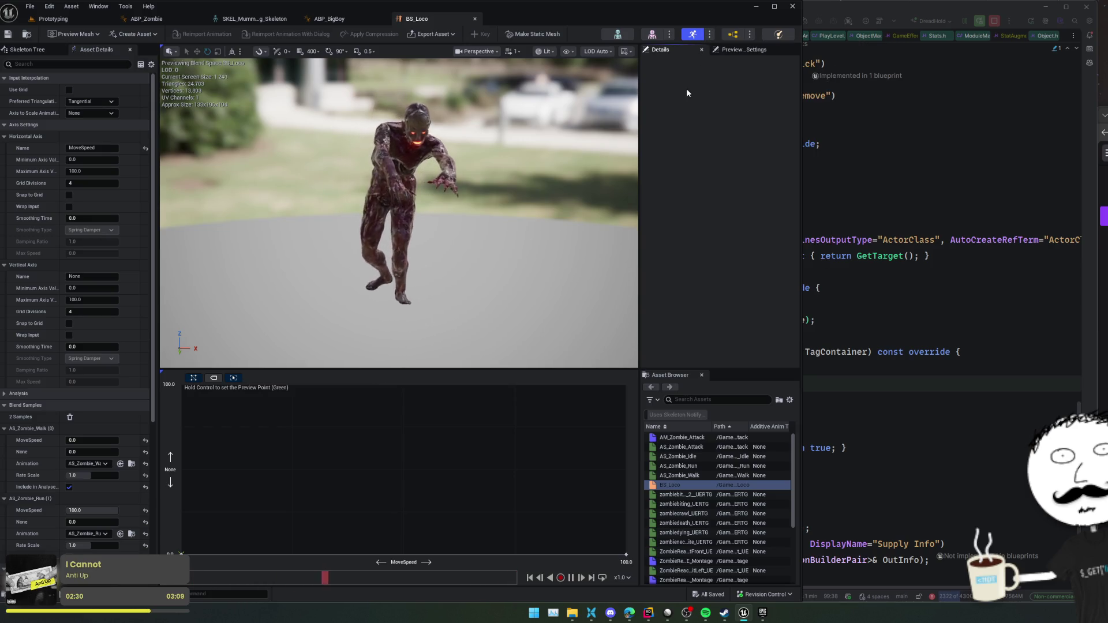
- Paste a copy of BS_Loco into the BigBoy folder and rename it BS_BigBoy_Loco
key("ctrl+b")
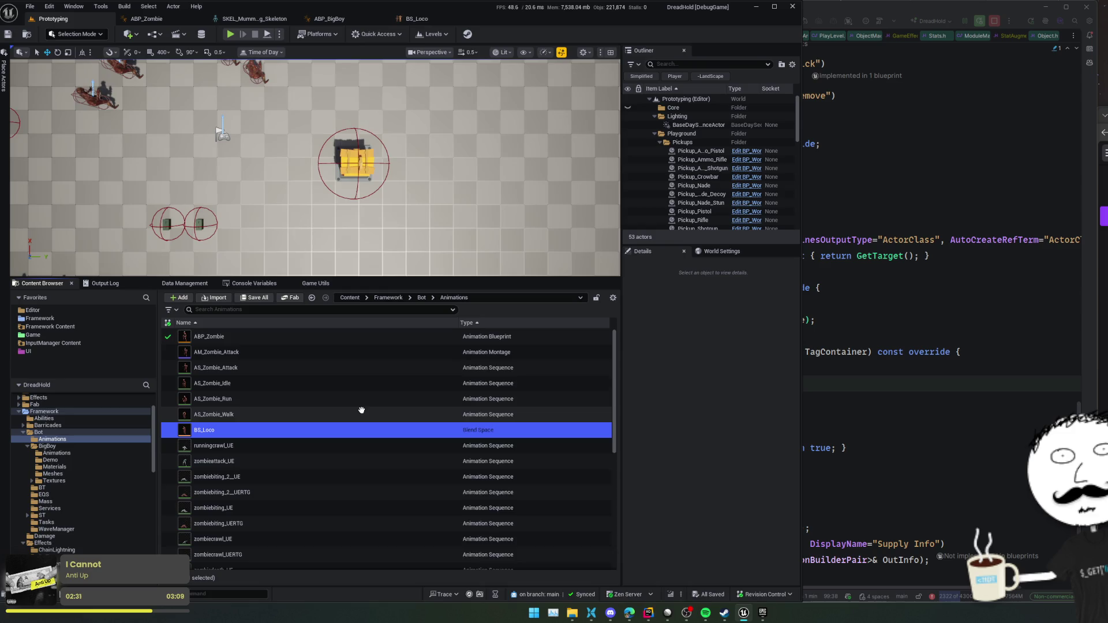
key("alt+Left")
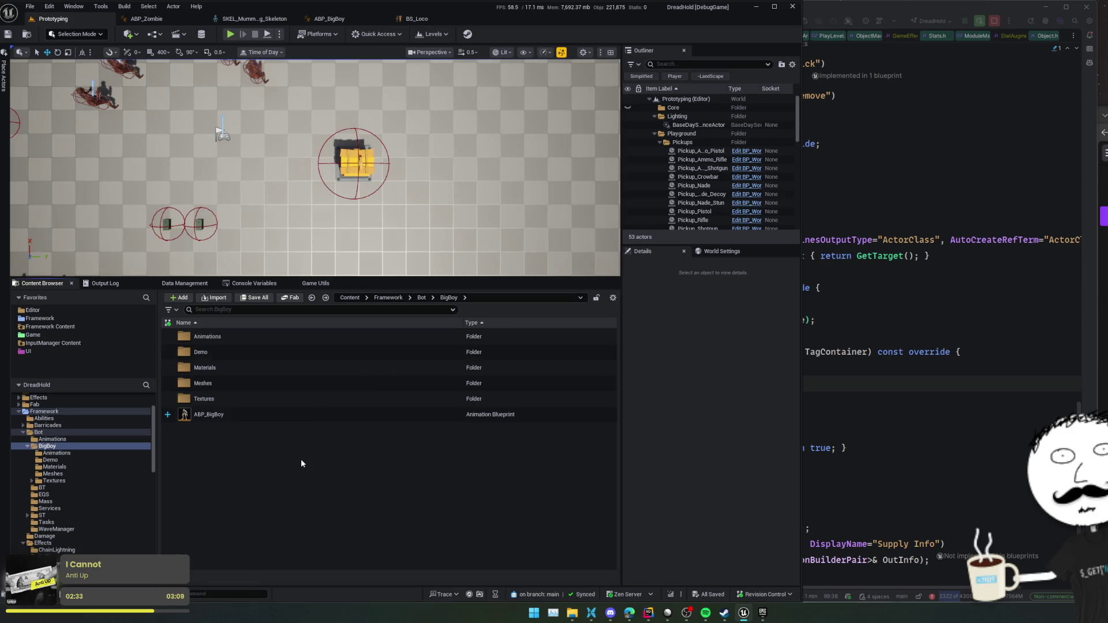
key("ctrl+v")
key("F2")
type("_BigBoy")
key("Return")
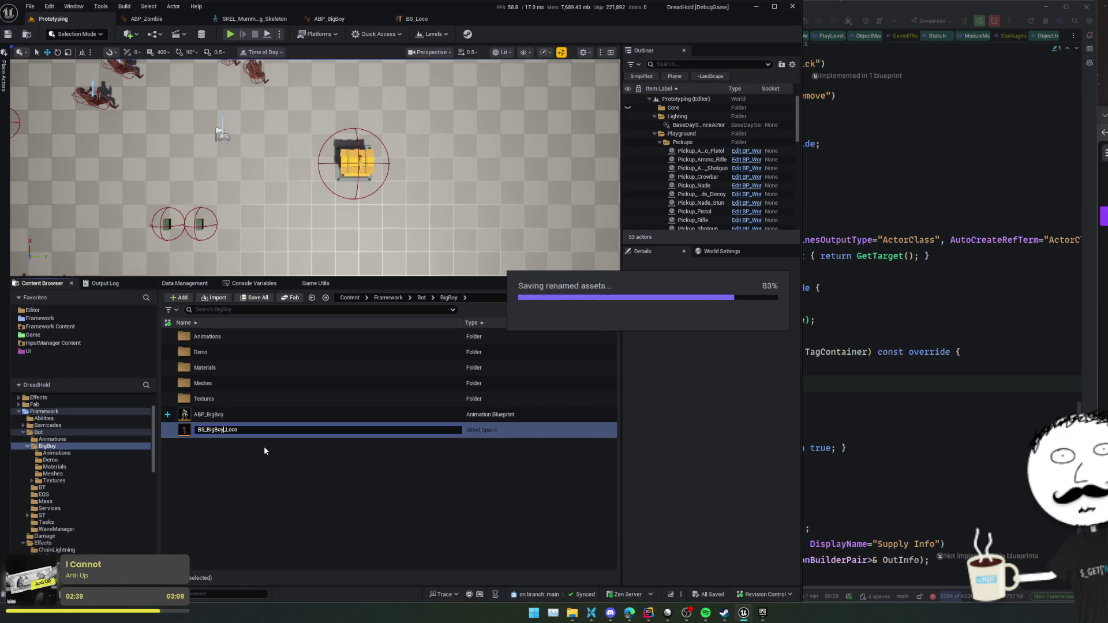
- Open BS_BigBoy_Loco, return to the level editor and bring up its asset actions
double_click(205, 430)
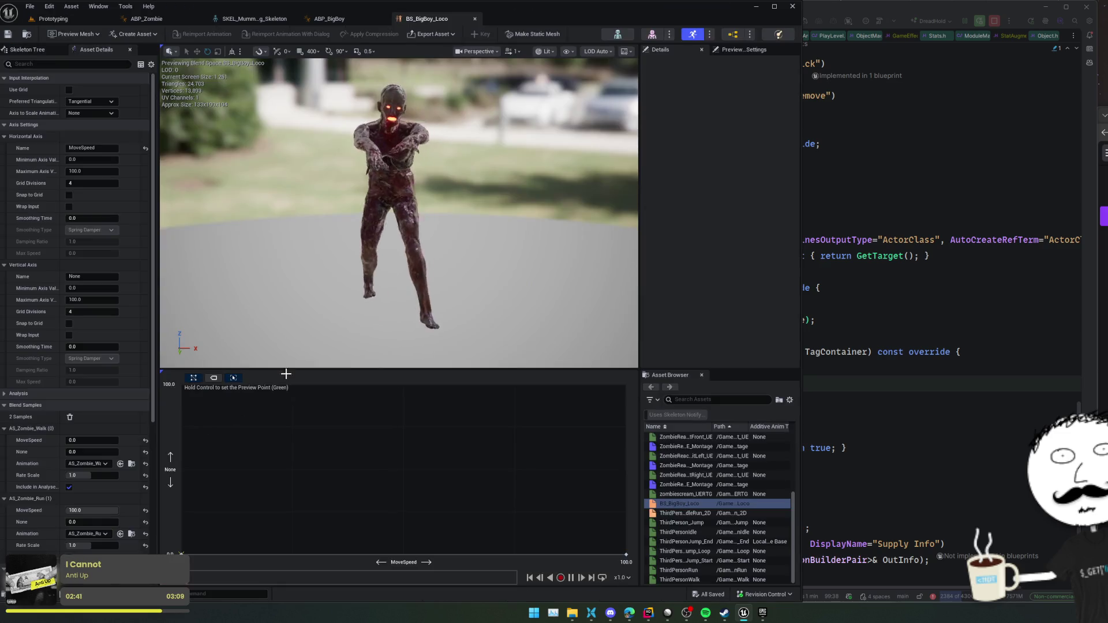
left_click(53, 19)
right_click(225, 432)
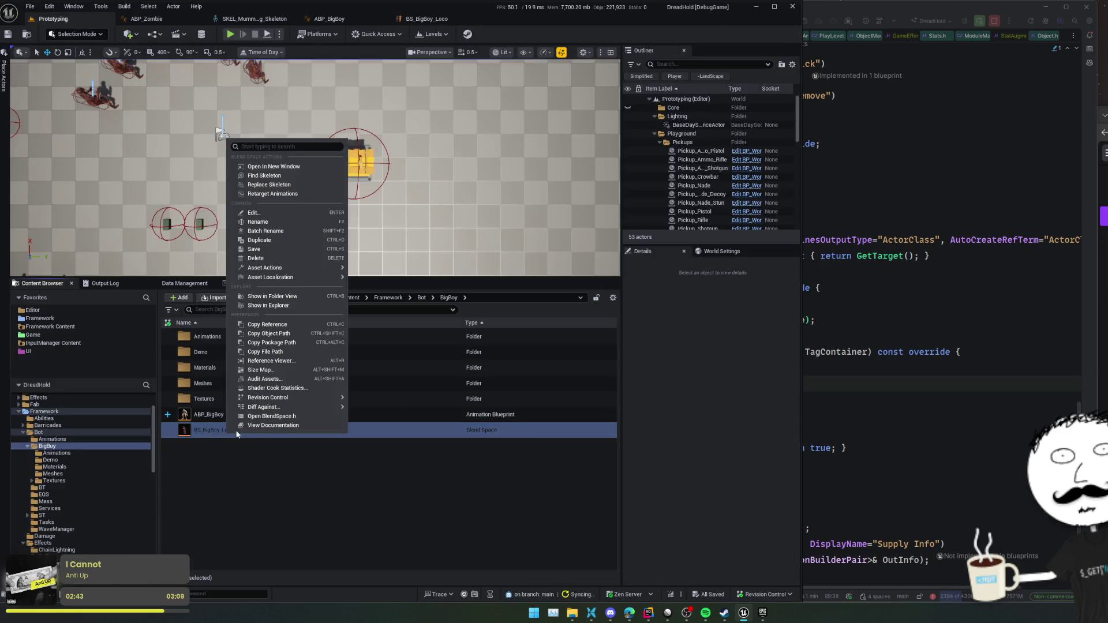
- Replace BS_BigBoy_Loco's skeleton with SKEL_MummyStrong_Skeleton, found by searching 'mumm'
left_click(304, 189)
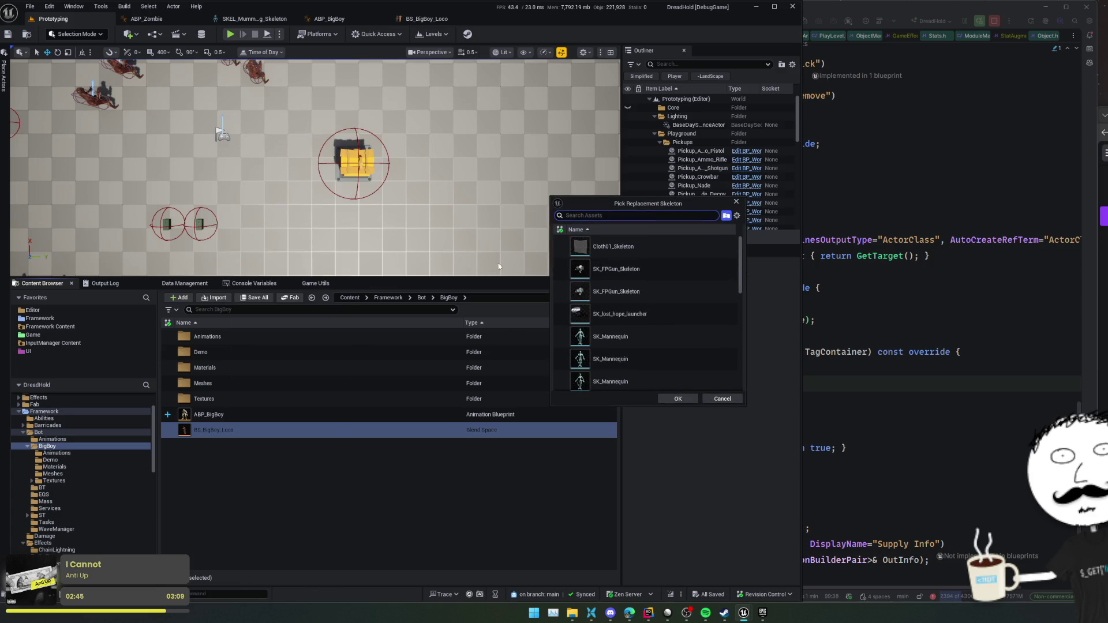
scroll(643, 339, "down", 5)
scroll(667, 341, "down", 5)
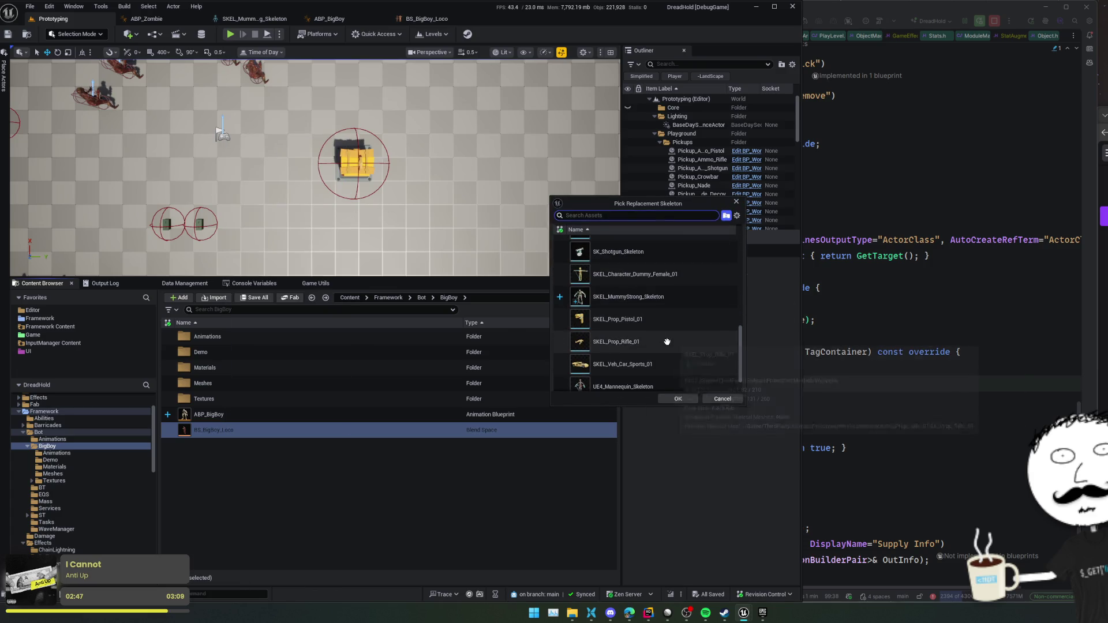
type("mumm")
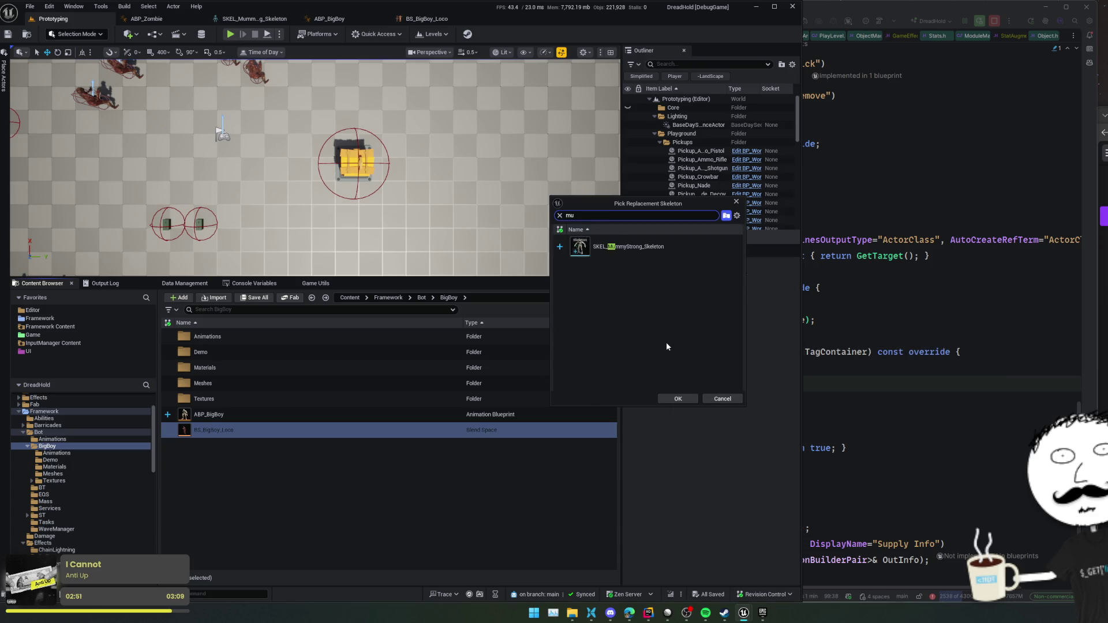
left_click(660, 248)
left_click(684, 402)
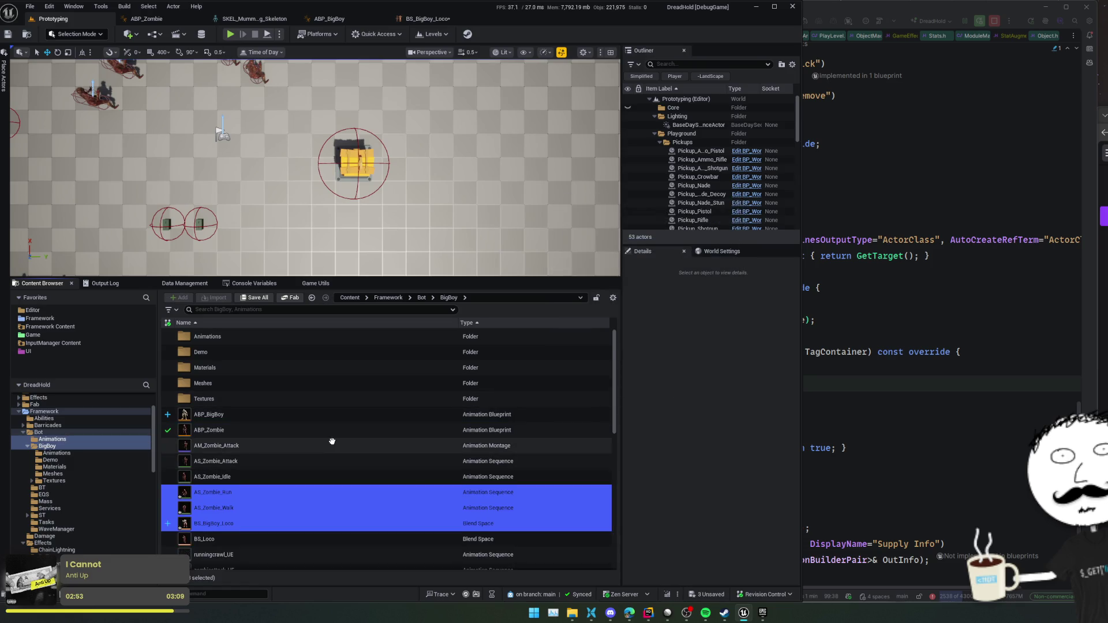
- Check the skeletons of AS_Zombie_Idle and AS_Zombie_Run, then select the original BS_Loco
scroll(332, 441, "down", 3)
scroll(298, 459, "up", 3)
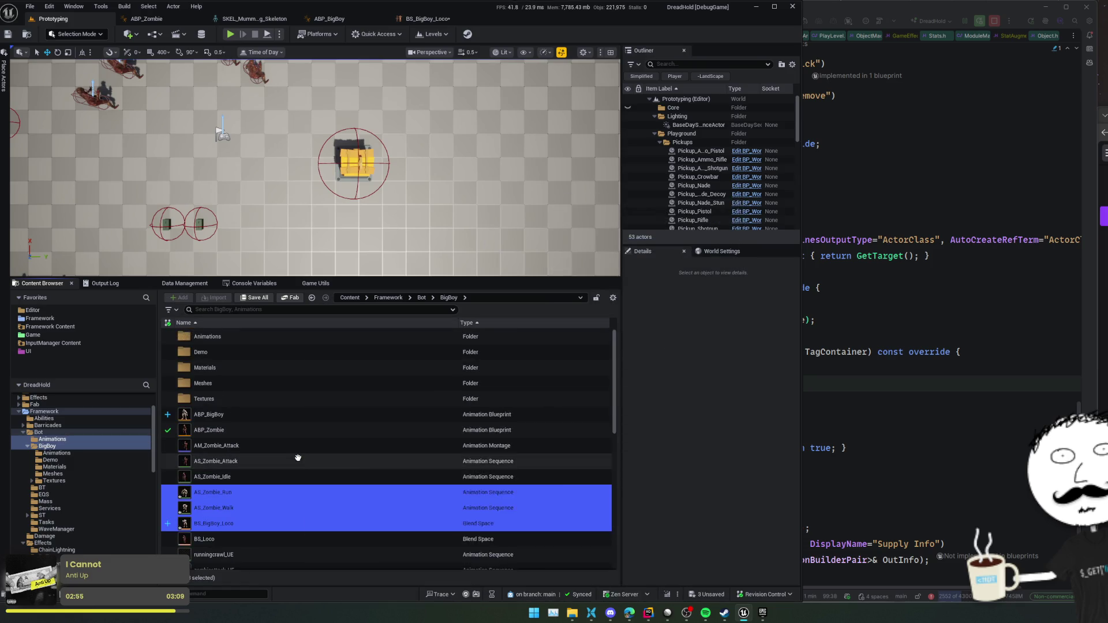
left_click(298, 456)
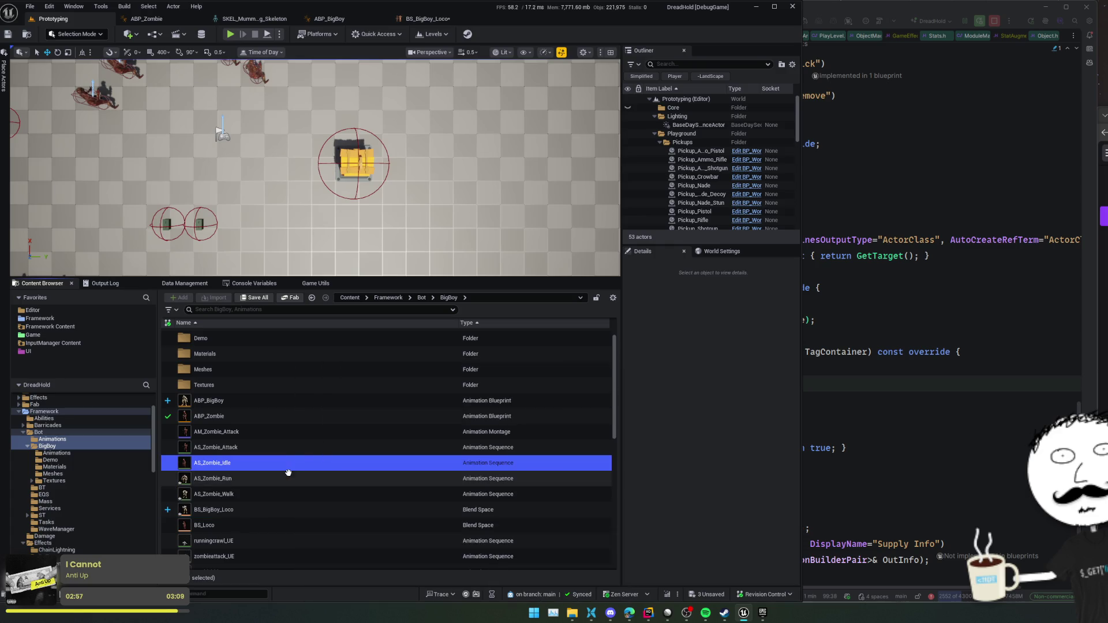
left_click(288, 474)
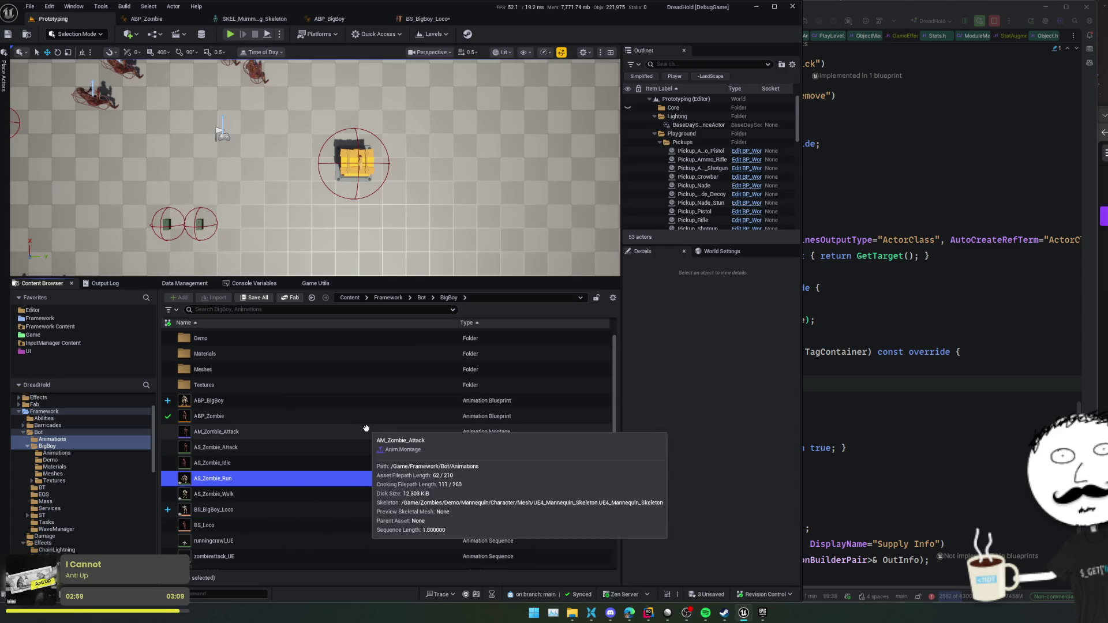
scroll(406, 450, "down", 3)
scroll(405, 450, "down", 2)
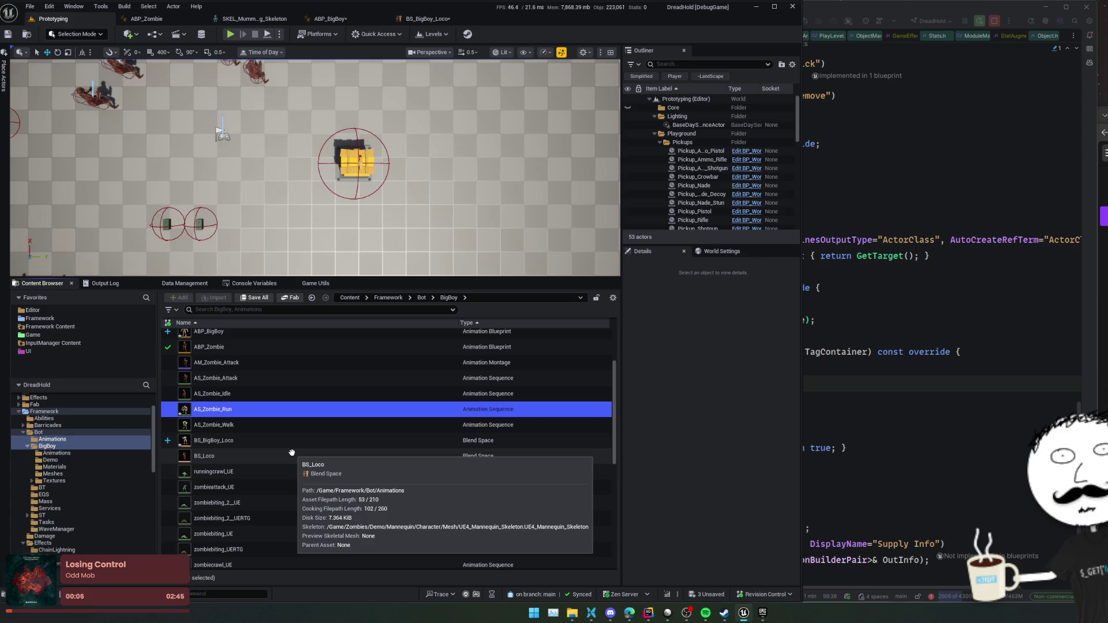
left_click(263, 450)
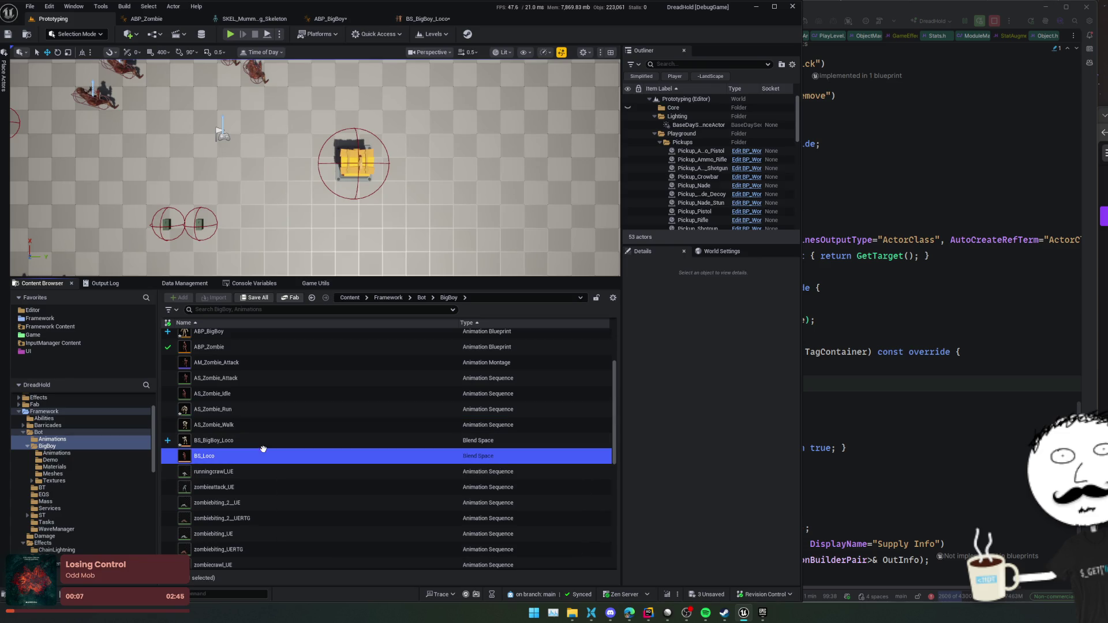
- Save the three modified assets: ABP_BigBoy, AS_Zombie_Run and BS_BigBoy_Loco
left_click(251, 300)
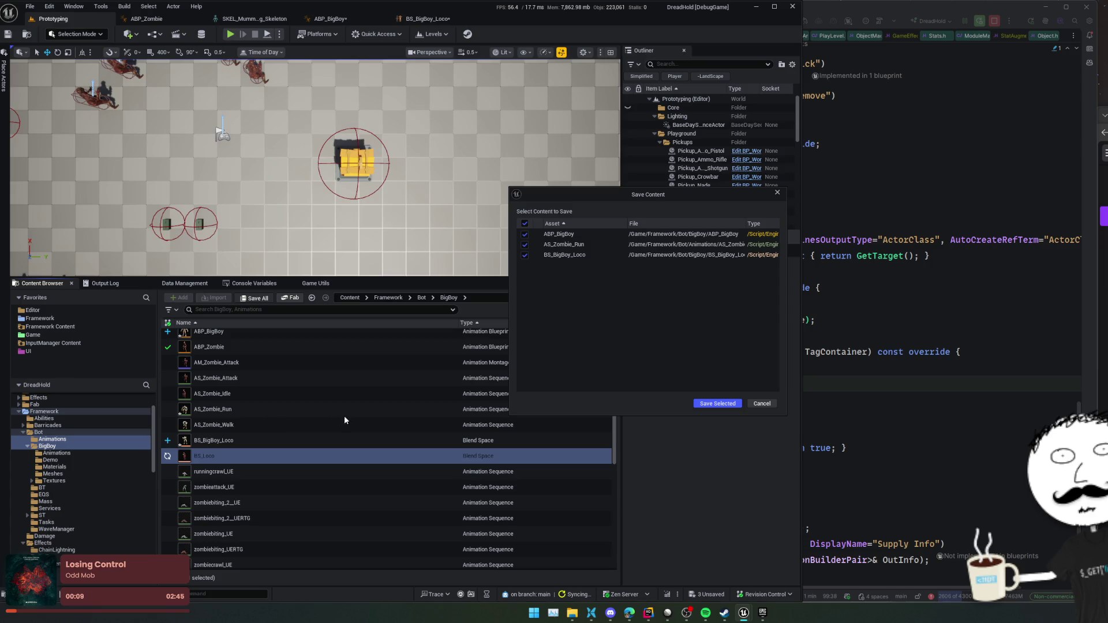
key("Return")
key("ctrl+a")
key("ctrl+s")
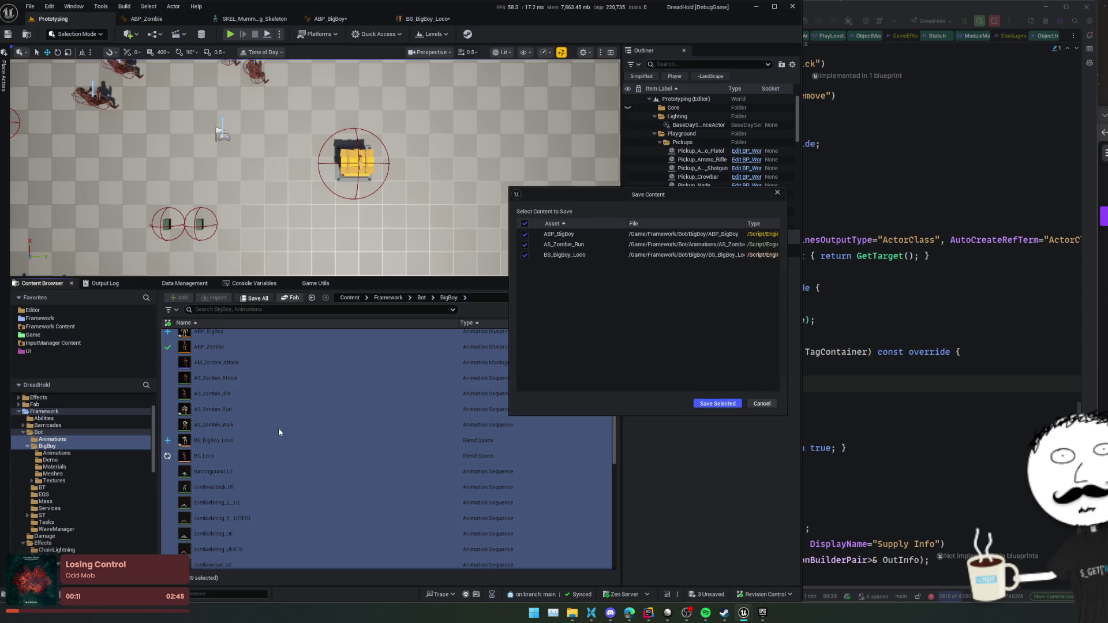
left_click(711, 403)
- Look over the zombie animation assets, then go back into the BigBoy folder
left_click(386, 420)
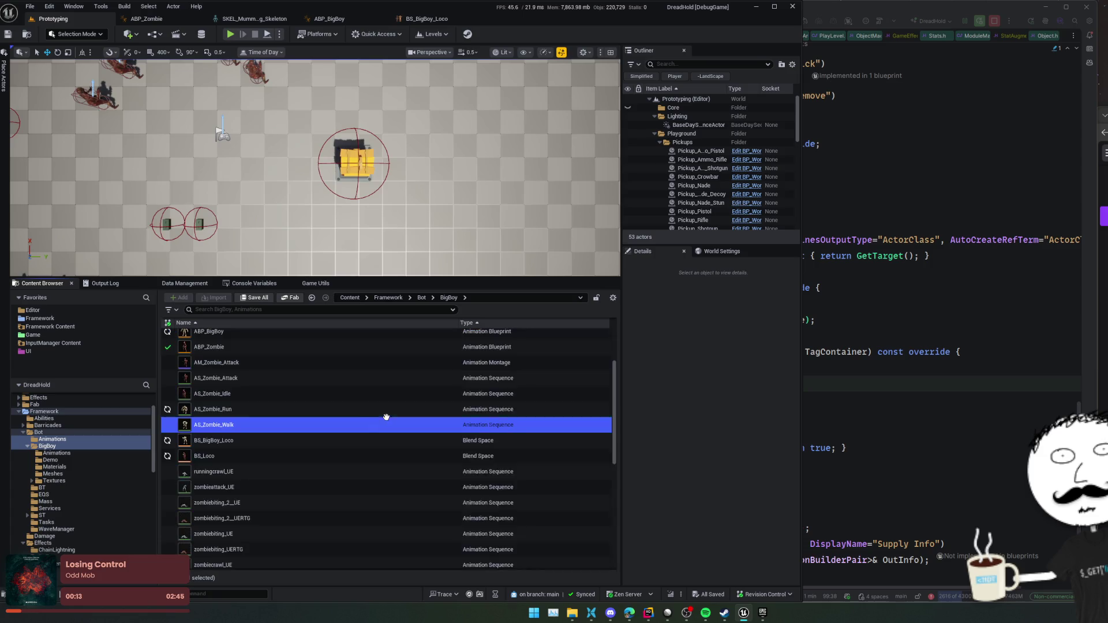
scroll(247, 436, "down", 1)
left_click(247, 437)
scroll(250, 430, "down", 6)
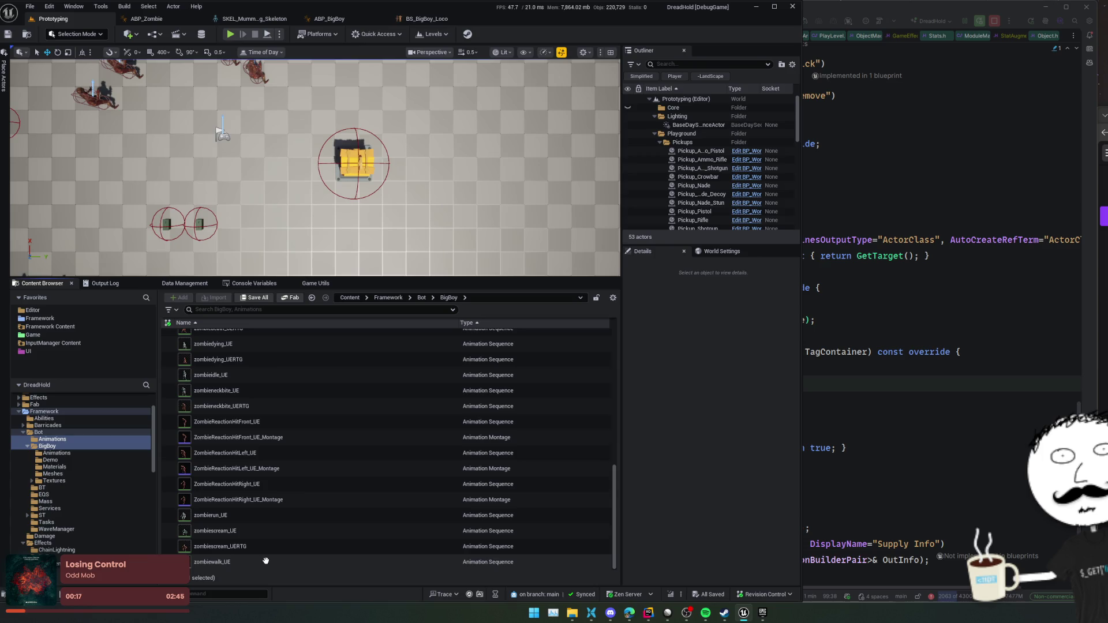
scroll(270, 527, "up", 5)
scroll(271, 529, "up", 3)
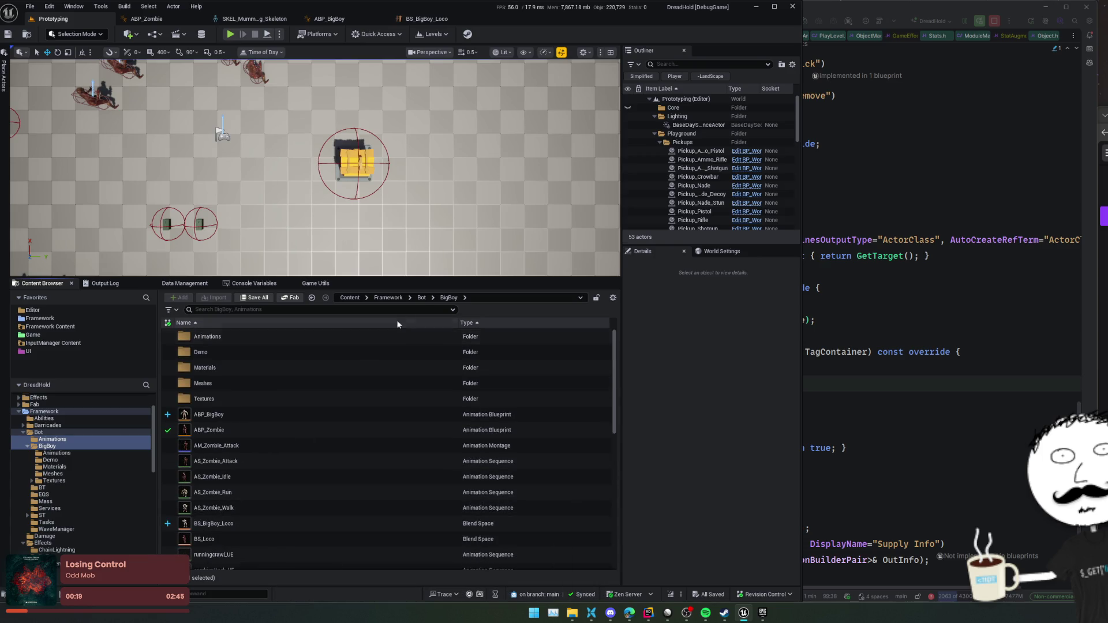
left_click(421, 297)
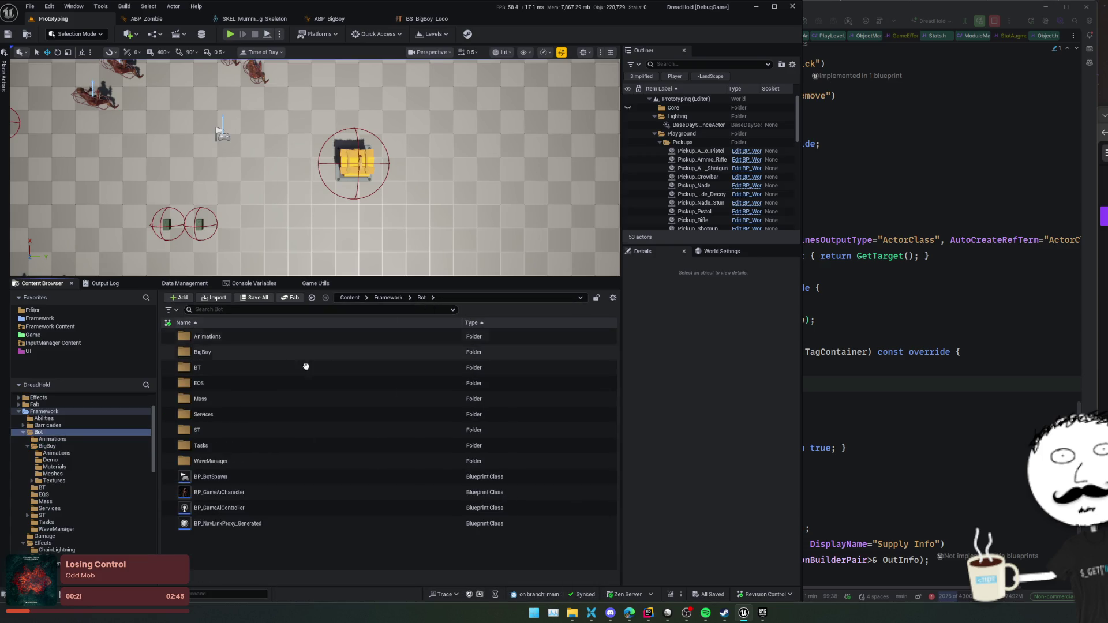
left_click(236, 354)
double_click(235, 355)
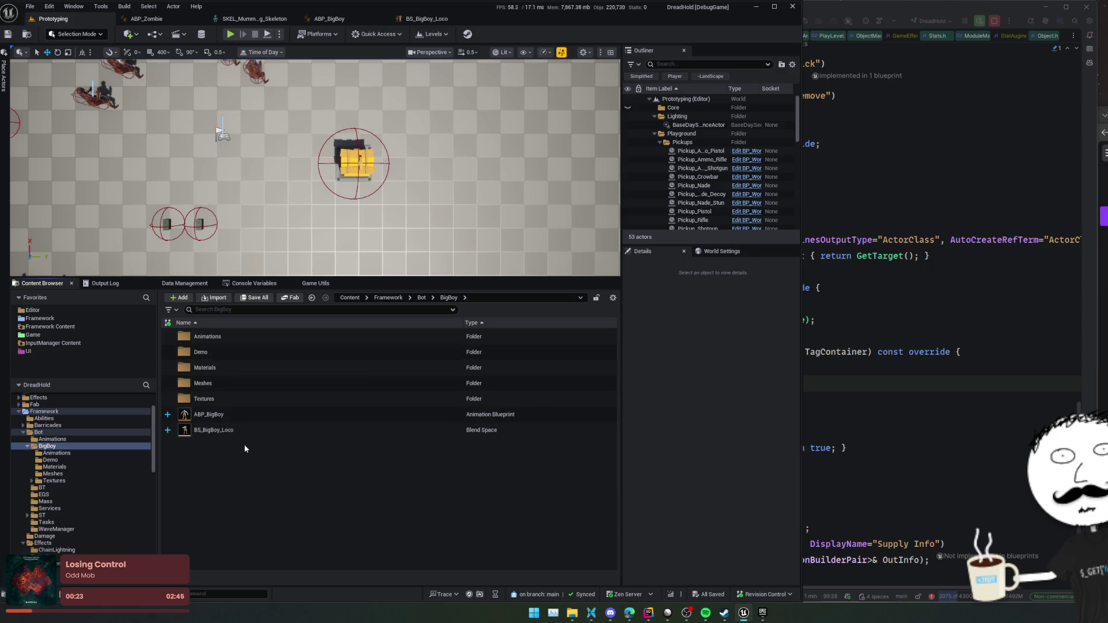
- Open BS_BigBoy_Loco and close the UE4_Mannequin_Skeleton editor
double_click(237, 431)
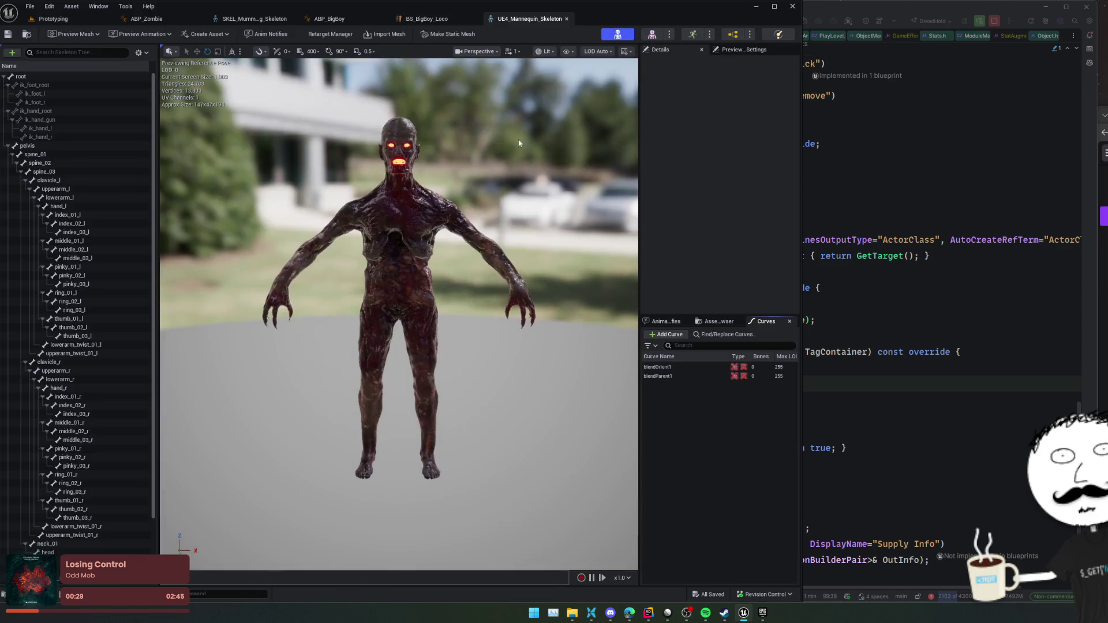
left_click(29, 36)
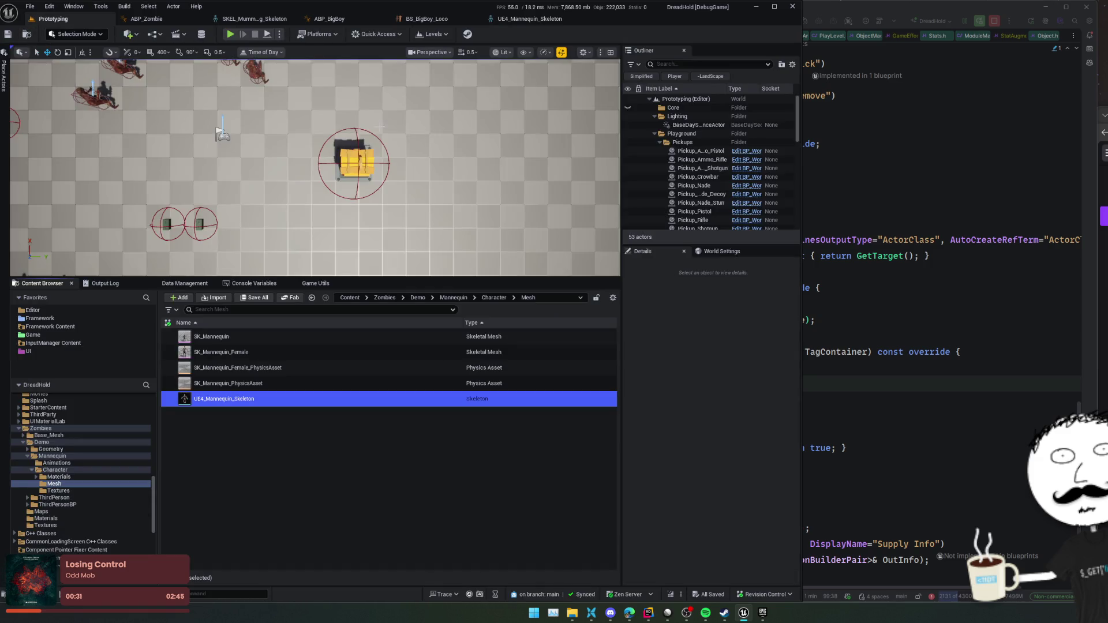
left_click(540, 19)
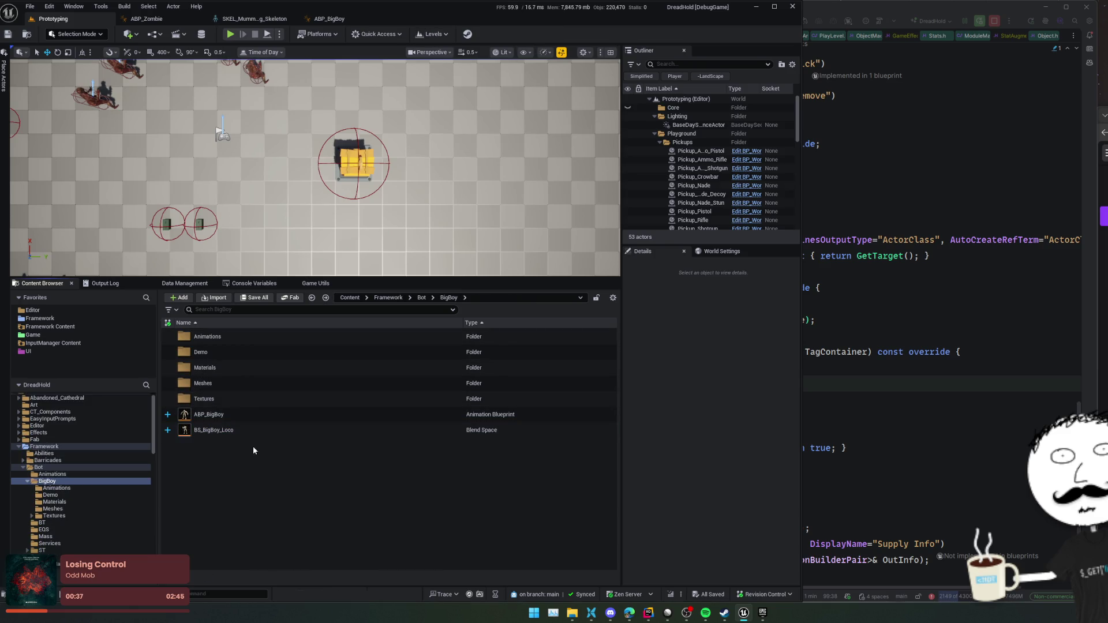
- Replace BS_BigBoy_Loco's skeleton with the MummyStrong skeleton, found by searching 'um'
right_click(254, 430)
left_click(326, 177)
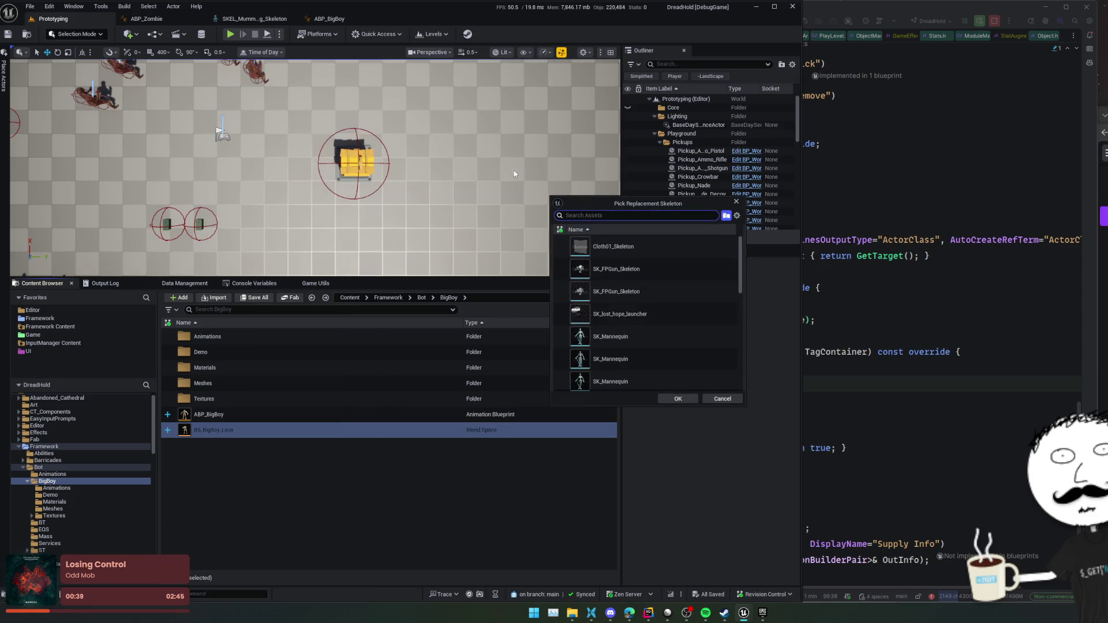
type("mum")
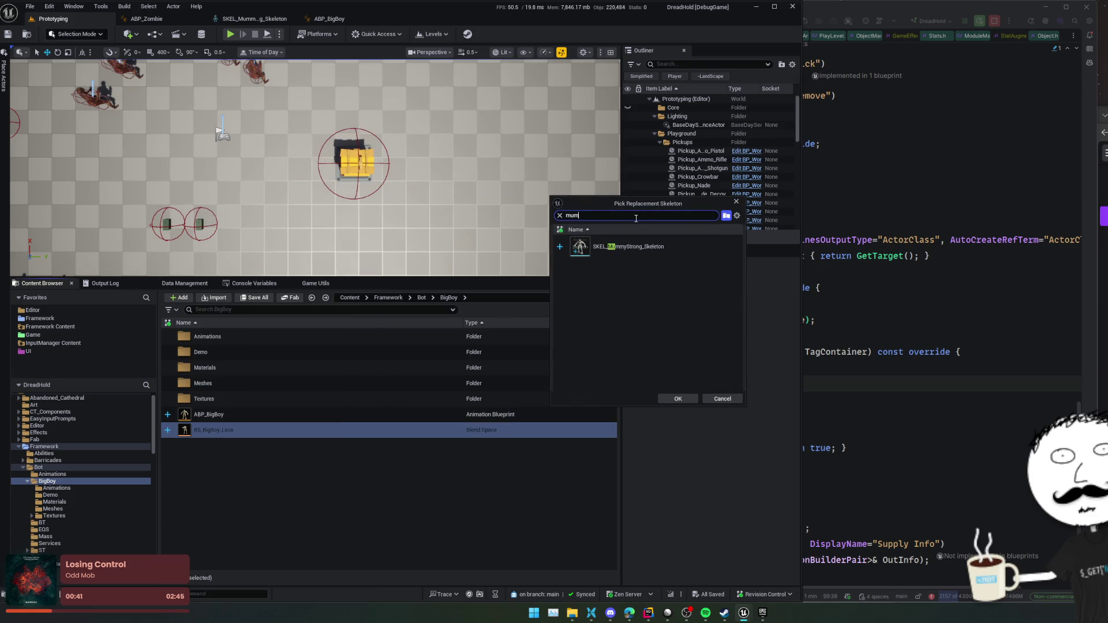
left_click(635, 247)
left_click(669, 399)
- Toggle the Bot Animations folder view, reopen BS_BigBoy_Loco and open BigBoy's Animations folder
left_click(92, 473, "ctrl")
left_click(292, 429)
left_click(92, 473, "ctrl")
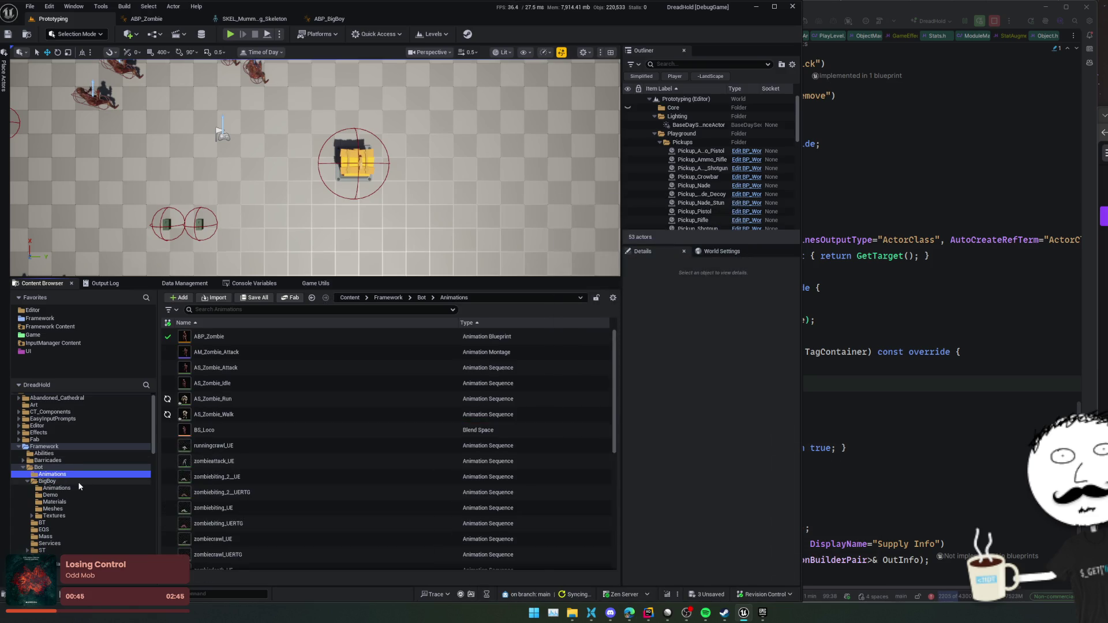
left_click(243, 430)
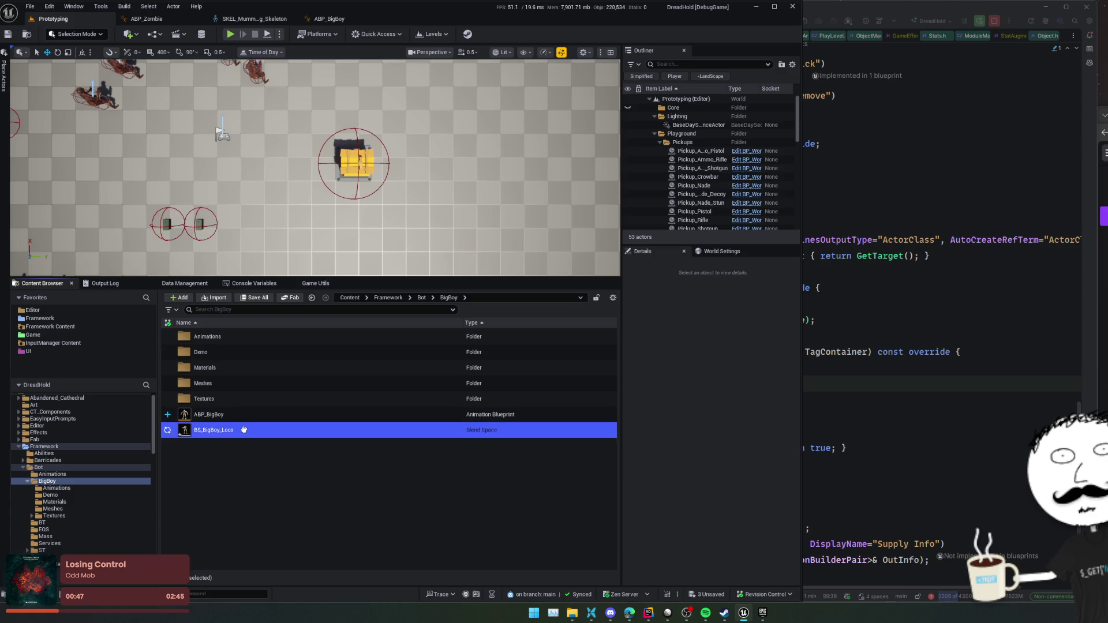
double_click(240, 432)
double_click(263, 337)
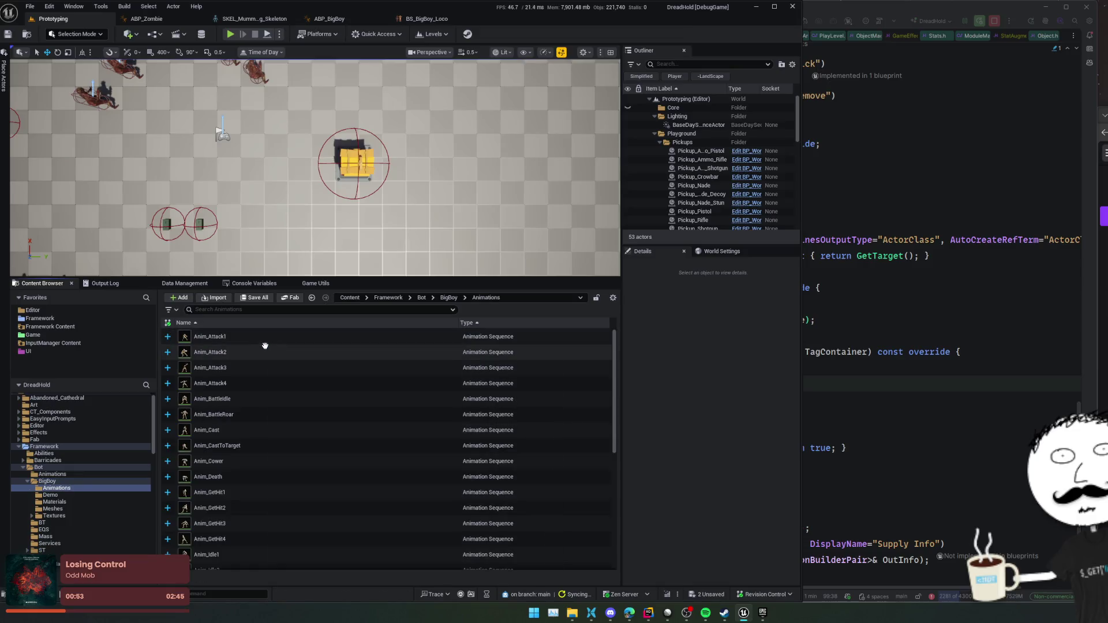
- Check which skeletons AS_Zombie_Walk and AS_Zombie_Run use, then return to the level editor
scroll(317, 385, "down", 1)
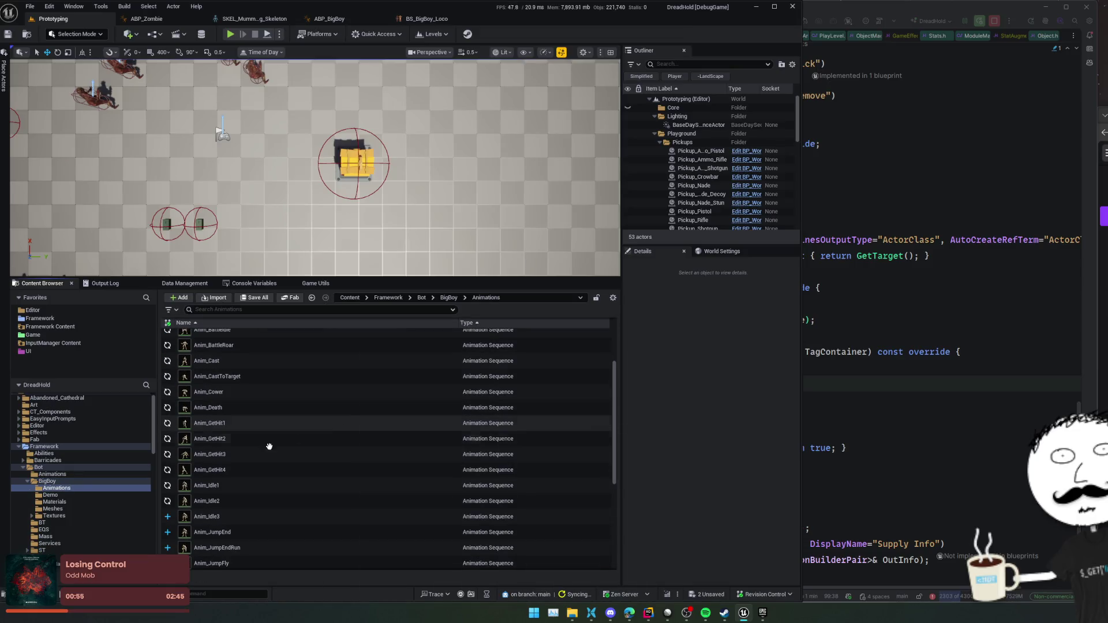
left_click(52, 474)
scroll(289, 454, "down", 3)
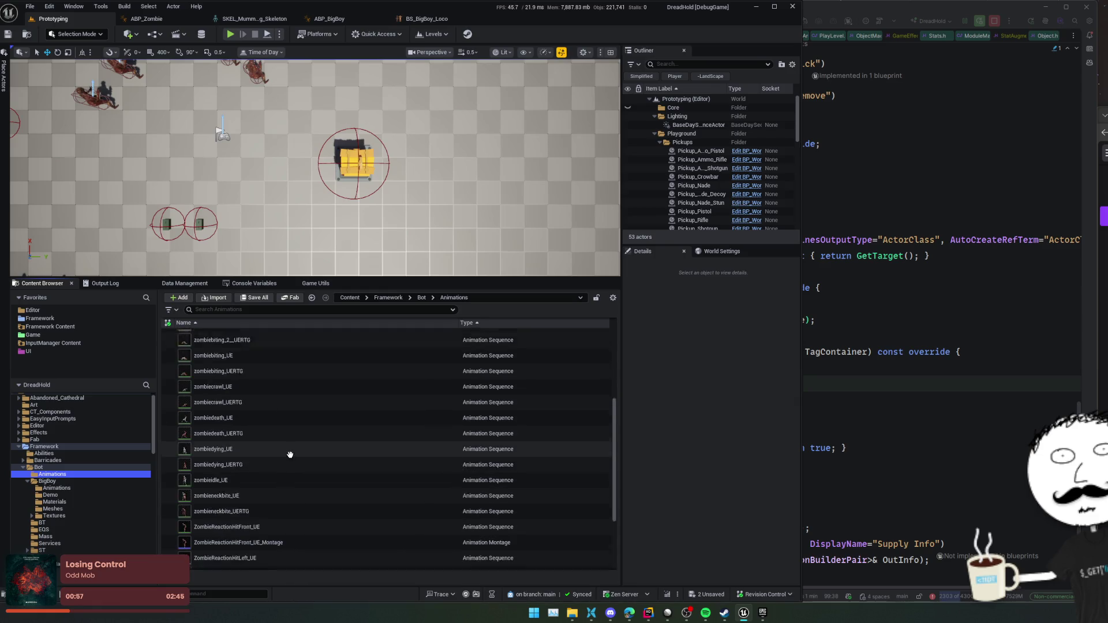
scroll(304, 472, "up", 5)
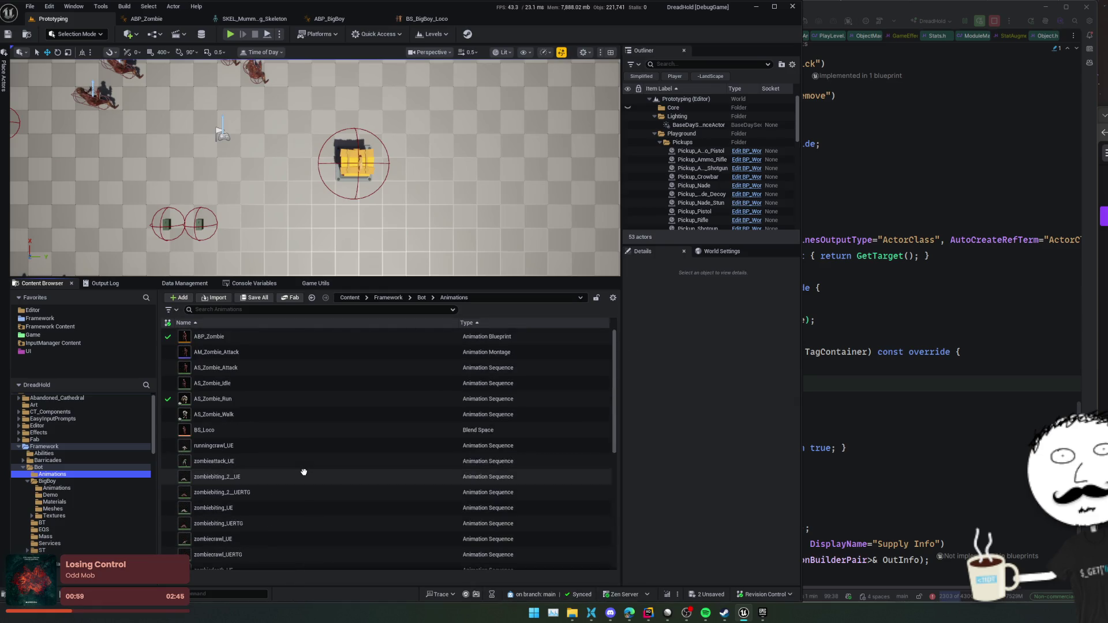
left_click(319, 416)
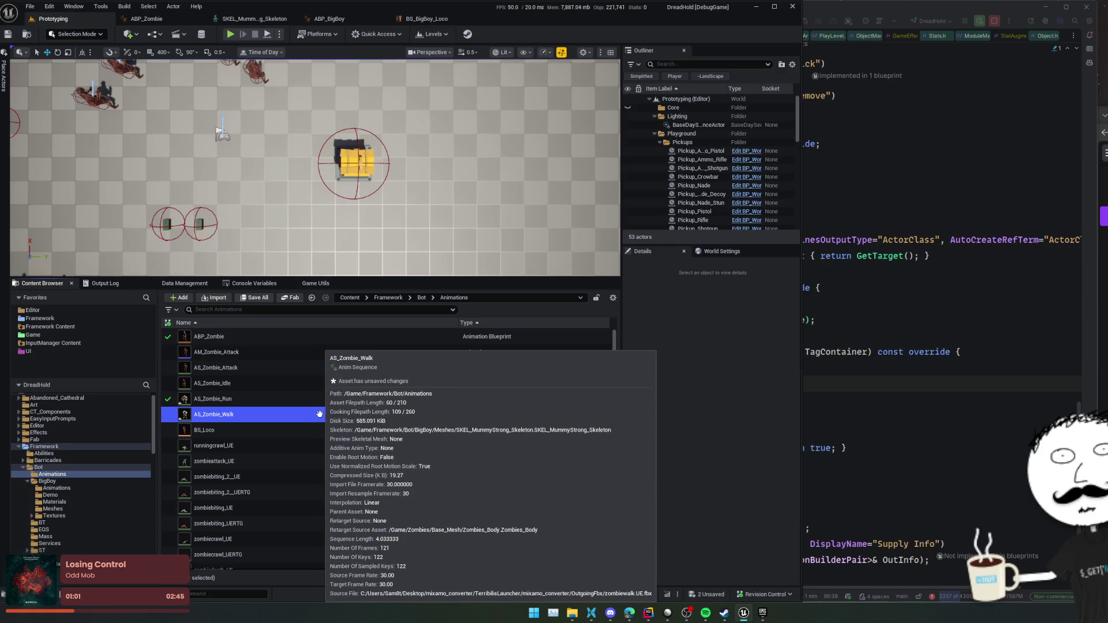
left_click(328, 398)
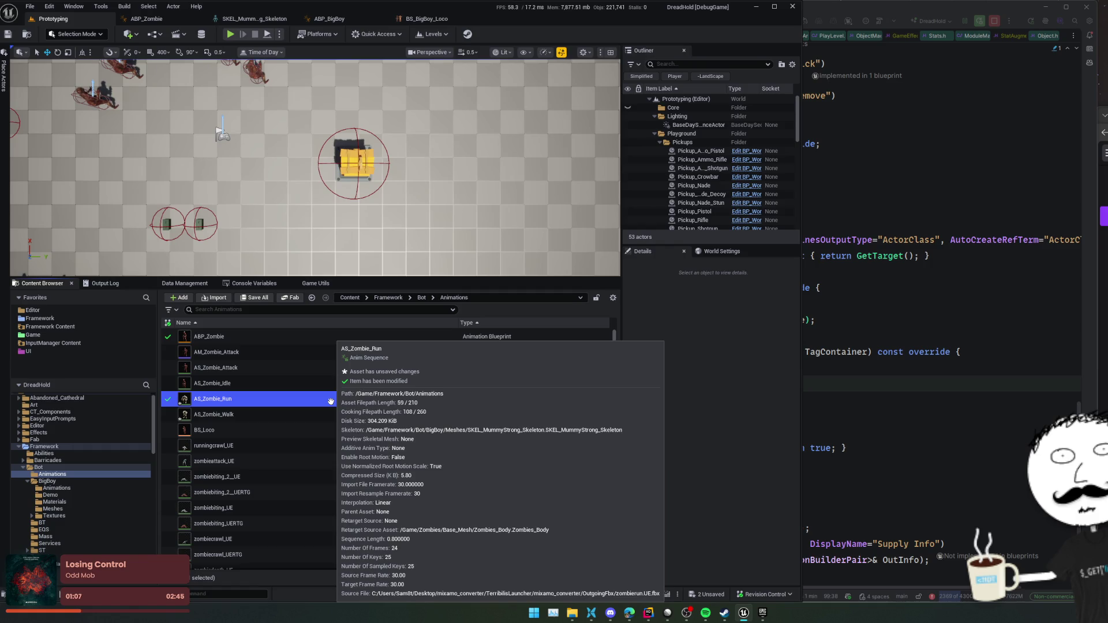
scroll(312, 404, "down", 5)
scroll(319, 438, "up", 5)
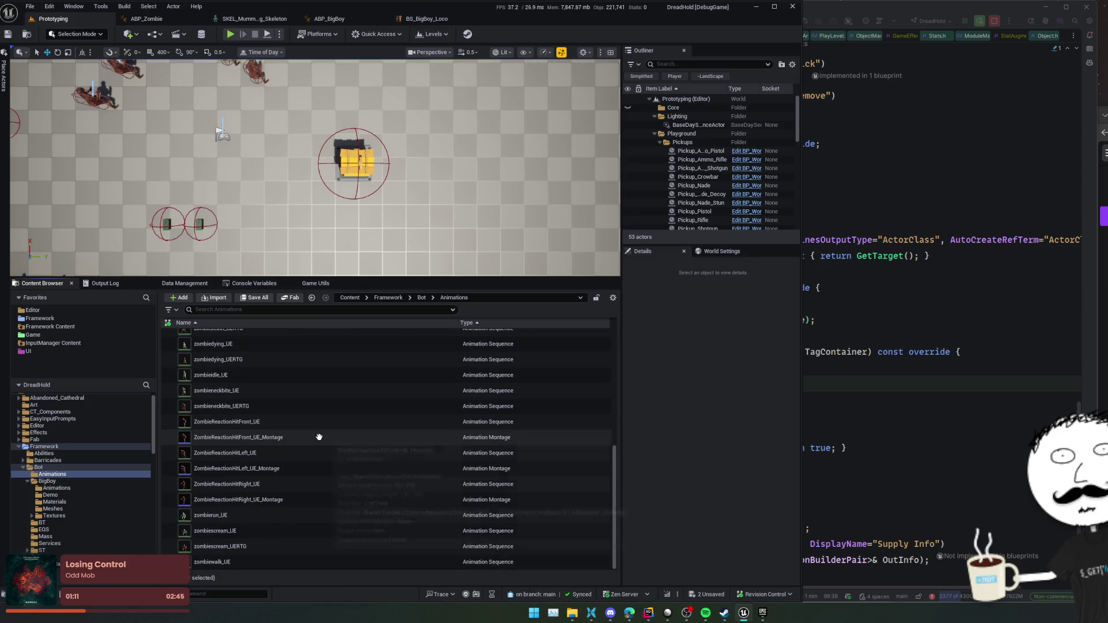
scroll(318, 445, "up", 2)
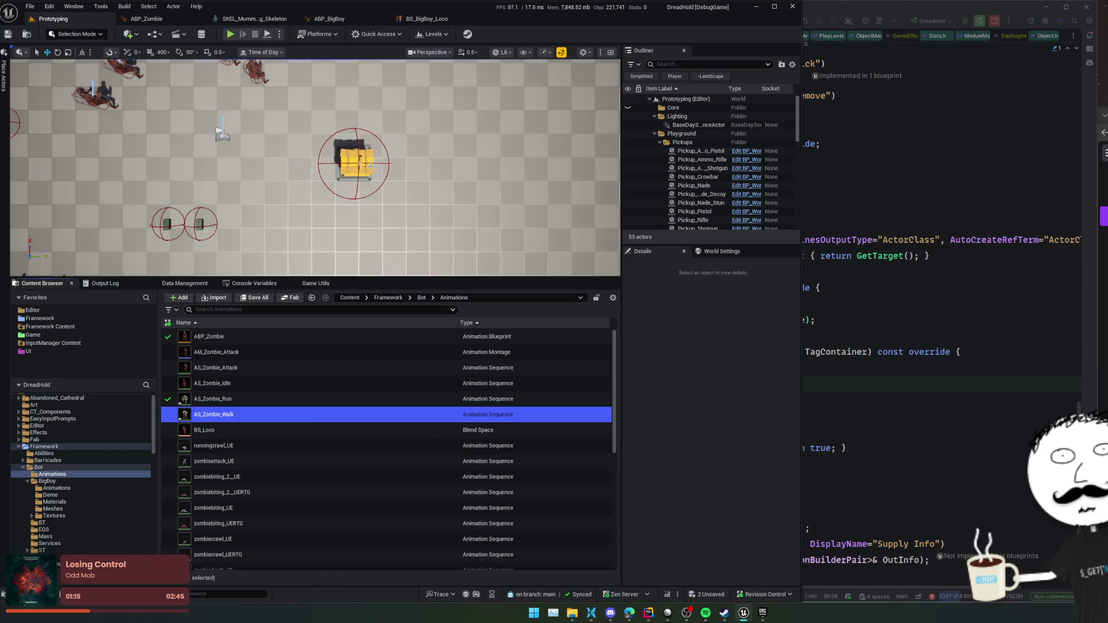
left_click(427, 19)
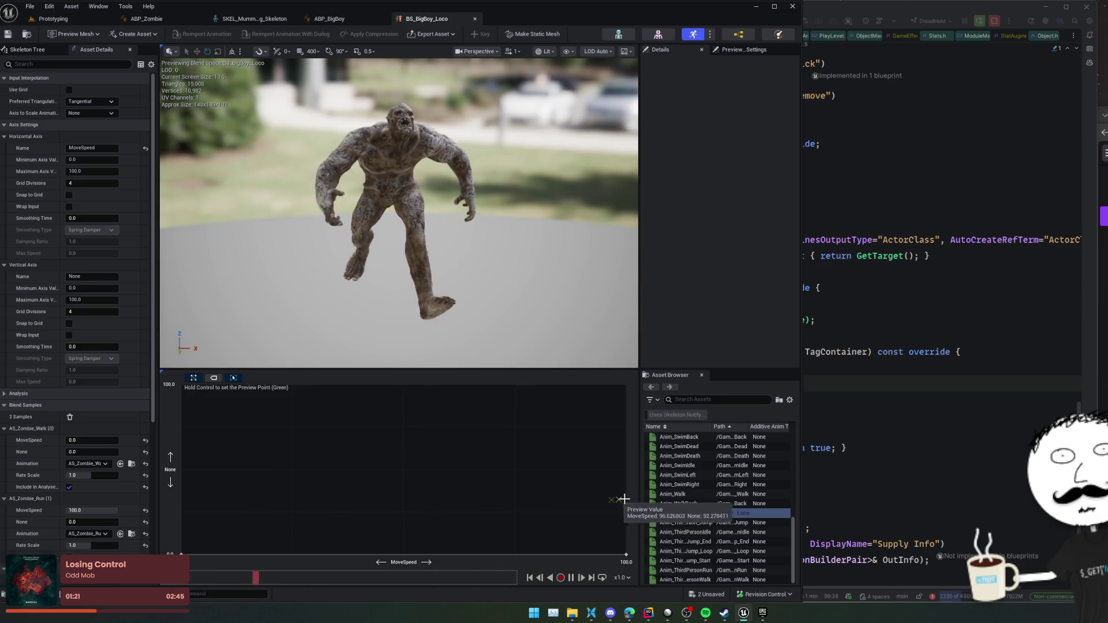
left_click(53, 19)
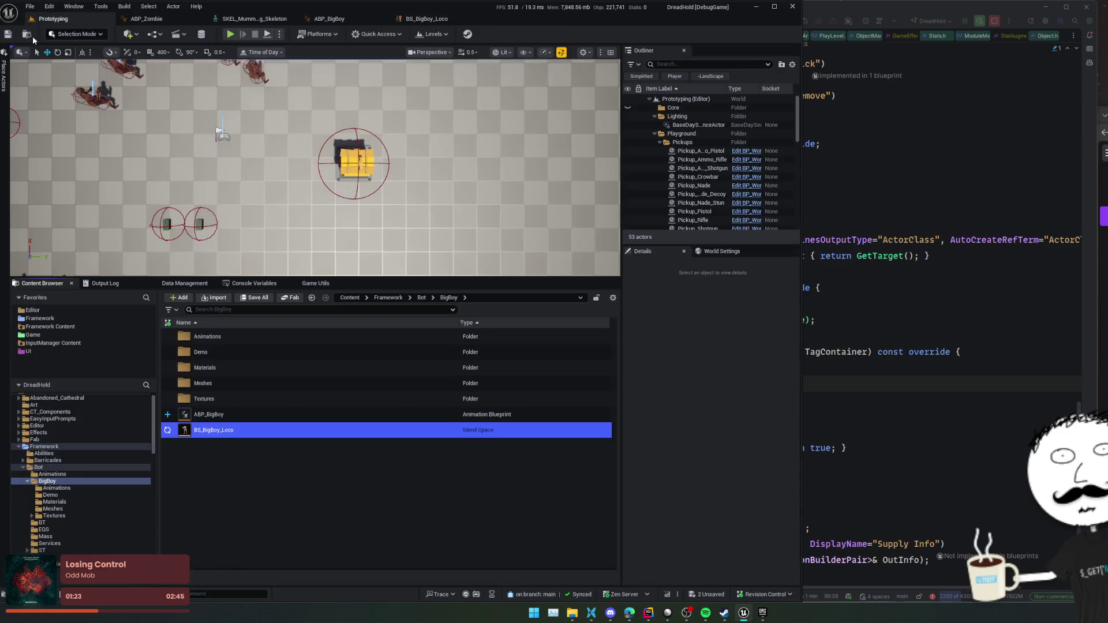
- Move AS_Zombie_Run and AS_Zombie_Walk from Bot Animations into BigBoy/Animations
double_click(250, 428)
left_click(256, 398, "ctrl")
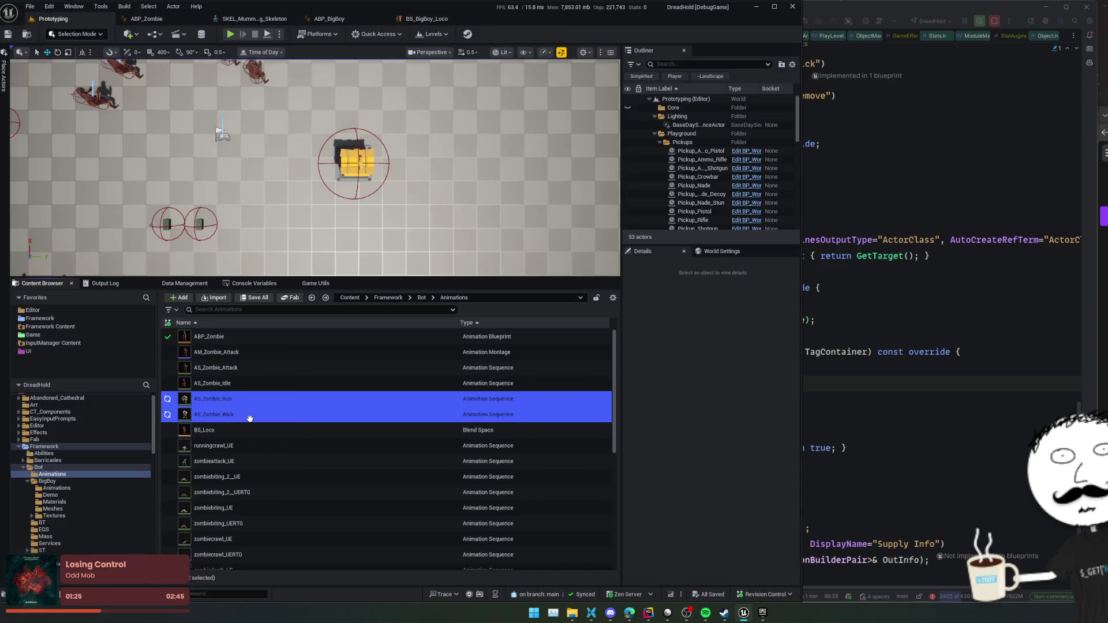
mouse_move(248, 401)
left_mouse_down()
mouse_move(101, 453)
mouse_move(71, 492)
left_mouse_up()
left_click(88, 503)
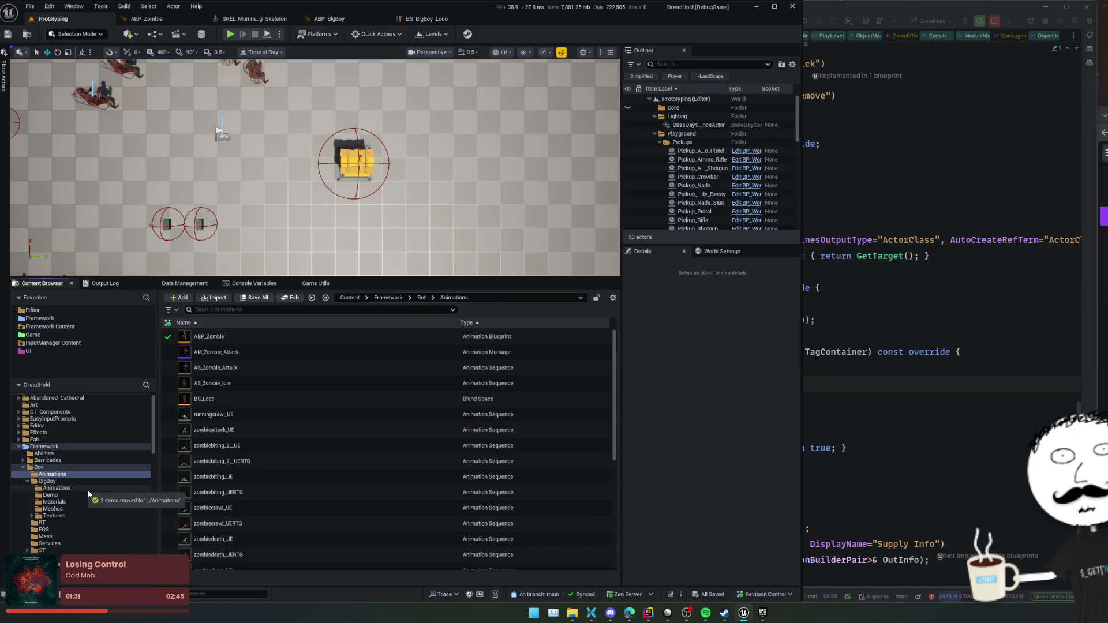
- Check BigBoy's Animations folder, then switch back to the BS_BigBoy_Loco blend space
left_click(74, 482)
left_click(57, 488)
scroll(297, 416, "down", 3)
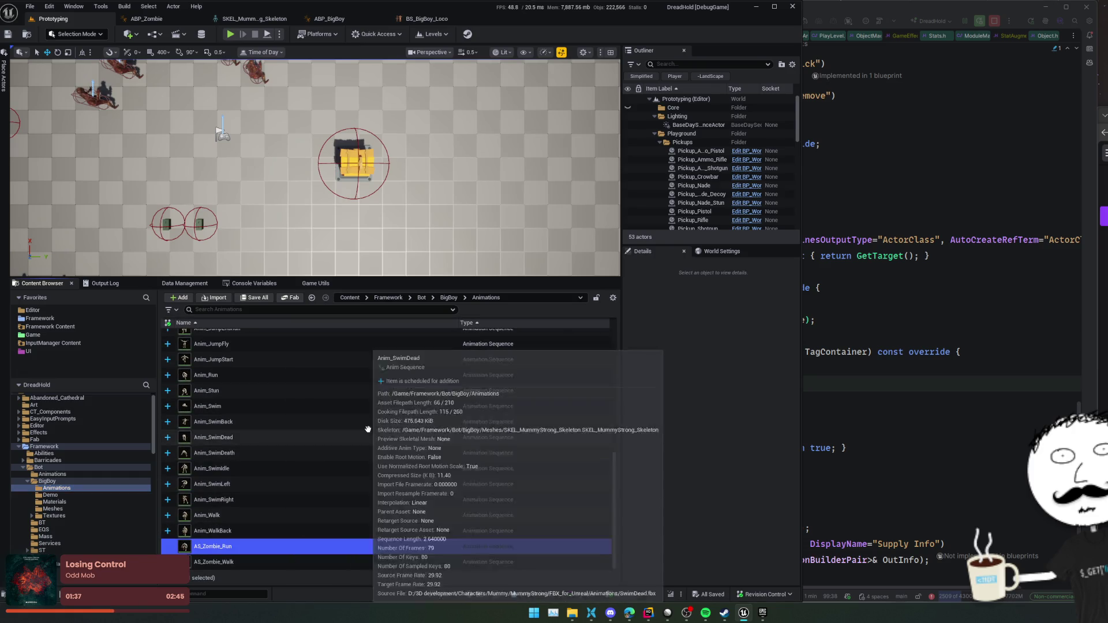
left_click(449, 21)
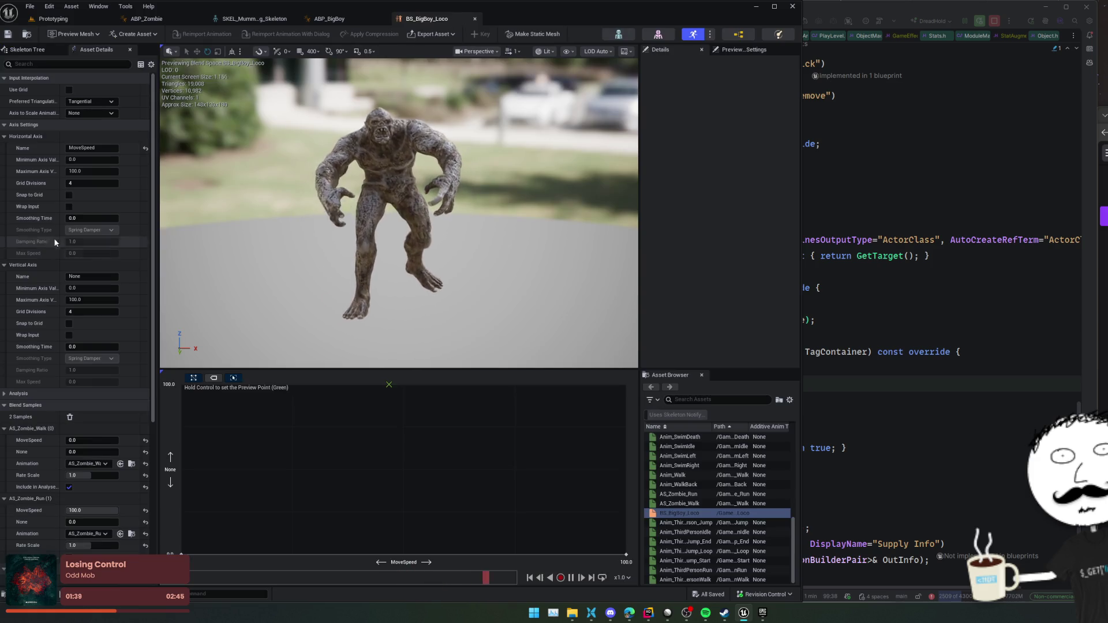
- Widen the blend space properties panel and the animation asset list
scroll(52, 245, "down", 9)
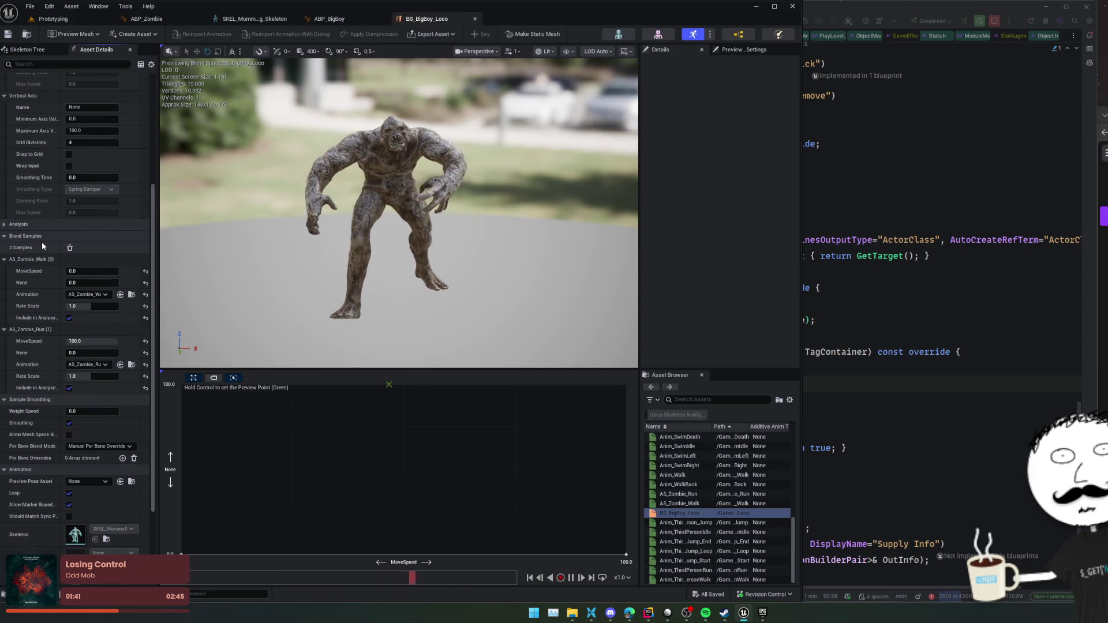
scroll(29, 306, "down", 1)
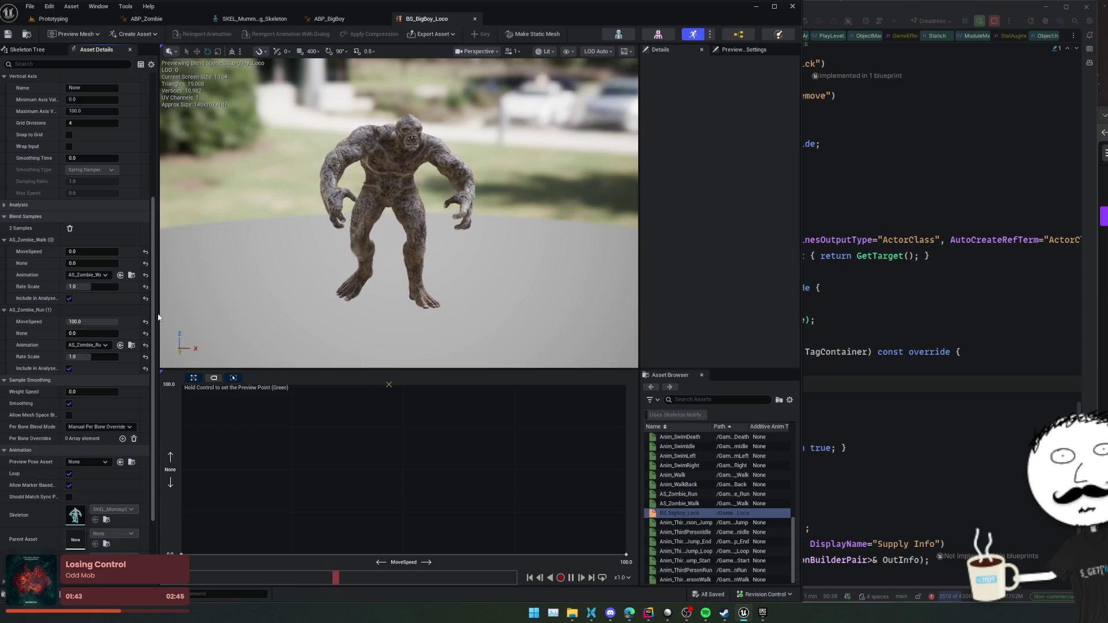
left_click_drag(159, 317, 219, 317)
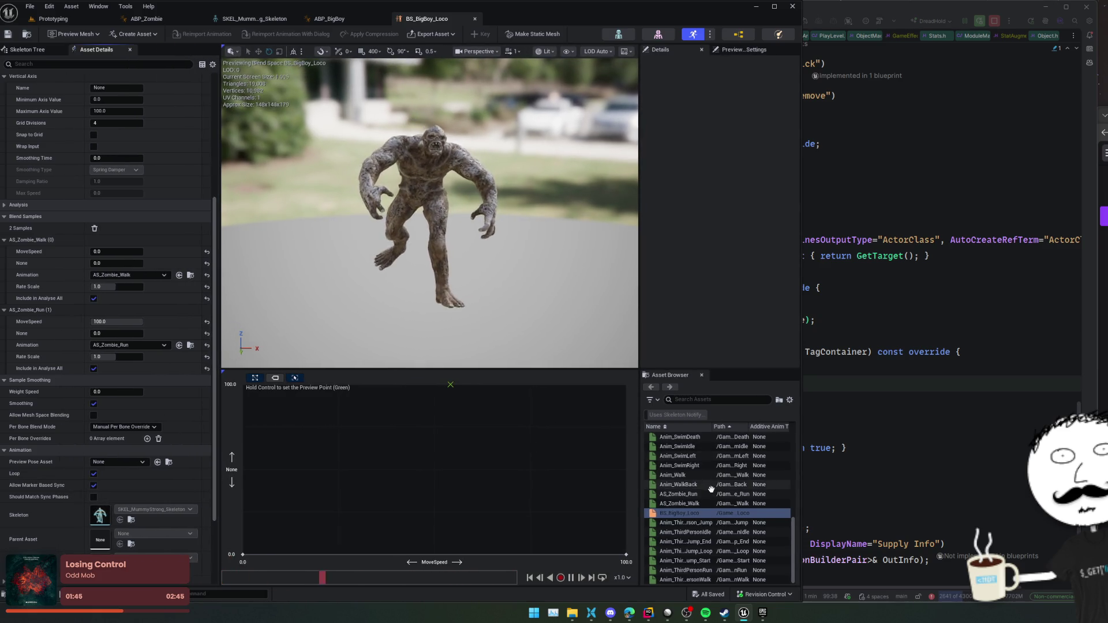
mouse_move(689, 494)
scroll(689, 494, "up", 3)
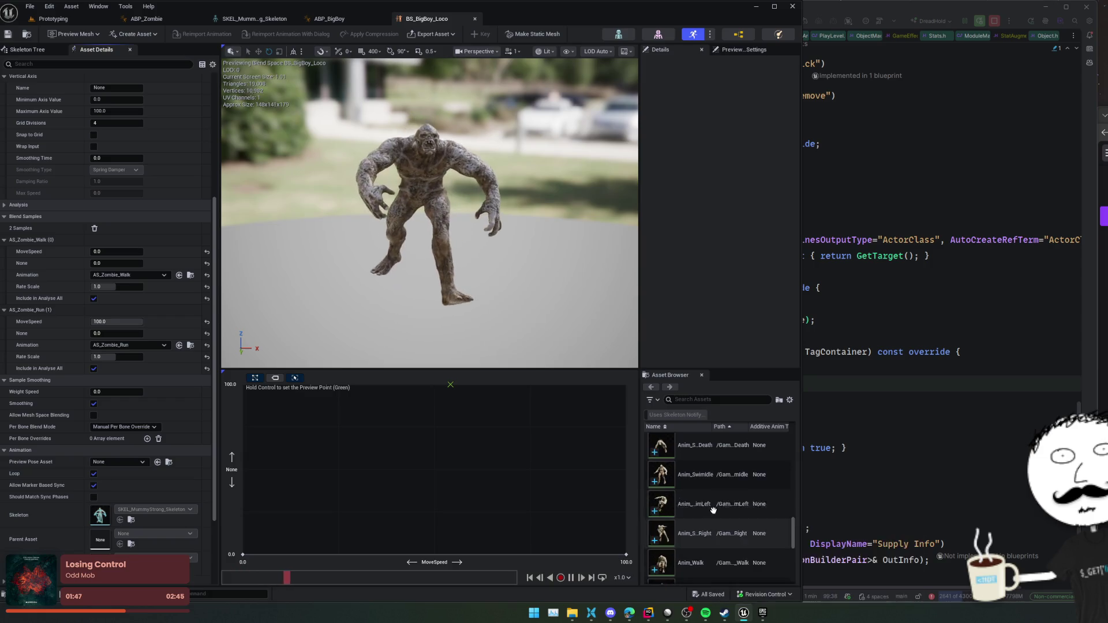
scroll(744, 508, "down", 3)
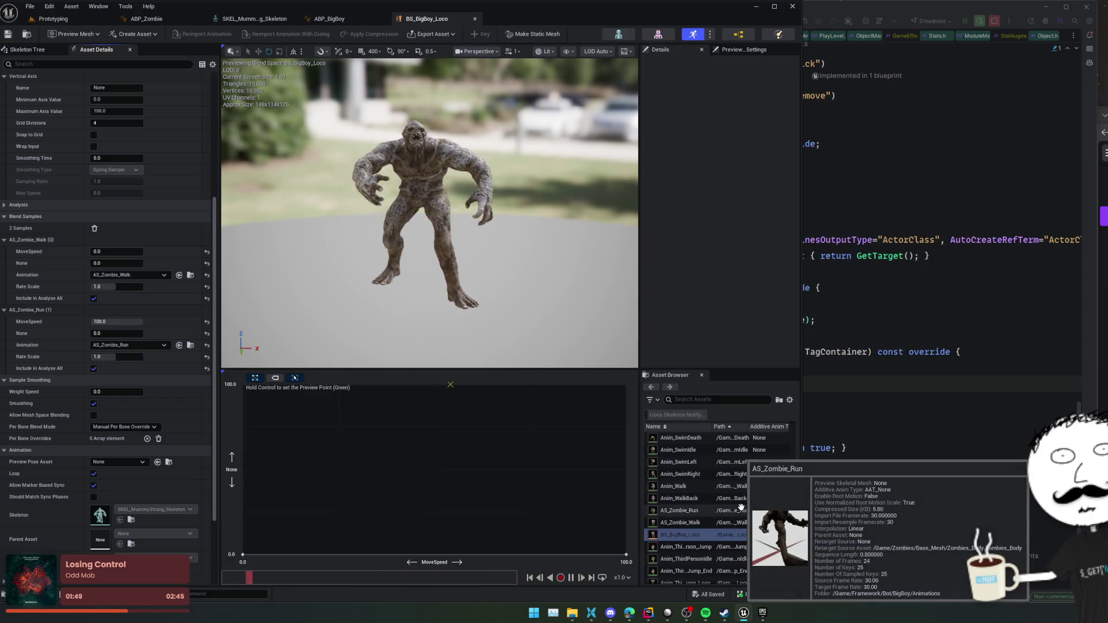
scroll(744, 498, "down", 1)
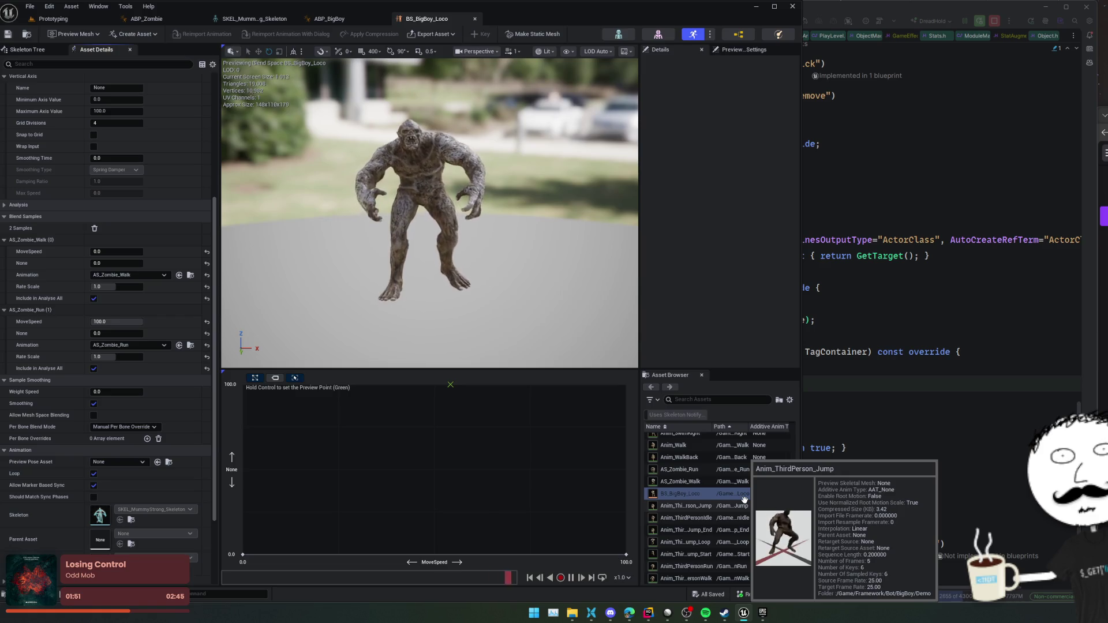
left_click_drag(640, 485, 591, 490)
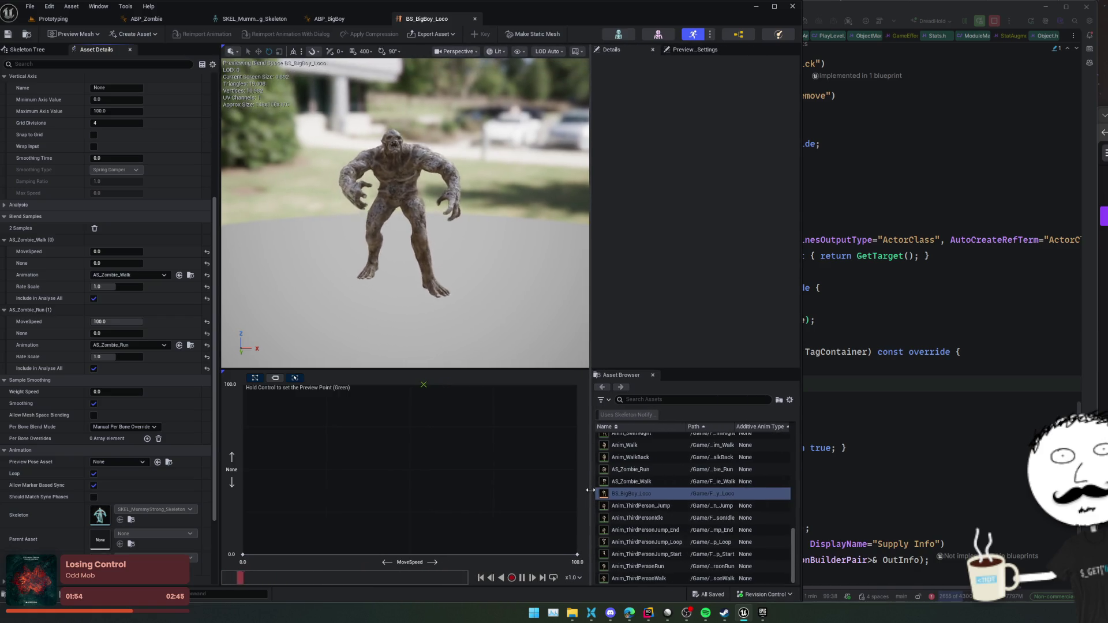
- Turn off the Uses Skeleton Notify filter so all of BigBoy's Anim_ sequences are listed
left_click(635, 416)
scroll(656, 492, "up", 10)
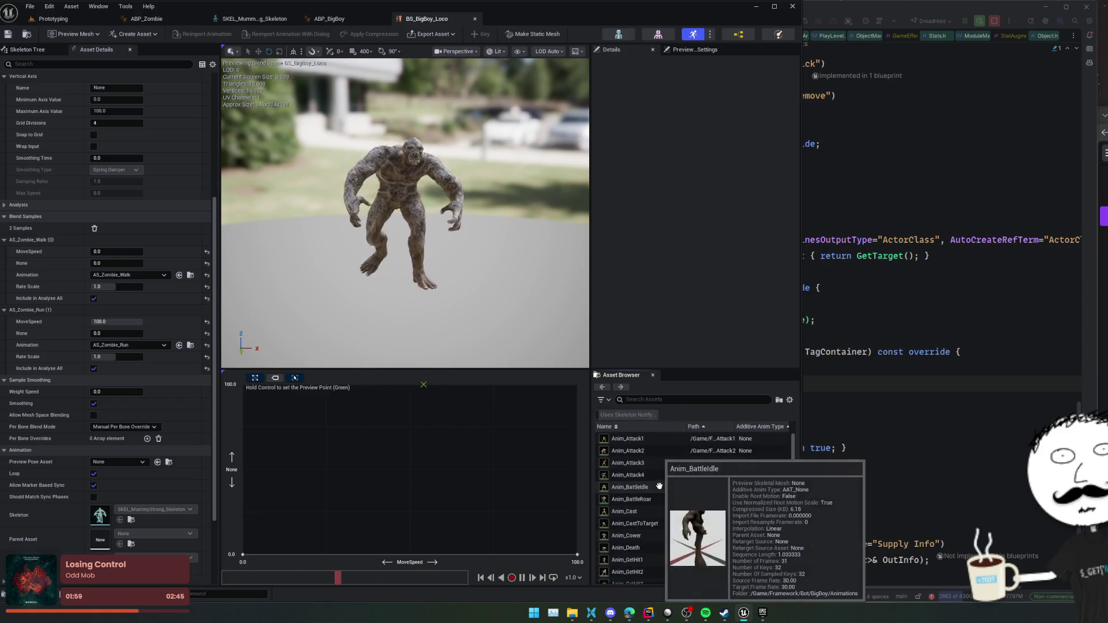
scroll(657, 490, "down", 5)
scroll(662, 473, "down", 3)
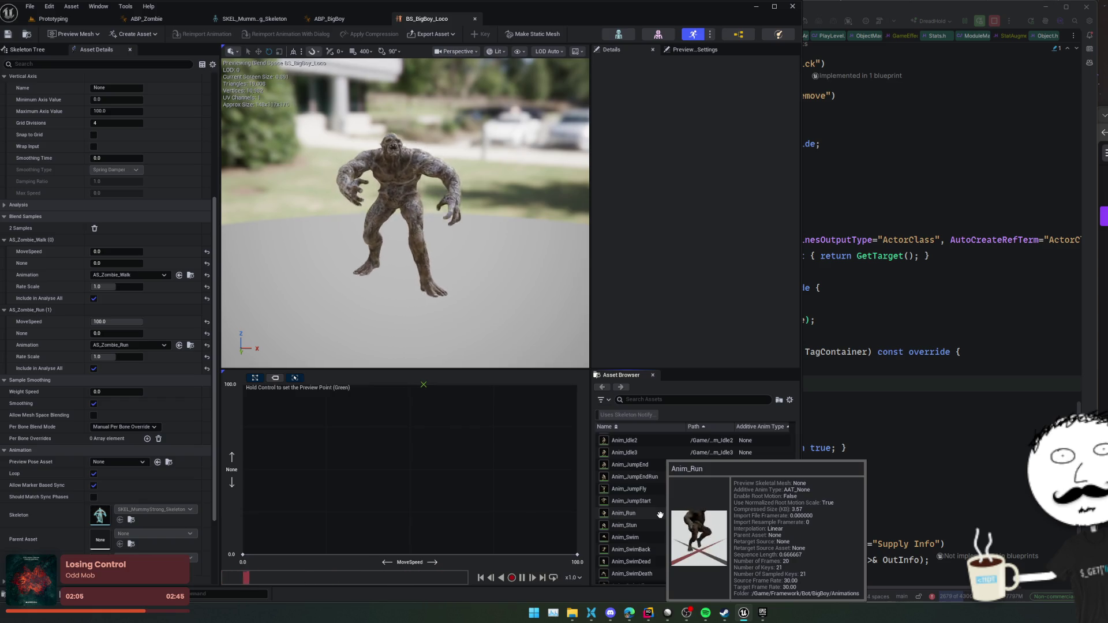
scroll(659, 514, "down", 4)
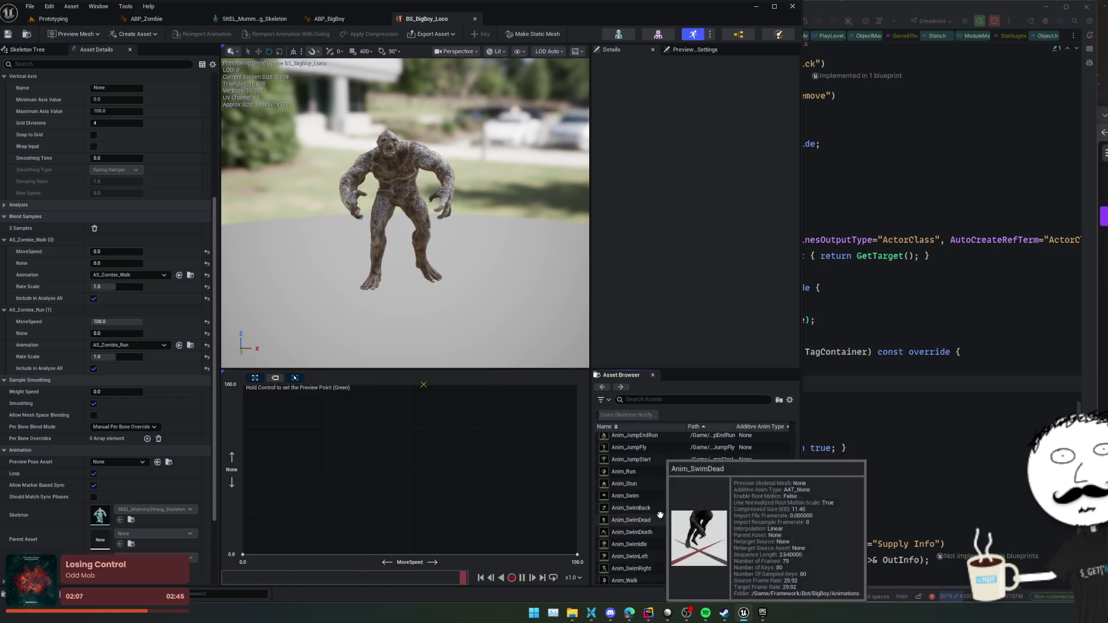
mouse_move(656, 524)
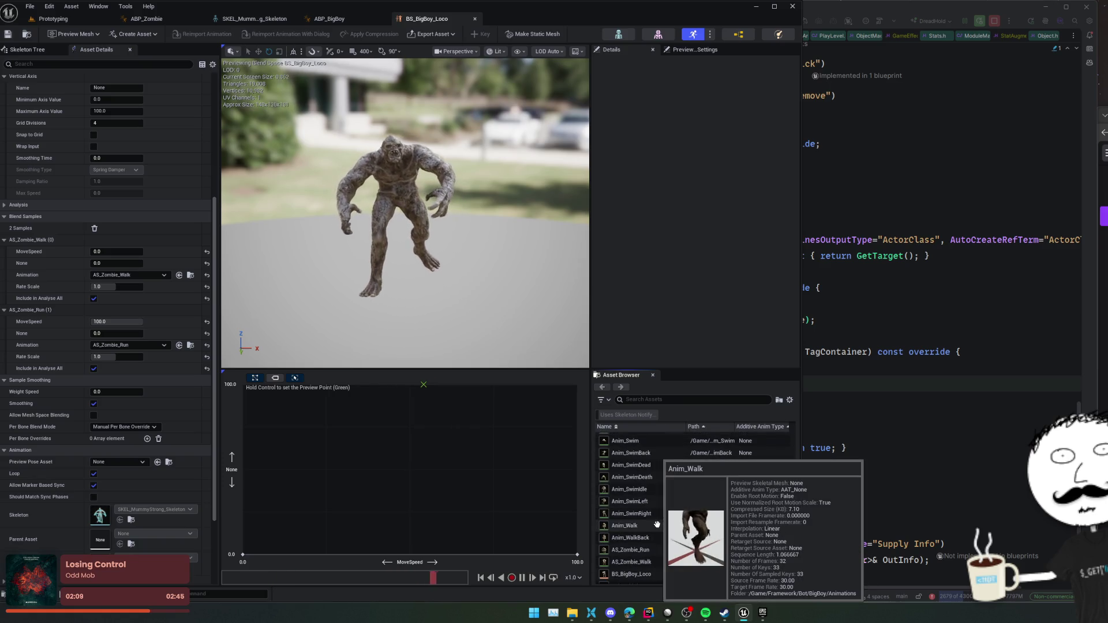
- Assign Anim_Walk to the first blend sample and Anim_Run to the second
mouse_move(646, 523)
left_mouse_down()
mouse_move(118, 337)
mouse_move(143, 270)
left_mouse_up()
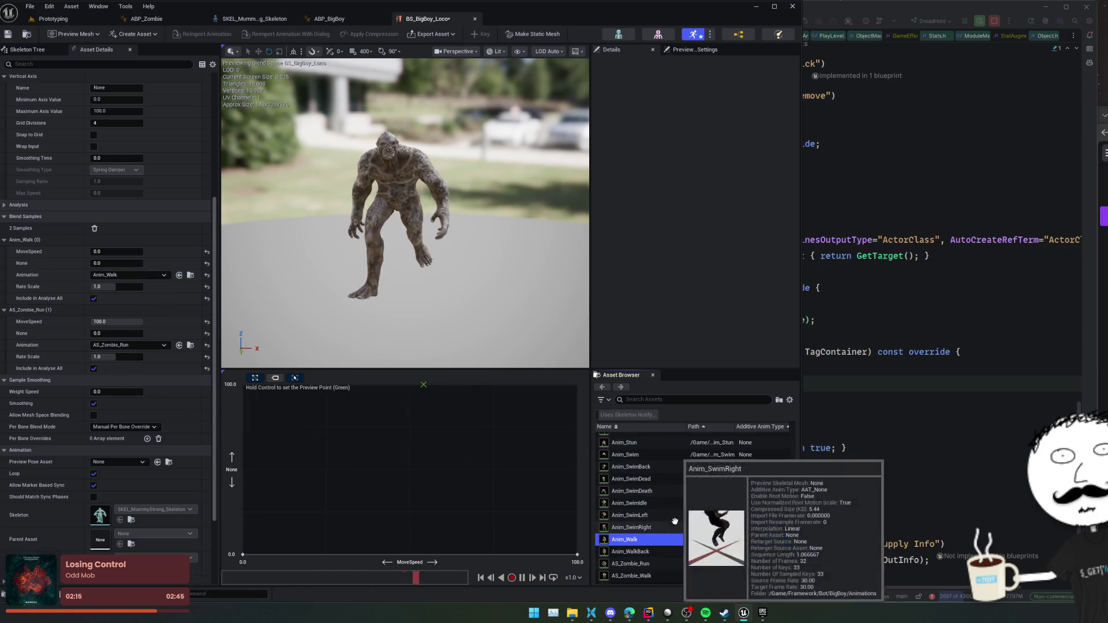
scroll(656, 498, "up", 2)
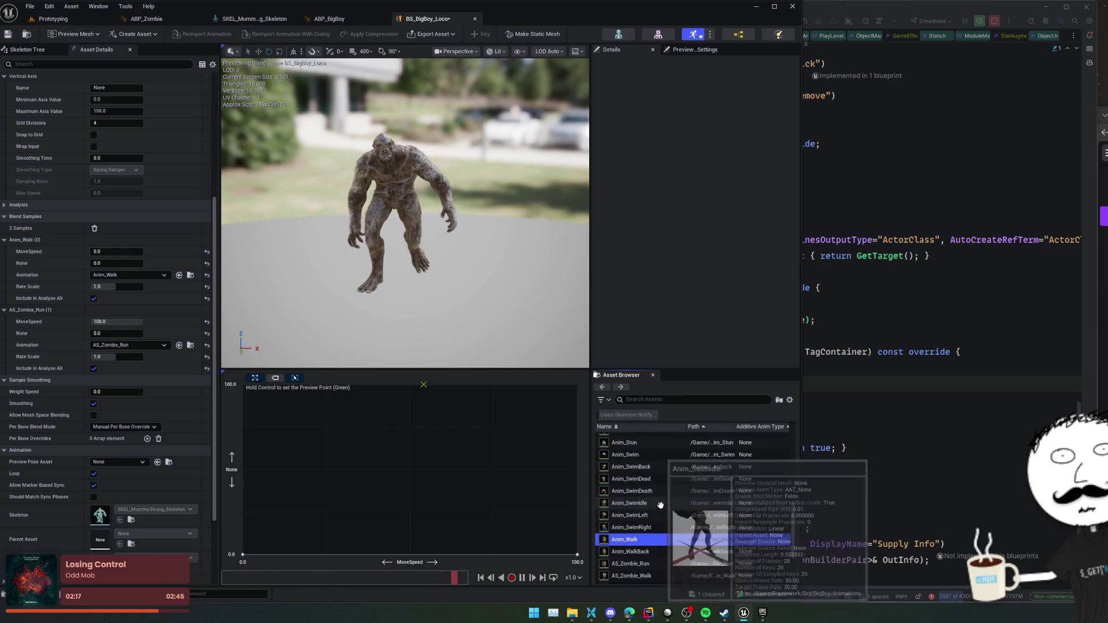
mouse_move(667, 512)
scroll(664, 491, "up", 1)
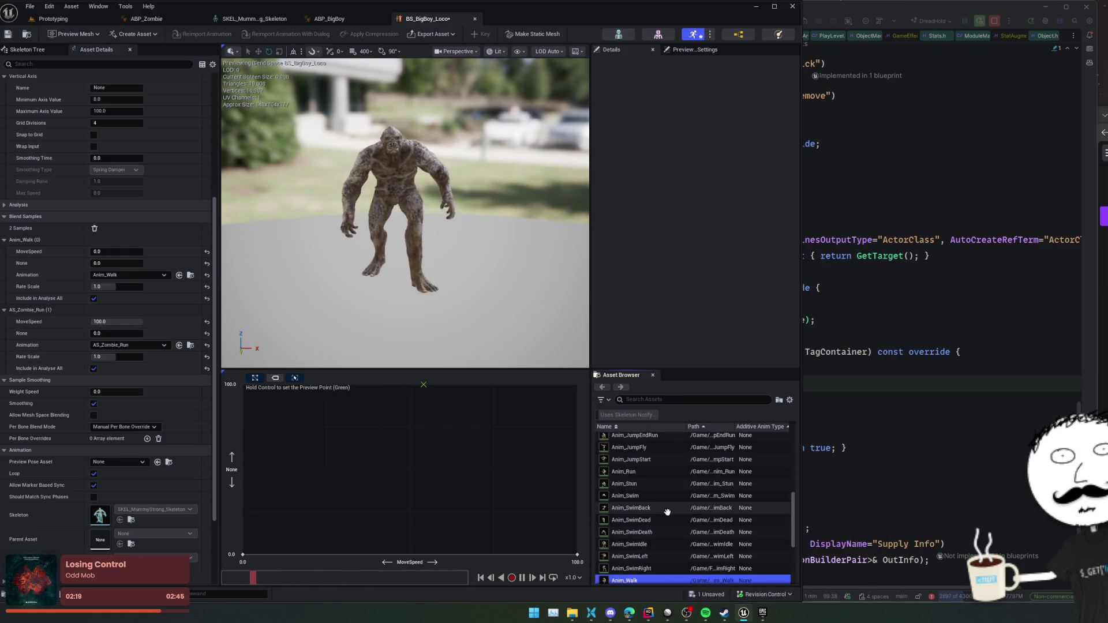
left_click(655, 471)
mouse_move(655, 471)
left_mouse_down()
mouse_move(150, 369)
mouse_move(130, 345)
left_mouse_up()
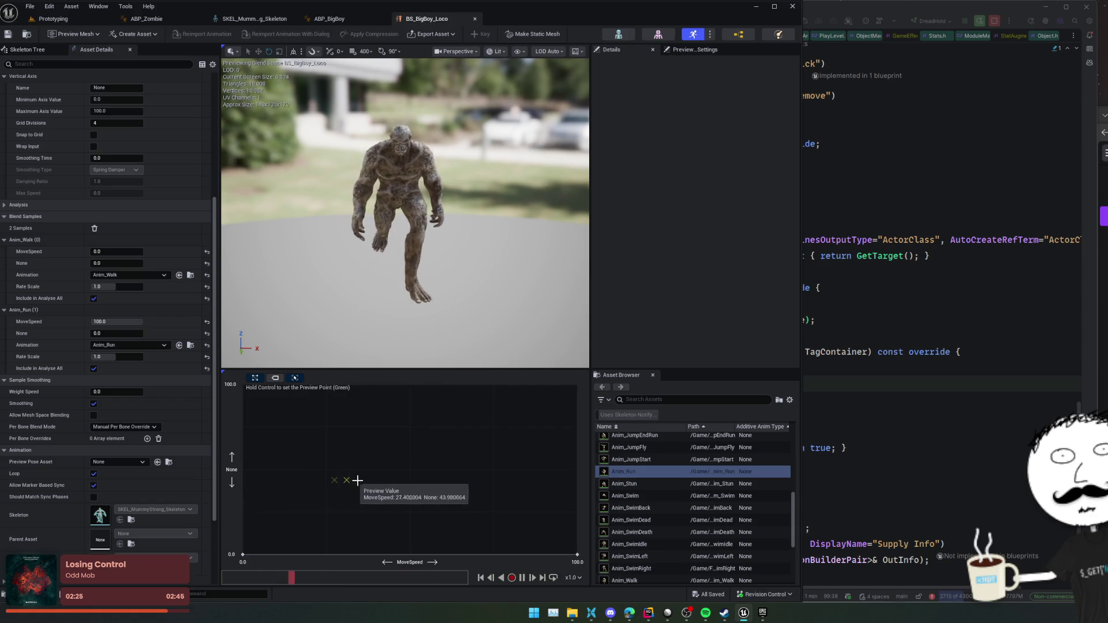
- Move the preview point with Ctrl to test the walk-to-run blend
mouse_move(597, 478)
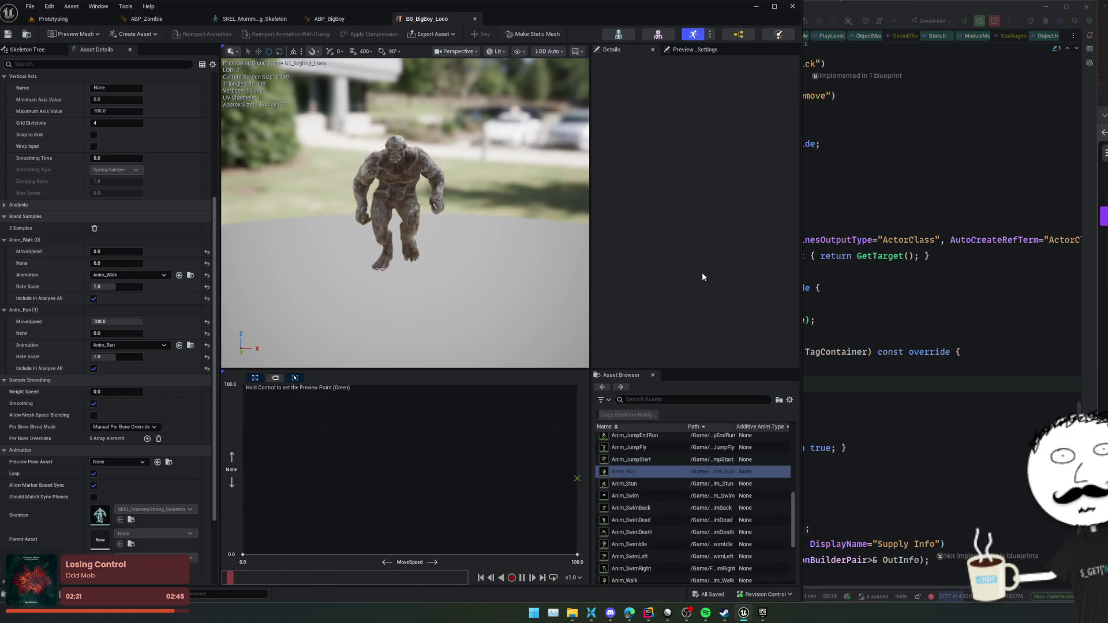
key("ctrl")
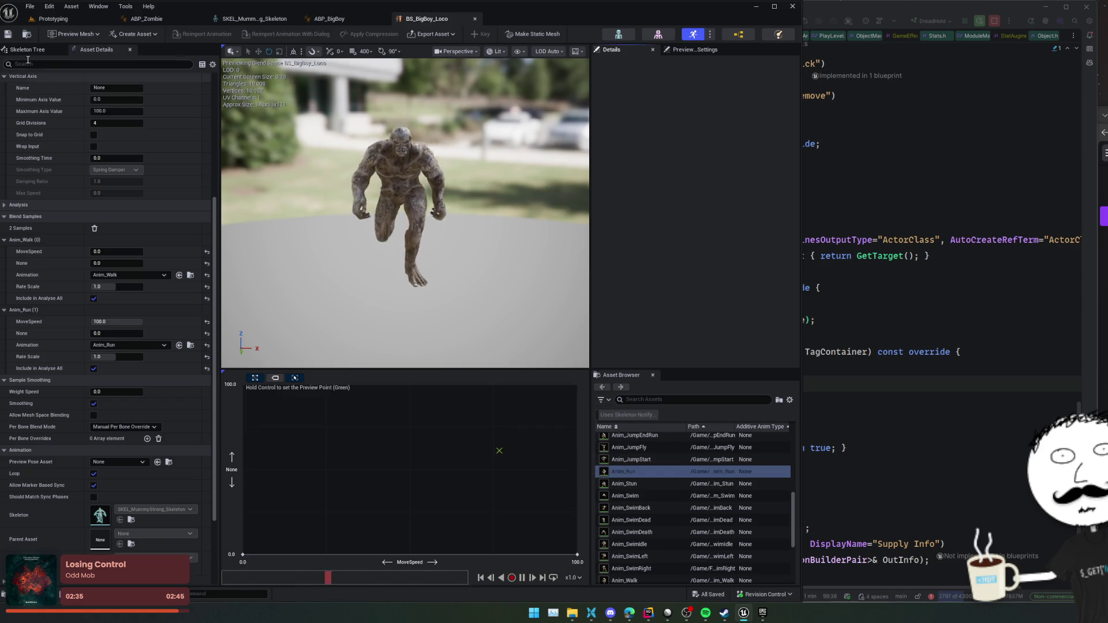
scroll(50, 242, "up", 3)
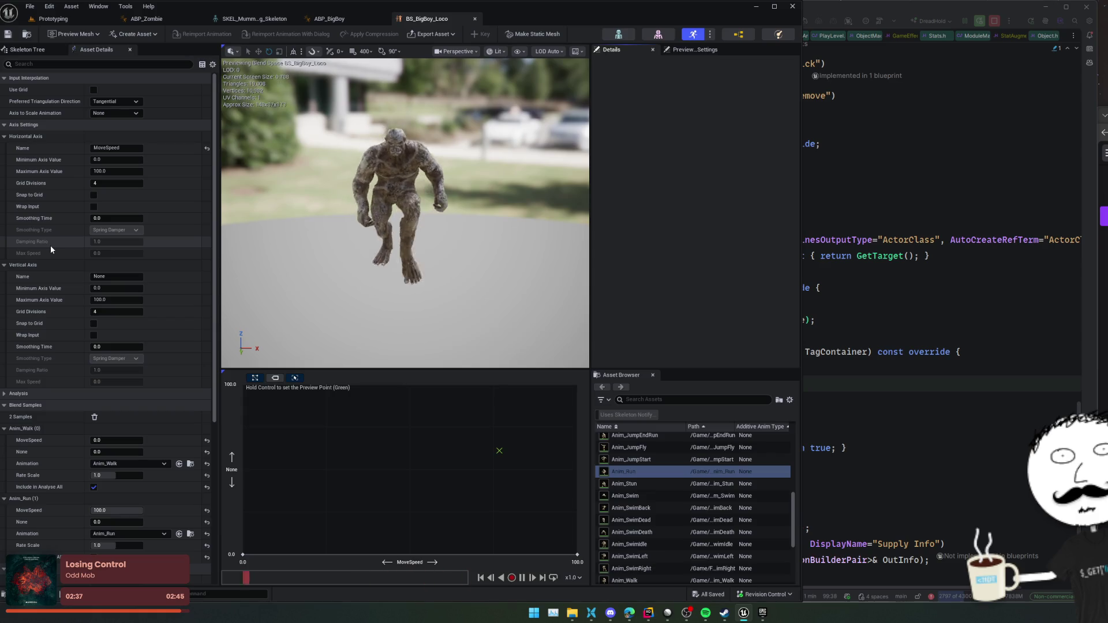
scroll(51, 244, "down", 5)
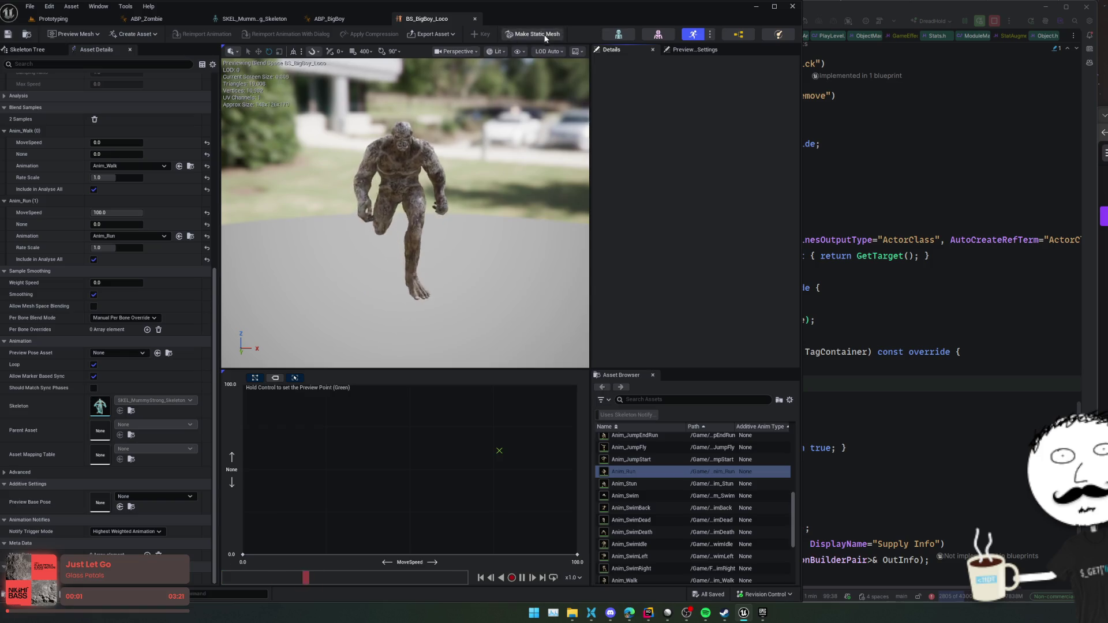
- Set the Walk / Run blendspace player's Blend Space to BS_BigBoy_Loco in ABP_BigBoy
left_click(327, 19)
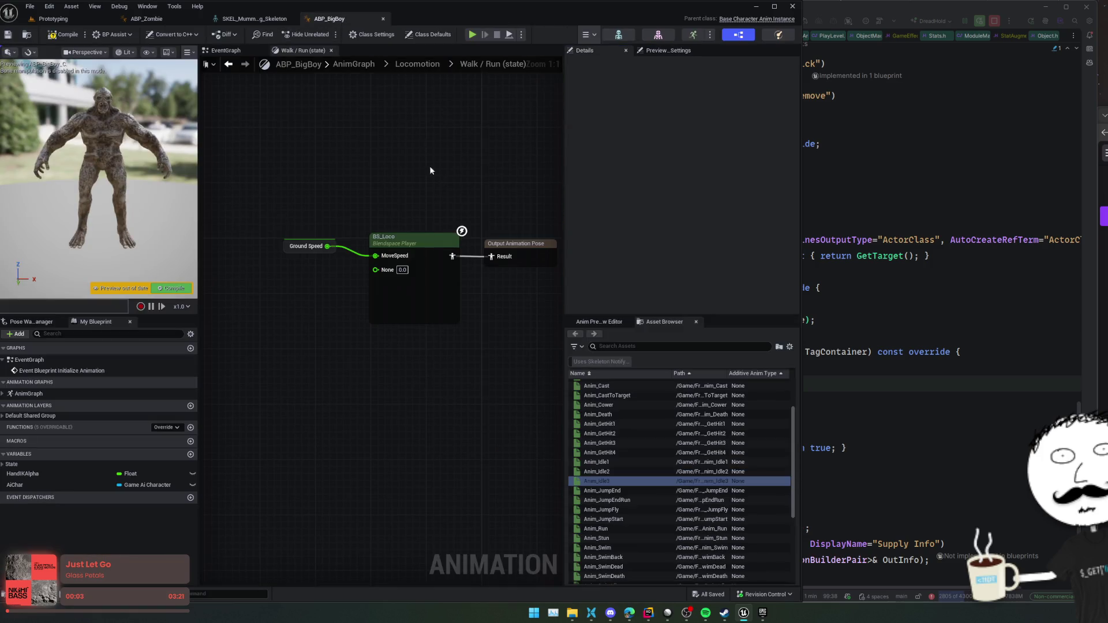
left_click(688, 277)
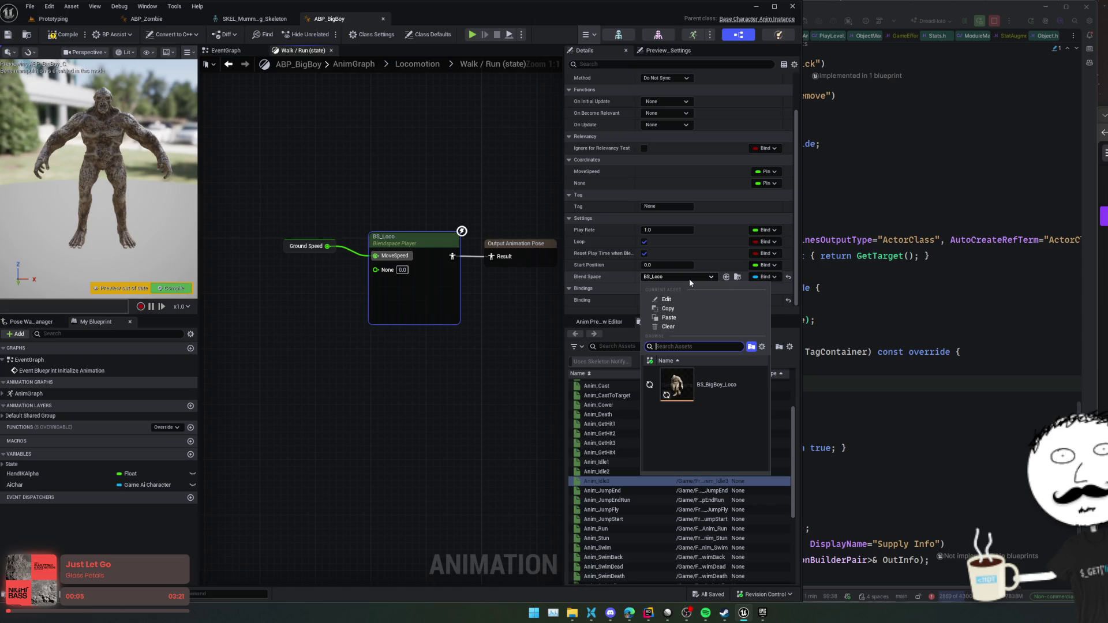
left_click(727, 376)
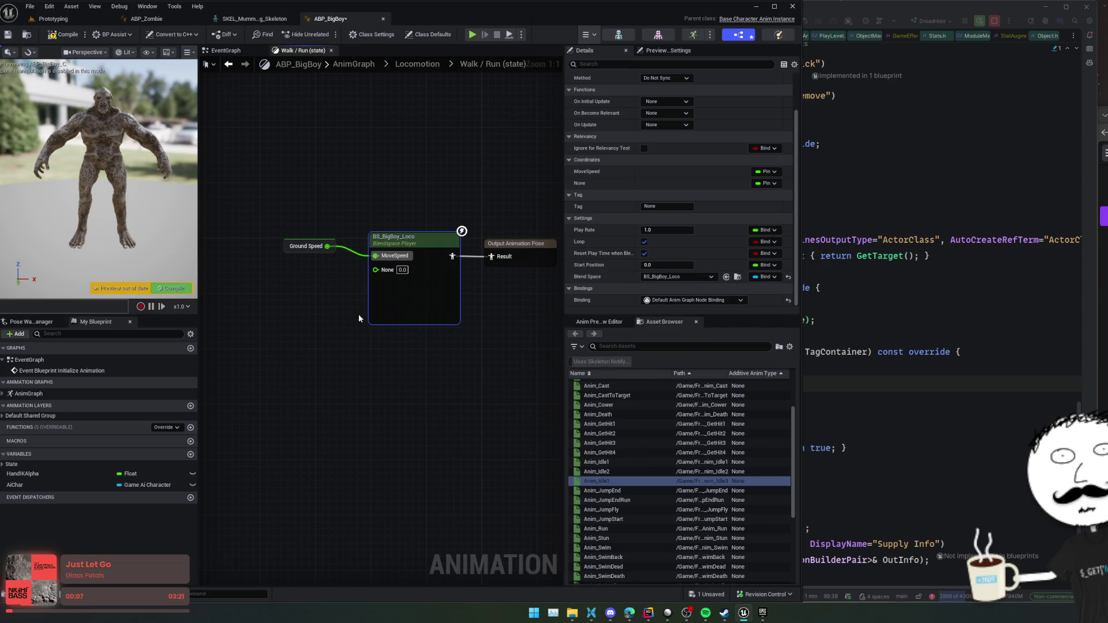
- Compile and save ABP_BigBoy, then return to the Locomotion state machine
left_click_drag(359, 316, 323, 308)
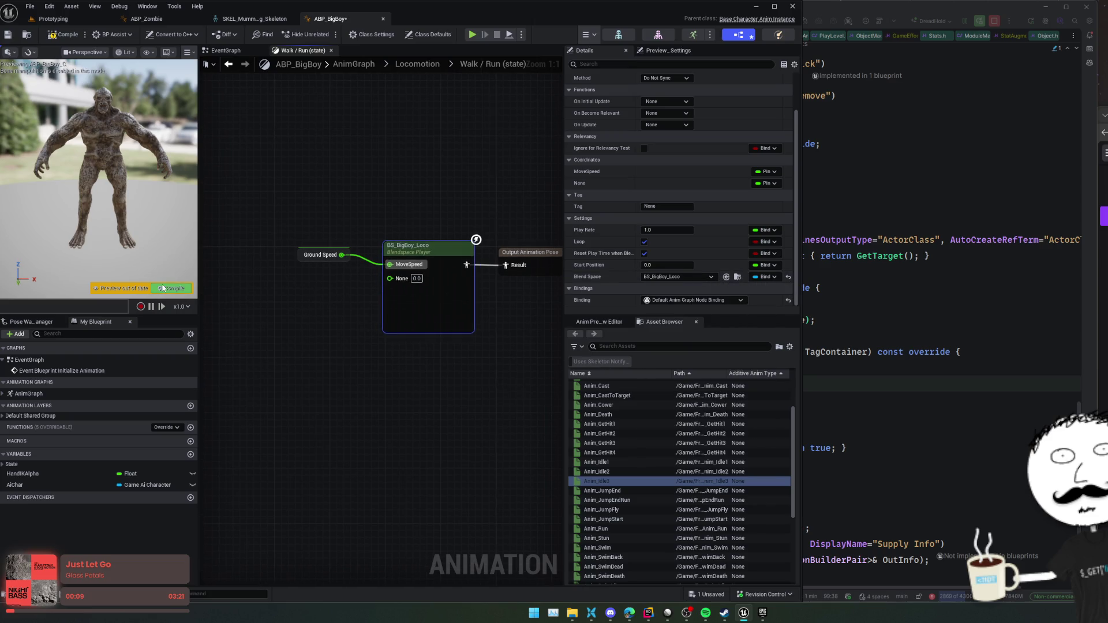
key("ctrl+s")
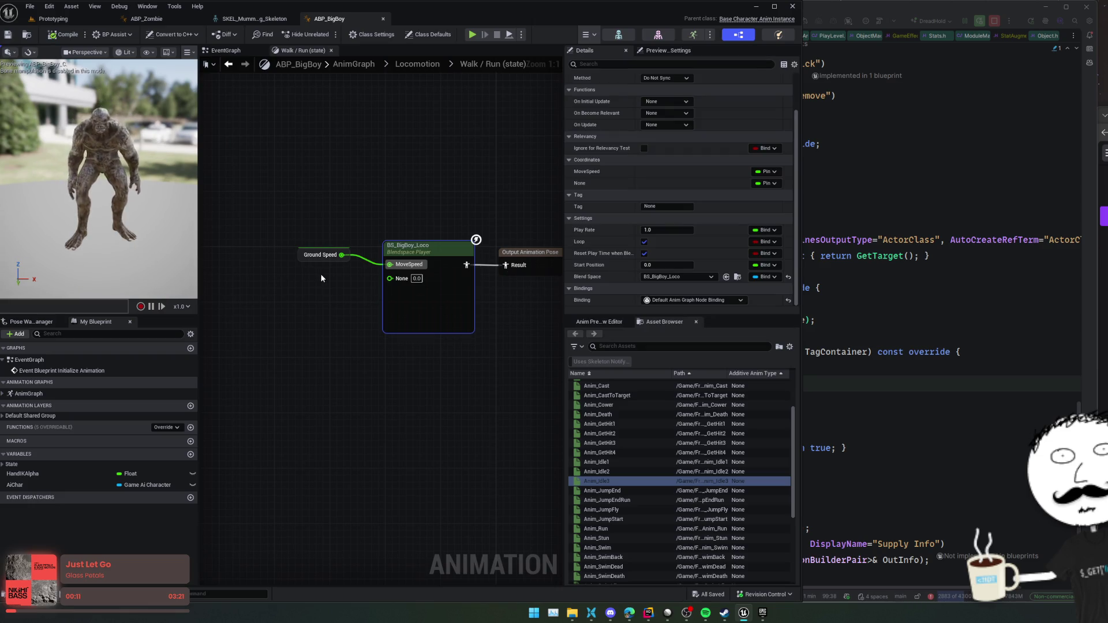
left_click_drag(317, 296, 288, 300)
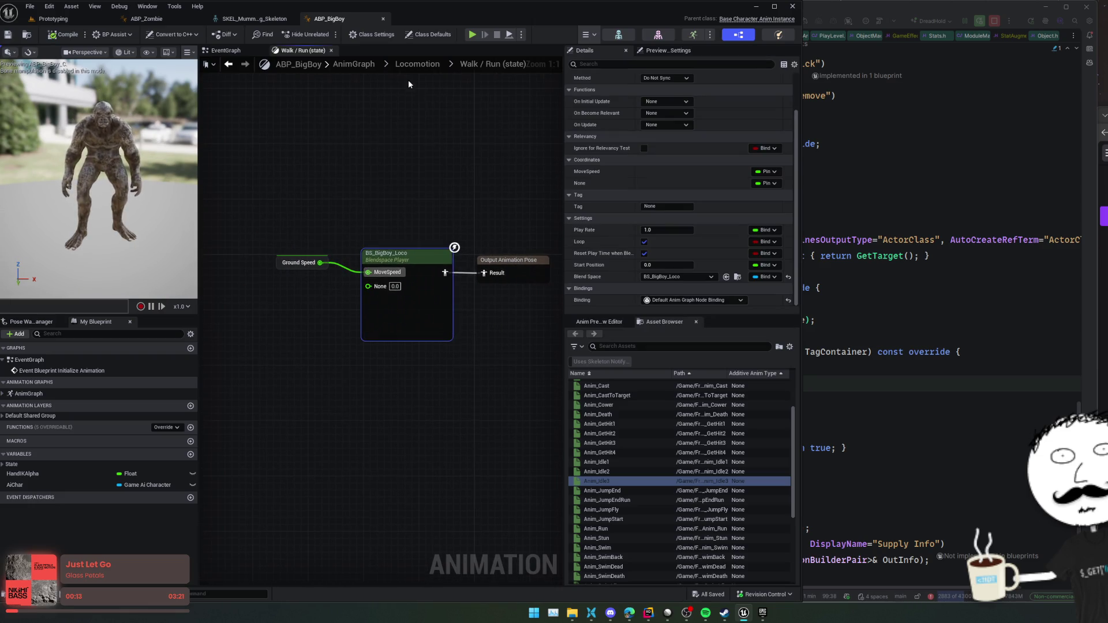
left_click(427, 64)
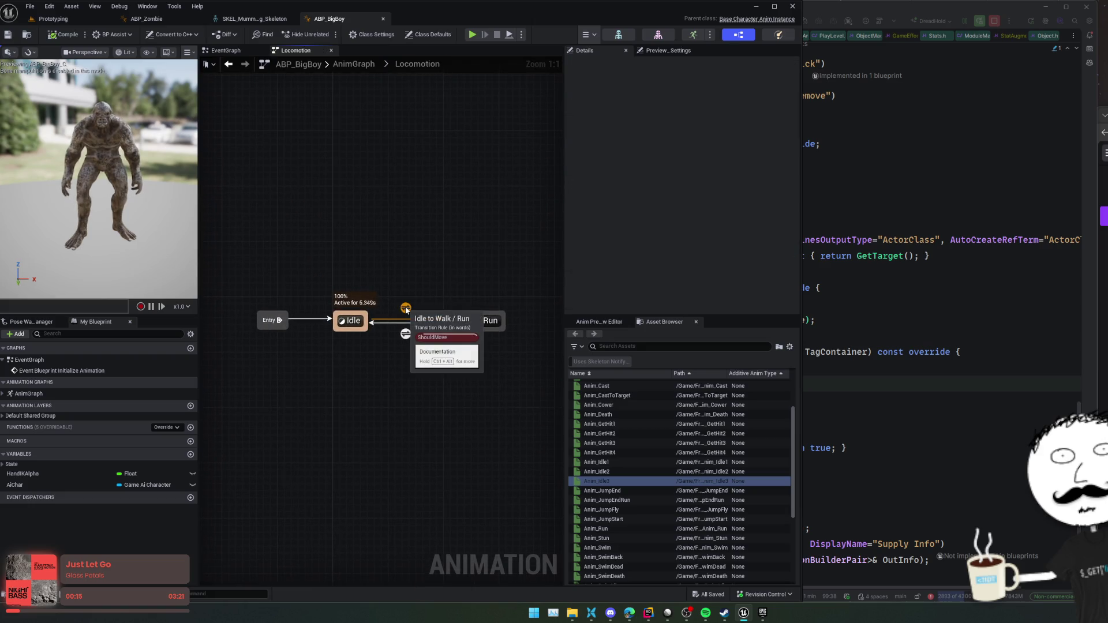
- Expand the preview's Movement variables and enable Should Move to preview walking
mouse_move(409, 339)
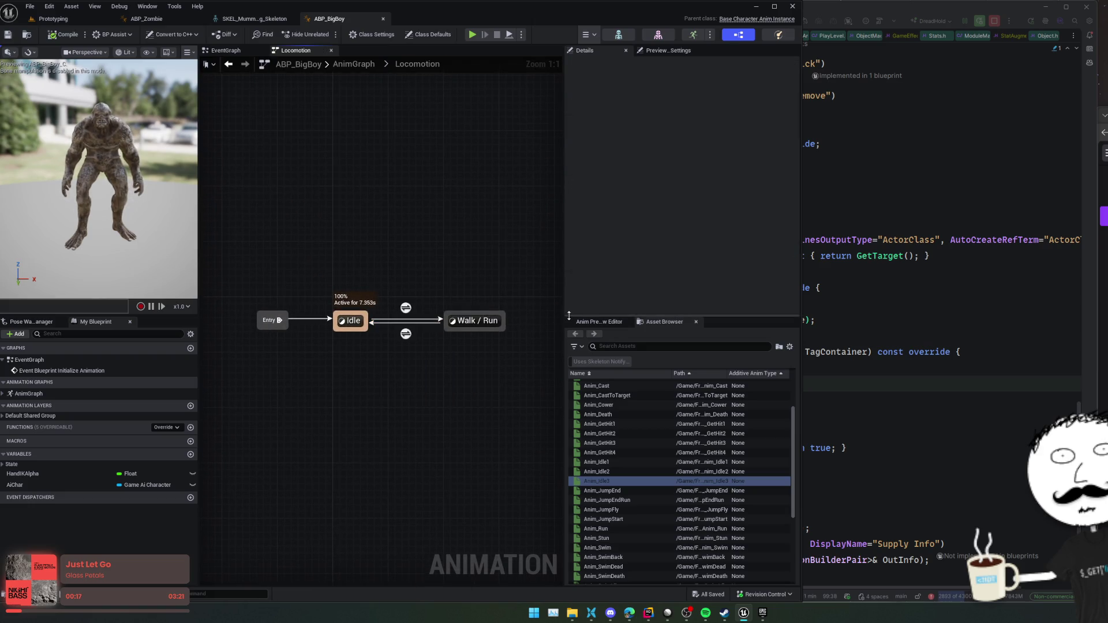
left_click(617, 327)
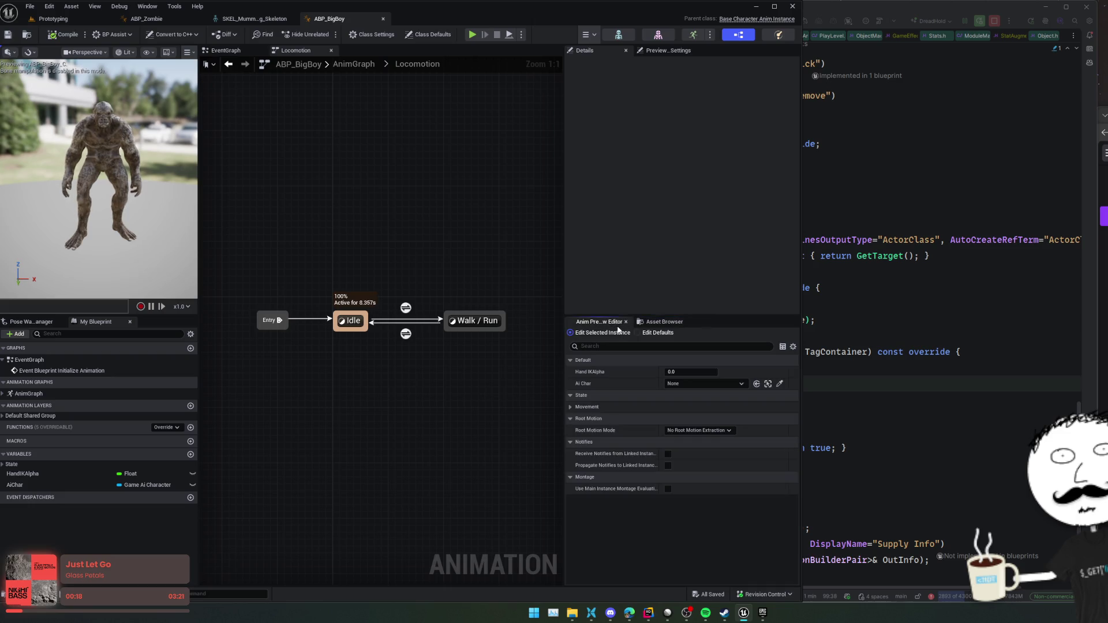
left_click(578, 406)
scroll(625, 389, "down", 1)
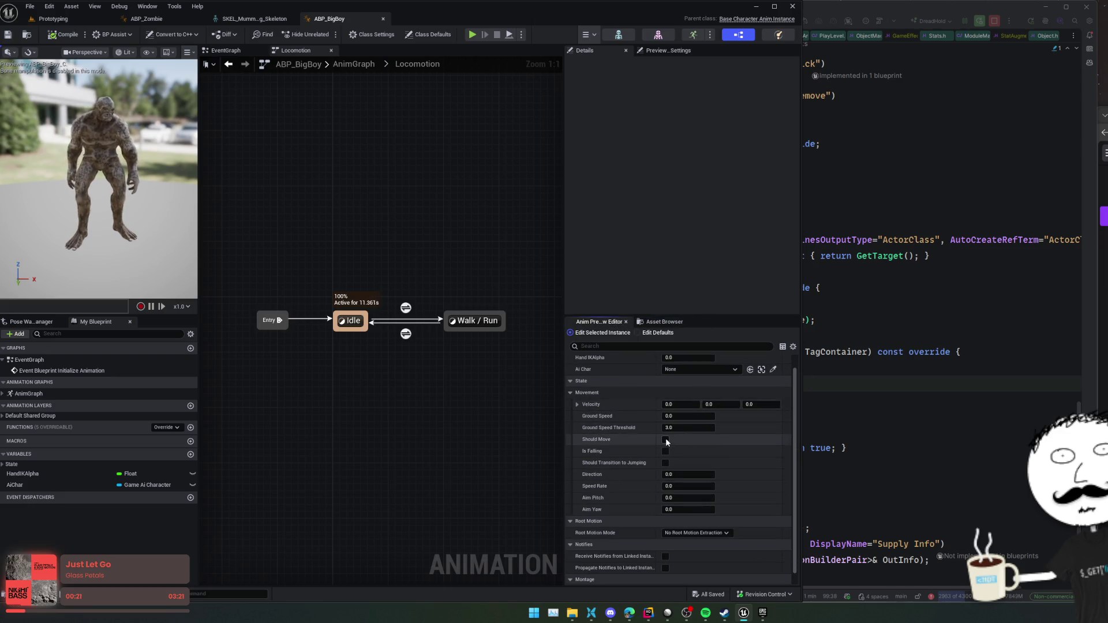
left_click(665, 439)
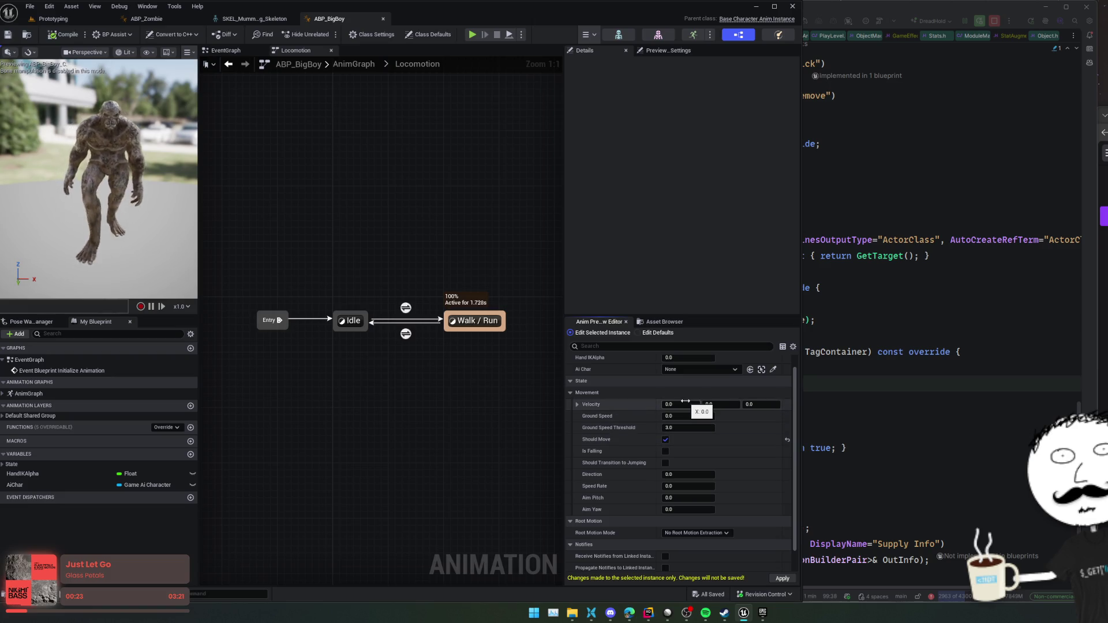
- Edit Ground Speed, turn Should Move off again, and go up to the AnimGraph
left_click(684, 415)
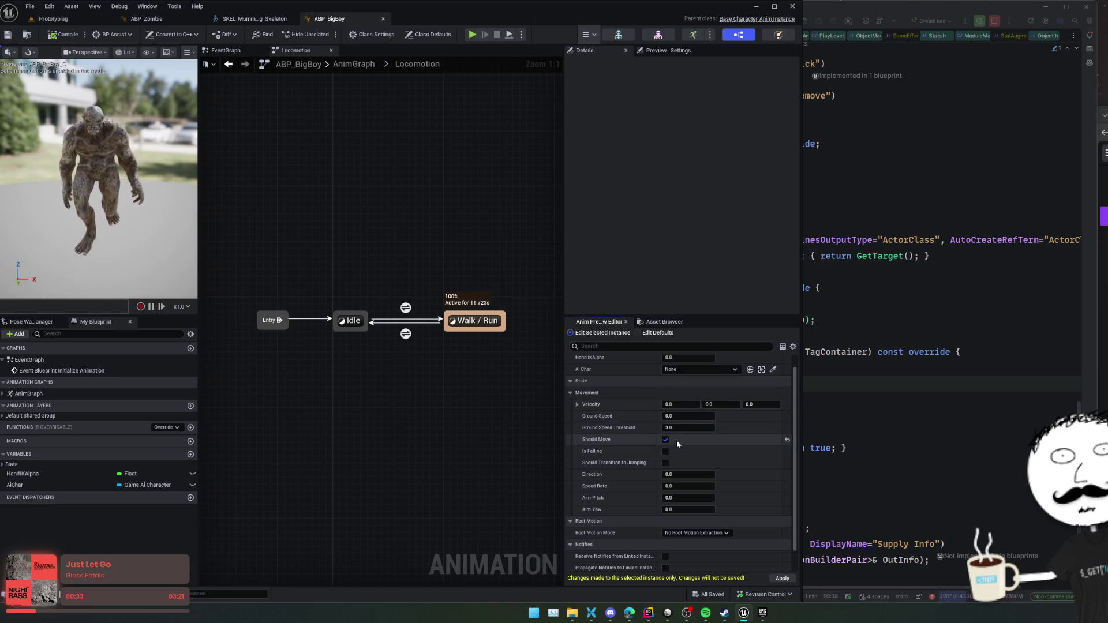
left_click(665, 440)
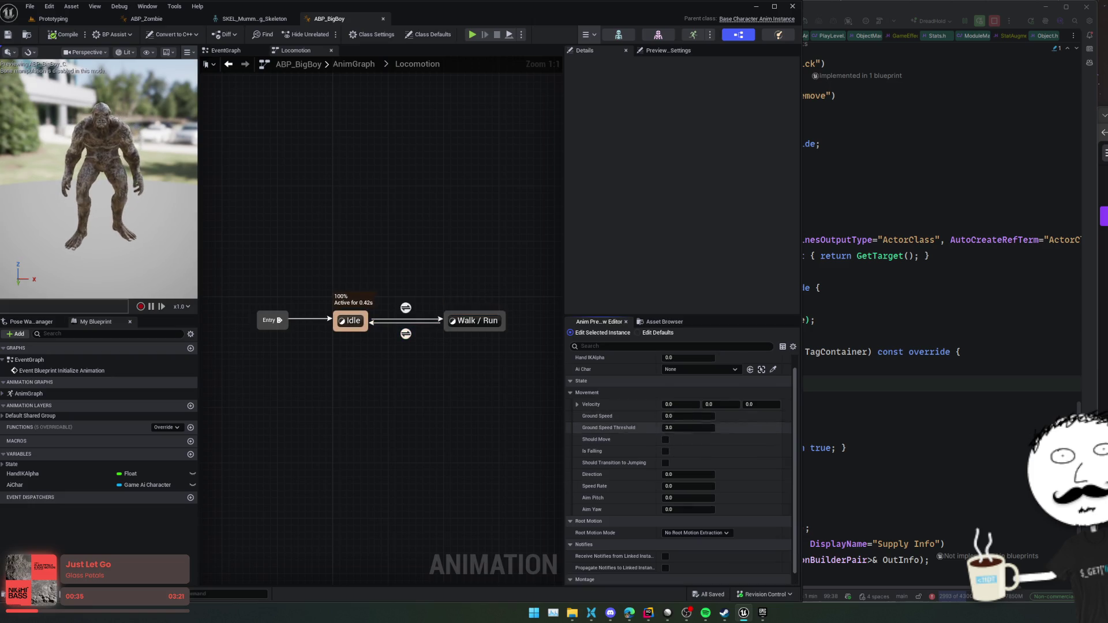
left_click(354, 63)
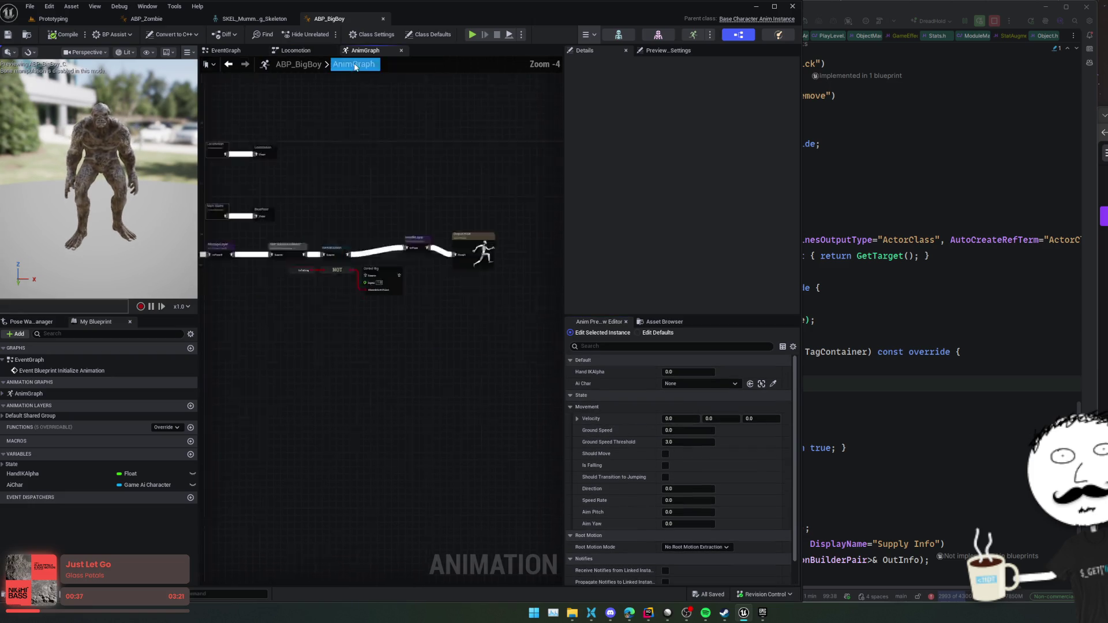
- In Main States > Land, try assigning Anim_JumpEnd to the sequence player, then undo it
double_click(290, 330)
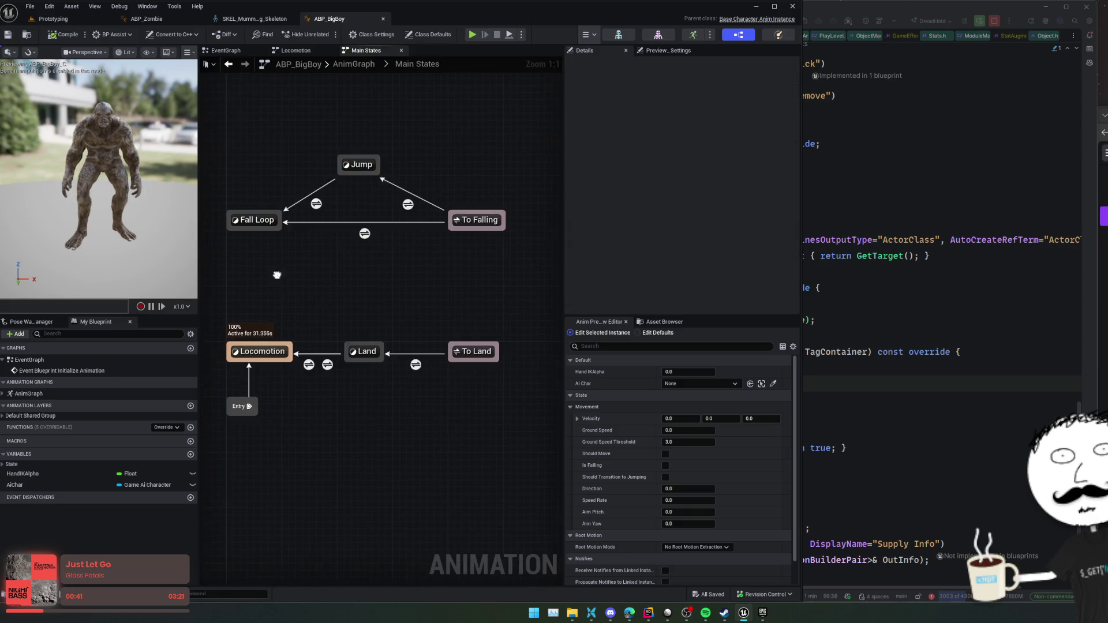
left_click(329, 334)
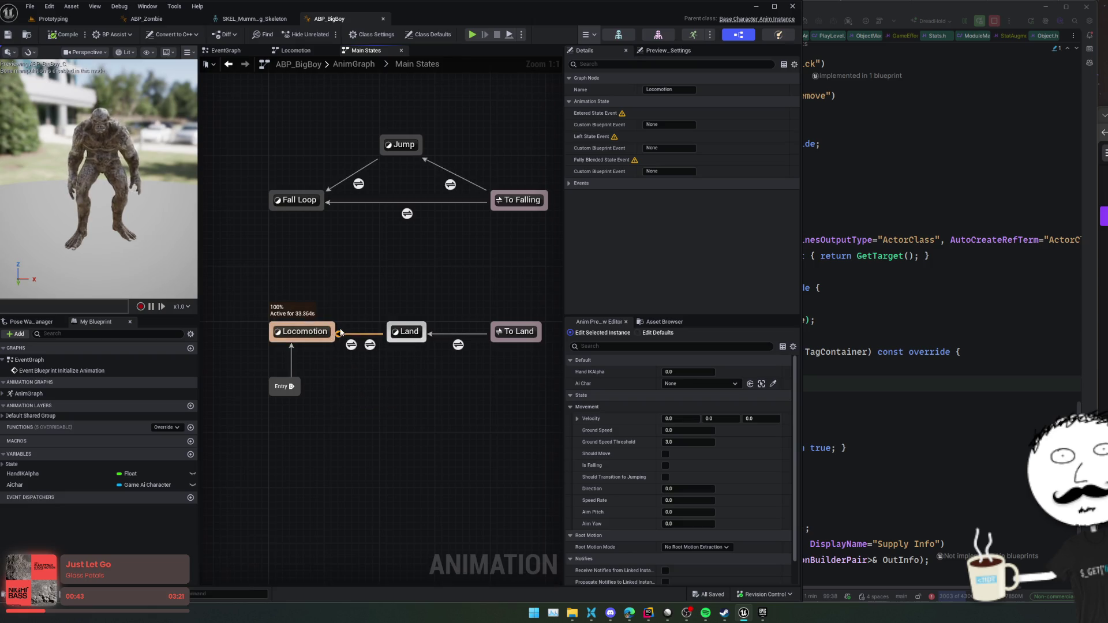
double_click(407, 334)
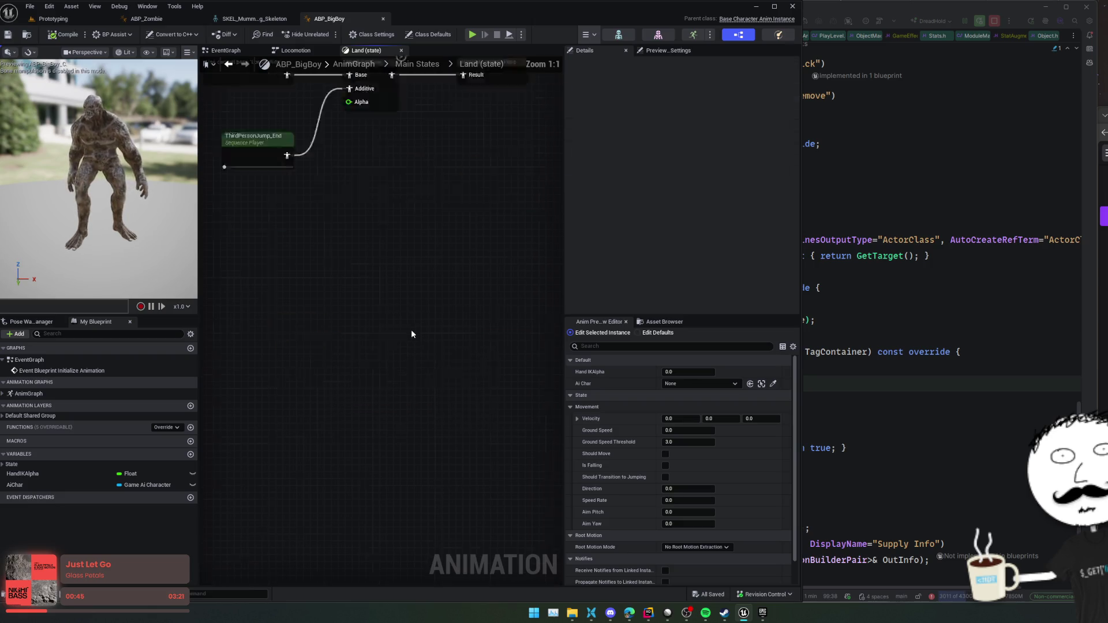
left_click(330, 349)
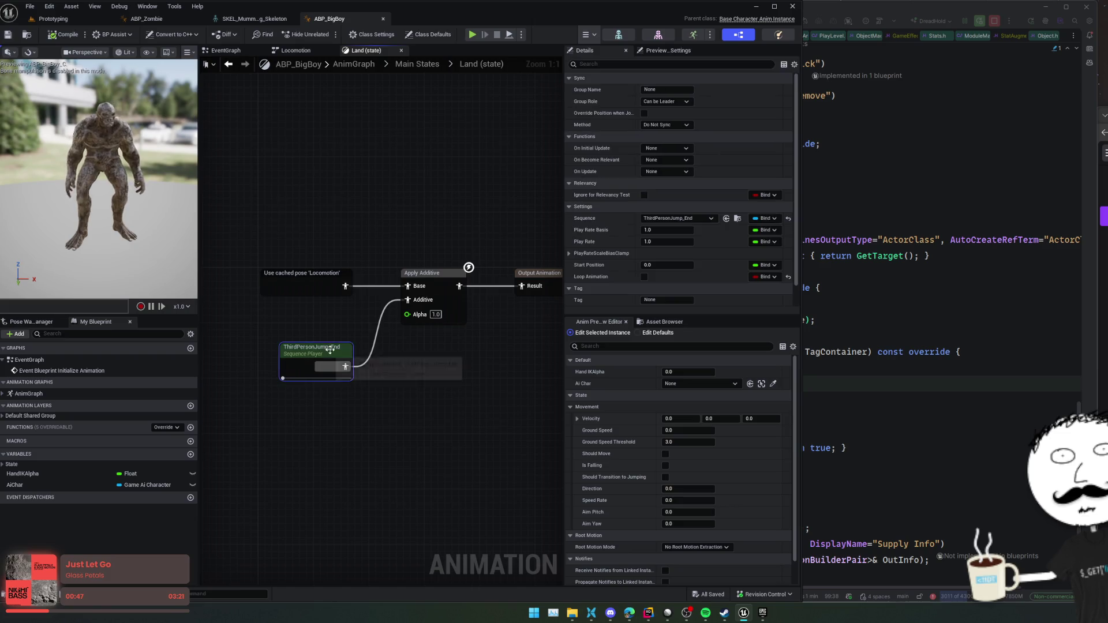
left_click(646, 323)
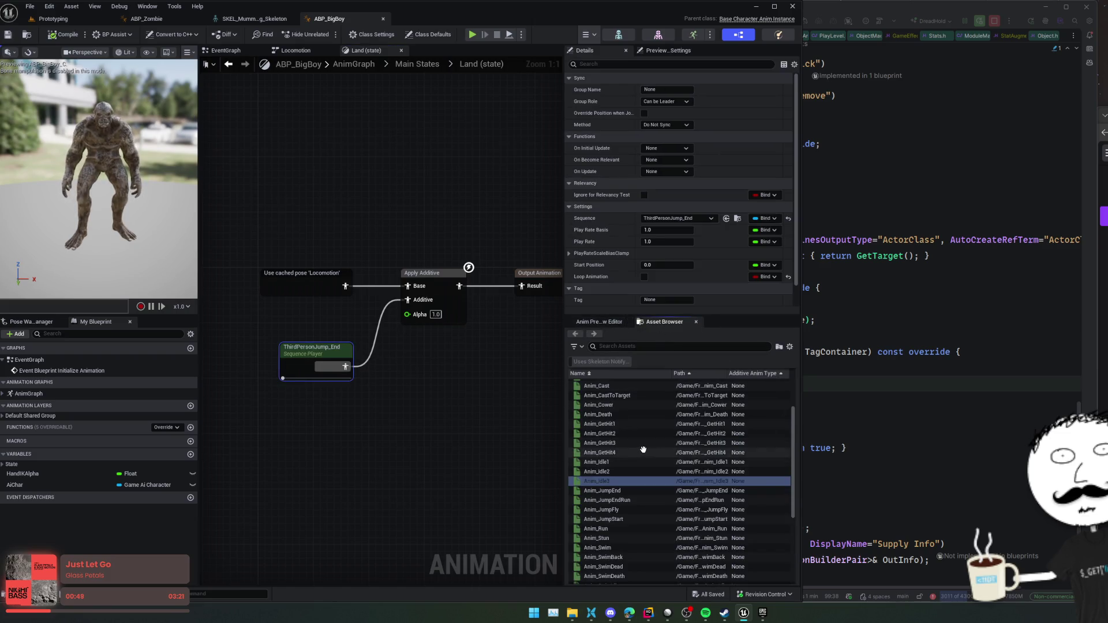
scroll(642, 450, "down", 5)
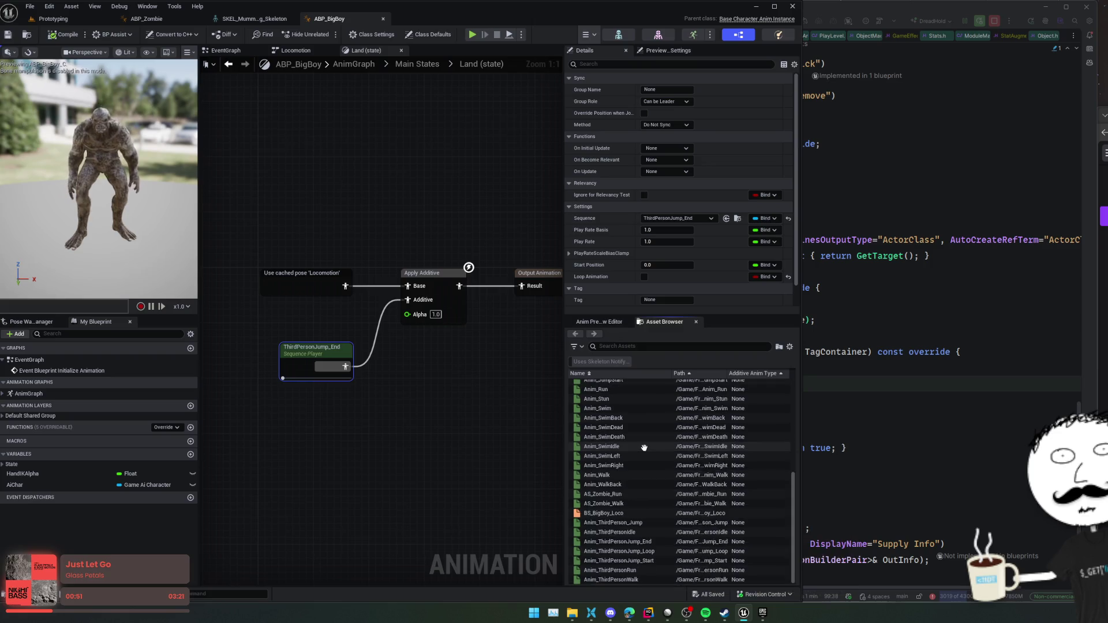
scroll(646, 448, "up", 2)
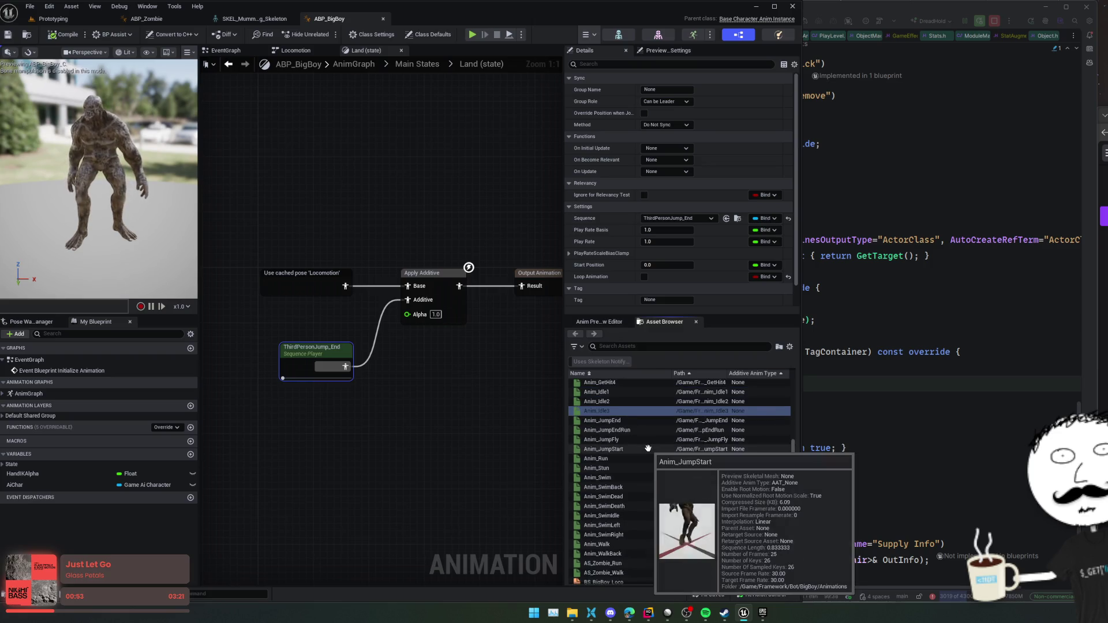
mouse_move(632, 428)
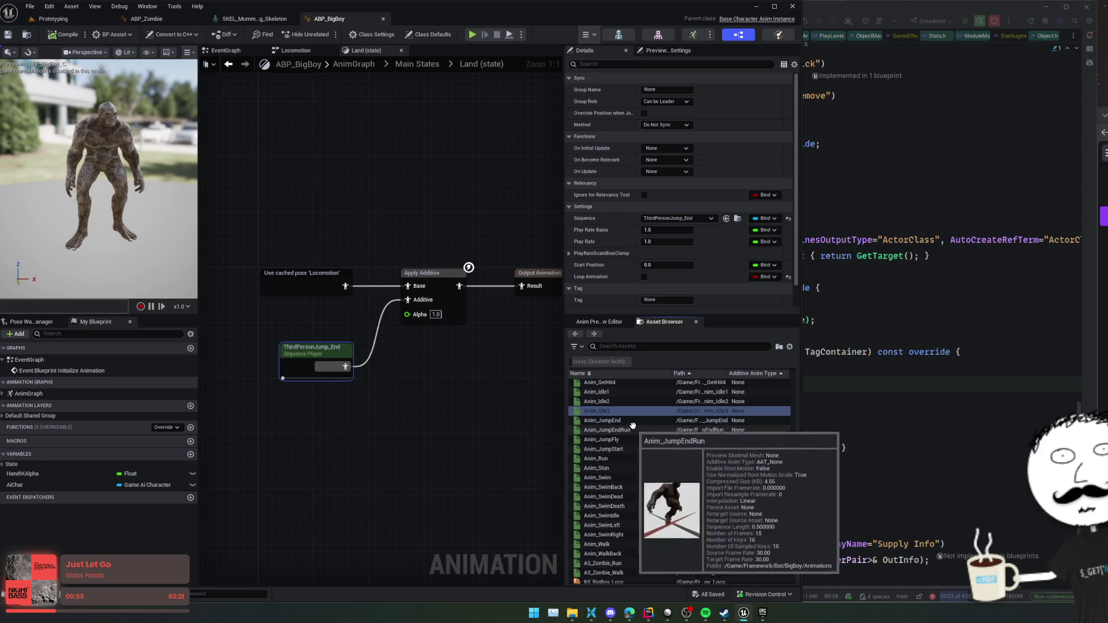
left_click_drag(630, 418, 668, 221)
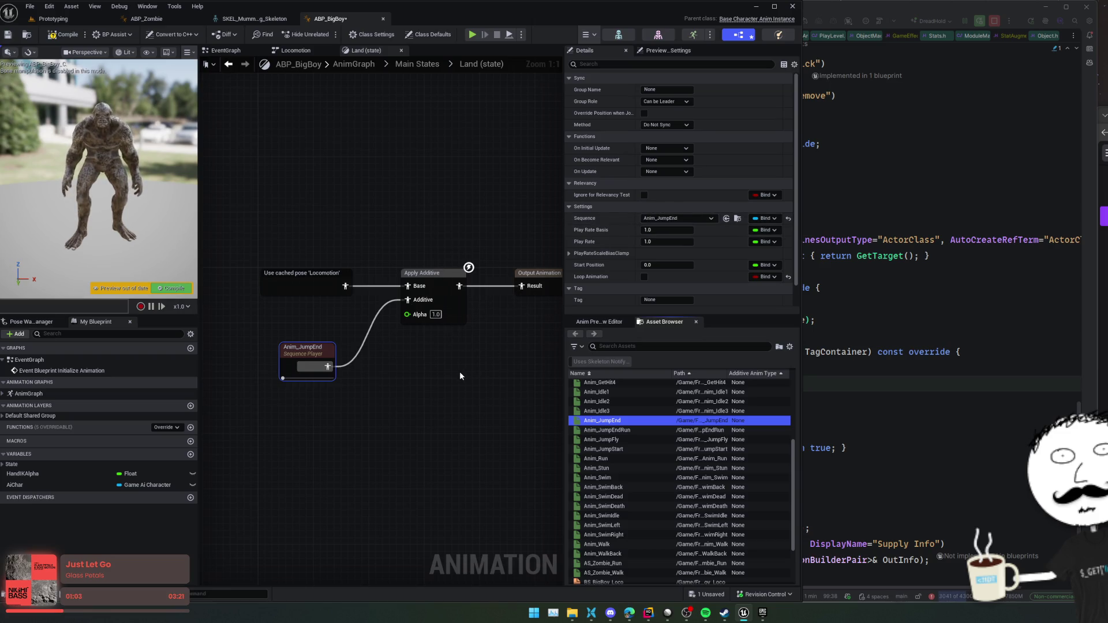
key("ctrl+z")
- Open the Land state's ThirdPersonJump_End animation in its own editor
left_click(317, 358)
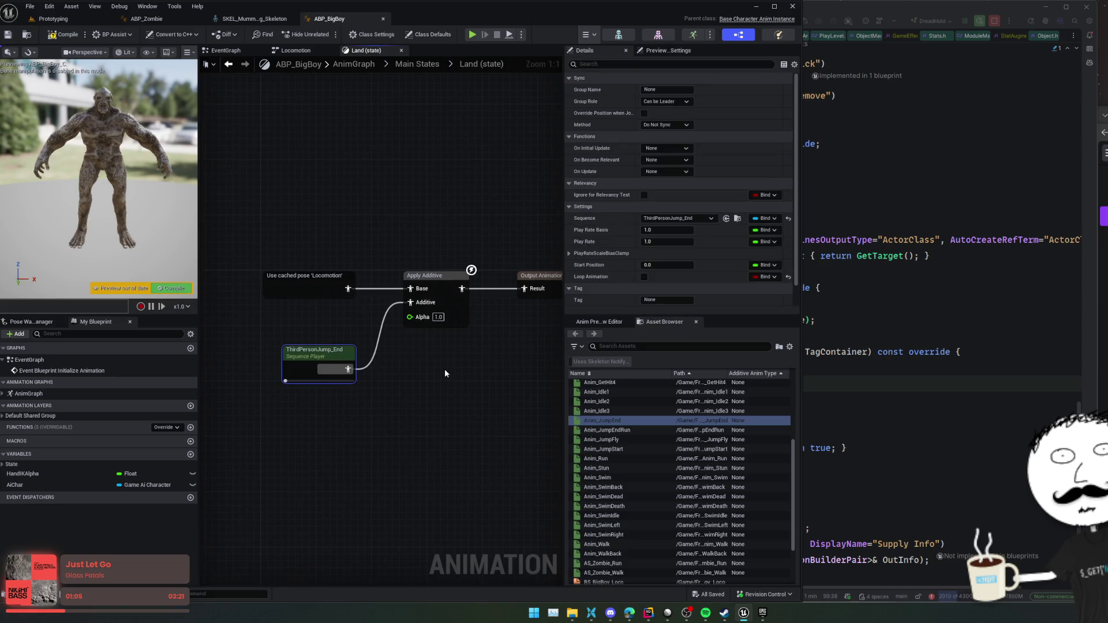
scroll(399, 359, "down", 1)
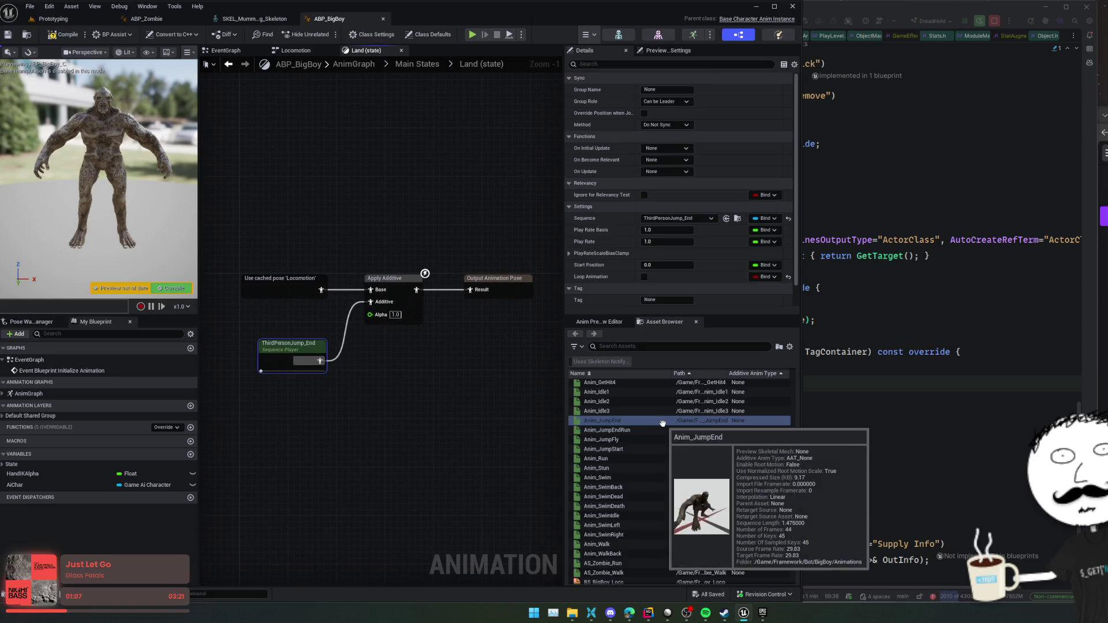
left_click(296, 347)
left_click(296, 346)
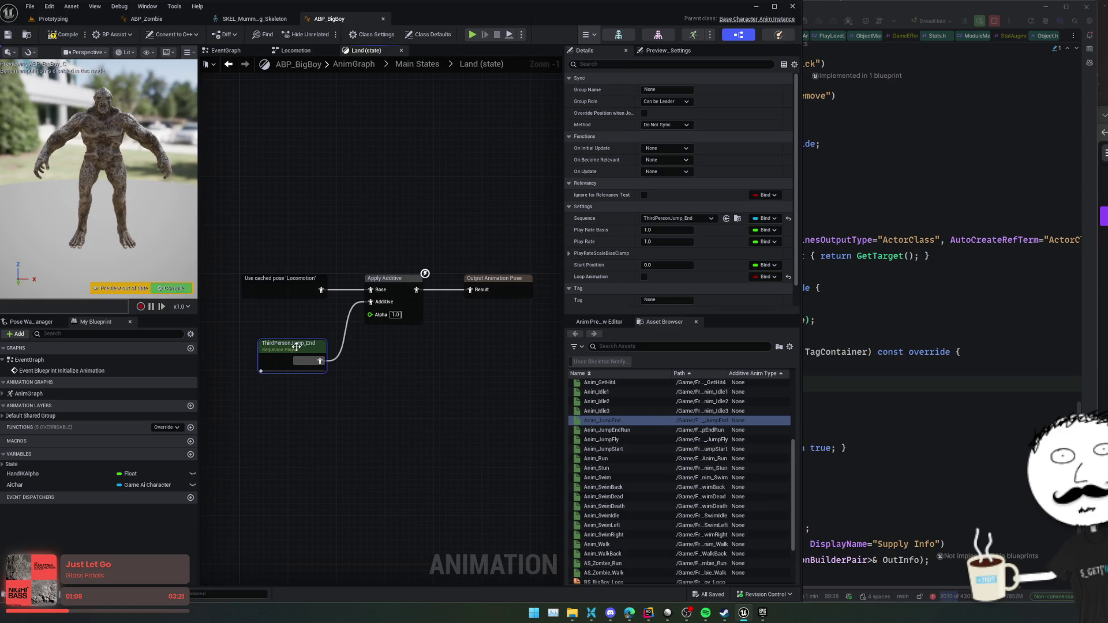
double_click(663, 219)
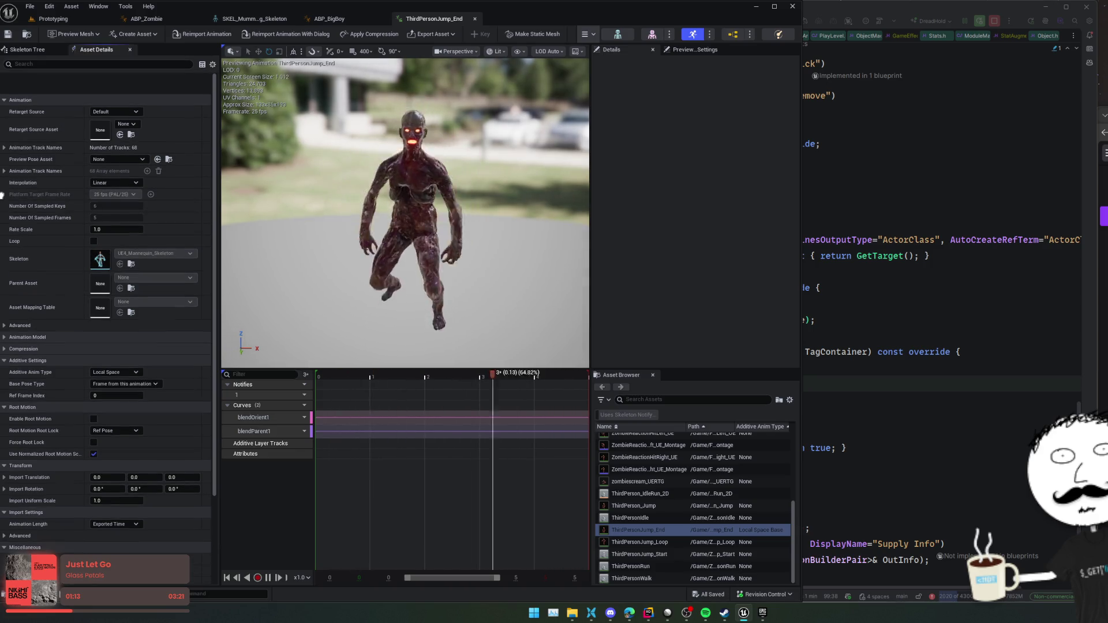
- Duplicate Anim_JumpEnd as Anim_JumpEnd_Additive
scroll(26, 233, "down", 3)
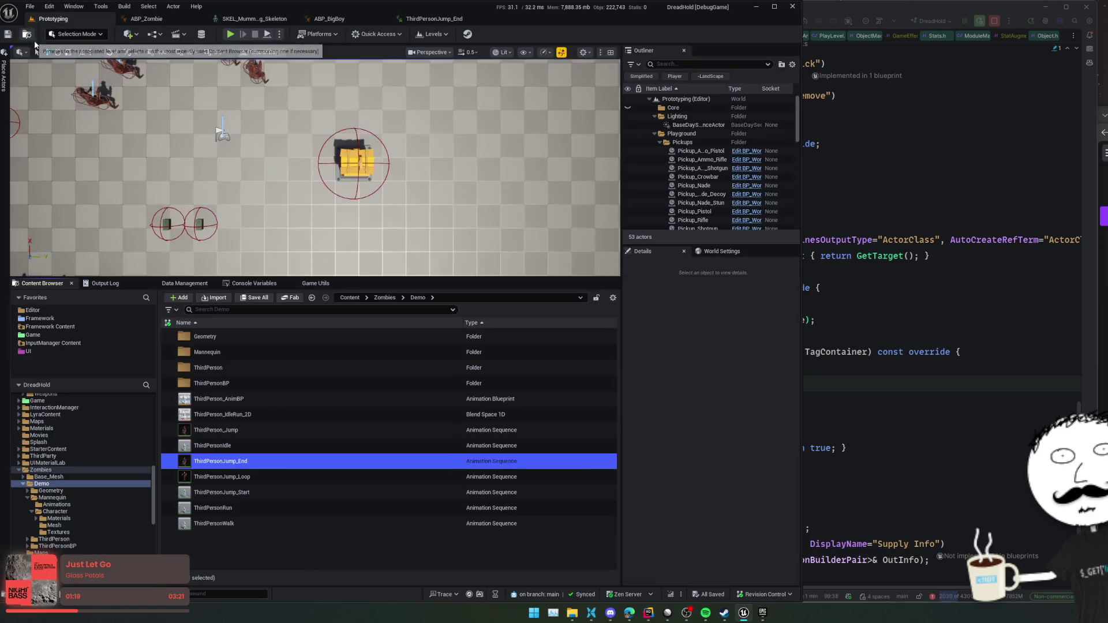
left_click(52, 18)
left_click(331, 19)
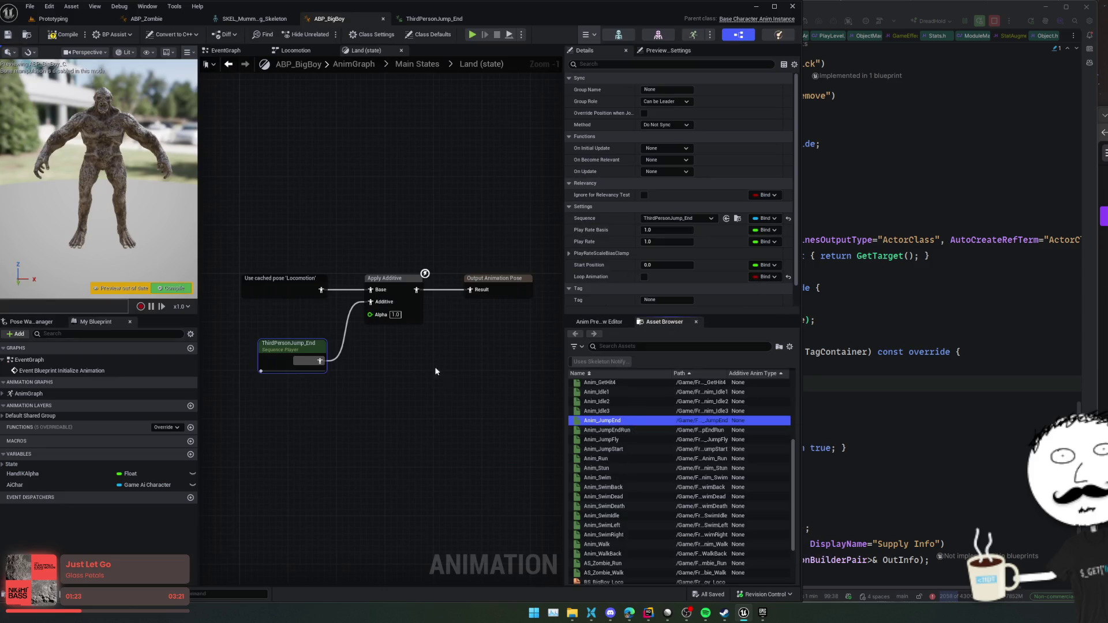
double_click(601, 420)
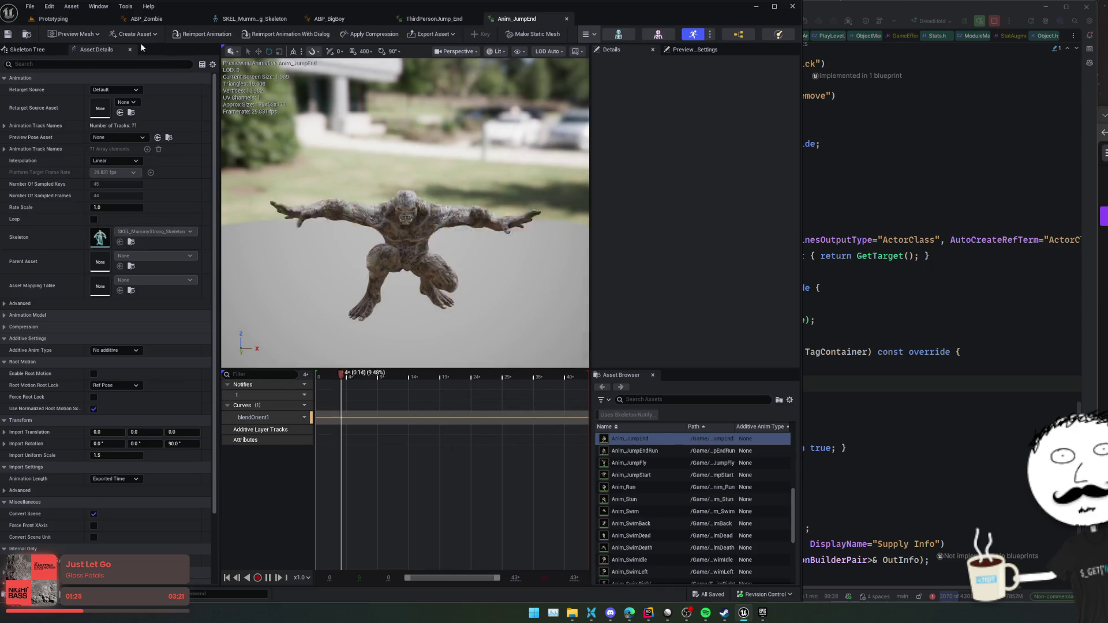
left_click(28, 35)
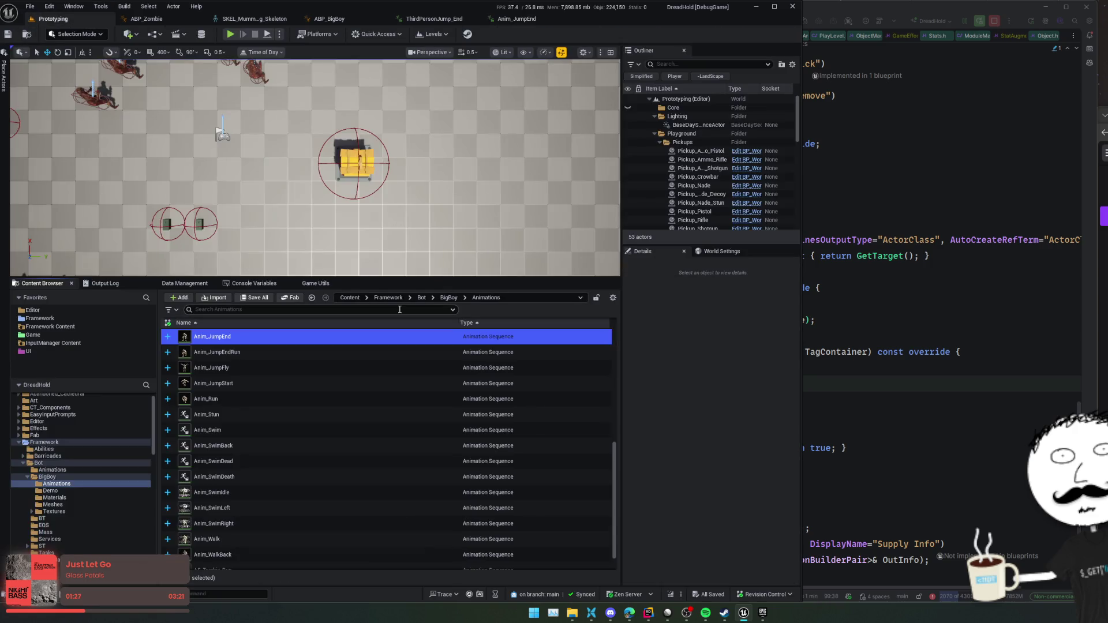
key("ctrl+d")
type("Anim_JumpEnd_Additive")
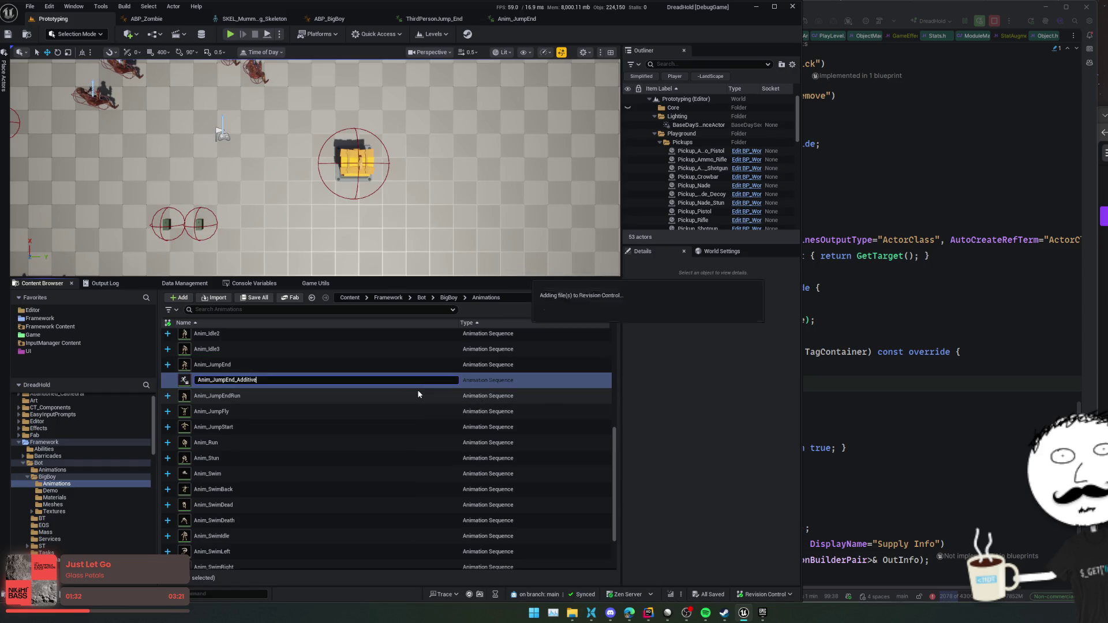
key("Return")
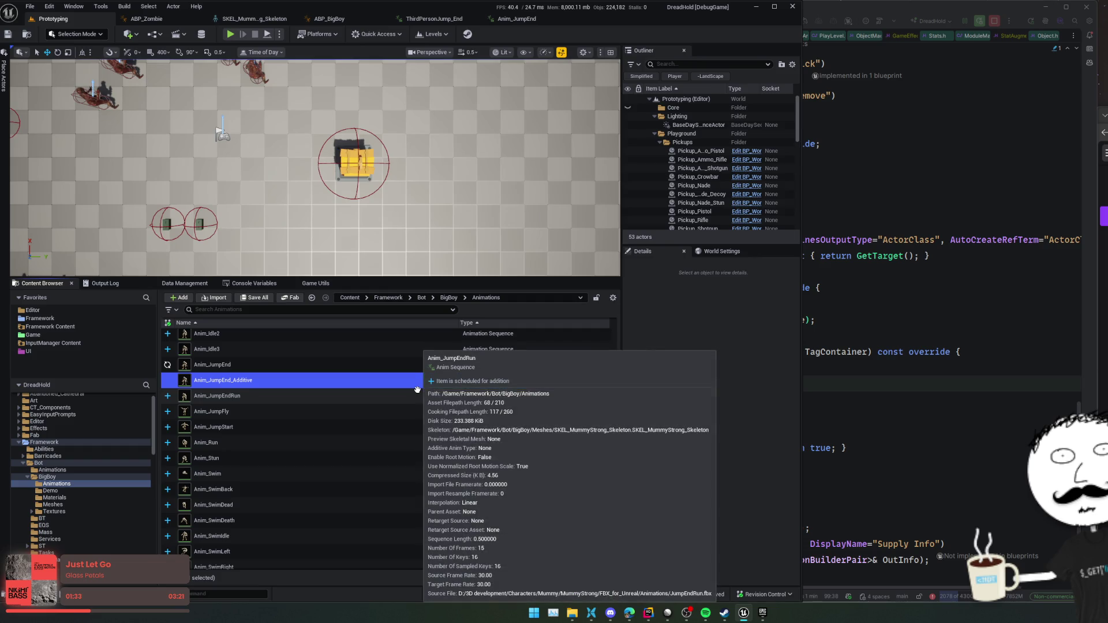
- Make Anim_JumpEnd_Additive a Local Space additive based on its own frame, then save it
double_click(416, 386)
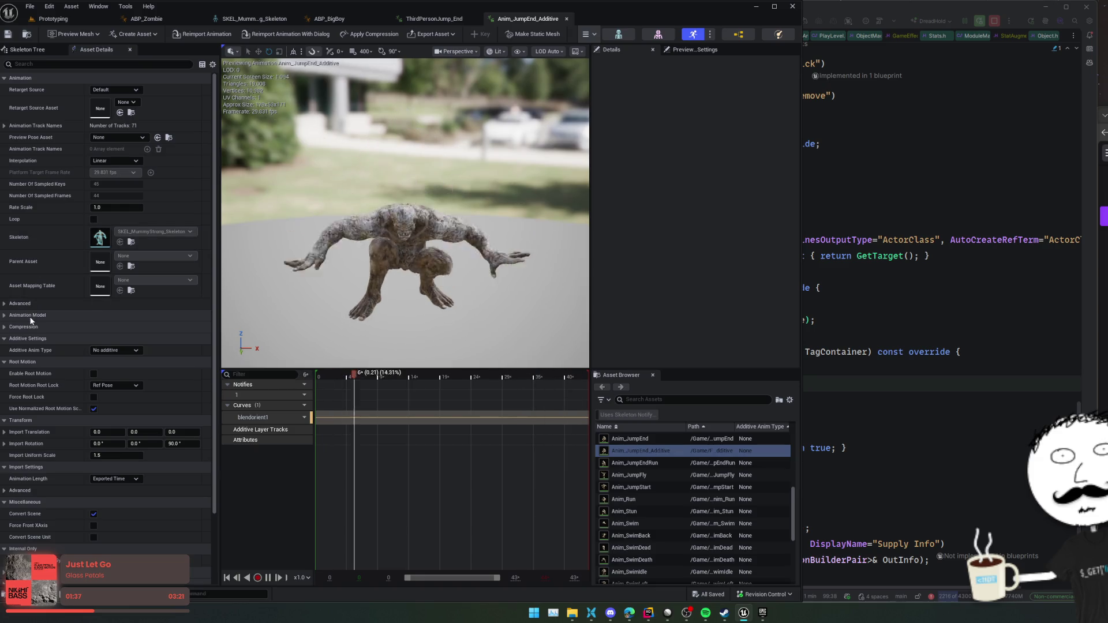
left_click(114, 350)
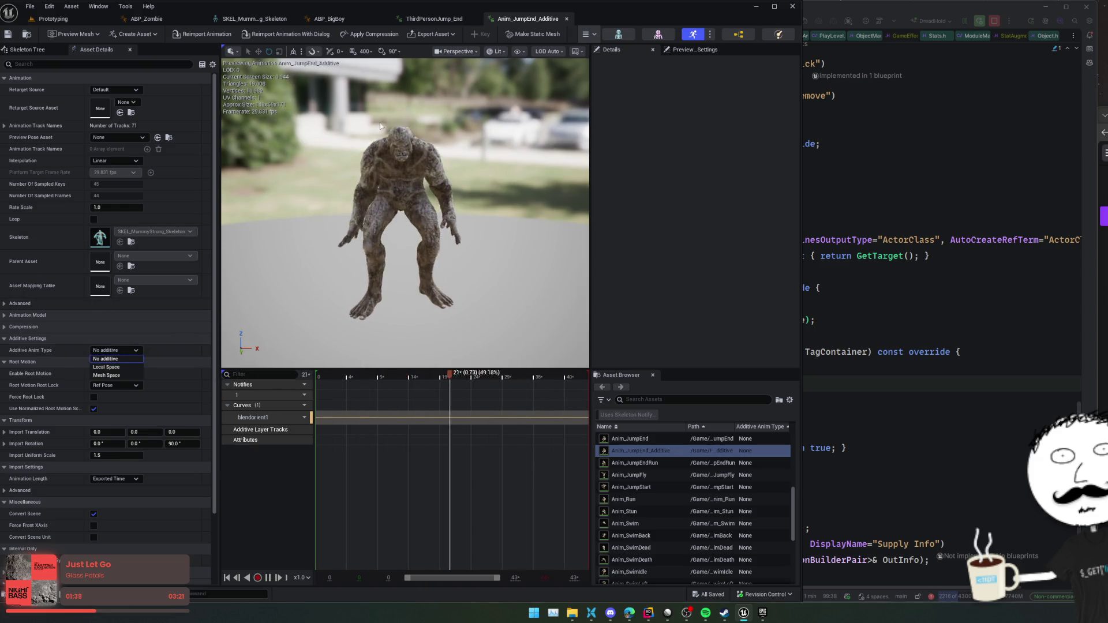
left_click(115, 368)
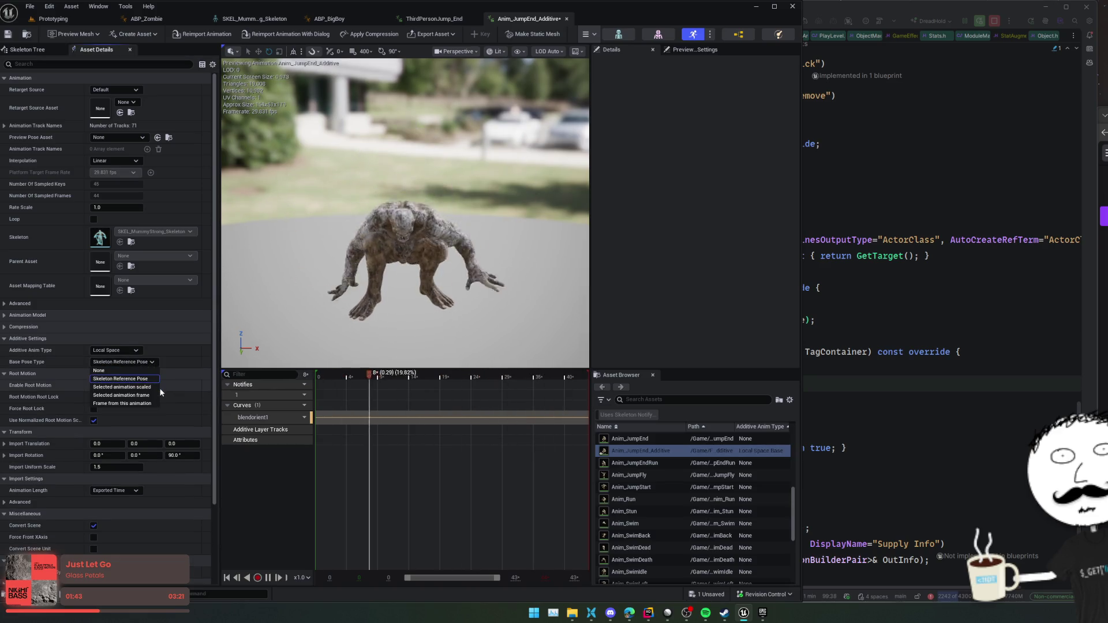
left_click(123, 403)
left_click(8, 33)
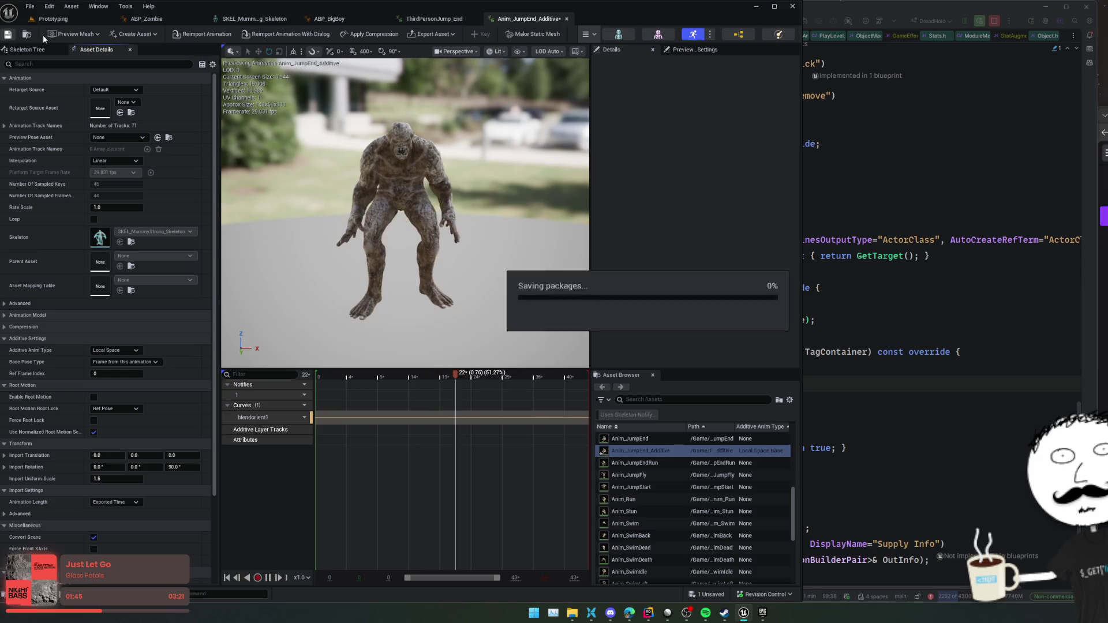
left_click(427, 20)
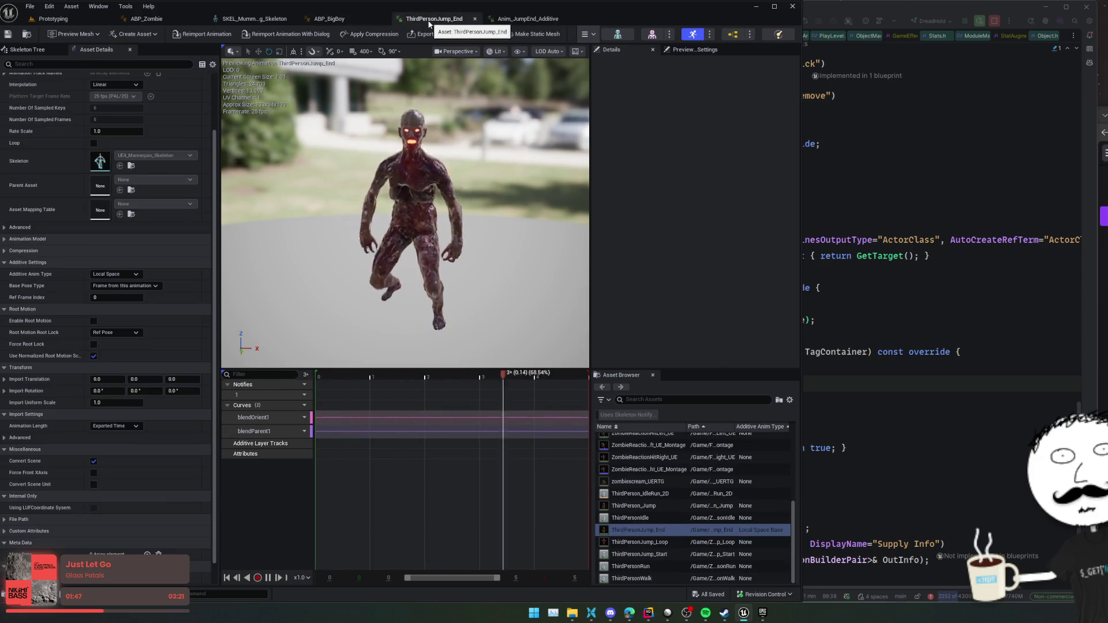
left_click(343, 20)
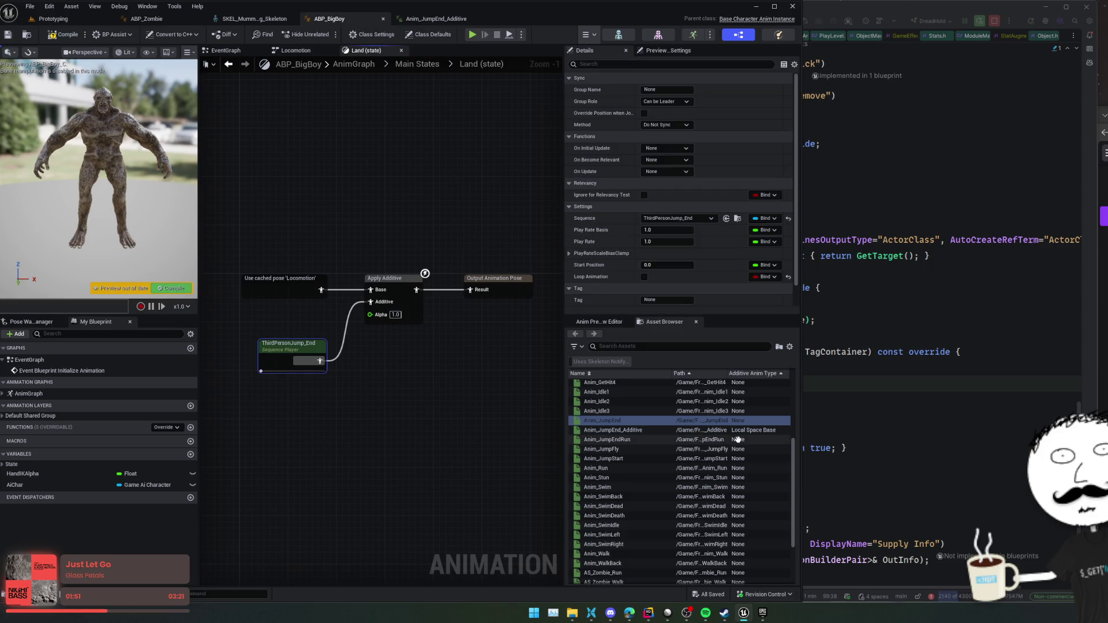
- Assign Anim_JumpEnd_Additive to the Land state and Anim_JumpStart to the Jump state
mouse_move(612, 430)
left_mouse_down()
mouse_move(664, 323)
mouse_move(689, 217)
left_mouse_up()
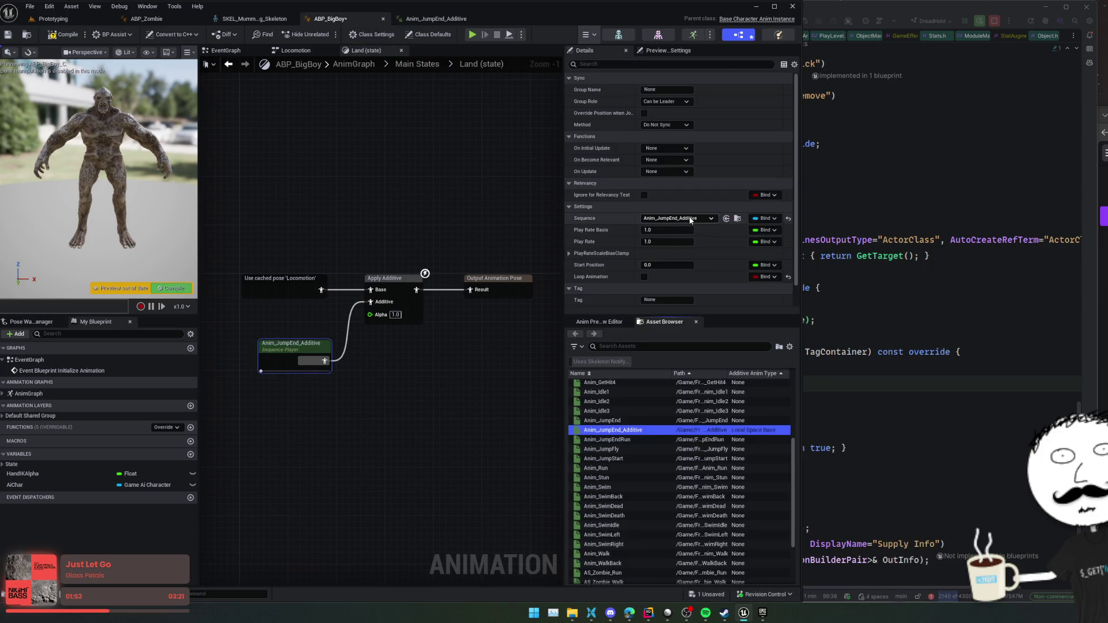
left_click(165, 287)
left_click(417, 64)
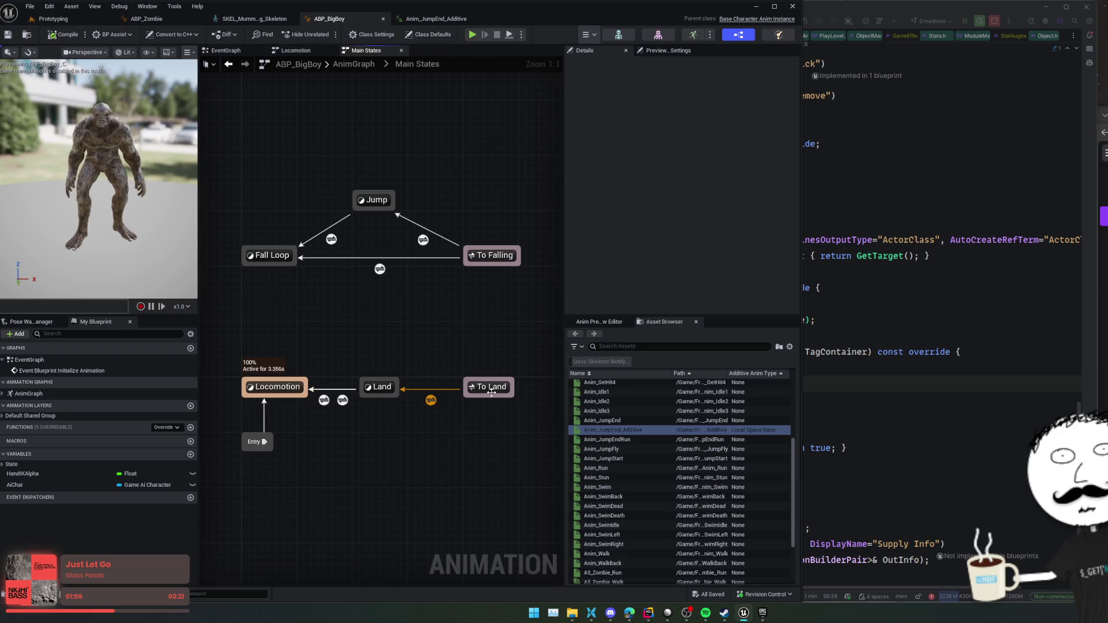
double_click(370, 197)
left_click(307, 325)
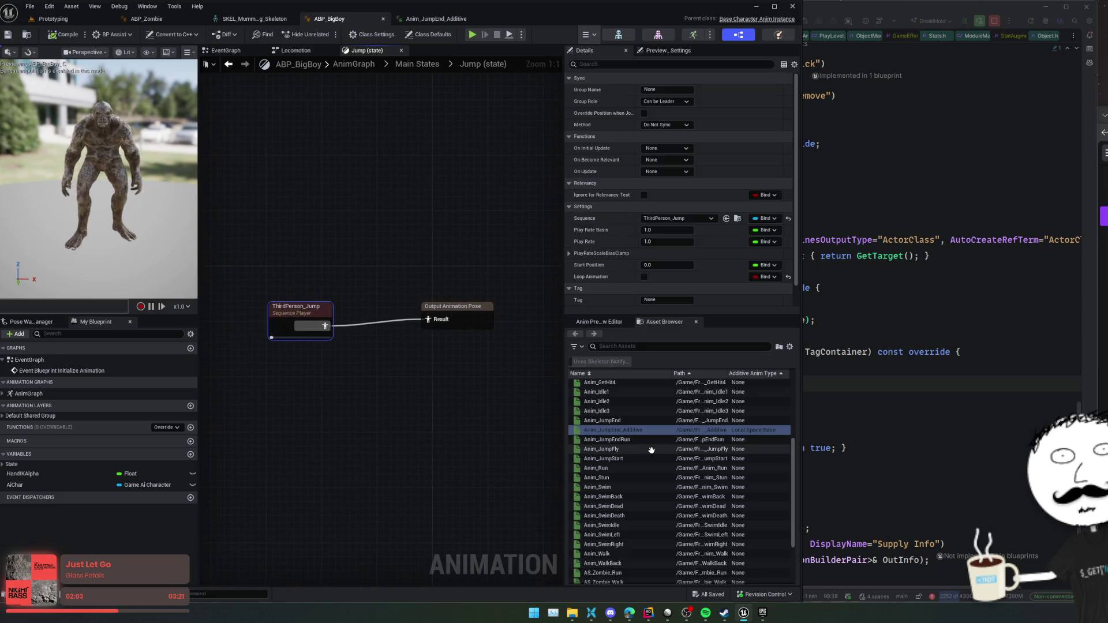
mouse_move(623, 428)
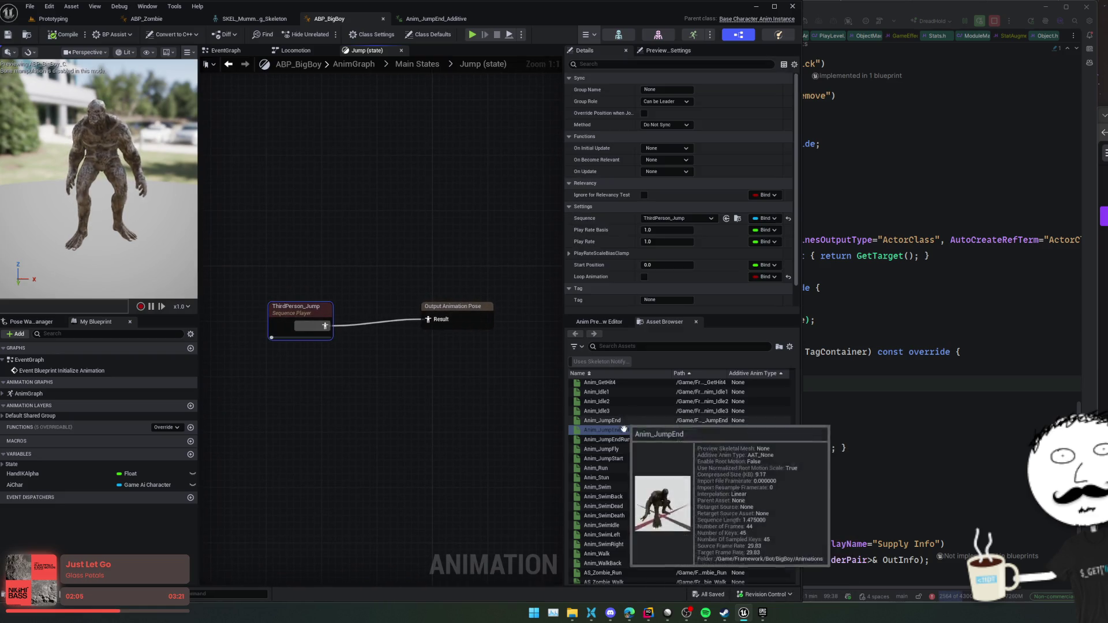
mouse_move(620, 448)
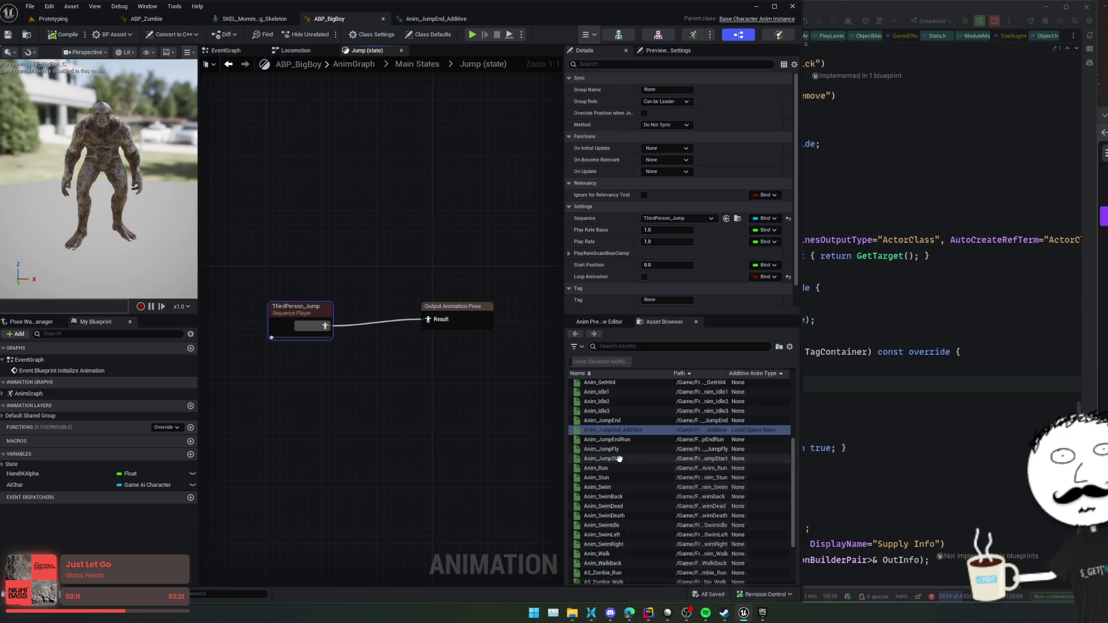
left_click_drag(613, 458, 663, 216)
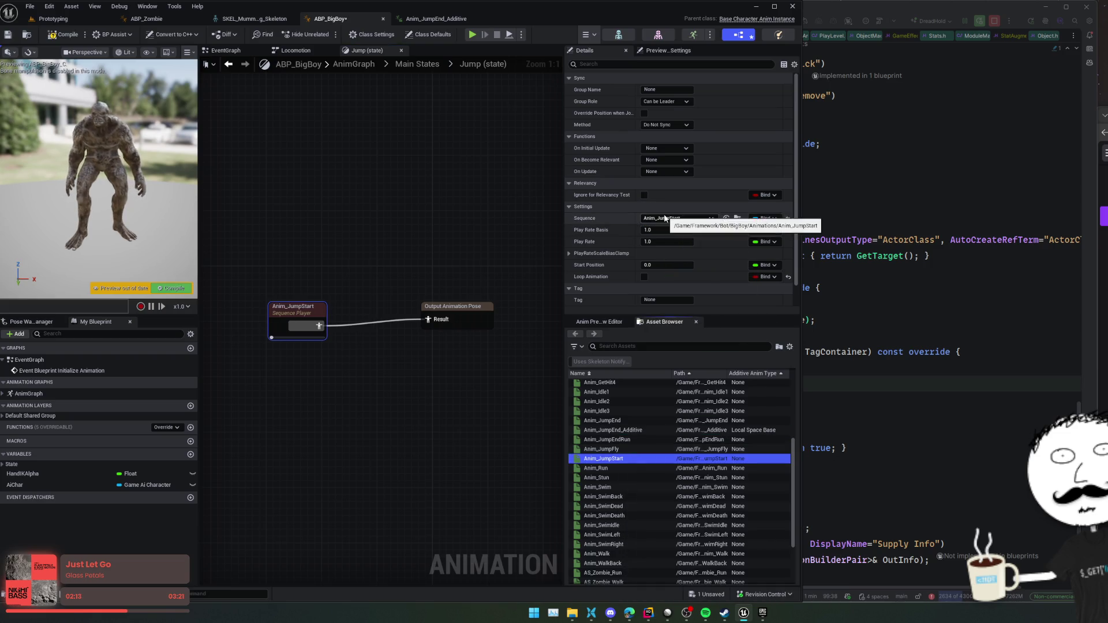
- Make the Fall Loop state play Anim_JumpFly, then compile and save the blueprint
left_click(420, 65)
double_click(266, 255)
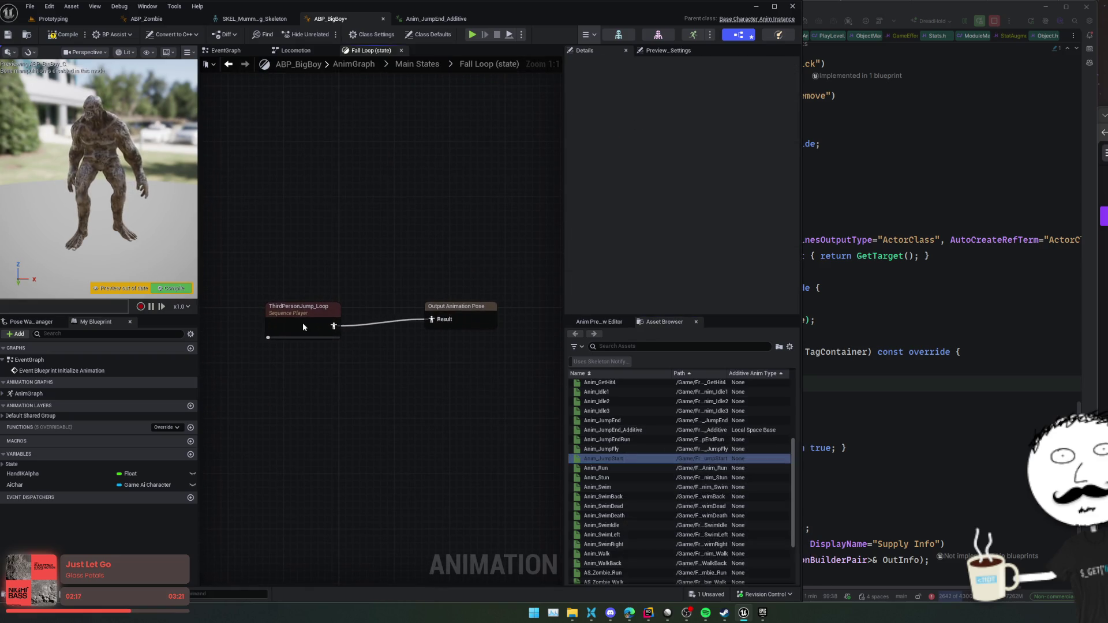
left_click(303, 323)
left_click(623, 451)
mouse_move(623, 452)
left_mouse_down()
mouse_move(656, 218)
mouse_move(668, 218)
left_mouse_up()
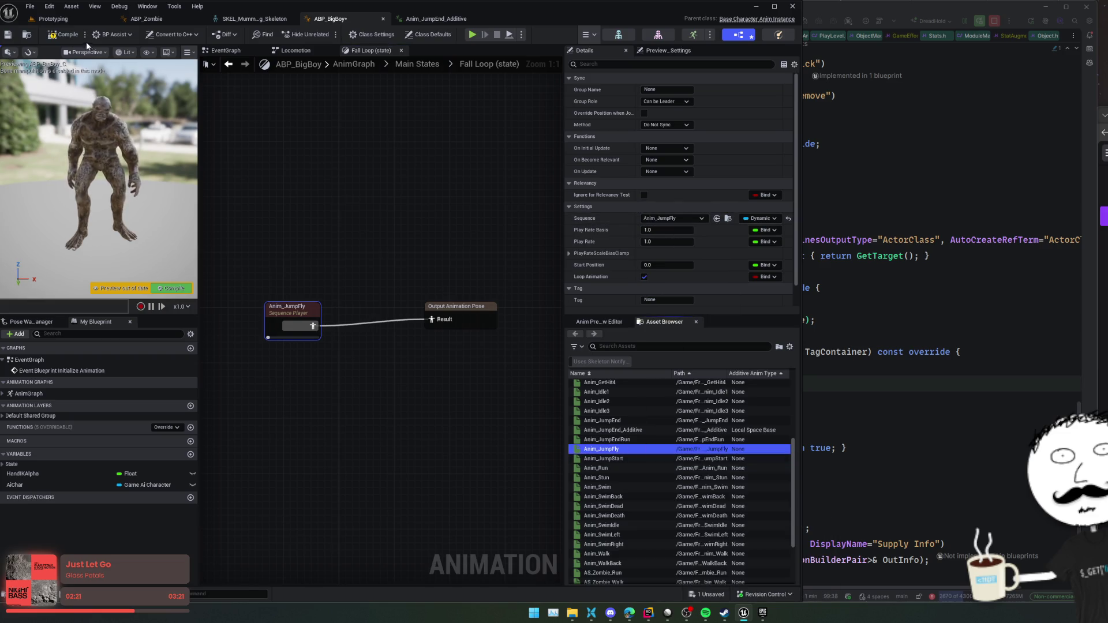
left_click(69, 36)
left_click(417, 64)
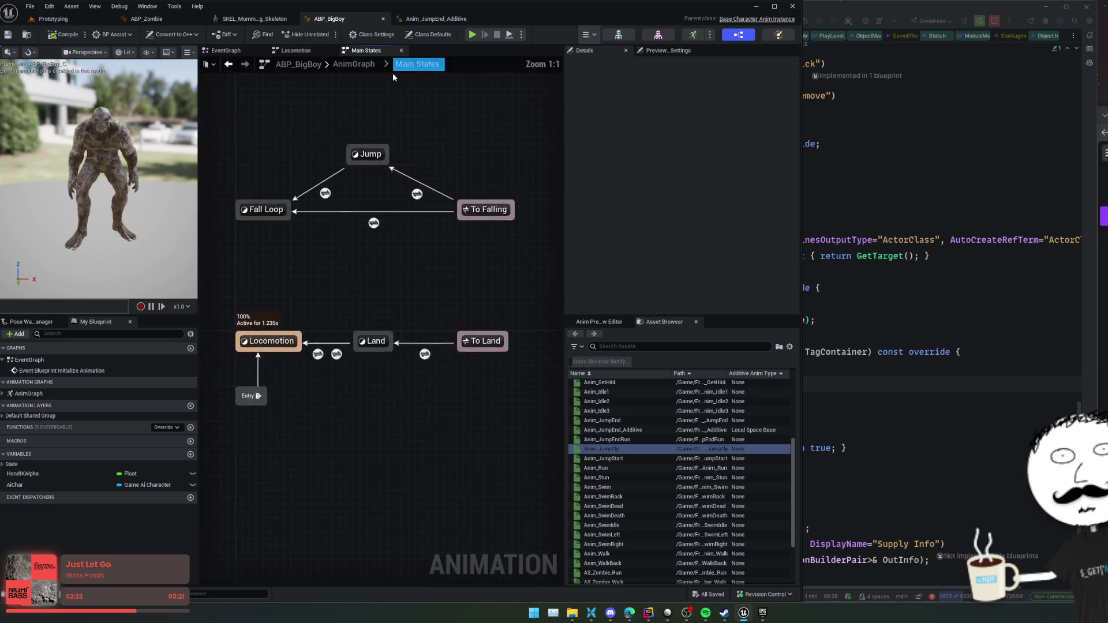
left_click(351, 65)
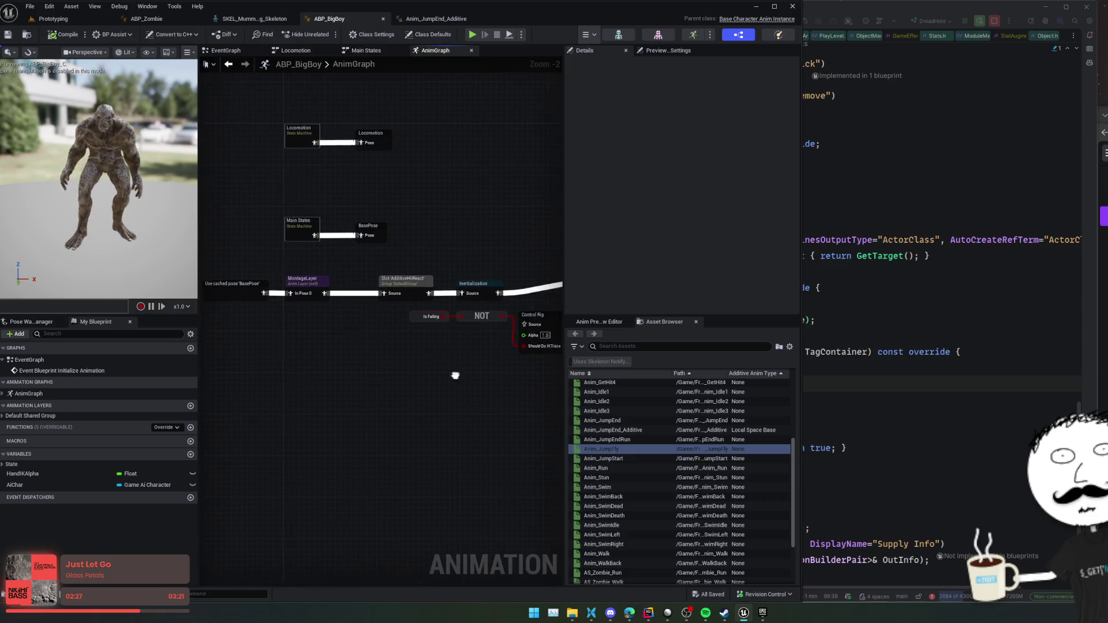
- Check the HandIKLayer node in ABP_BigBoy's AnimGraph, save, and return to SKEL_MummyStrong_Skeleton
mouse_move(490, 377)
left_mouse_down()
mouse_move(420, 376)
mouse_move(517, 376)
mouse_move(446, 387)
left_mouse_up()
left_click(493, 282)
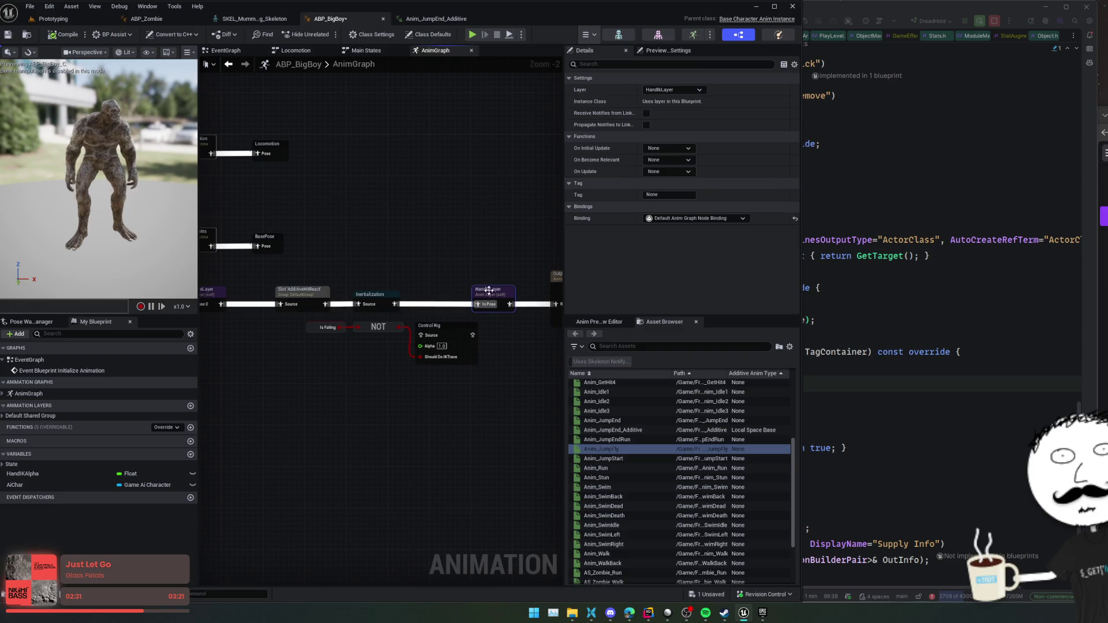
left_click_drag(394, 269, 498, 255)
left_click_drag(432, 365, 453, 365)
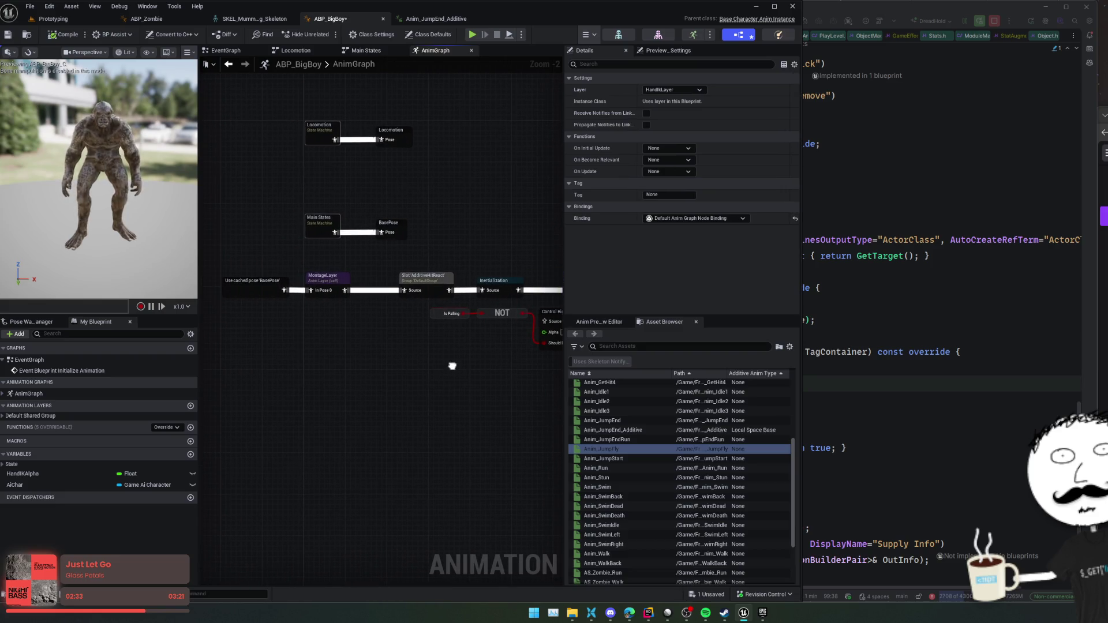
left_click(8, 35)
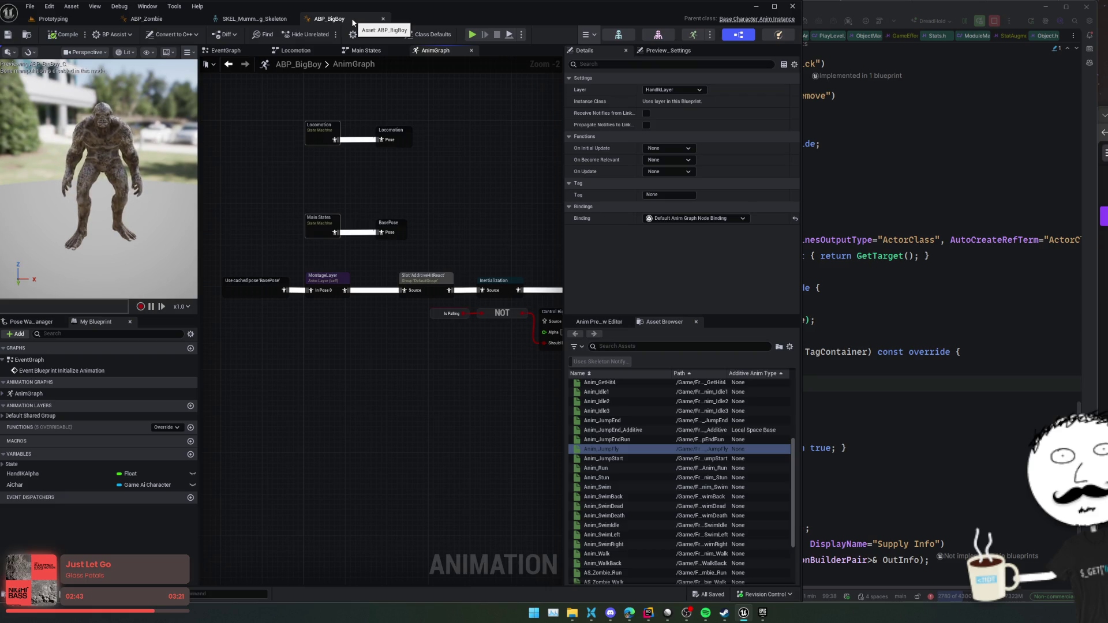
left_click(254, 19)
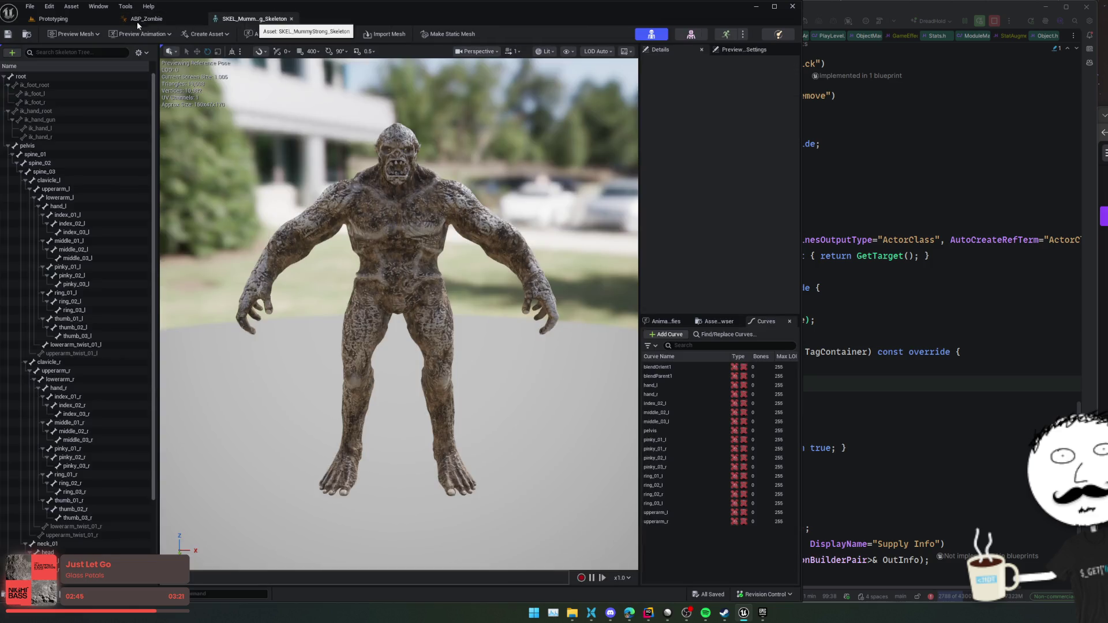
- Close ABP_Zombie and open BP_GameAiCharacter from the Framework/Bot folder
left_click(138, 19)
left_click(200, 18)
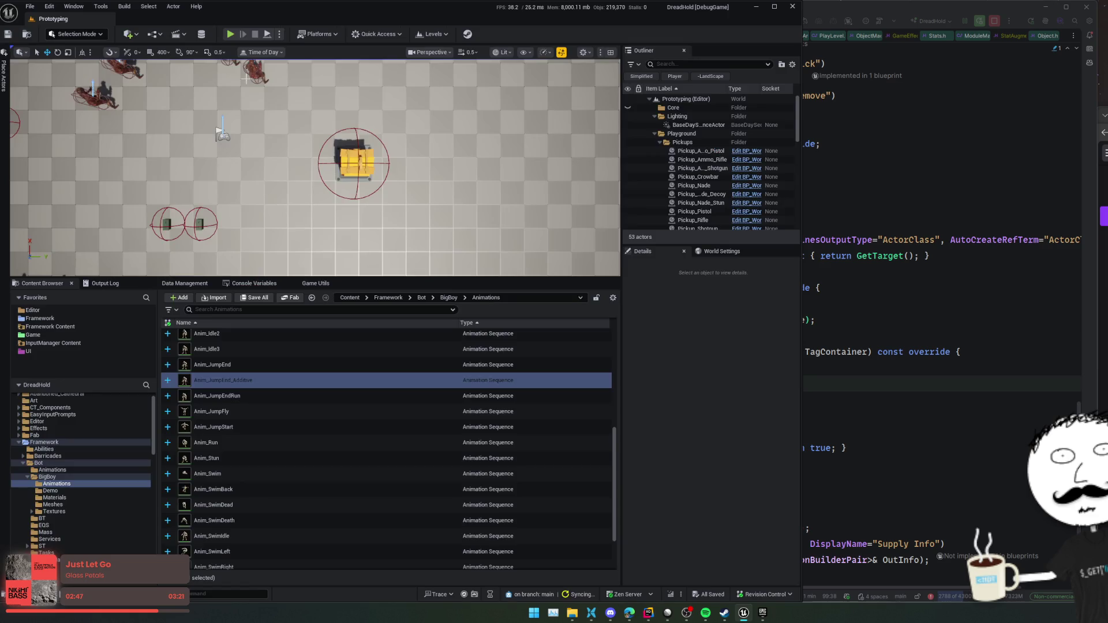
key("alt+Left")
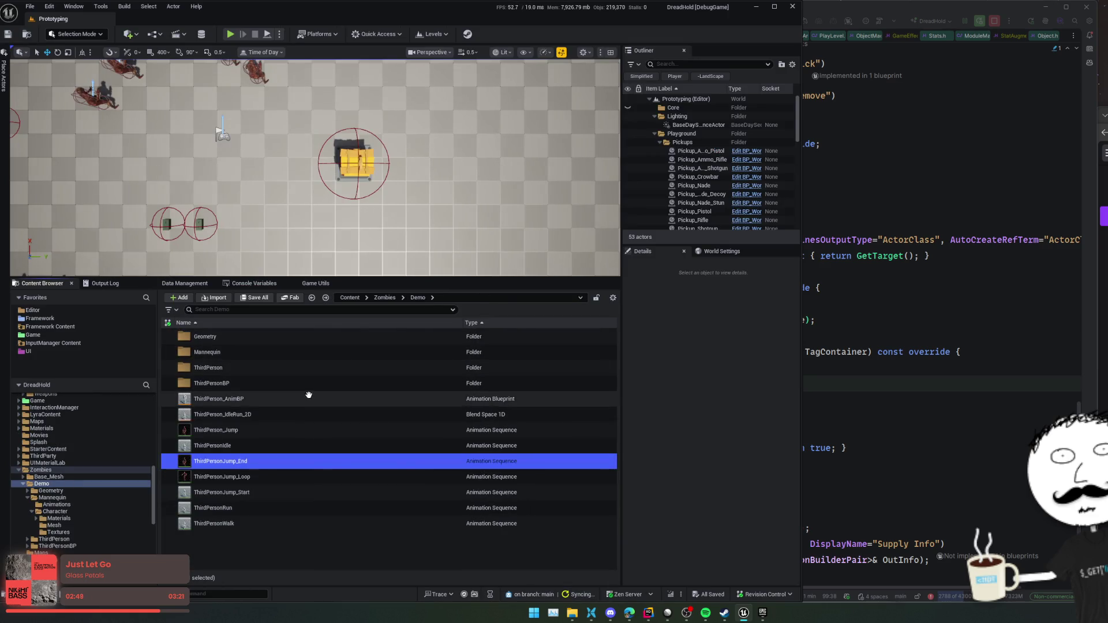
left_click(386, 299)
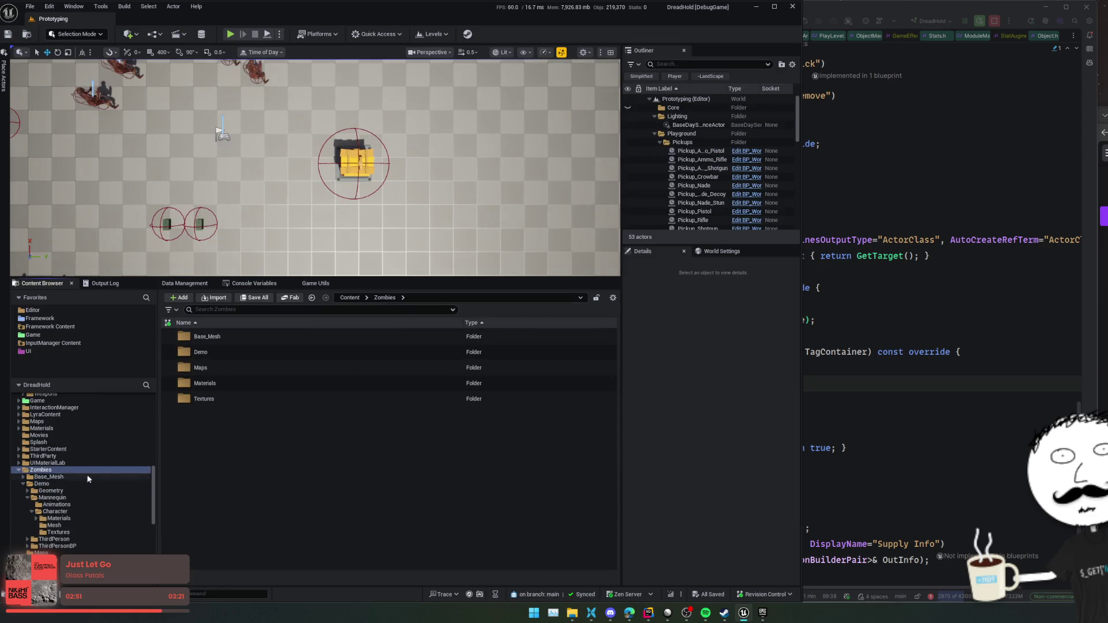
scroll(50, 487, "up", 5)
scroll(50, 487, "up", 4)
left_click(109, 474)
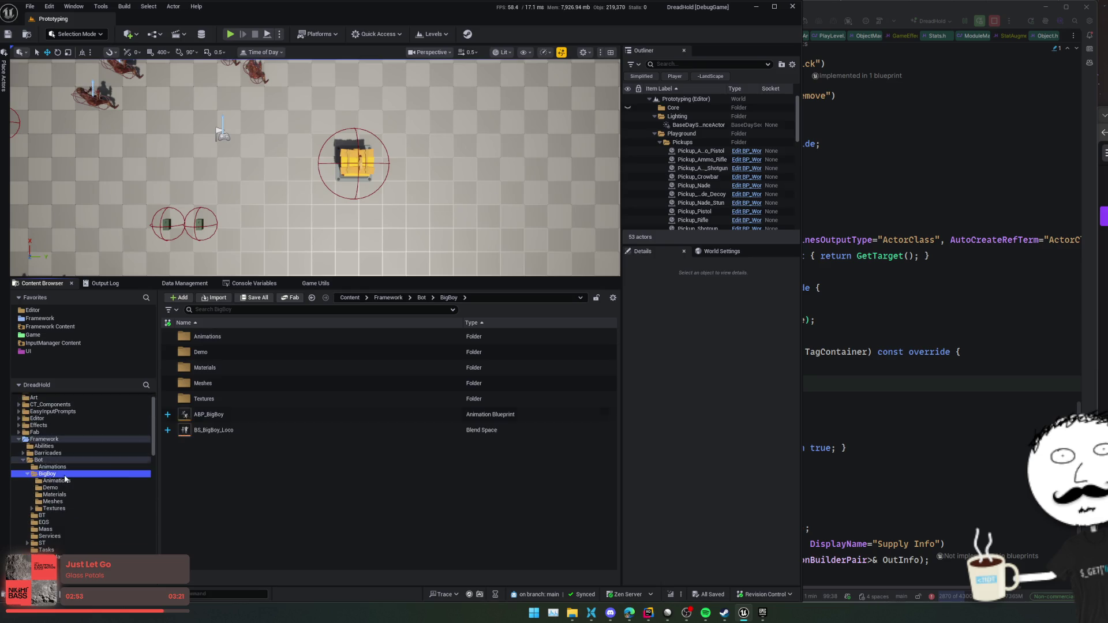
left_click(102, 467)
left_click(98, 460)
left_click(270, 492)
double_click(270, 491)
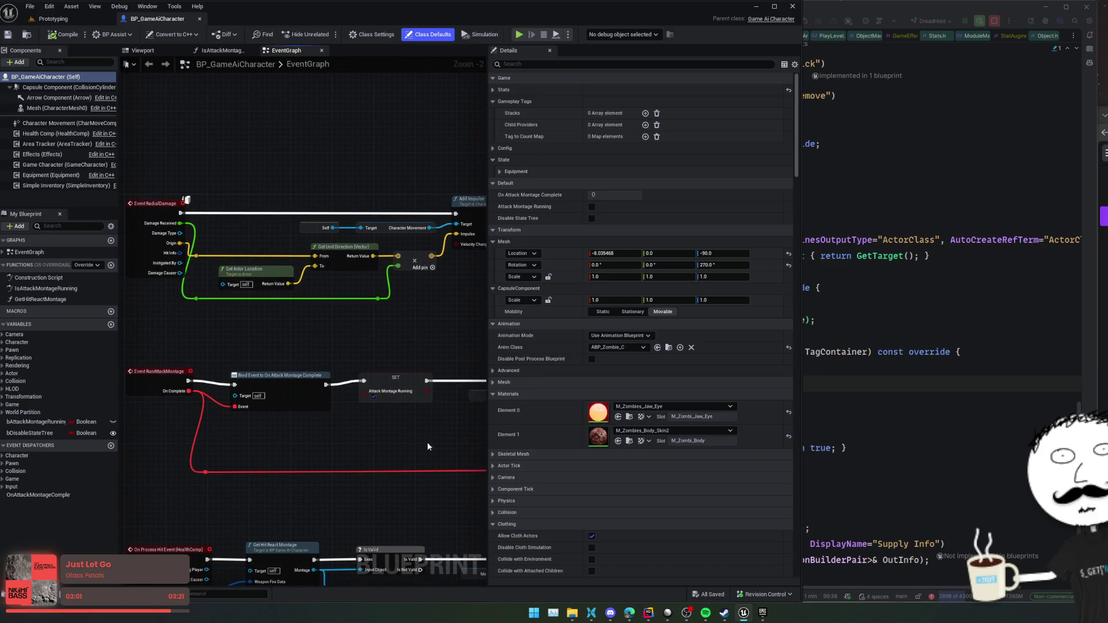
- Bring the RunAttackMontage and Play Montage nodes into view and select Event RunAttackMontage
left_click_drag(486, 442, 661, 438)
mouse_move(493, 327)
left_mouse_down()
mouse_move(494, 263)
mouse_move(448, 207)
mouse_move(415, 196)
left_mouse_up()
left_click_drag(353, 372, 565, 346)
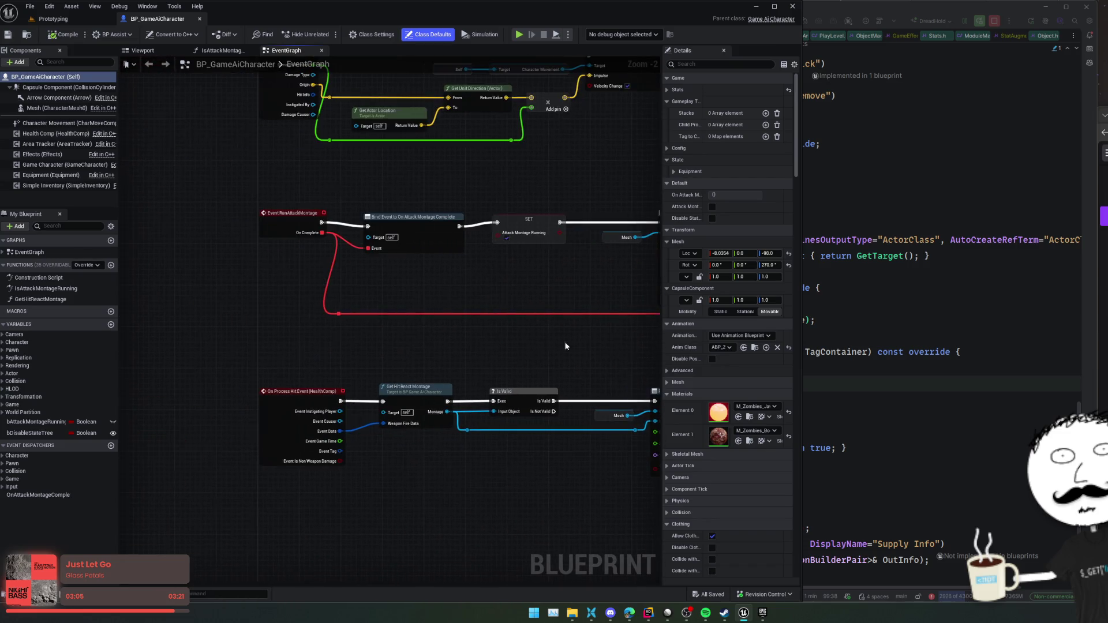
mouse_move(521, 481)
left_mouse_down()
mouse_move(460, 470)
mouse_move(428, 341)
mouse_move(347, 334)
left_mouse_up()
scroll(345, 330, "down", 1)
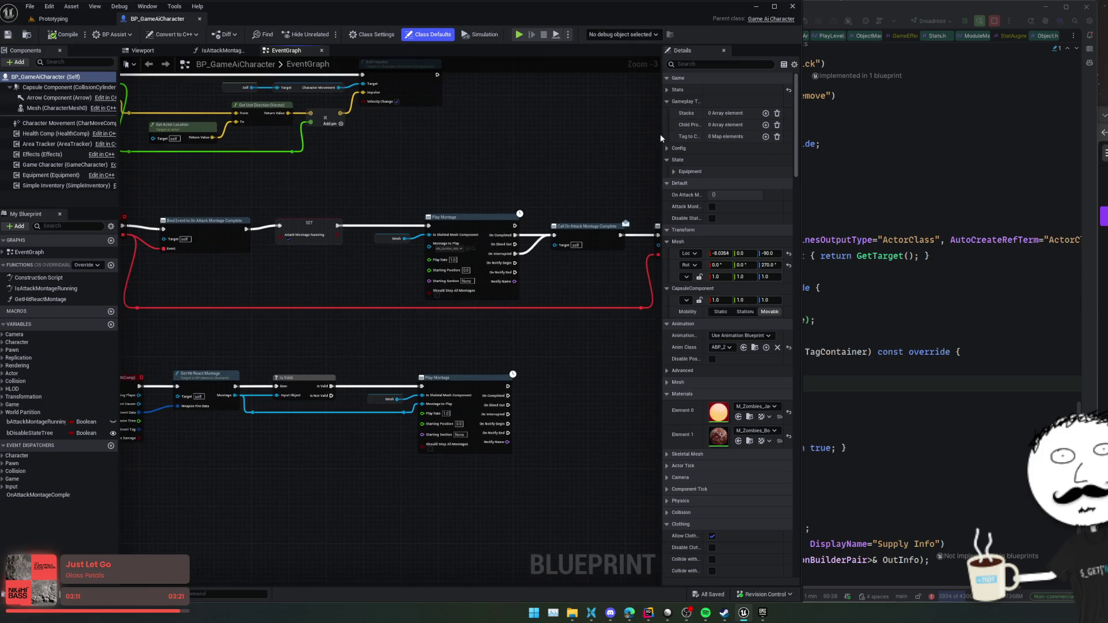
mouse_move(663, 141)
left_mouse_down()
mouse_move(604, 147)
mouse_move(676, 142)
left_mouse_up()
mouse_move(571, 316)
left_mouse_down()
mouse_move(270, 293)
mouse_move(444, 303)
mouse_move(654, 335)
mouse_move(494, 316)
mouse_move(502, 277)
mouse_move(524, 290)
left_mouse_up()
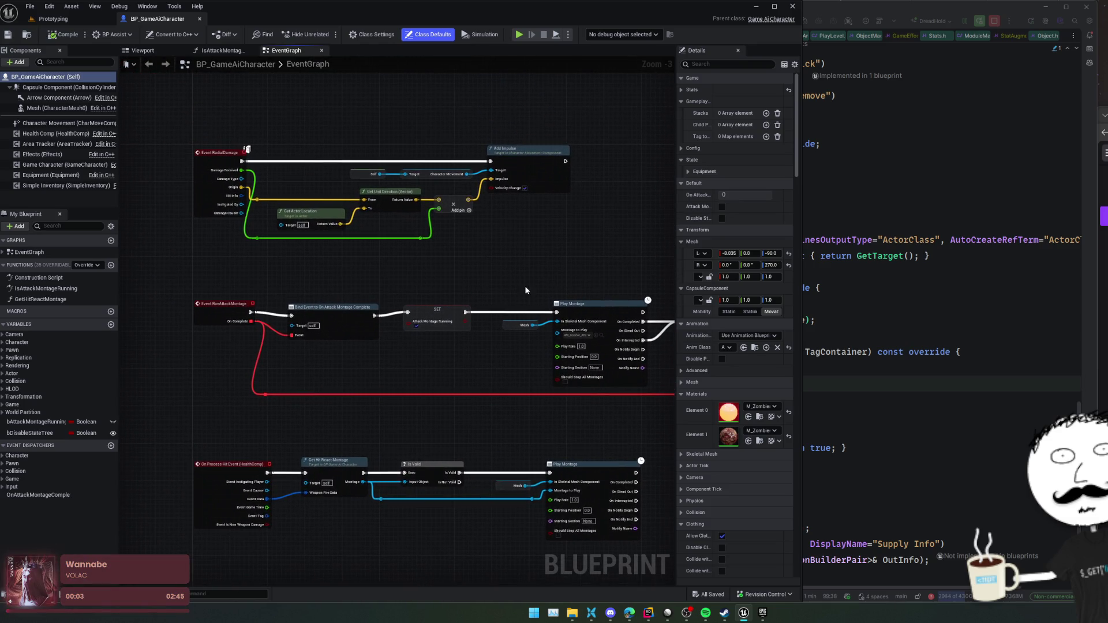
left_click(208, 314)
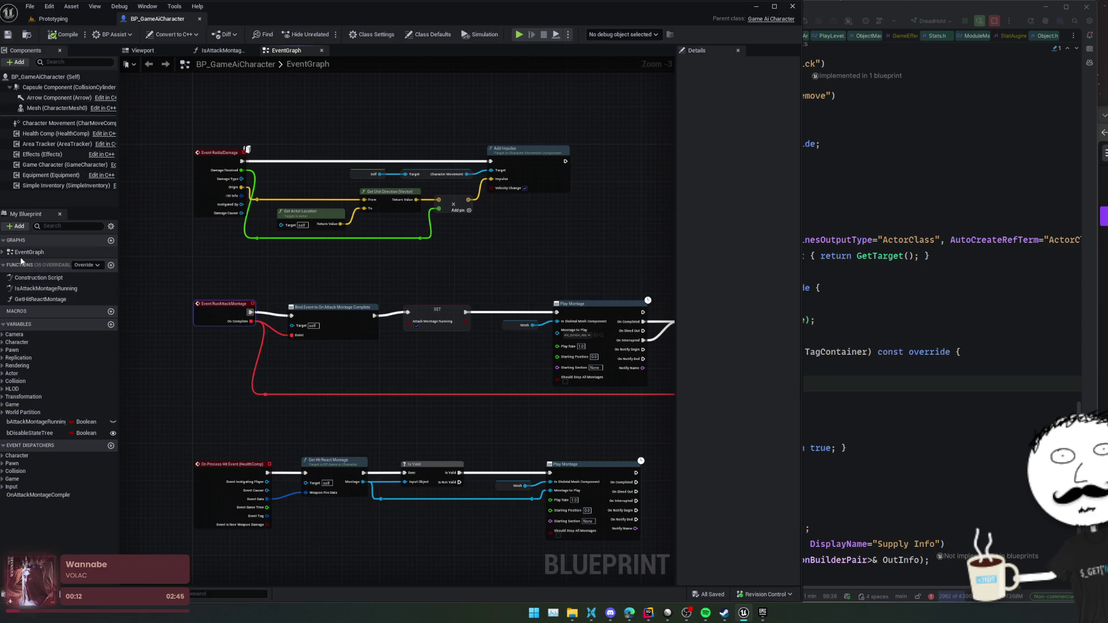
- Find references to the Event RunAttackMontage node across blueprints
left_click(3, 252)
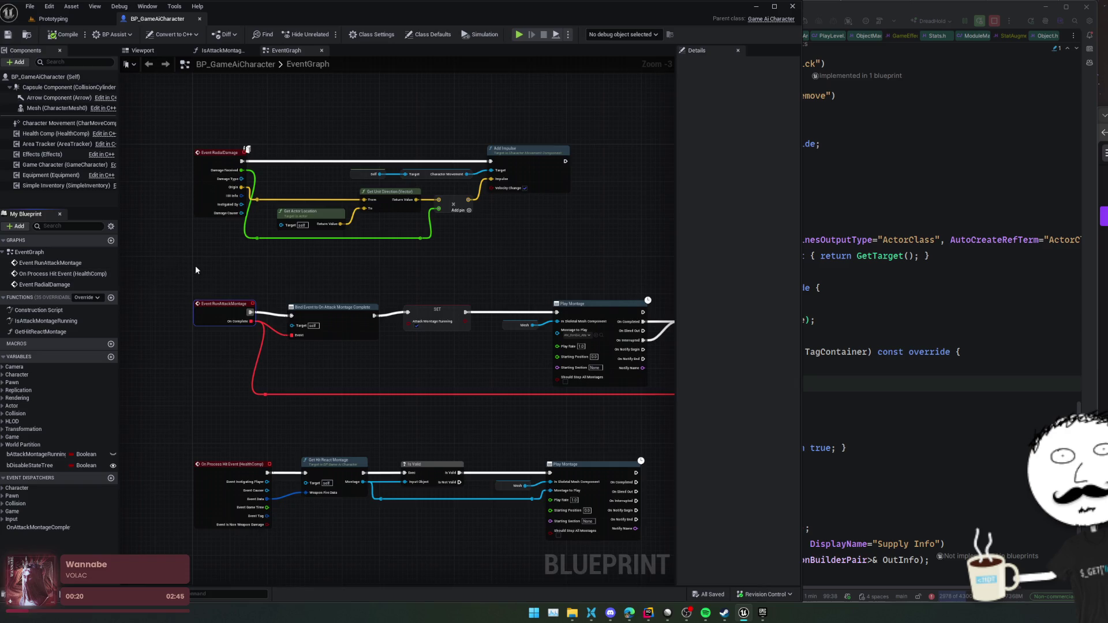
scroll(195, 265, "up", 1)
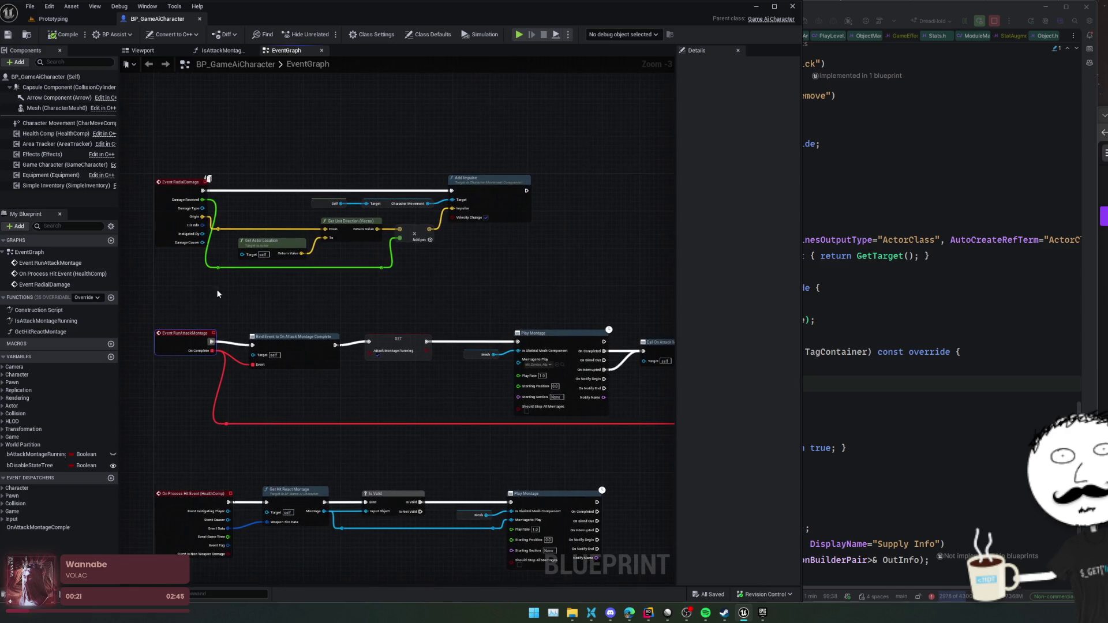
right_click(294, 293)
left_click(257, 299)
right_click(163, 347)
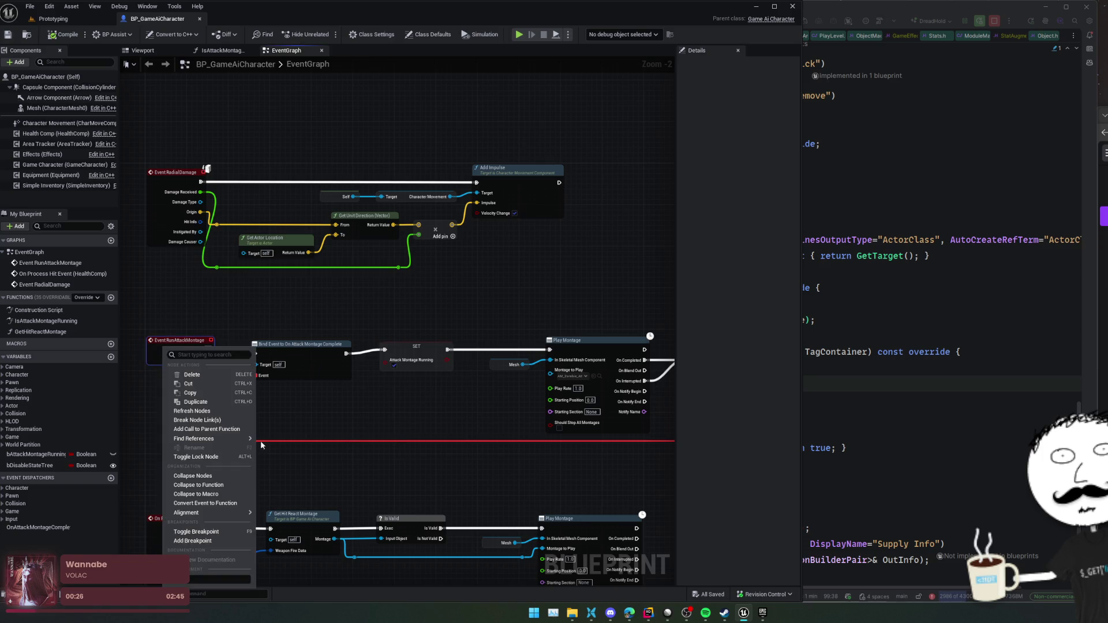
left_click(305, 471)
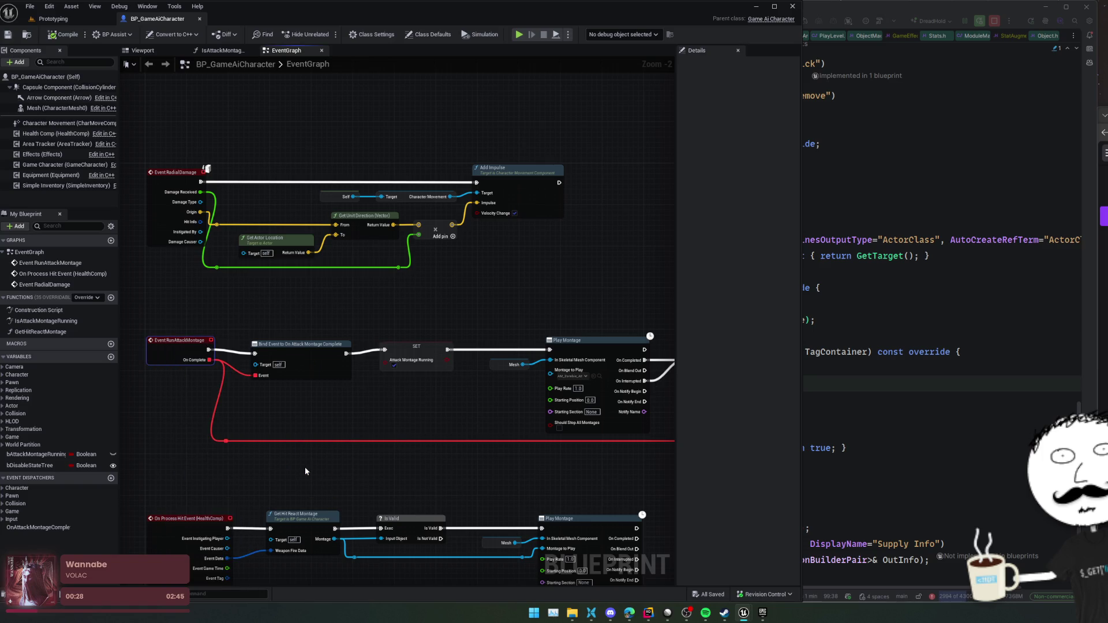
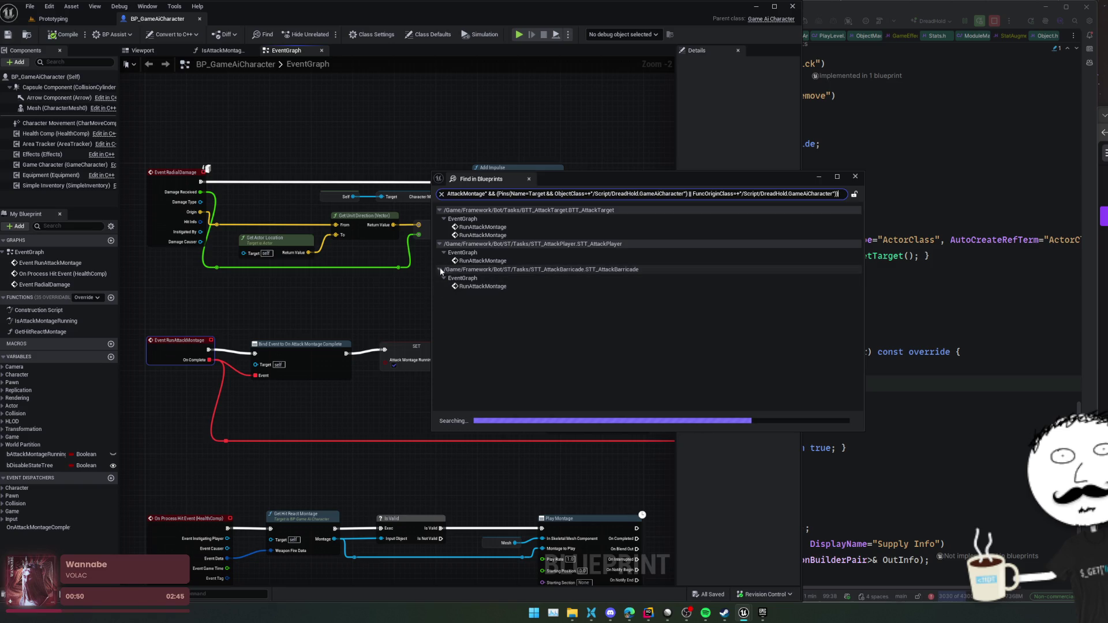
- Close the blueprint search results and create BP_GameAiCharacter_BigBoy as a child of BP_GameAiCharacter
left_click(750, 329)
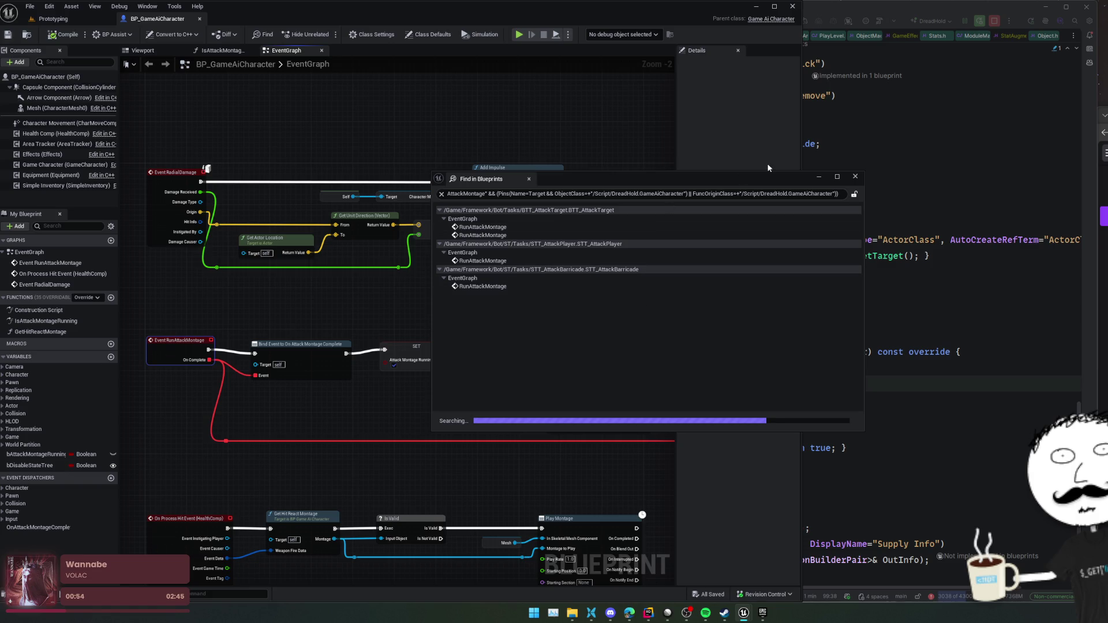
left_click(853, 177)
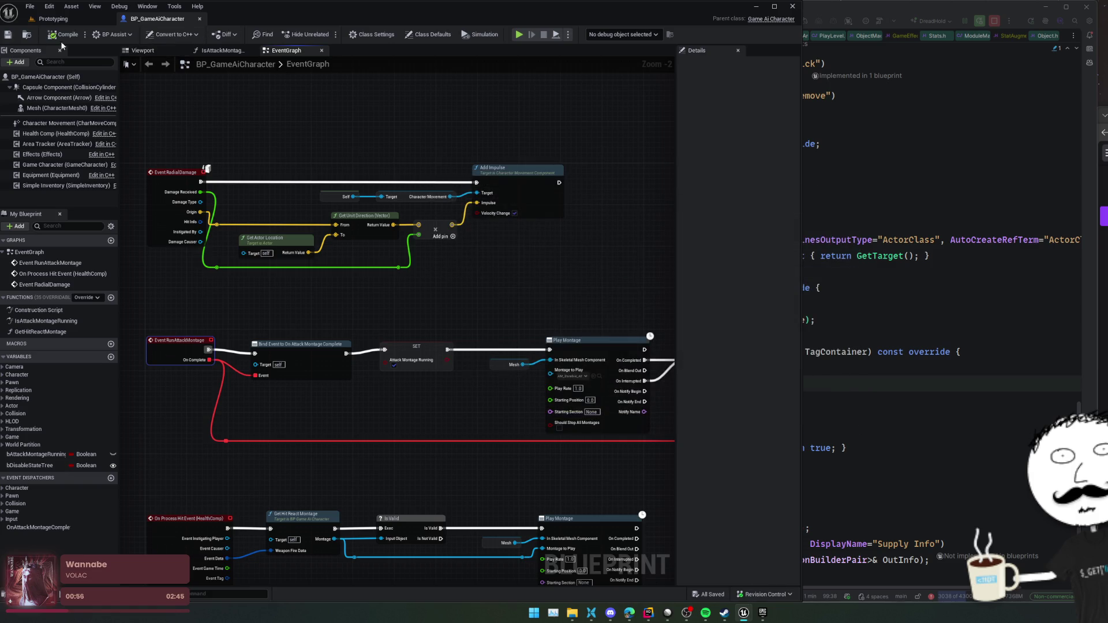
left_click(25, 34)
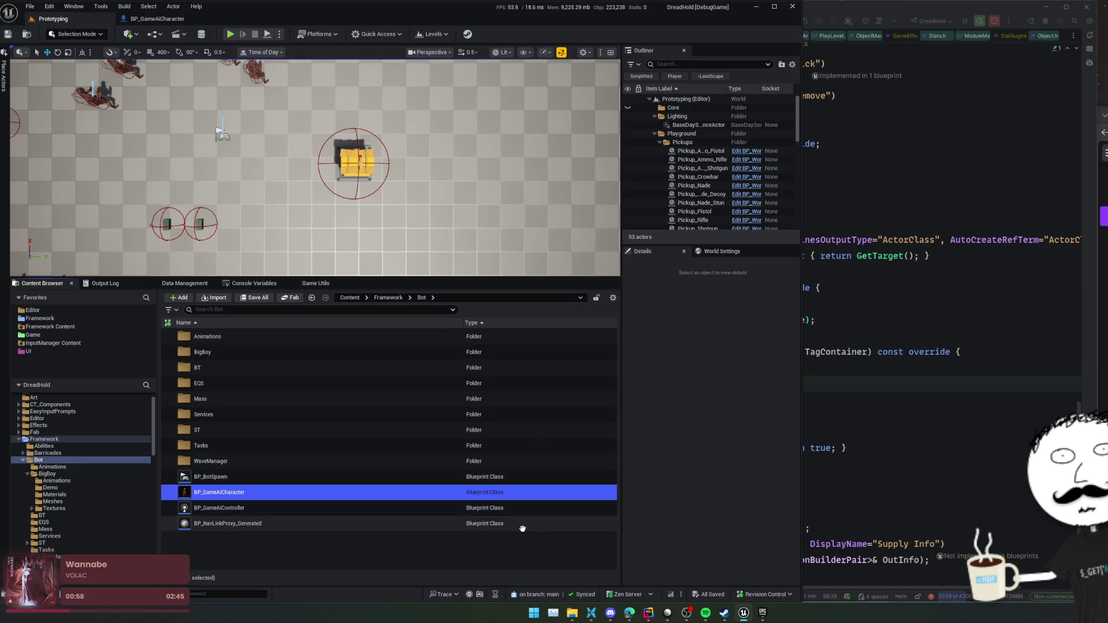
right_click(323, 492)
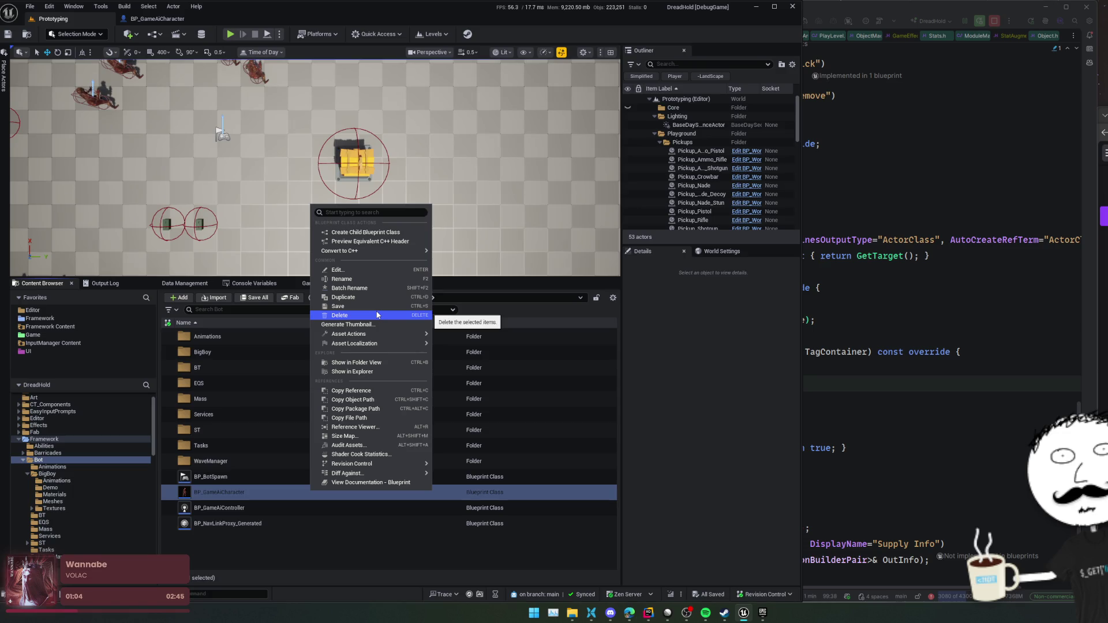
left_click(365, 232)
type("BP_GameAiCharacter_BigBoy")
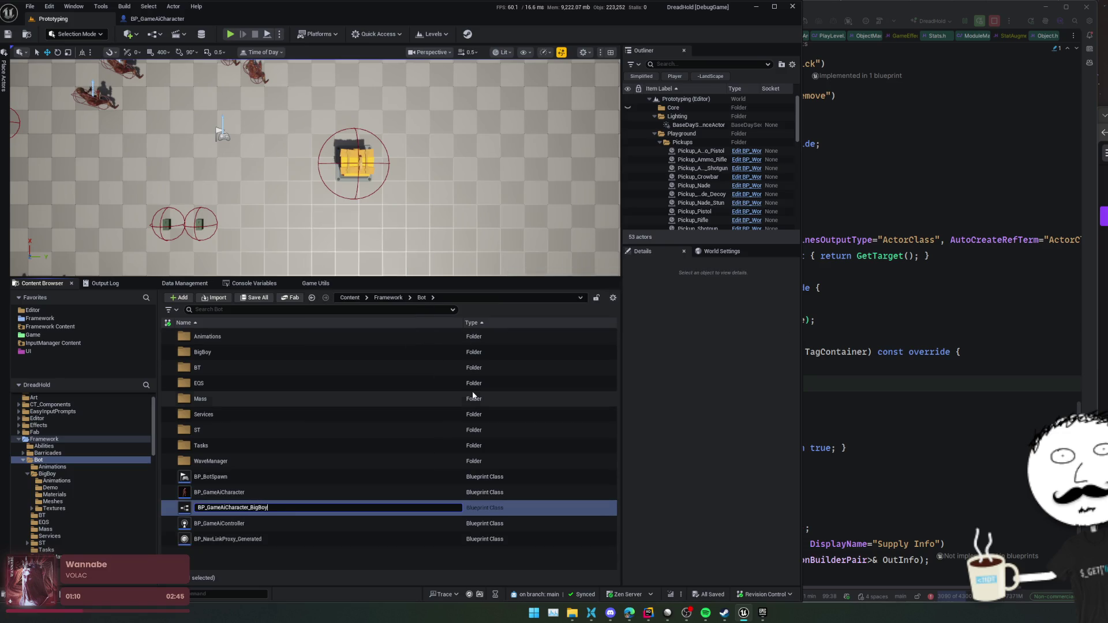
key("Return")
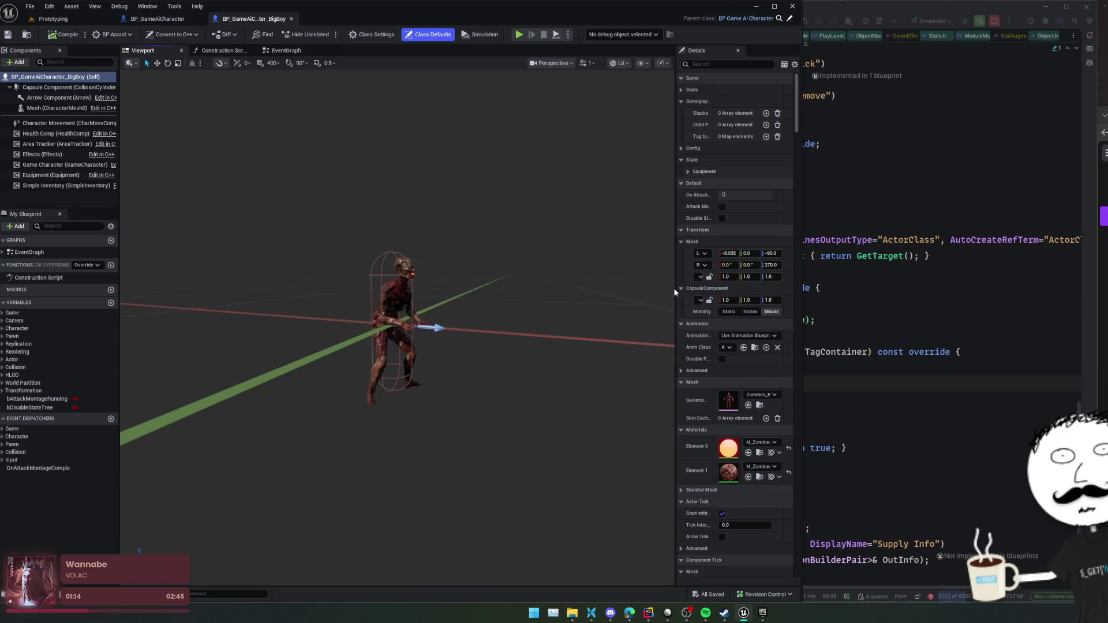
- Replace the Mesh component's skeletal mesh with SK_MummyStrong, found by searching 'mummy'
mouse_move(675, 289)
left_mouse_down()
mouse_move(553, 296)
mouse_move(573, 294)
left_mouse_up()
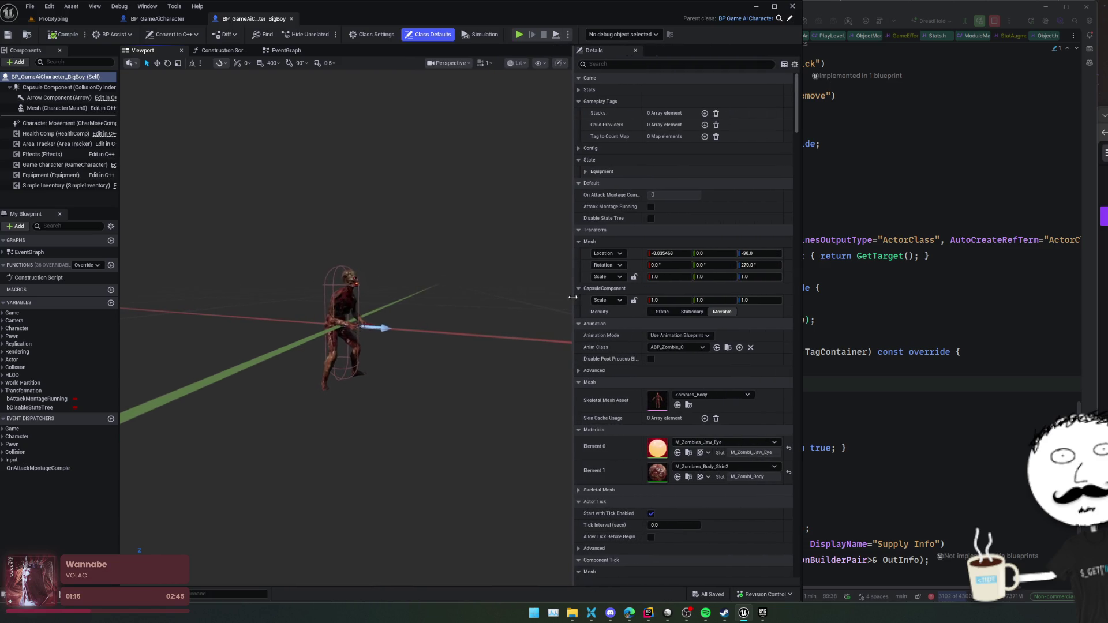
left_click(578, 89)
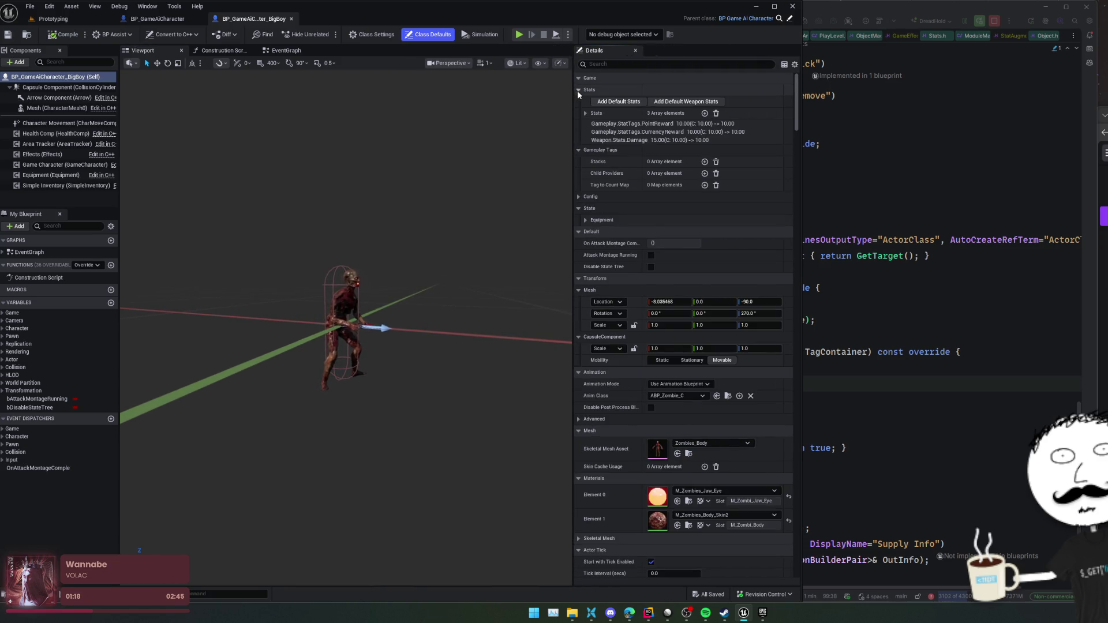
left_click(577, 90)
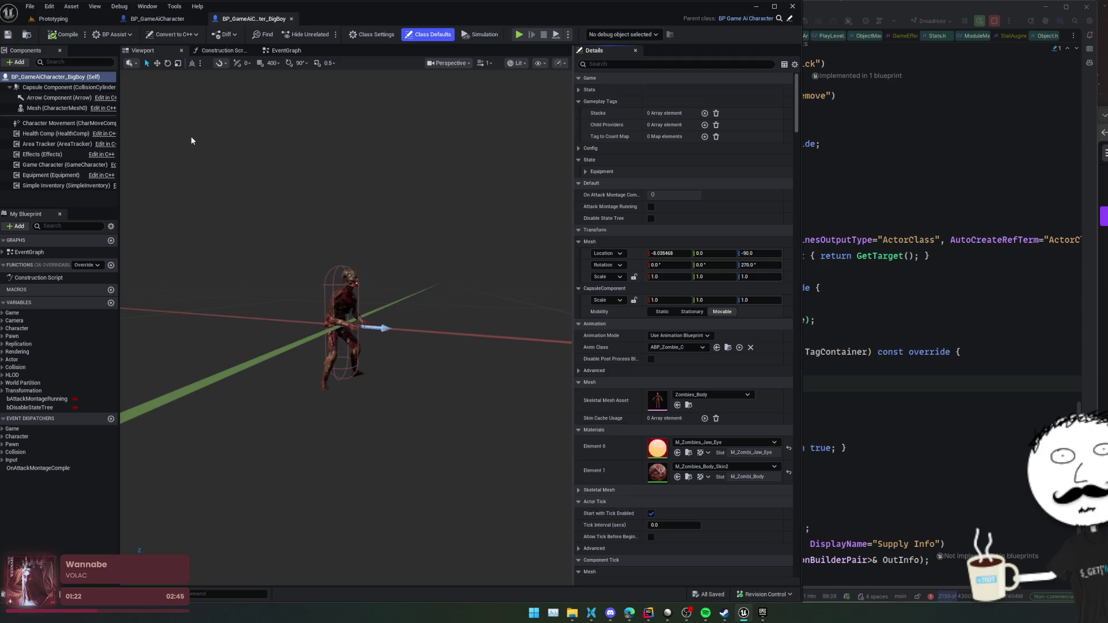
left_click(40, 108)
left_click(713, 289)
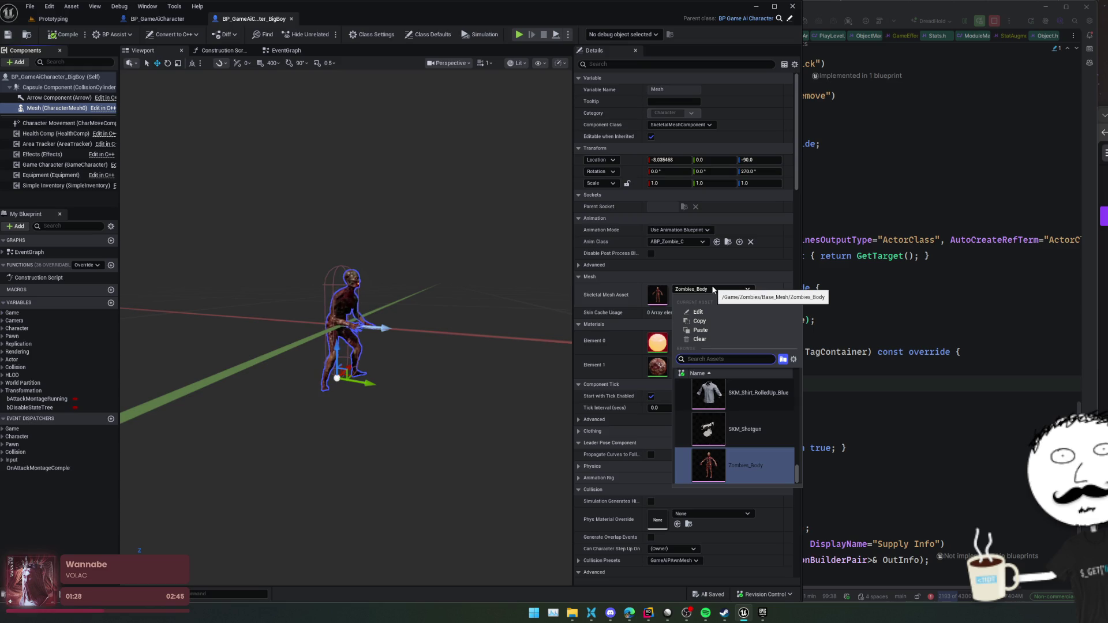
type("mummy")
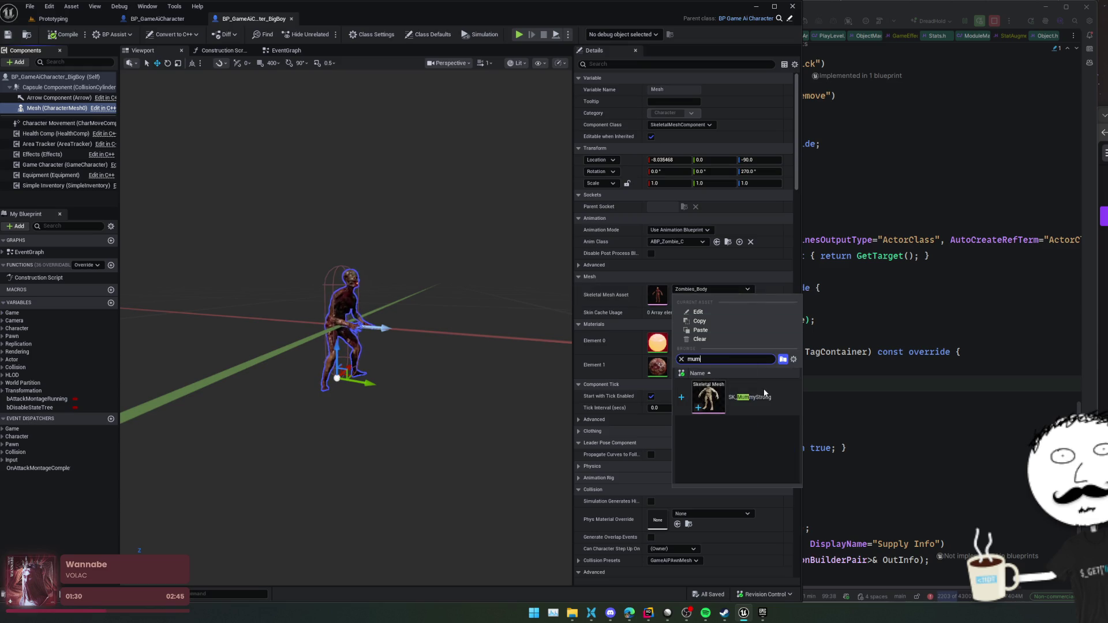
left_click(763, 389)
- Frame and orbit the viewport around the new mummy character
scroll(534, 353, "up", 5)
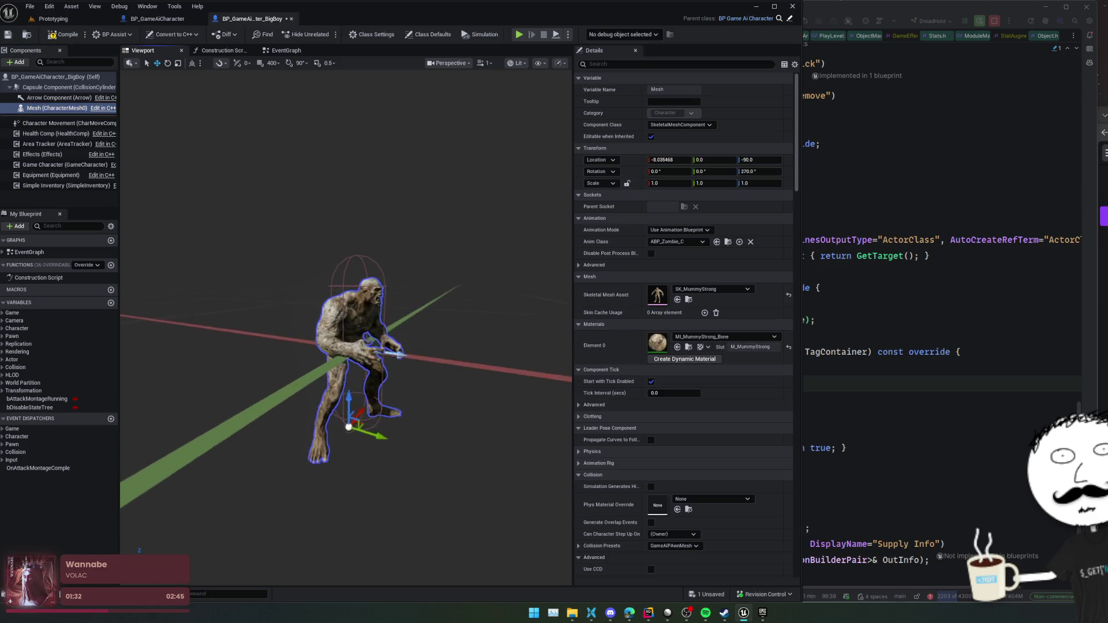
key("f")
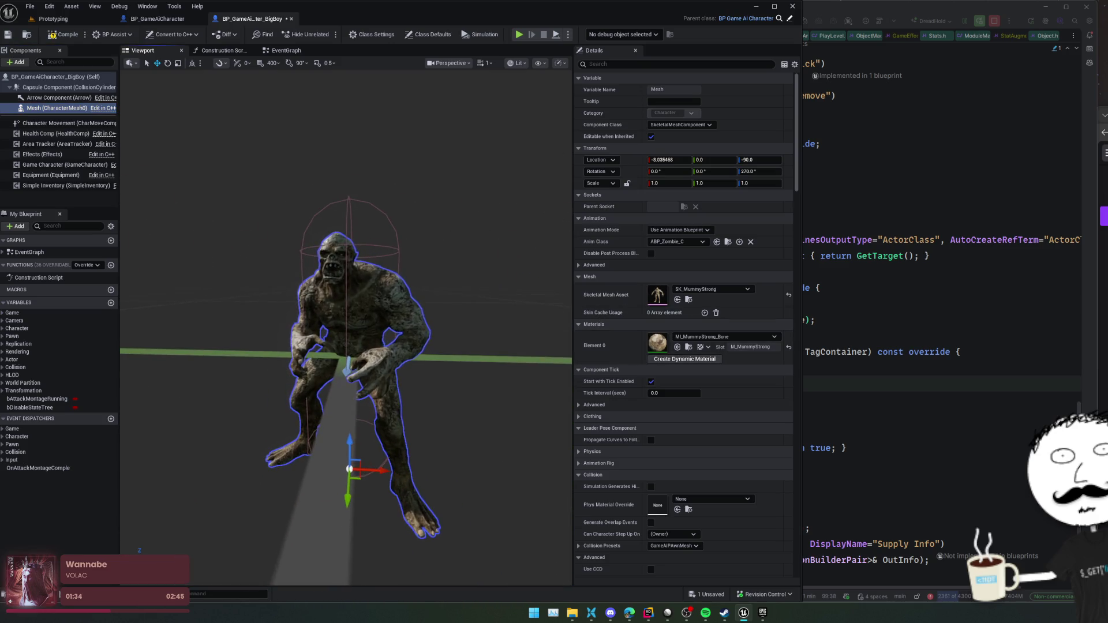
mouse_move(346, 346)
left_mouse_down()
mouse_move(346, 323)
mouse_move(410, 323)
left_mouse_up()
left_click(680, 241)
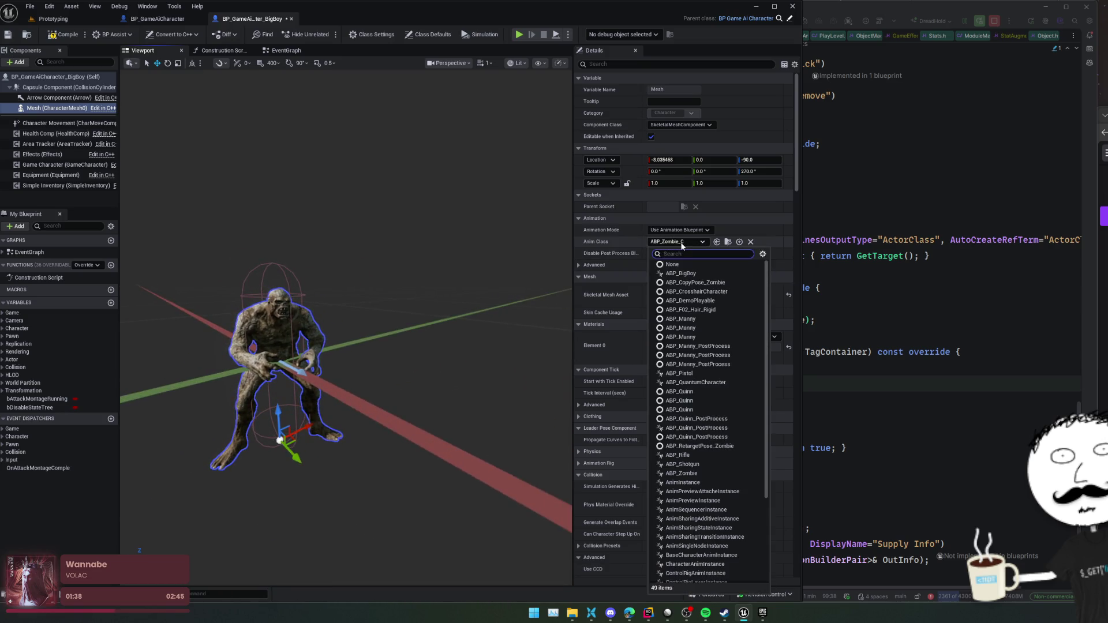
- Set the mesh Anim Class to ABP_BigBoy_C, briefly trying ABP_Zombie_C before switching back
left_click(688, 272)
left_click_drag(465, 309, 426, 309)
key("ctrl+s")
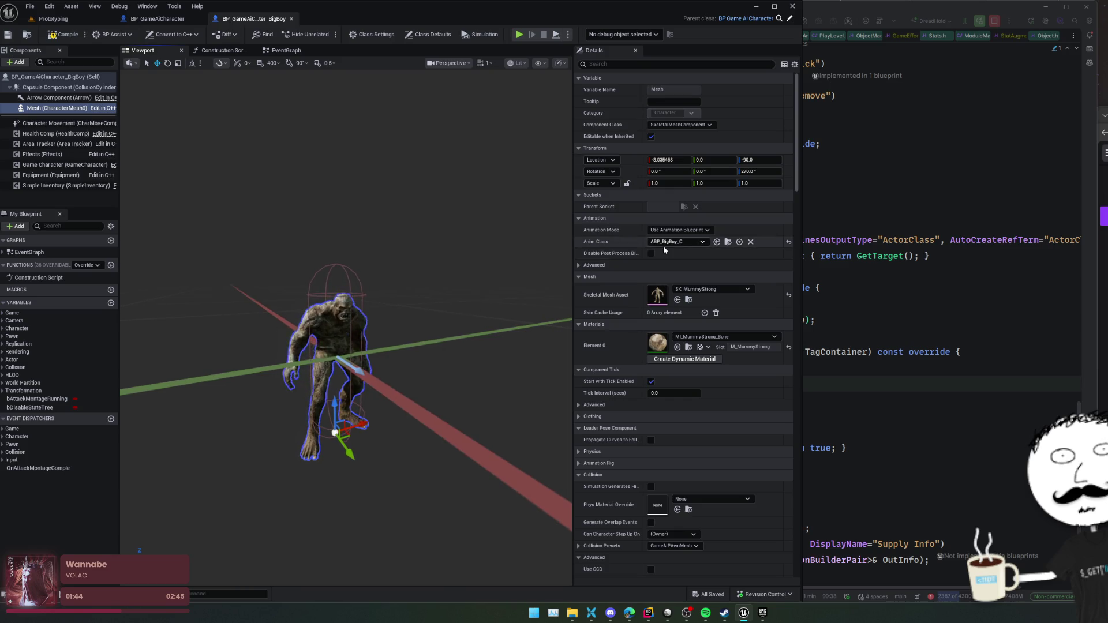
left_click(663, 245)
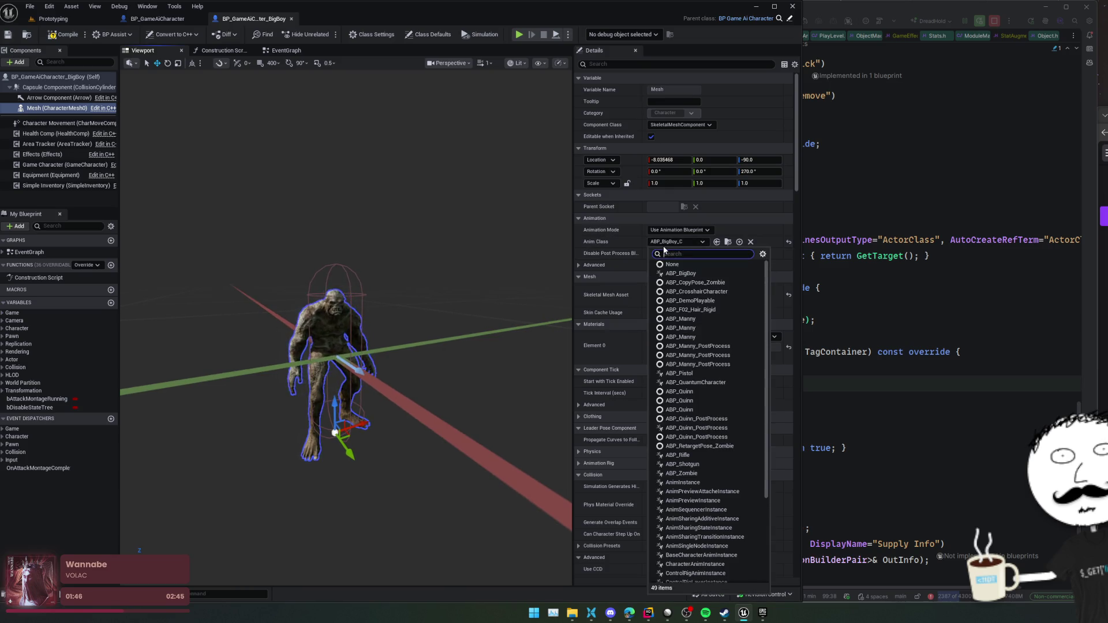
type("zombie")
key("Return")
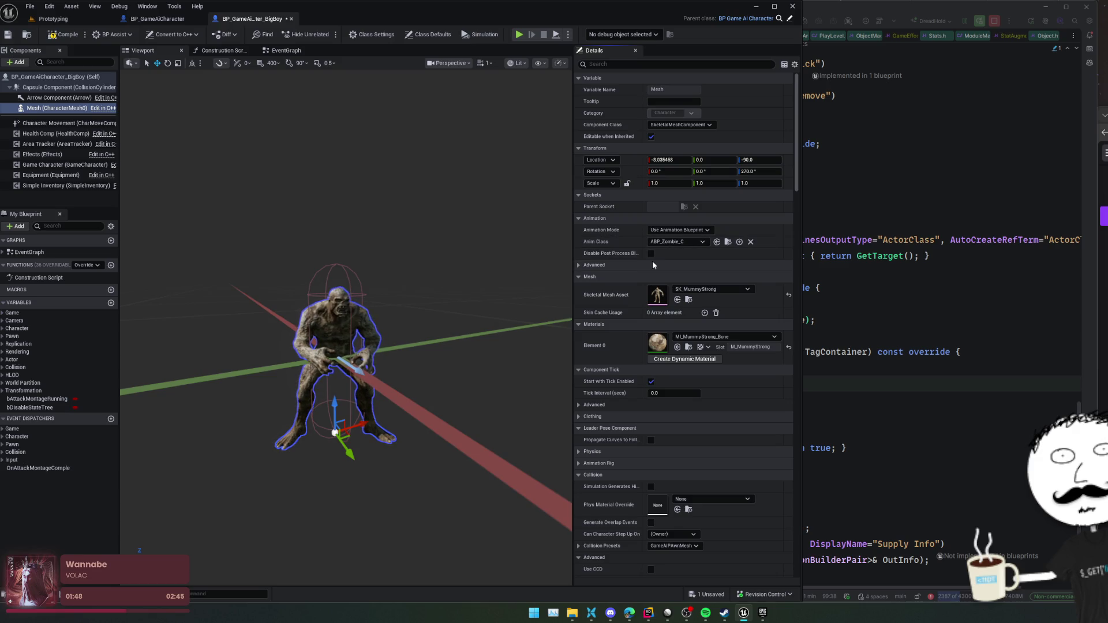
key("f")
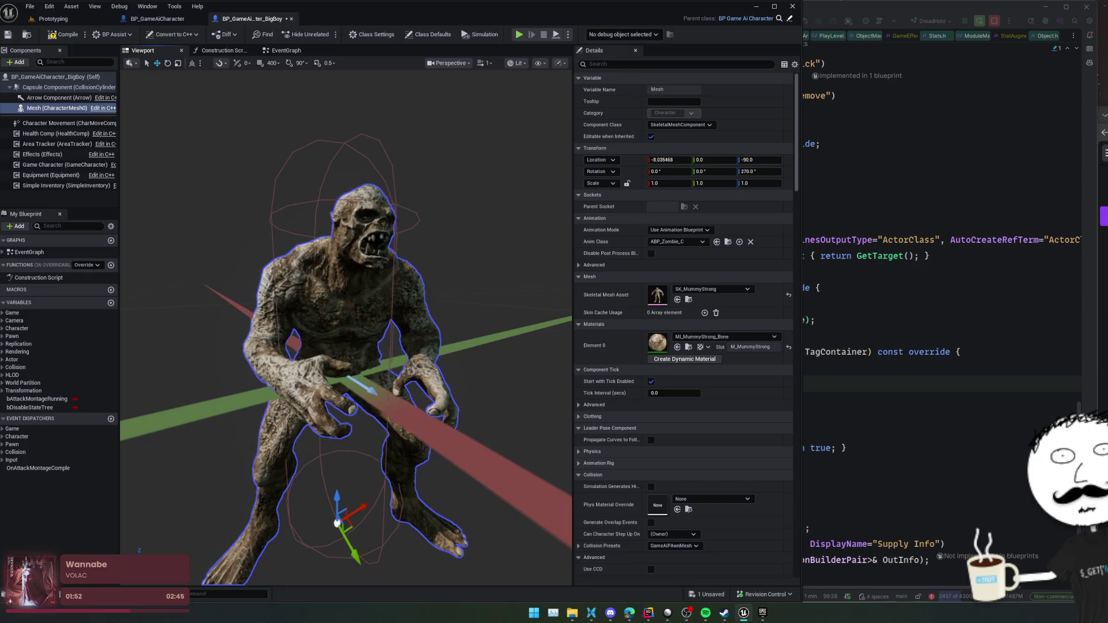
scroll(346, 326, "down", 3)
left_click(674, 241)
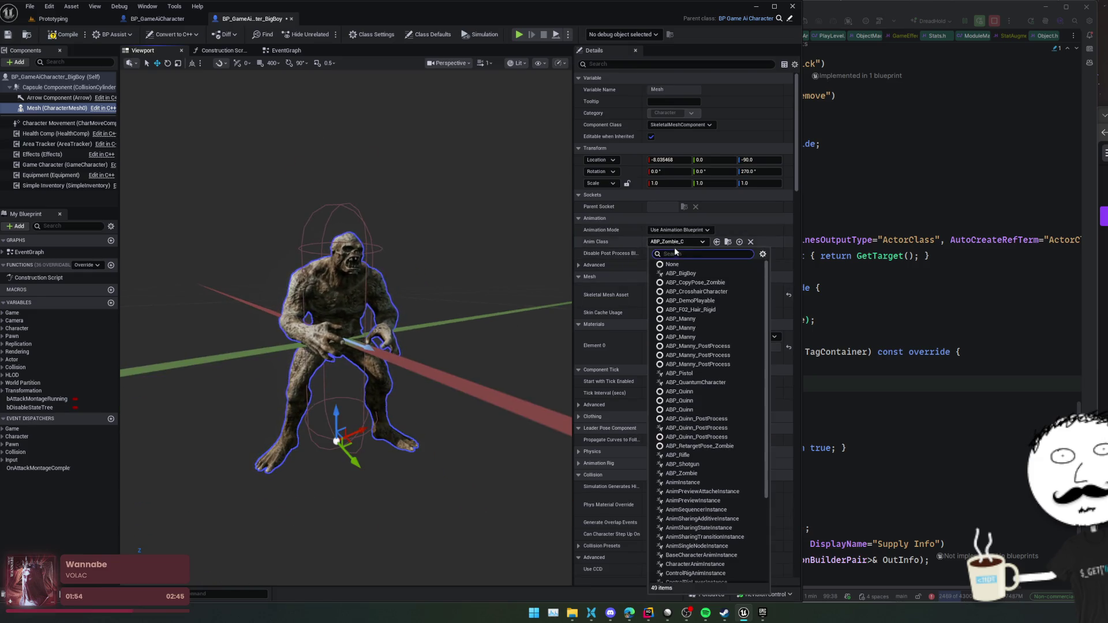
left_click(675, 273)
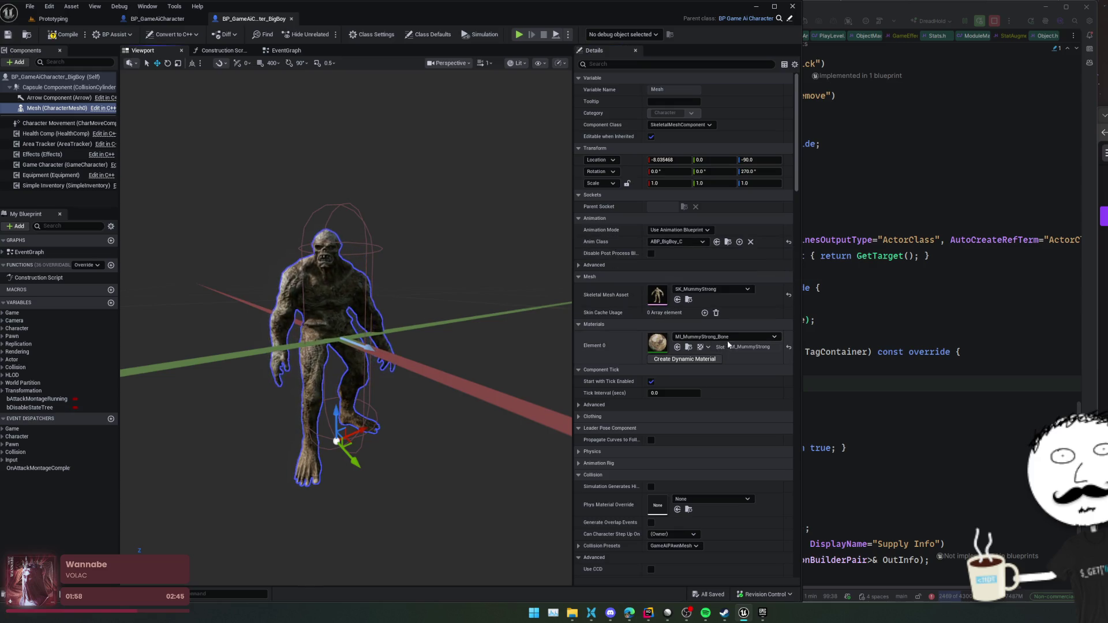
- Give element 0 the MI_MummyStrong_Wiry material, save, and lock the mesh scale to uniform
left_click(753, 337)
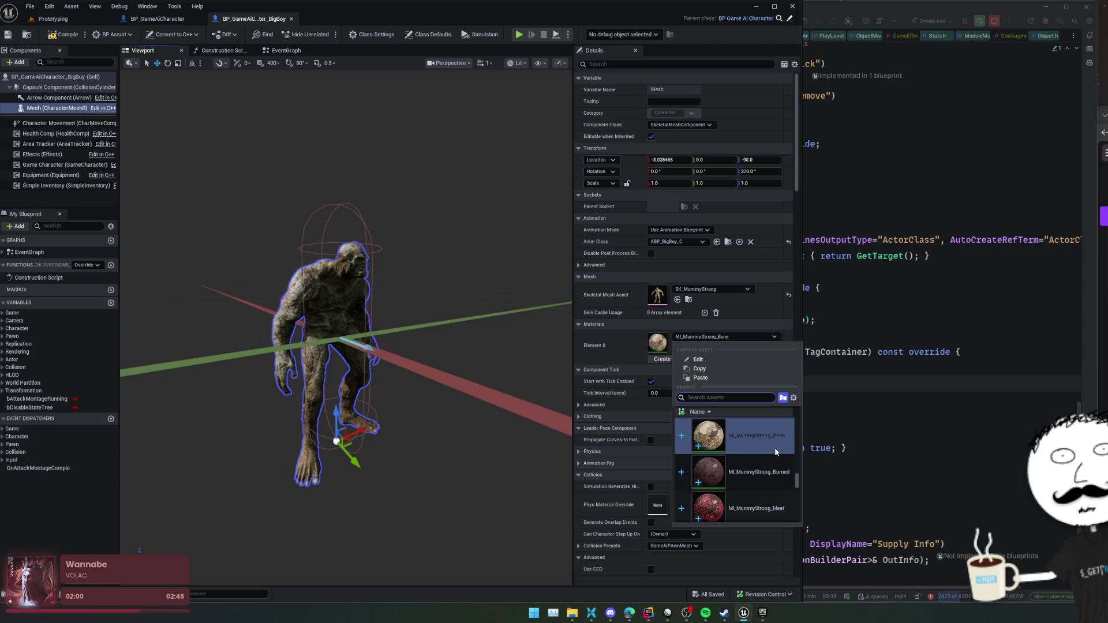
scroll(775, 452, "down", 3)
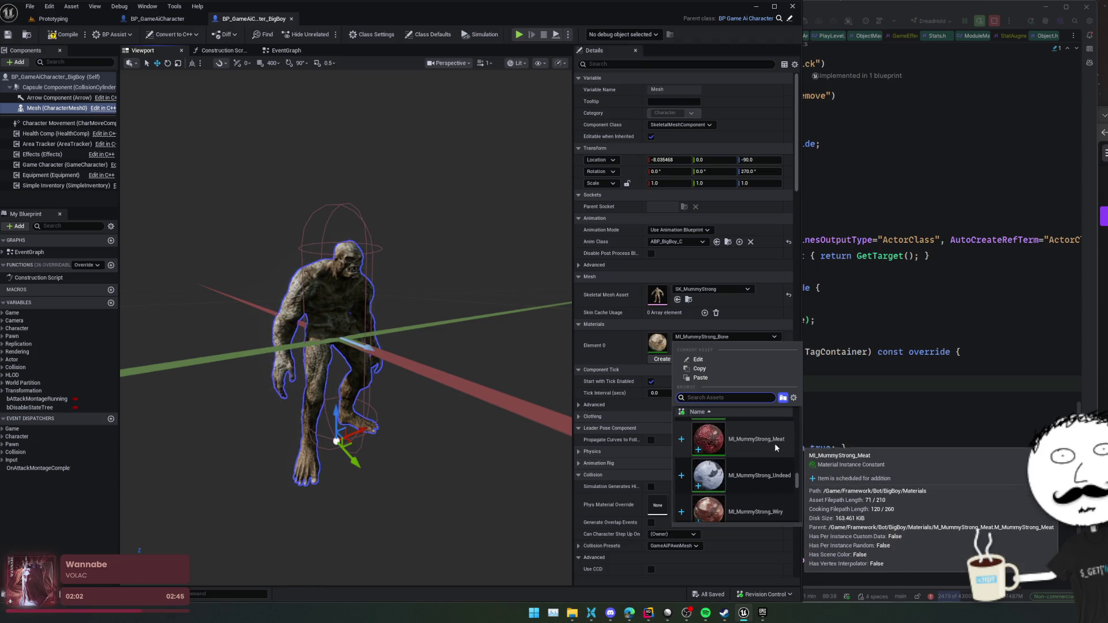
left_click(775, 443)
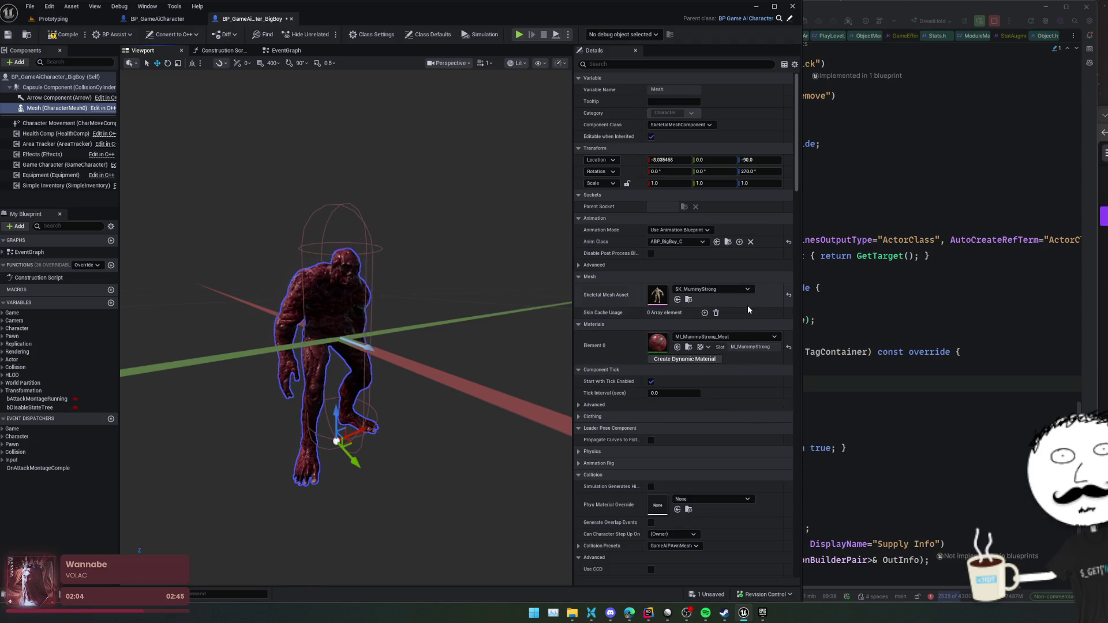
left_click(750, 337)
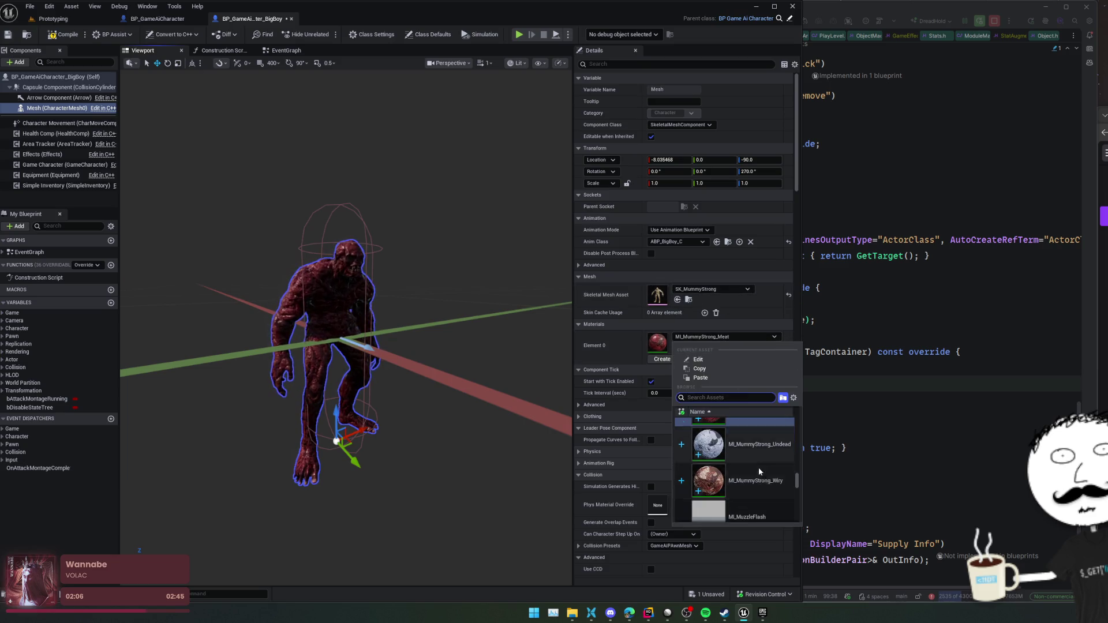
left_click(762, 478)
scroll(555, 442, "up", 3)
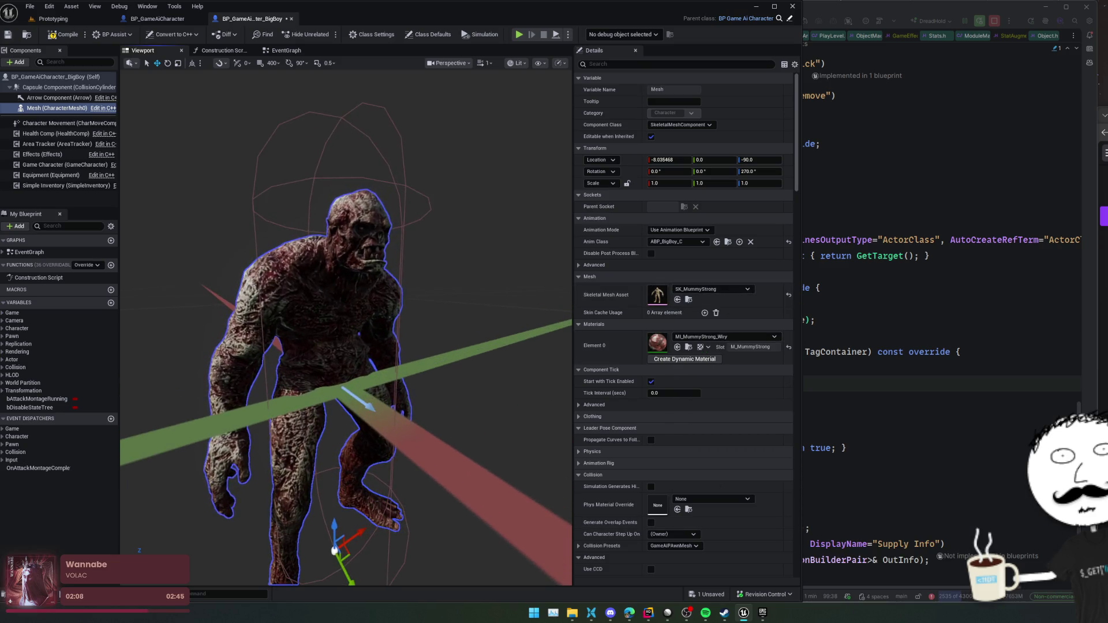
scroll(555, 441, "down", 3)
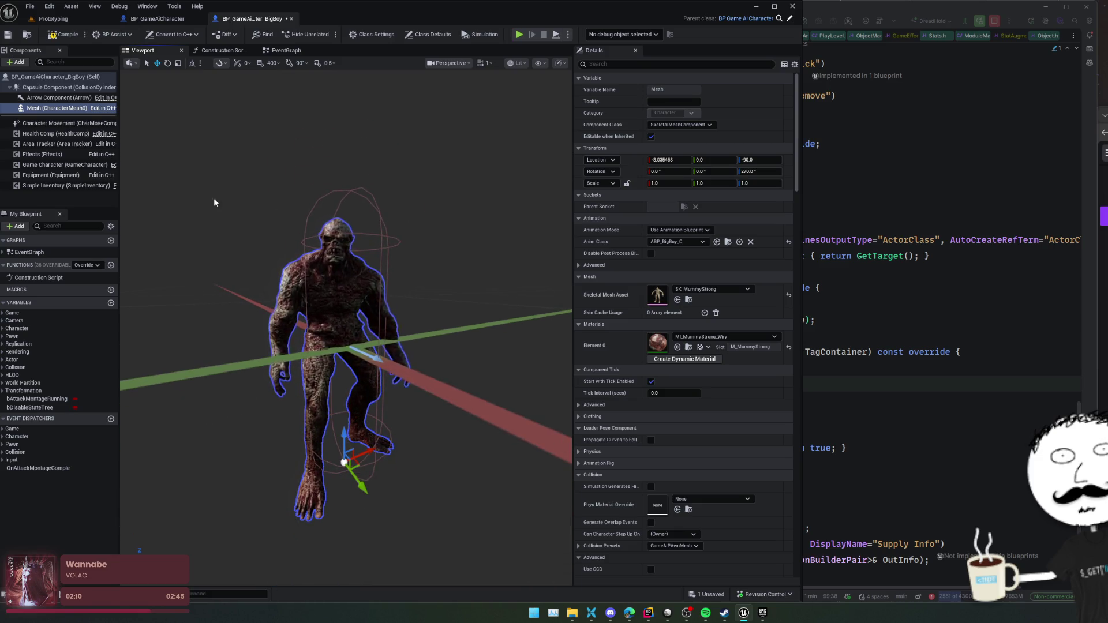
key("ctrl+s")
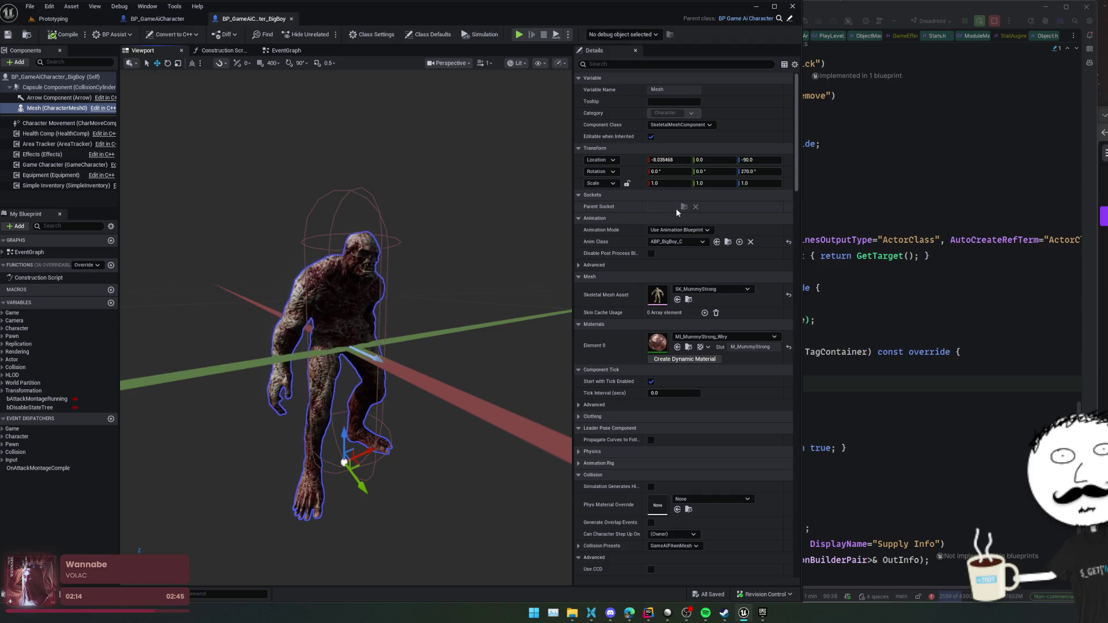
left_click(626, 184)
- Scale the BigBoy mesh uniformly to 1.5 and save the Blueprint
left_click_drag(662, 183, 679, 183)
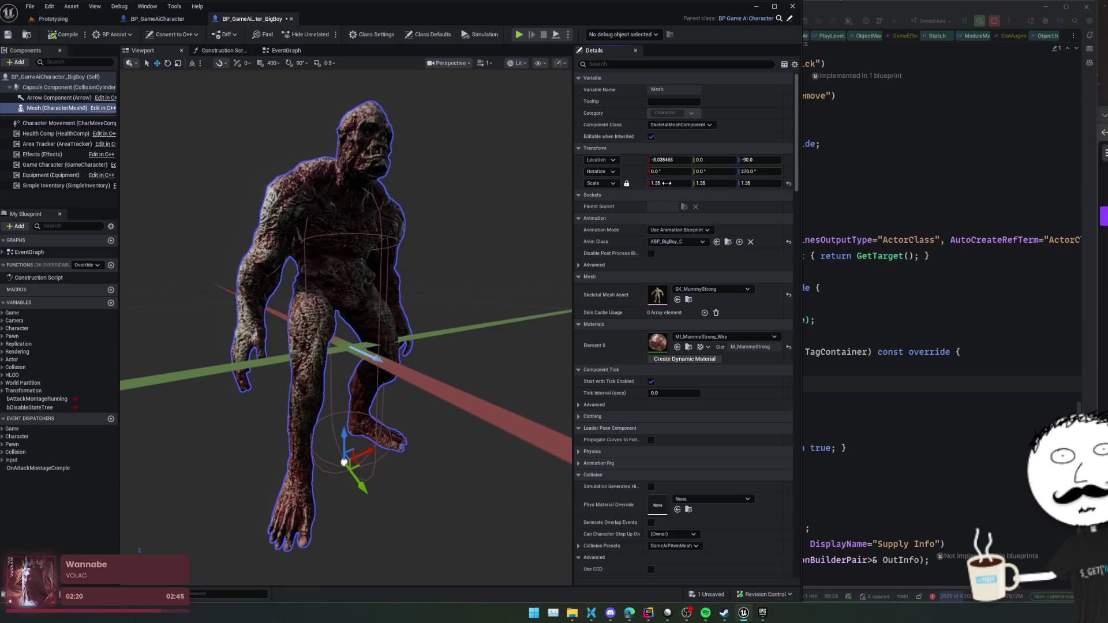
scroll(346, 318, "down", 4)
left_click_drag(346, 317, 346, 294)
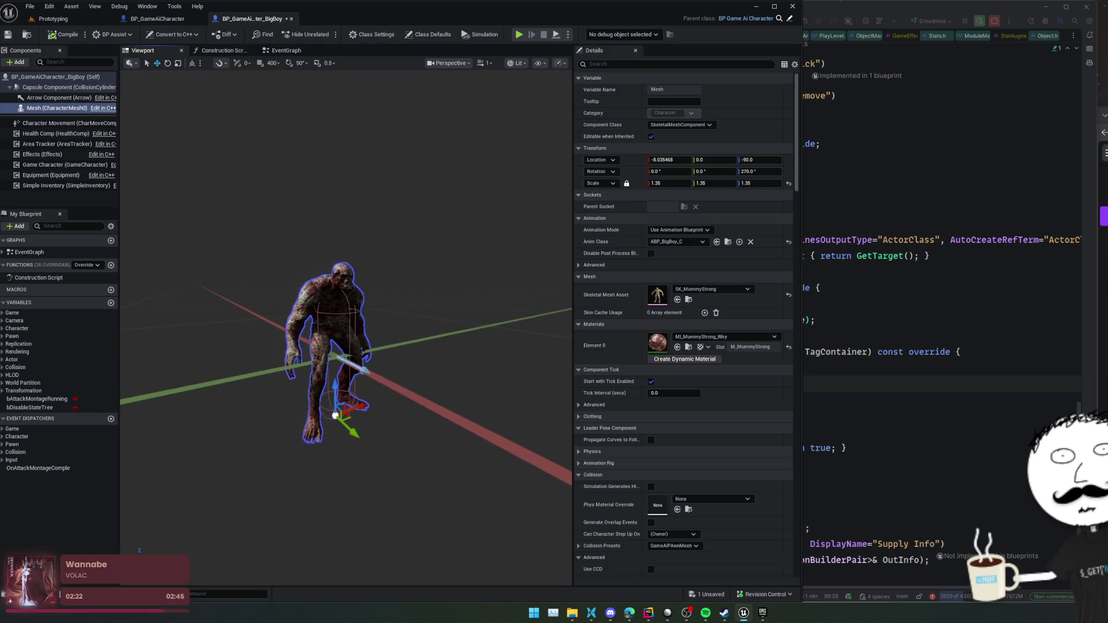
left_click(51, 36)
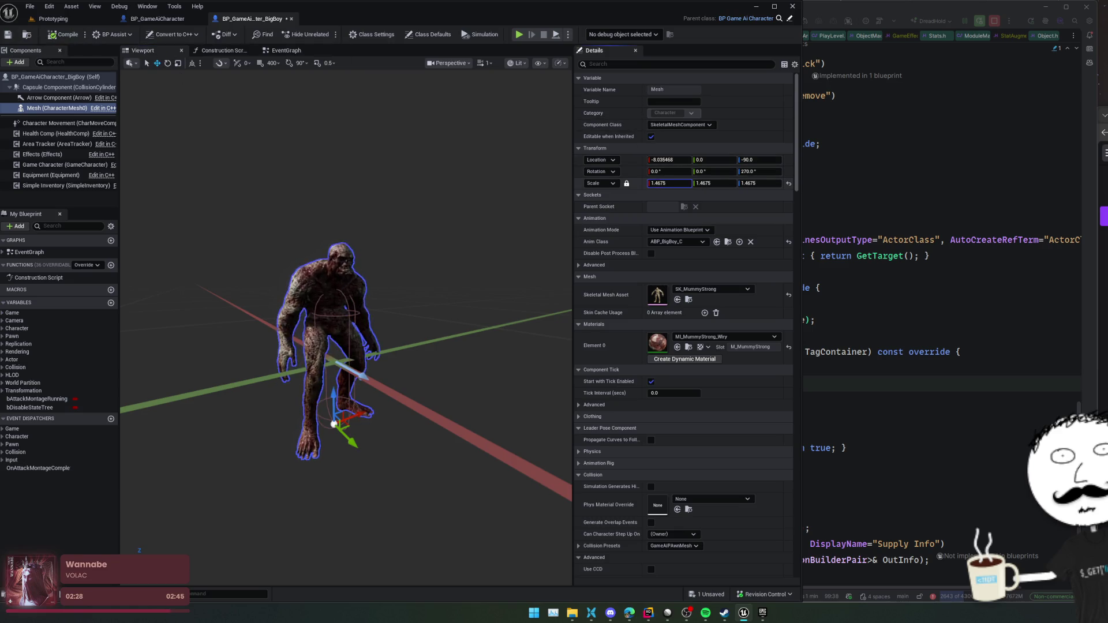
type("1.5")
key("Return")
key("ctrl+s")
- Widen the collision capsule's radius, trying a mesh raise and undoing it back to Z -90
left_click(41, 87)
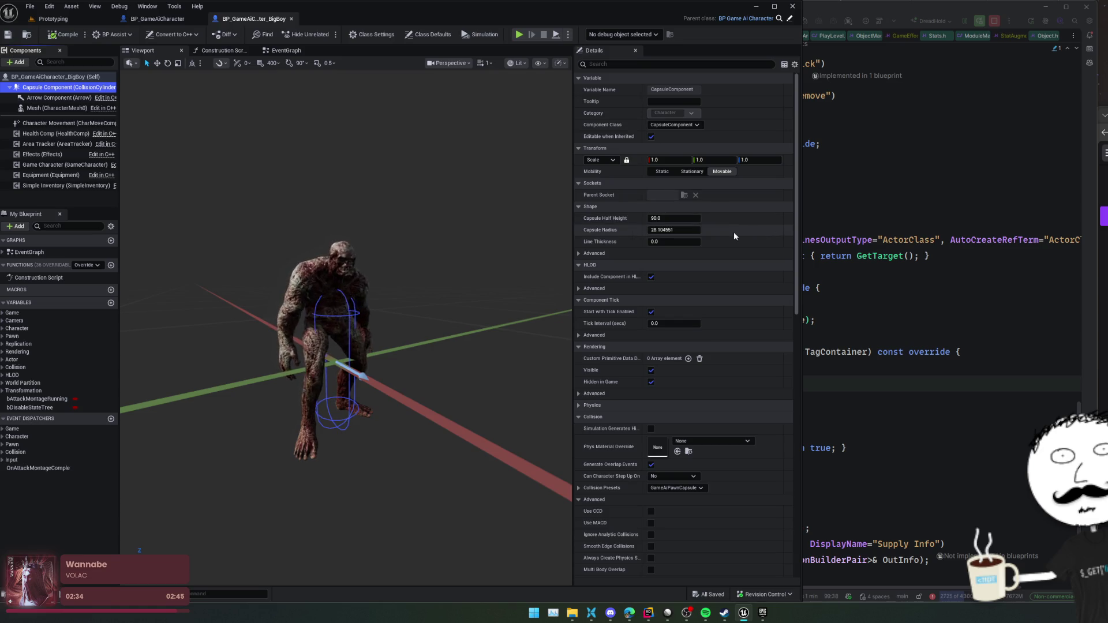
left_click_drag(686, 228, 692, 228)
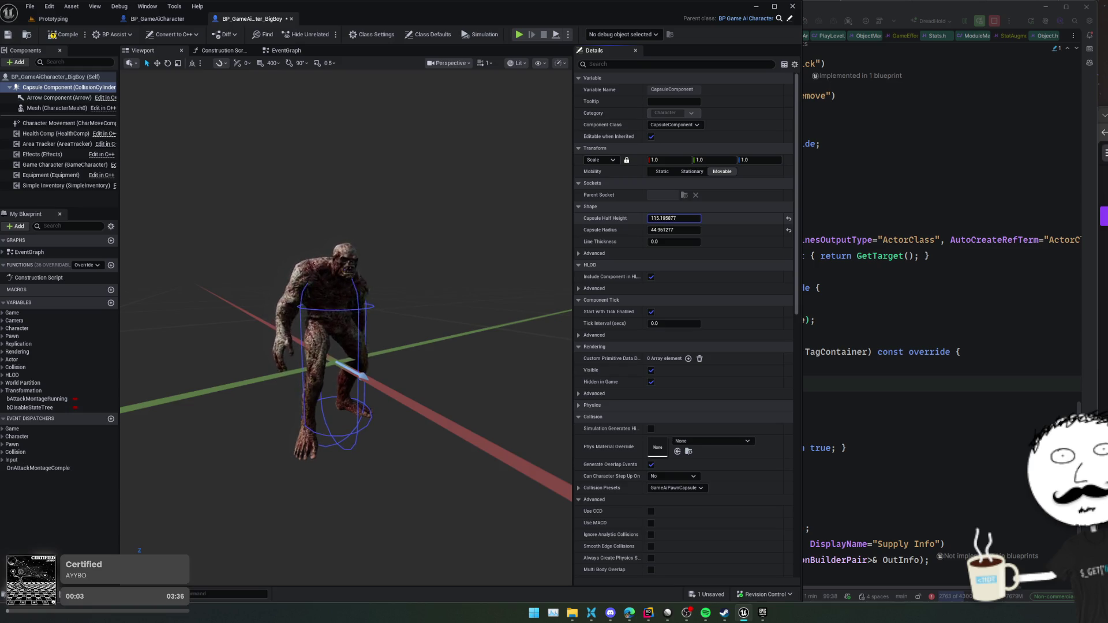
mouse_move(191, 212)
left_mouse_down()
mouse_move(202, 205)
mouse_move(191, 212)
left_mouse_up()
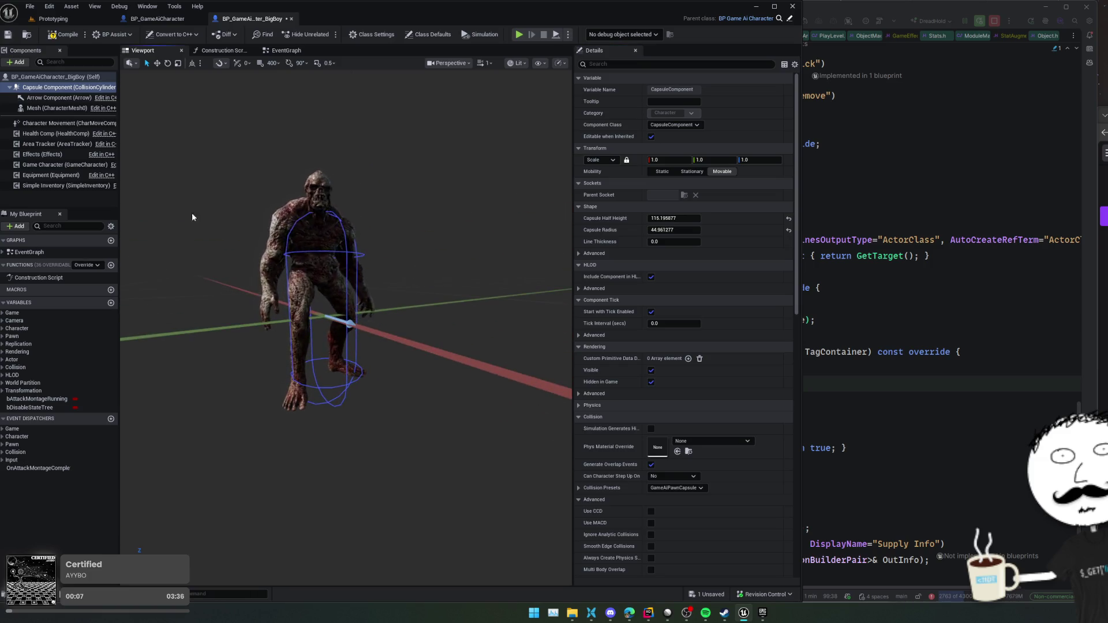
left_click(38, 108)
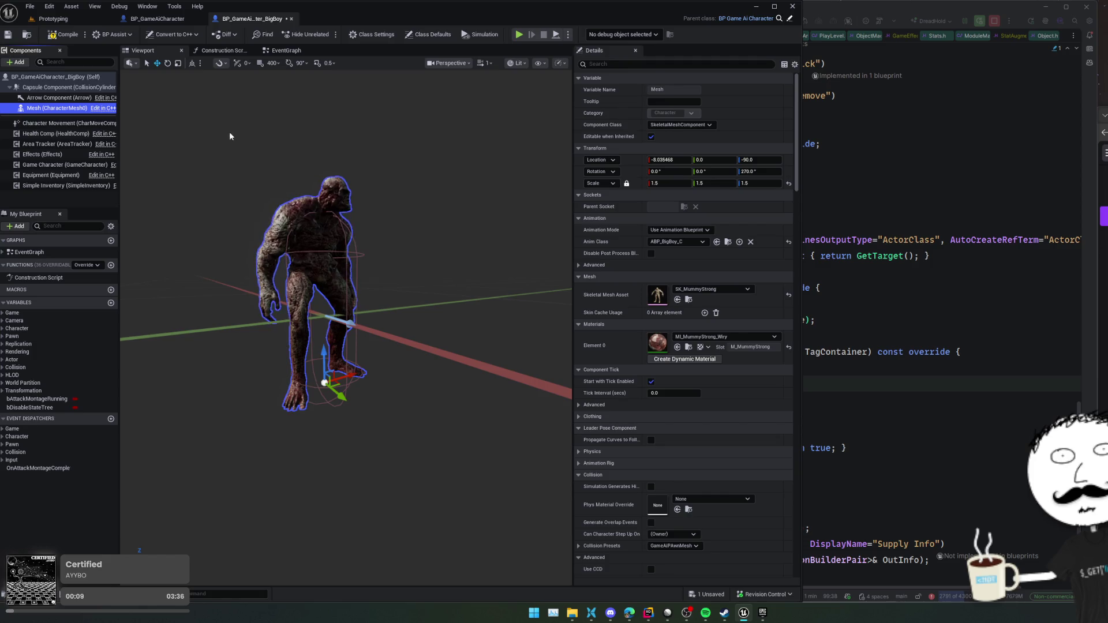
left_click_drag(325, 359, 324, 353)
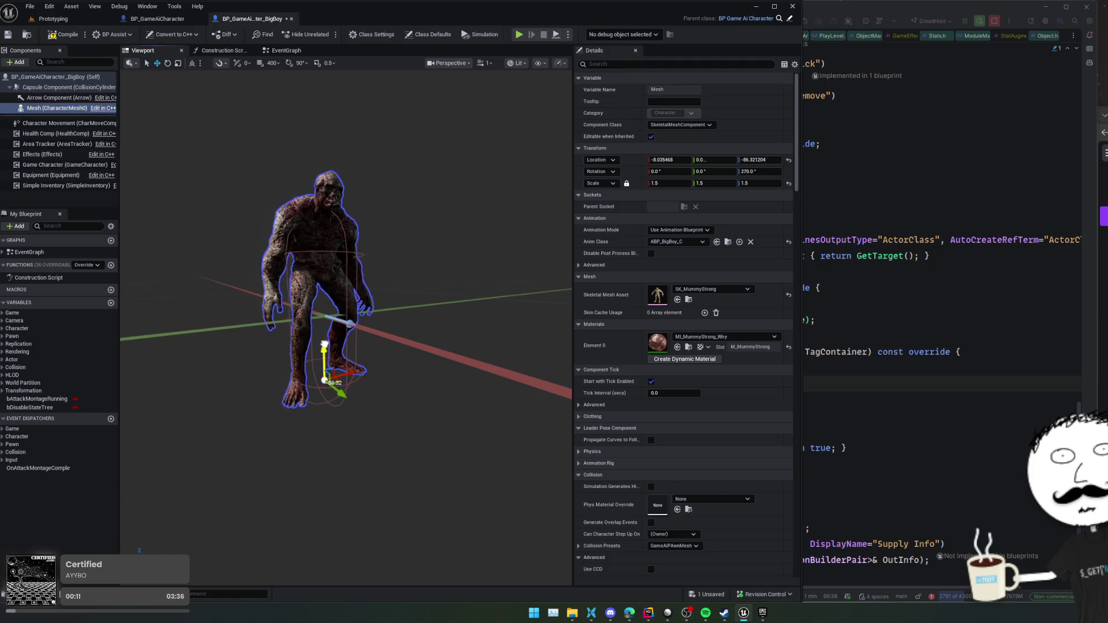
key("ctrl+z")
mouse_move(379, 299)
left_mouse_down()
mouse_move(352, 271)
mouse_move(340, 289)
mouse_move(335, 271)
left_mouse_up()
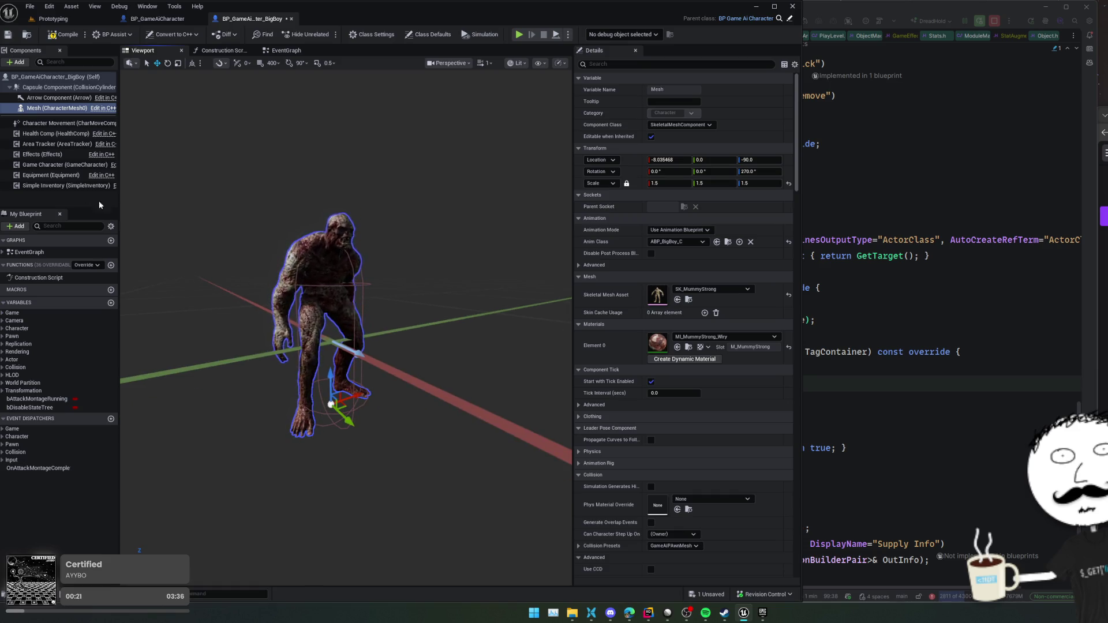
left_click(46, 87)
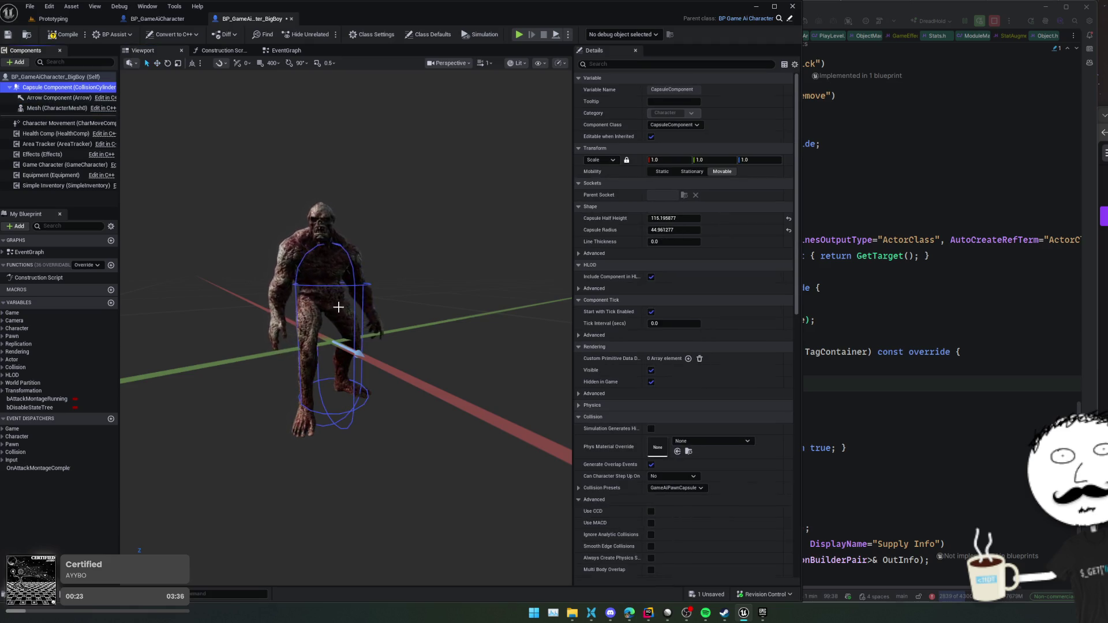
- Increase the collision capsule's half height to make it taller
left_click(584, 253)
scroll(618, 173, "down", 5)
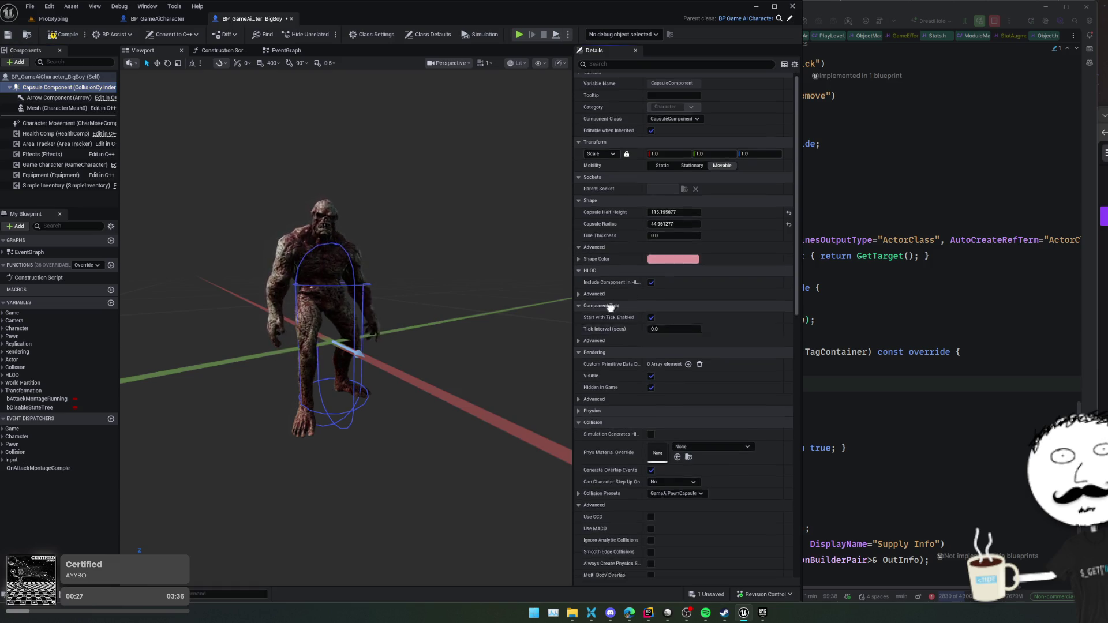
scroll(610, 102, "down", 3)
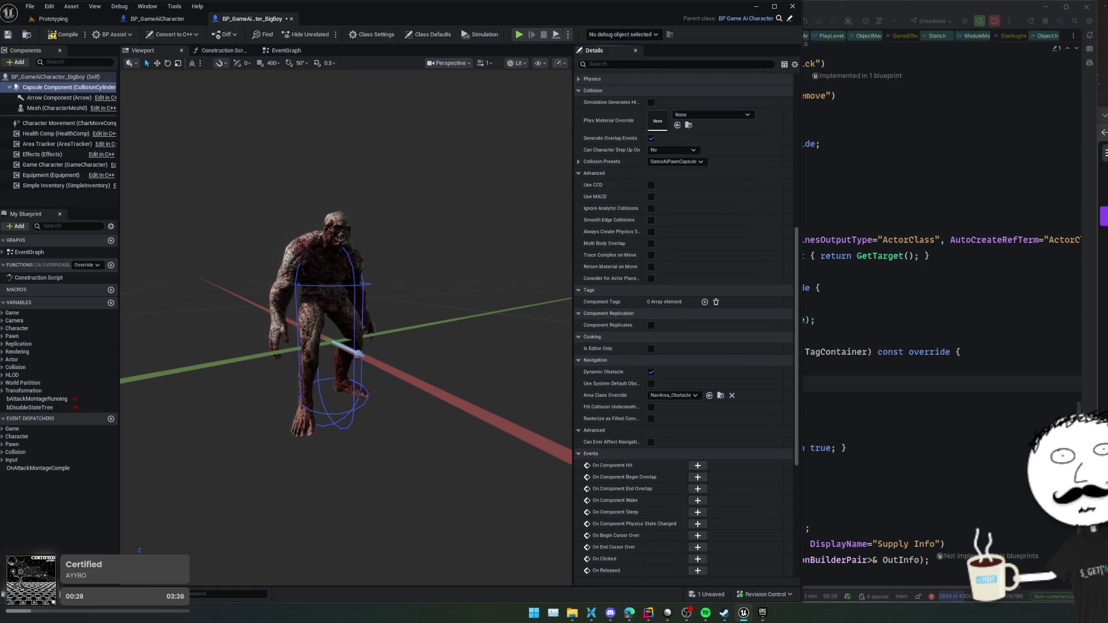
scroll(610, 136, "up", 4)
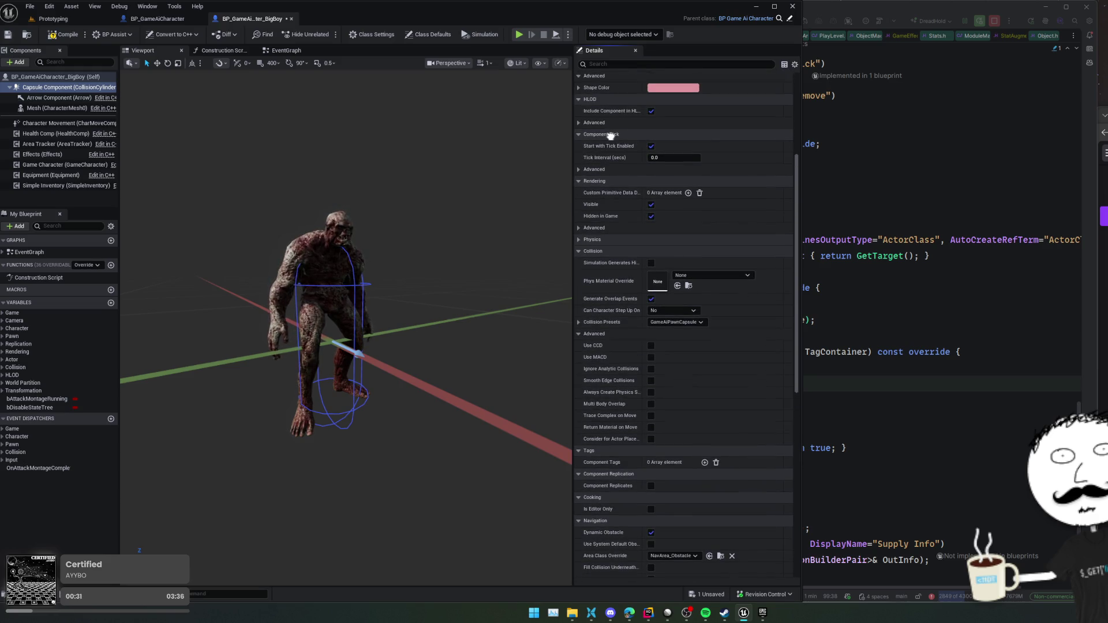
scroll(610, 137, "up", 1)
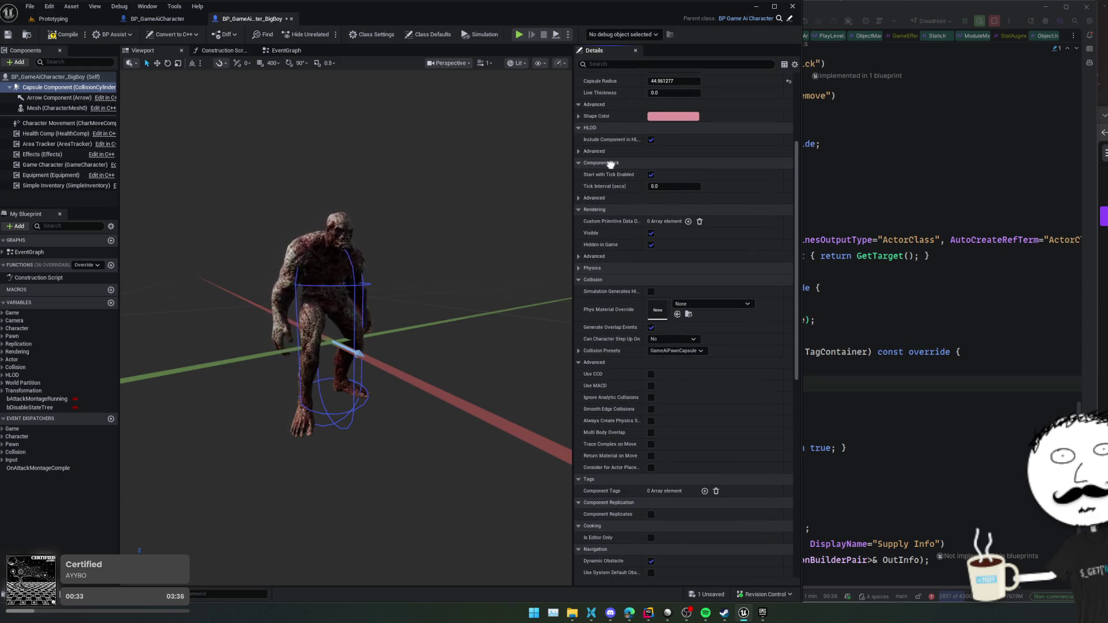
scroll(610, 164, "up", 3)
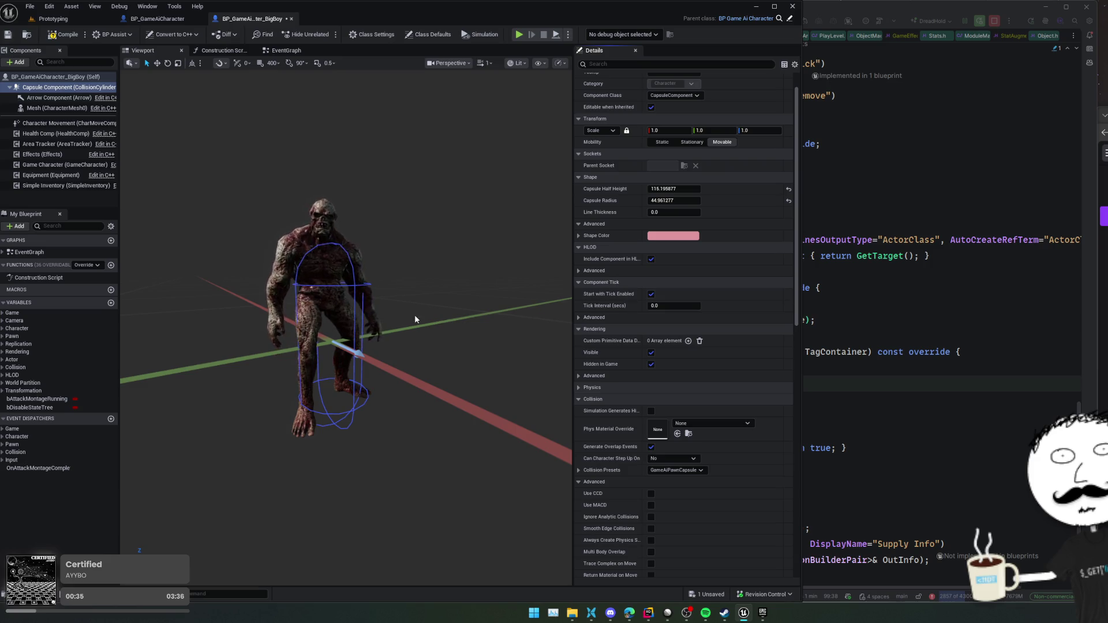
left_click(674, 188)
left_click_drag(674, 188, 686, 189)
- Lower the mesh to about Z -122 and set its X location to 0
left_click_drag(438, 277, 393, 335)
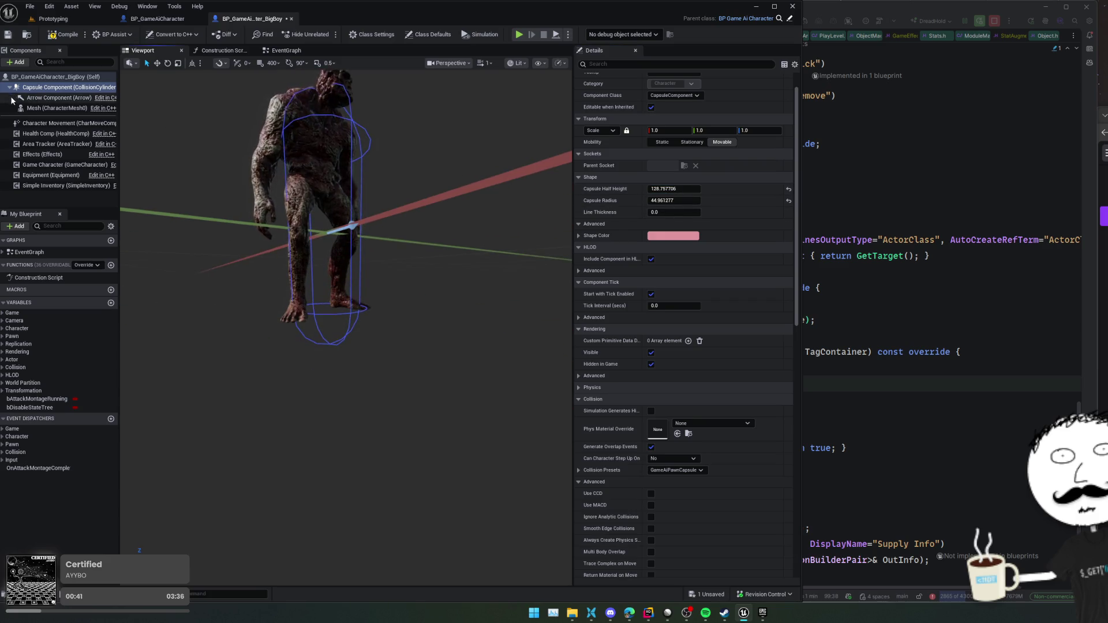
left_click(329, 280)
mouse_move(329, 280)
left_mouse_down()
mouse_move(328, 311)
mouse_move(358, 300)
mouse_move(368, 254)
mouse_move(332, 291)
mouse_move(395, 183)
left_mouse_up()
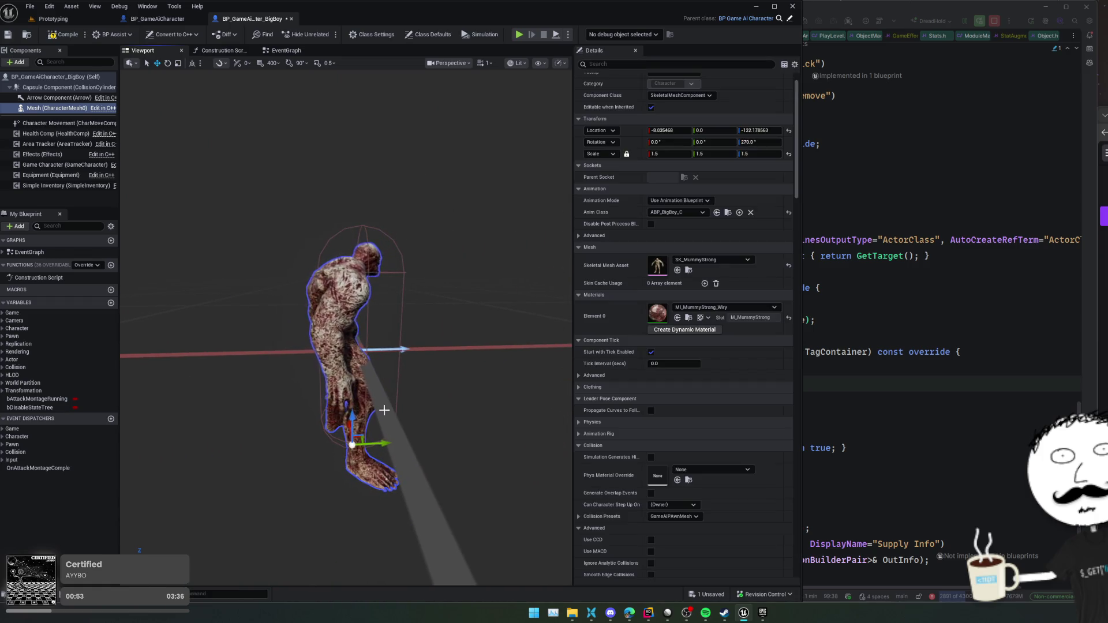
left_click_drag(558, 260, 545, 263)
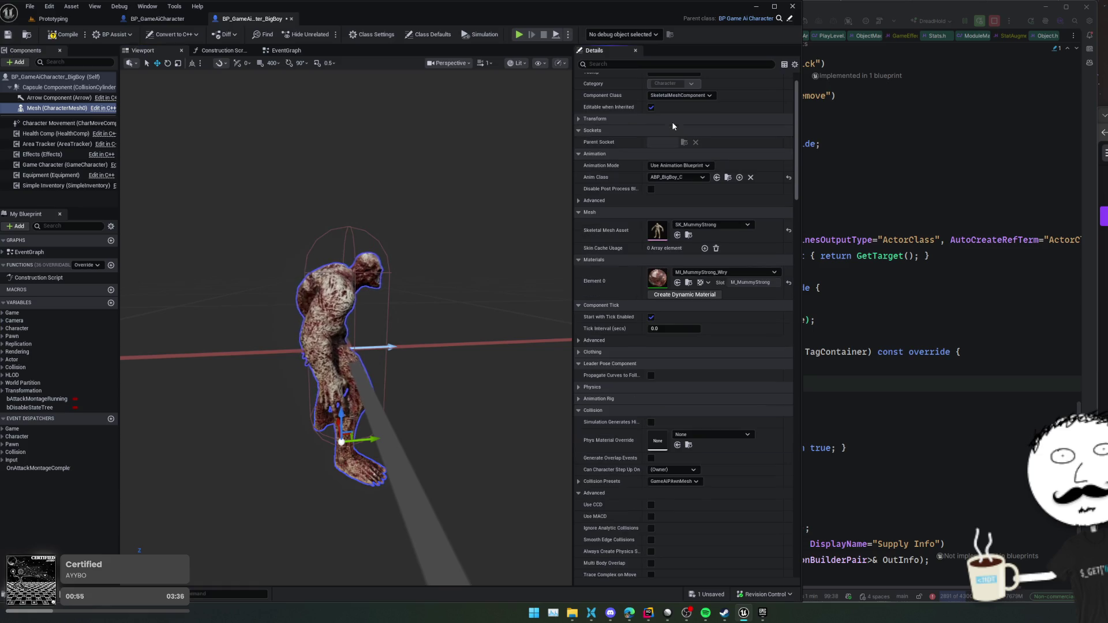
left_click(676, 131)
type("0")
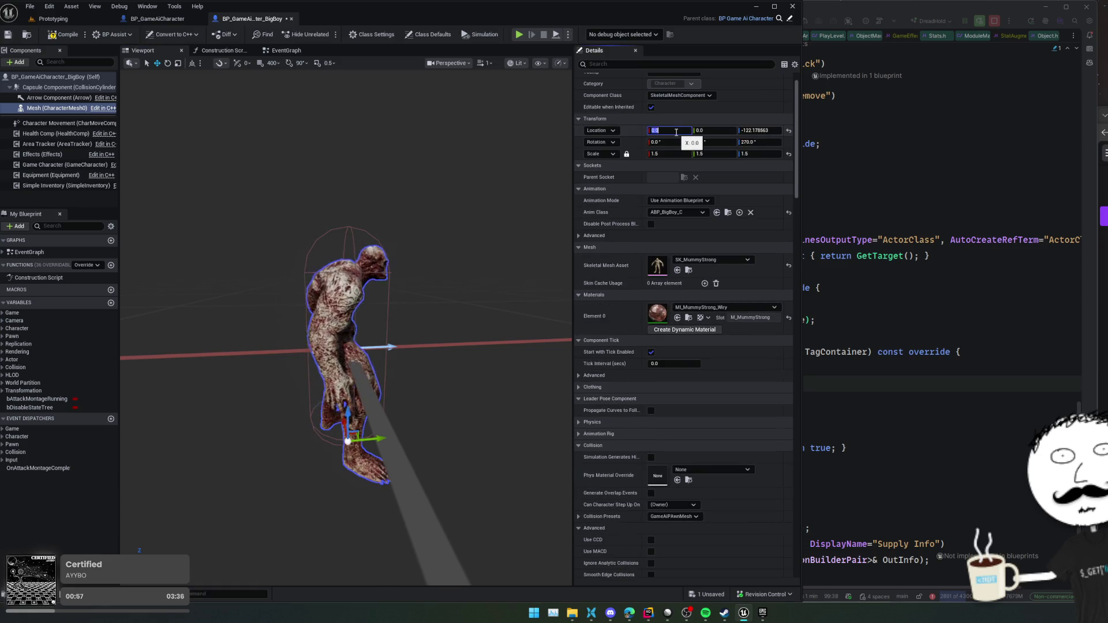
key("Return")
mouse_move(461, 231)
left_mouse_down()
mouse_move(445, 191)
mouse_move(404, 231)
mouse_move(452, 334)
left_mouse_up()
- Check the Prototyping level, then return to BigBoy and select its health component
left_click(54, 18)
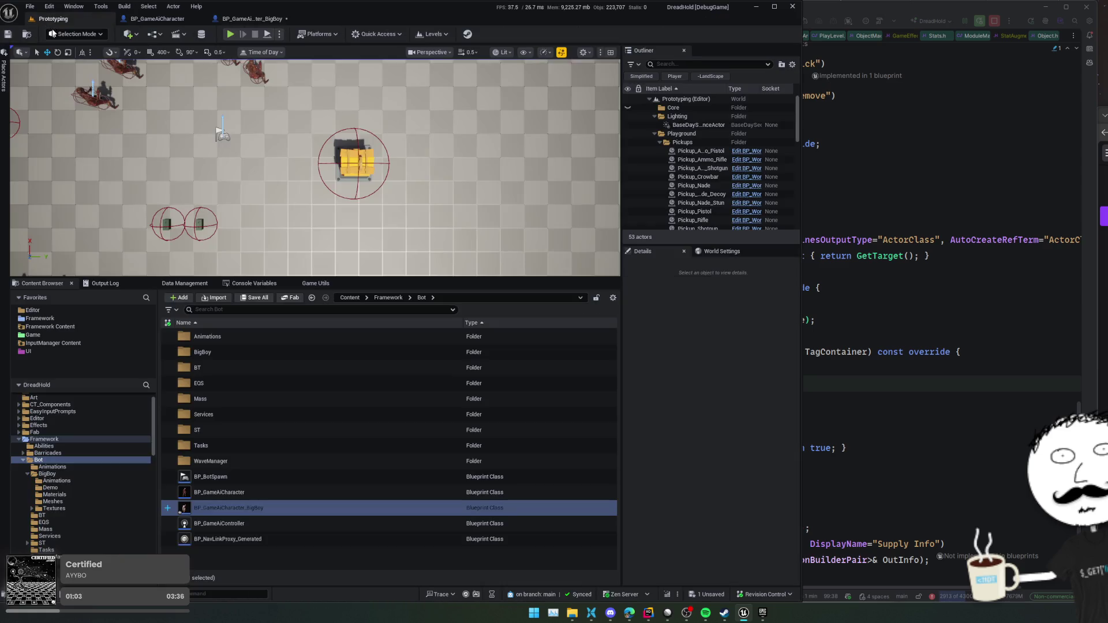
left_click(277, 19)
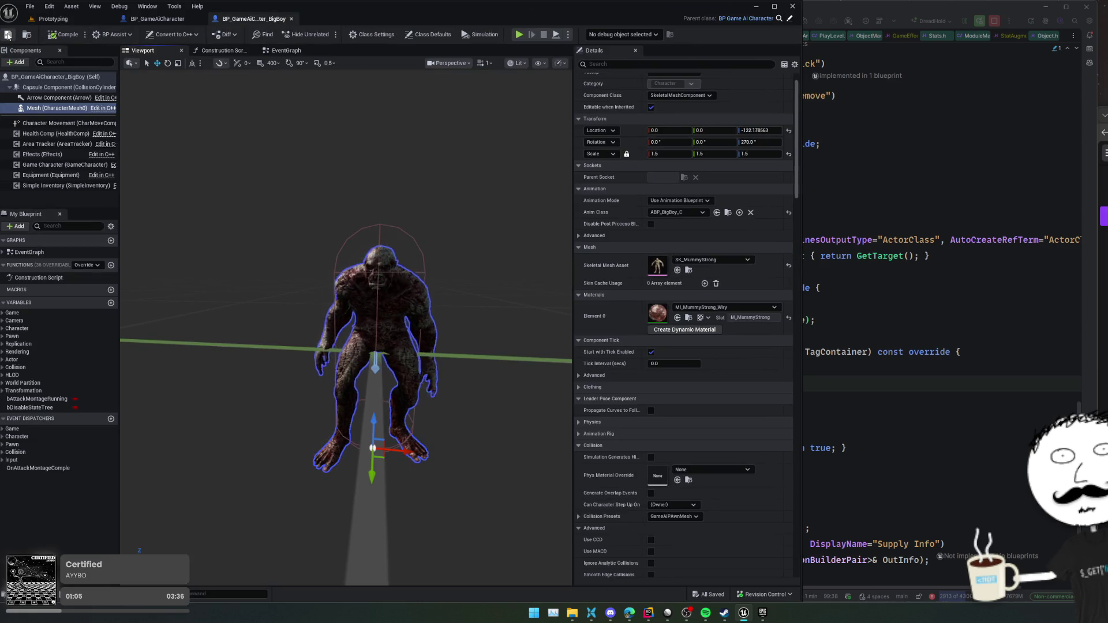
left_click(57, 144)
left_click(55, 133)
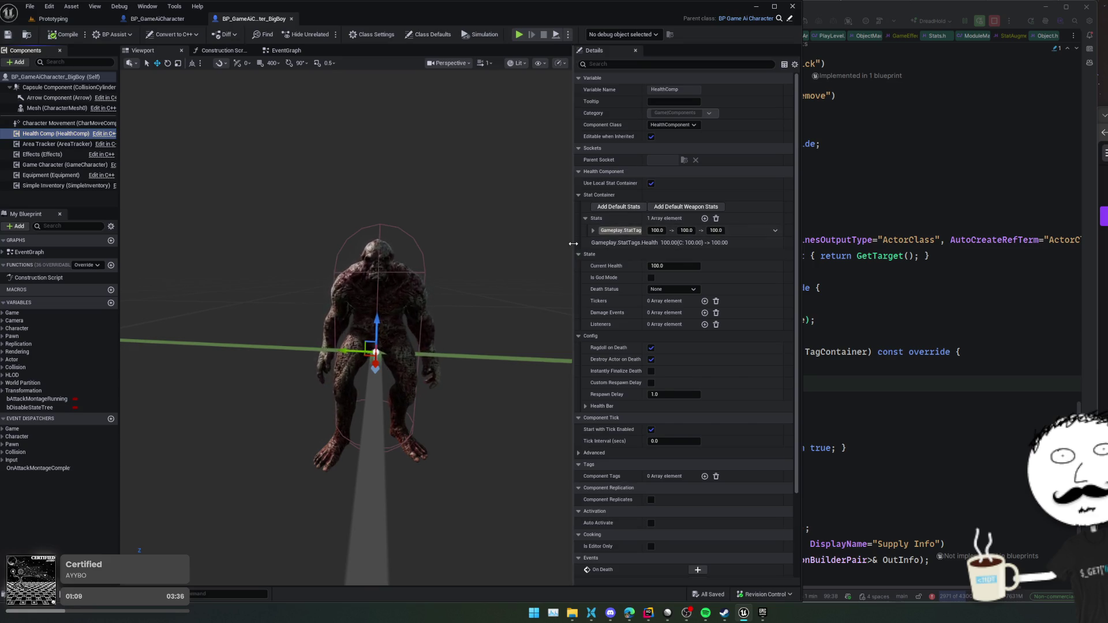
- Enter 300 for all three Health stat values in BigBoy's health component
left_click_drag(574, 242, 550, 248)
left_click(640, 231)
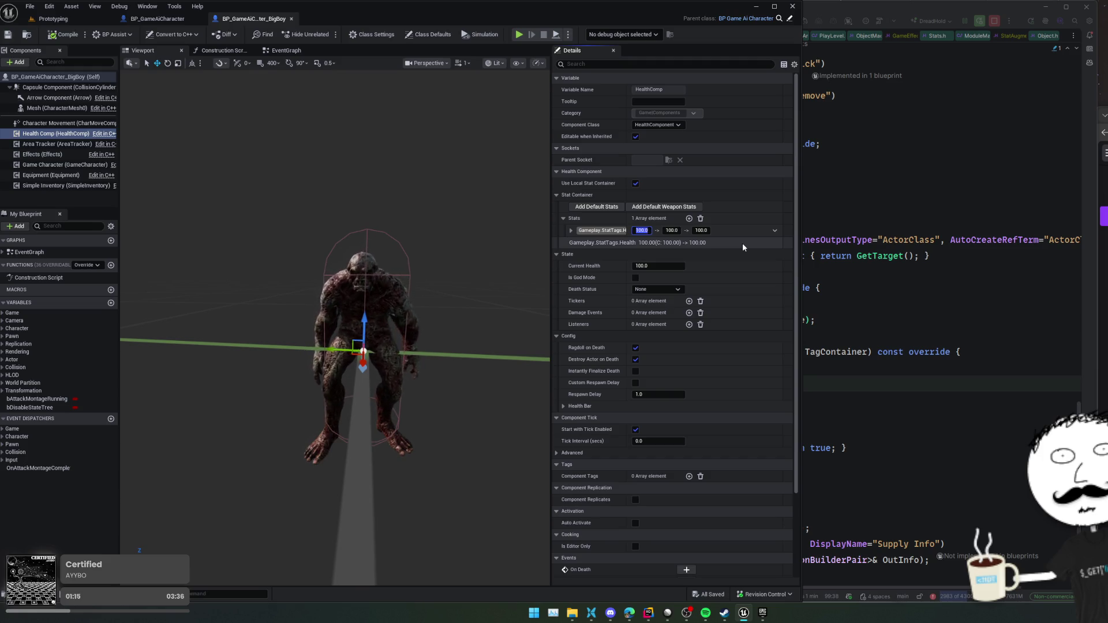
type("300")
key("Tab")
type("300")
key("Tab")
type("300")
key("Return")
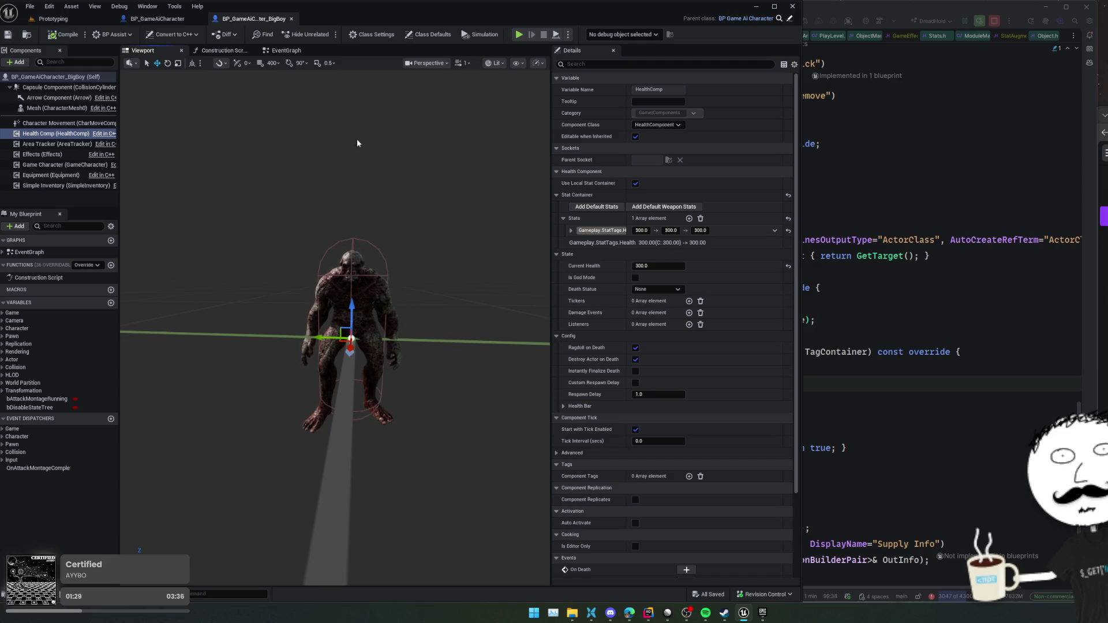
- Show BigBoy's class defaults and expand the Stats array's three elements
left_click(63, 78)
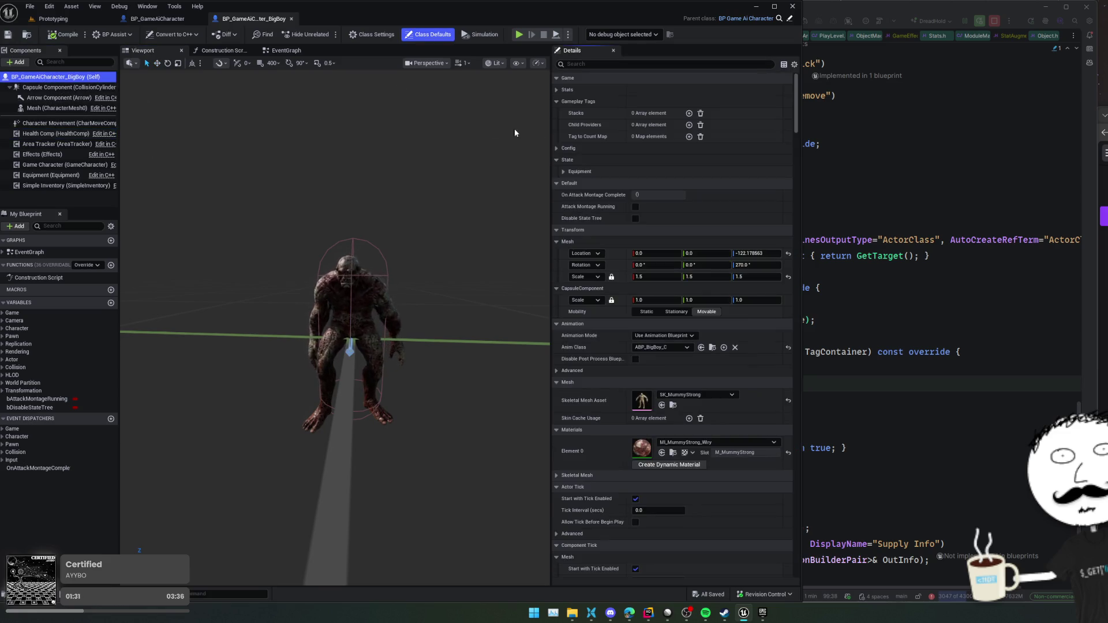
left_click(556, 91)
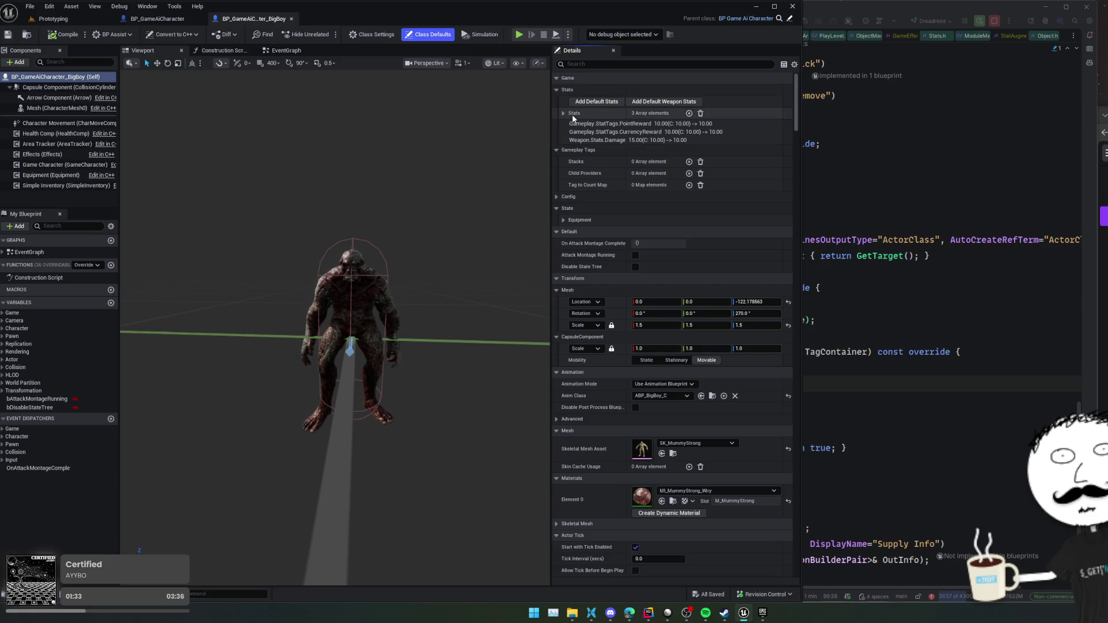
left_click(562, 113)
left_click_drag(552, 161, 452, 180)
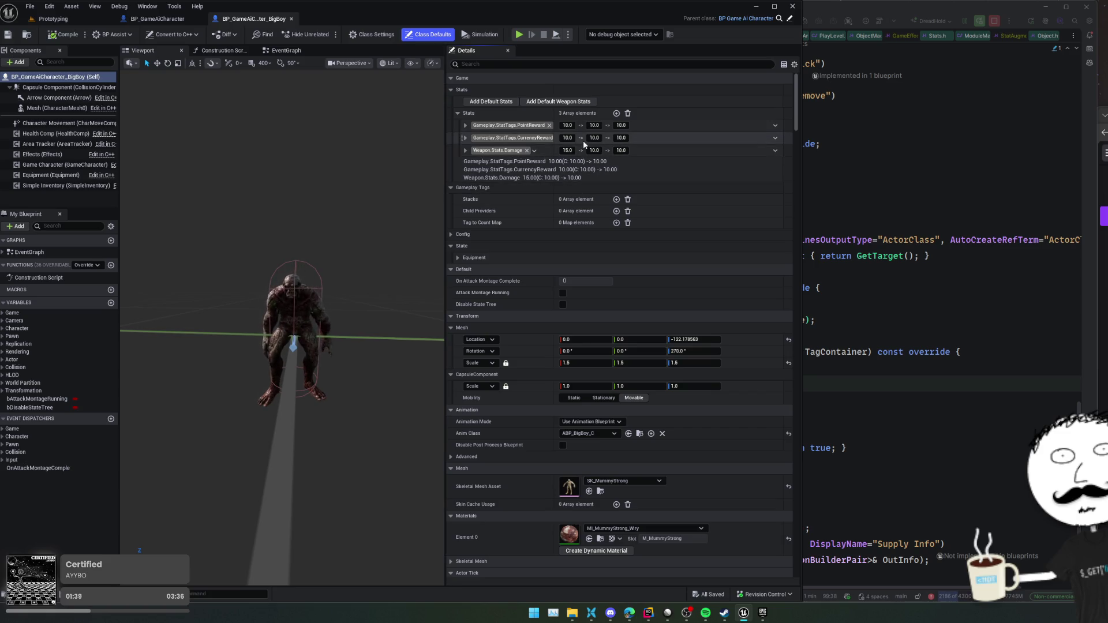
left_click_drag(552, 113, 564, 113)
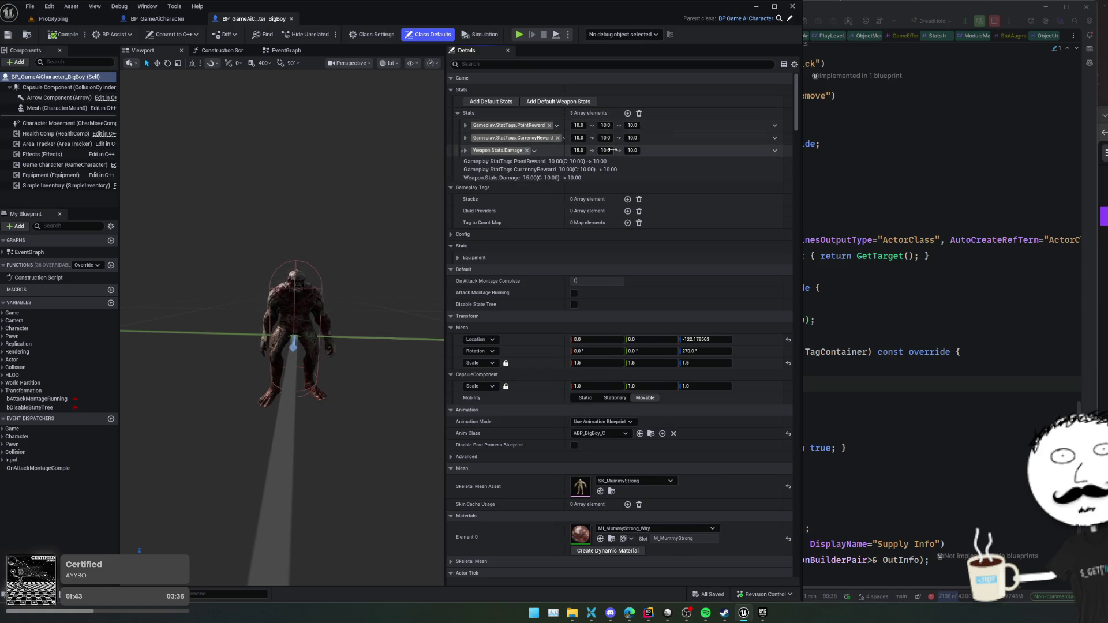
- Set PointReward and CurrencyReward to 75 and Weapon Damage to 30, then save
left_click(579, 124)
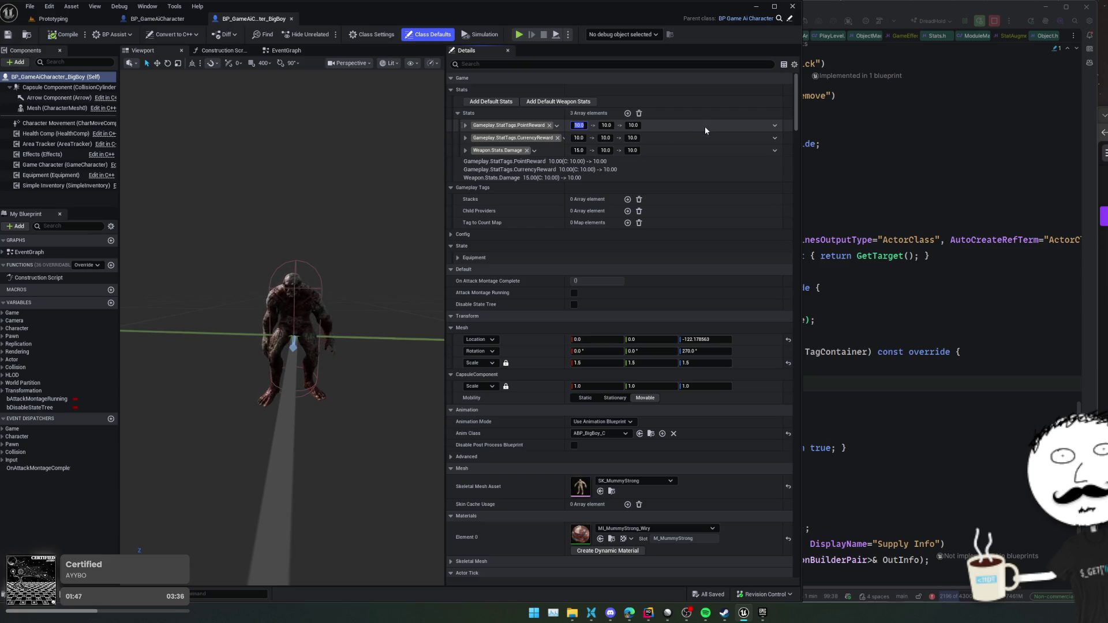
type("175")
key("Return")
left_click(600, 125)
type("7575")
left_click(633, 137)
key("shift+Tab")
type("75")
left_click(582, 150)
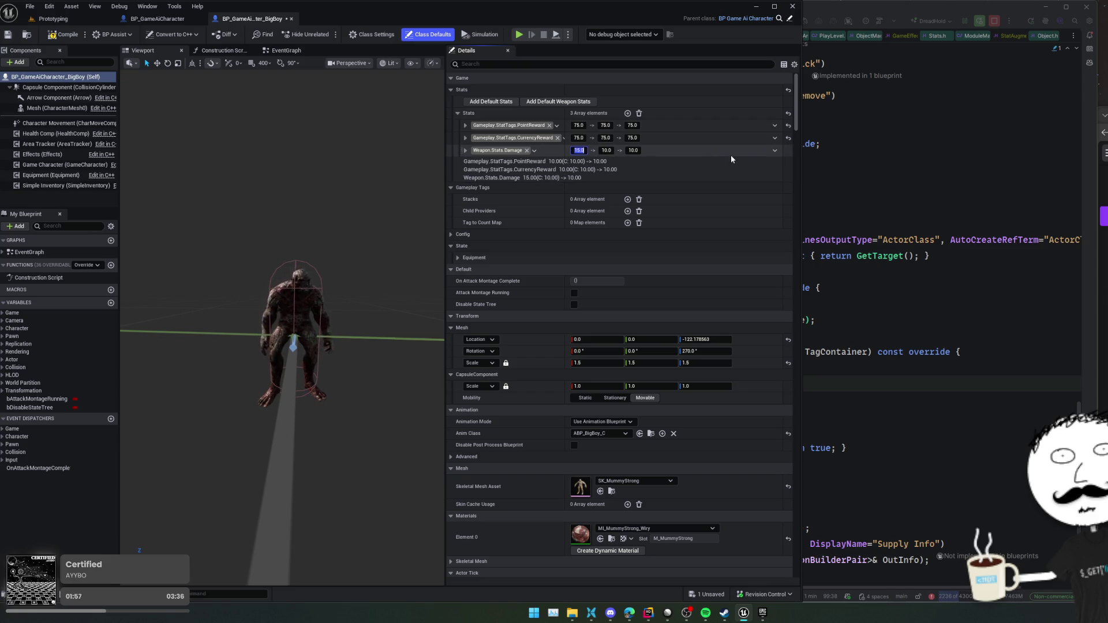
type("30")
key("Tab")
key("Tab")
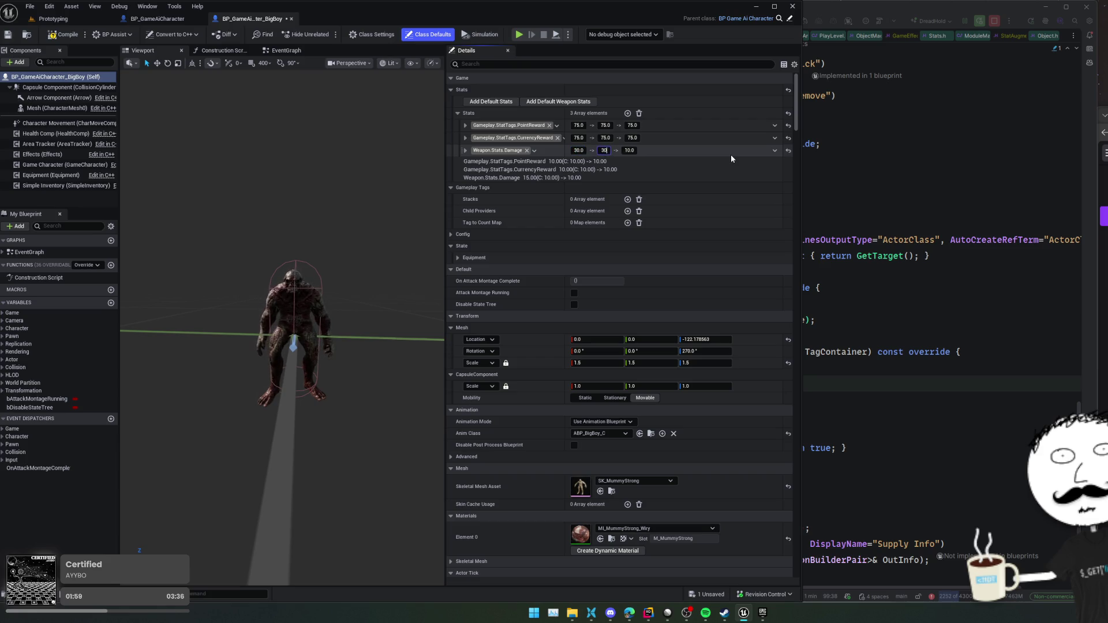
key("ctrl+s")
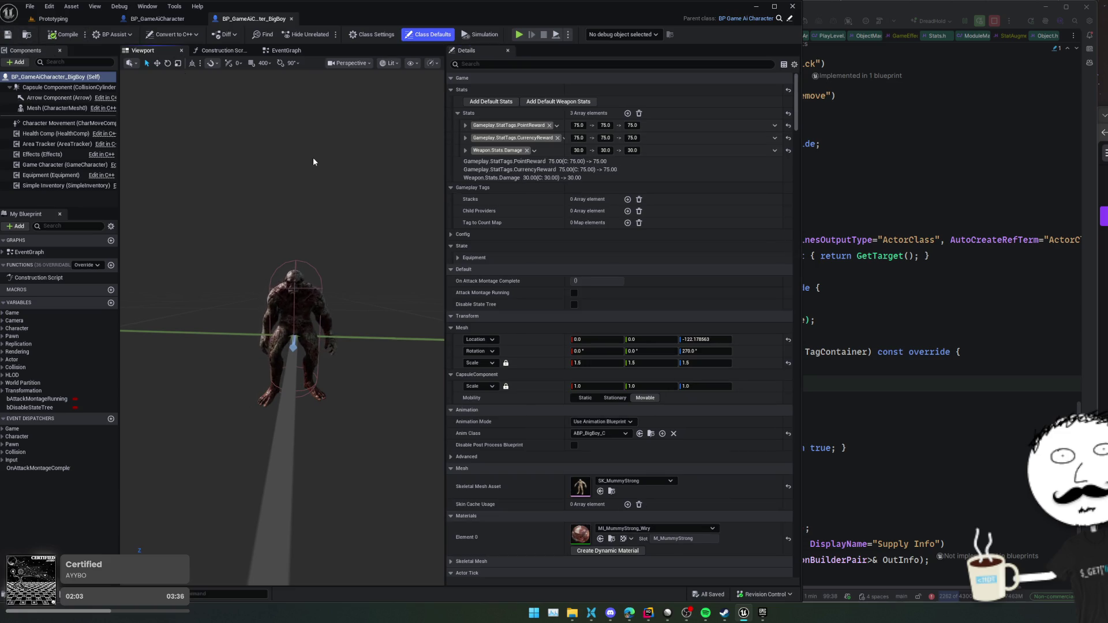
left_click_drag(444, 258, 616, 258)
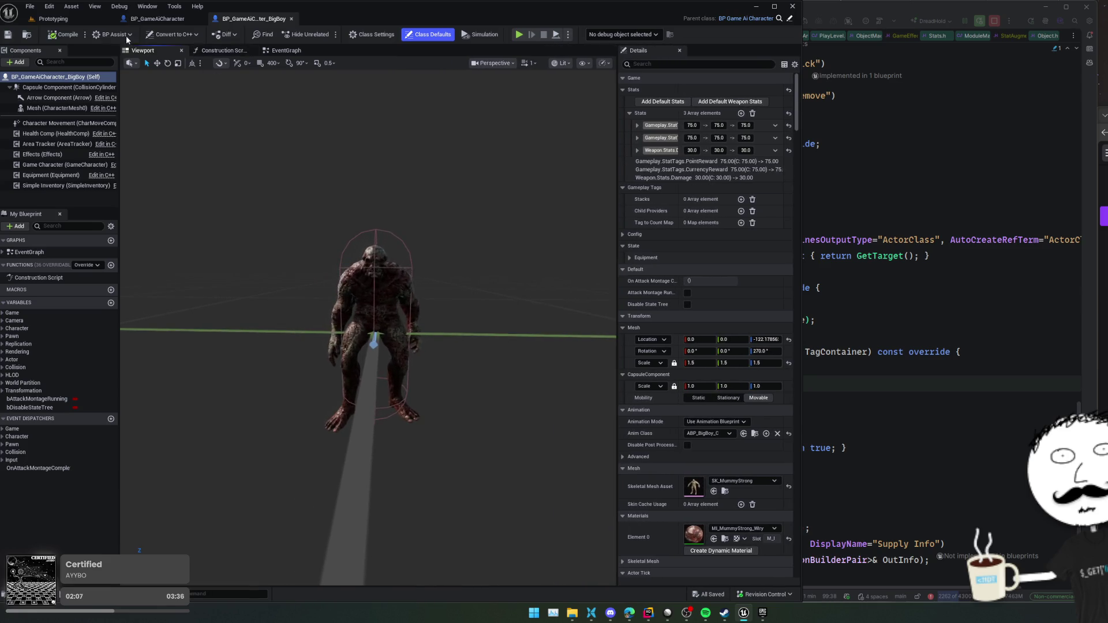
- Place a BigBoy character into the Prototyping level and fly the camera down beside it
left_click(53, 19)
left_click_drag(456, 277, 456, 416)
mouse_move(271, 529)
left_mouse_down()
mouse_move(407, 452)
mouse_move(408, 154)
left_mouse_up()
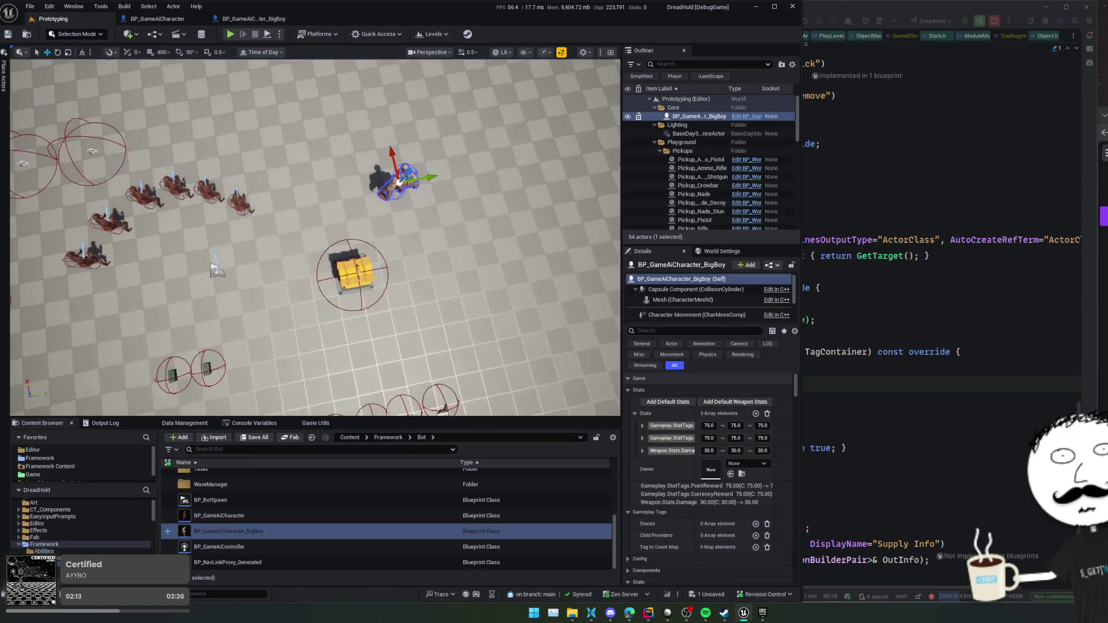
key("w")
key("d")
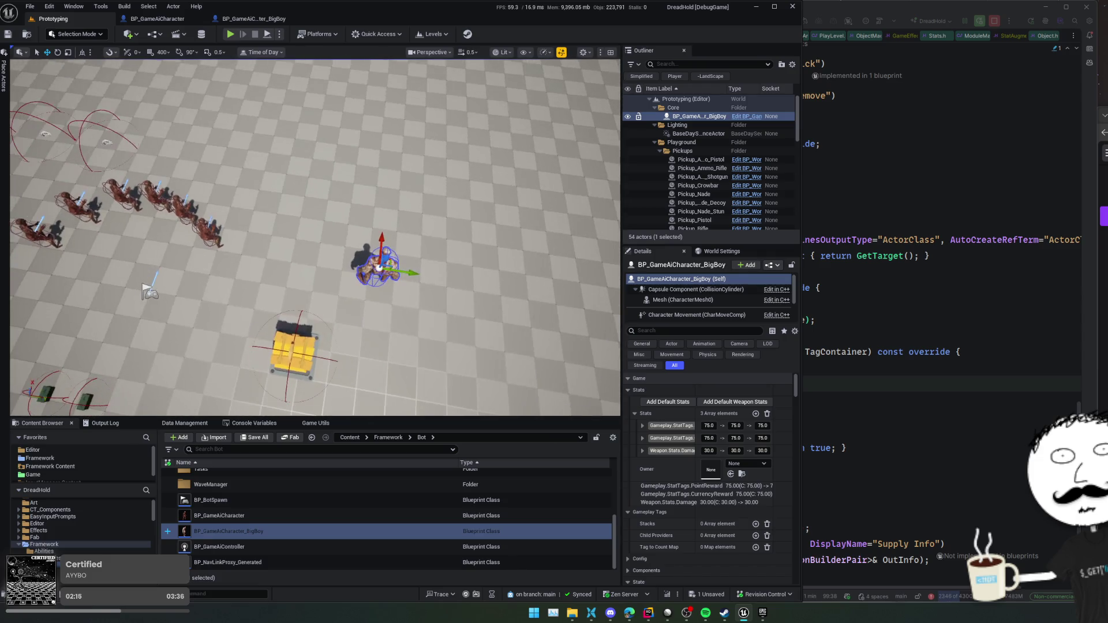
scroll(315, 238, "up", 3)
key("w")
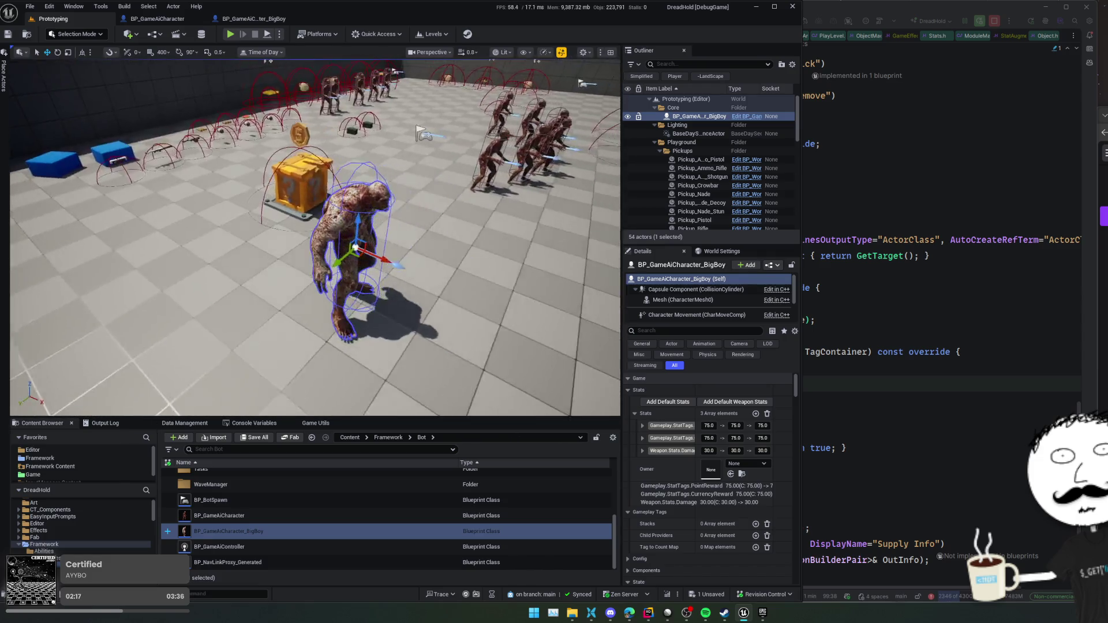
key("a")
scroll(464, 187, "down", 1)
key("q")
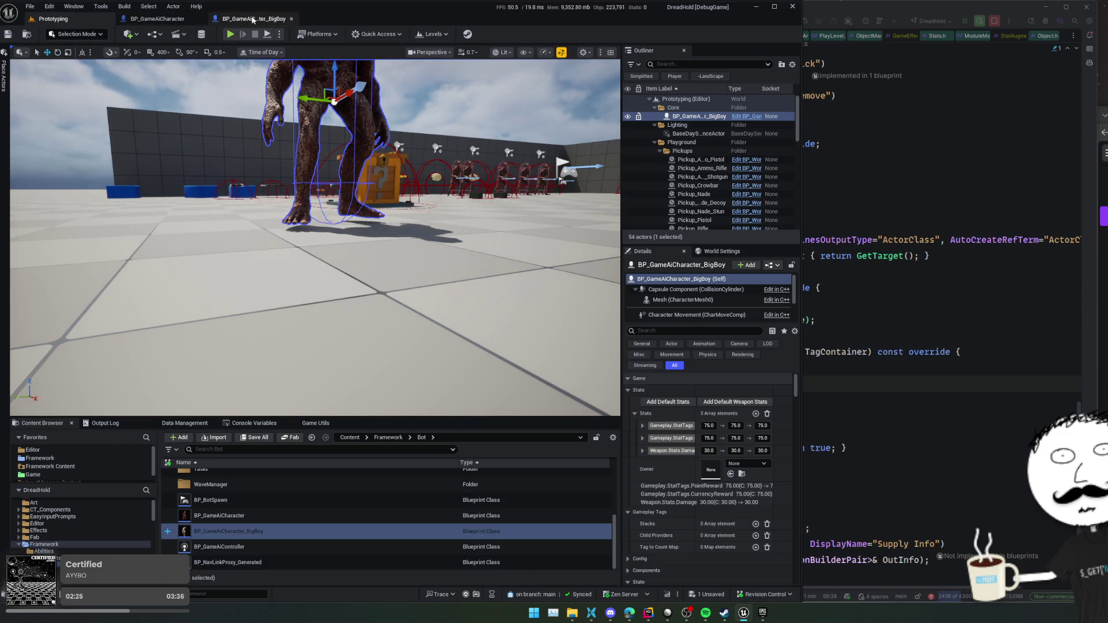
- Lower BigBoy's mesh slightly in the Blueprint and inspect its feet against the level floor
left_click(254, 19)
scroll(368, 231, "down", 4)
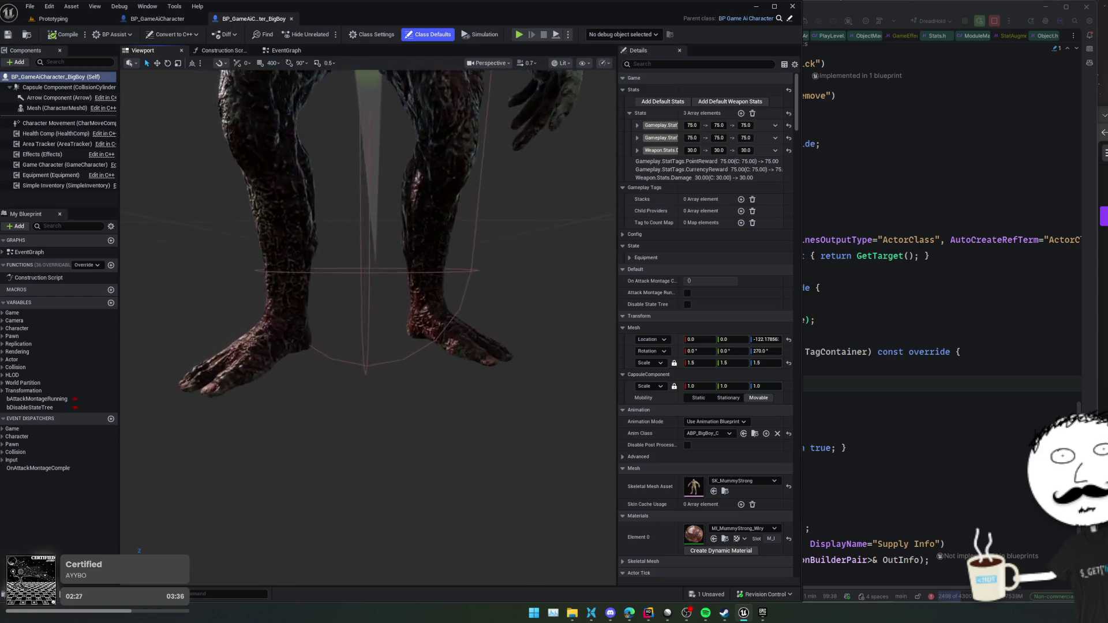
left_click(396, 103)
left_click_drag(360, 254, 360, 231)
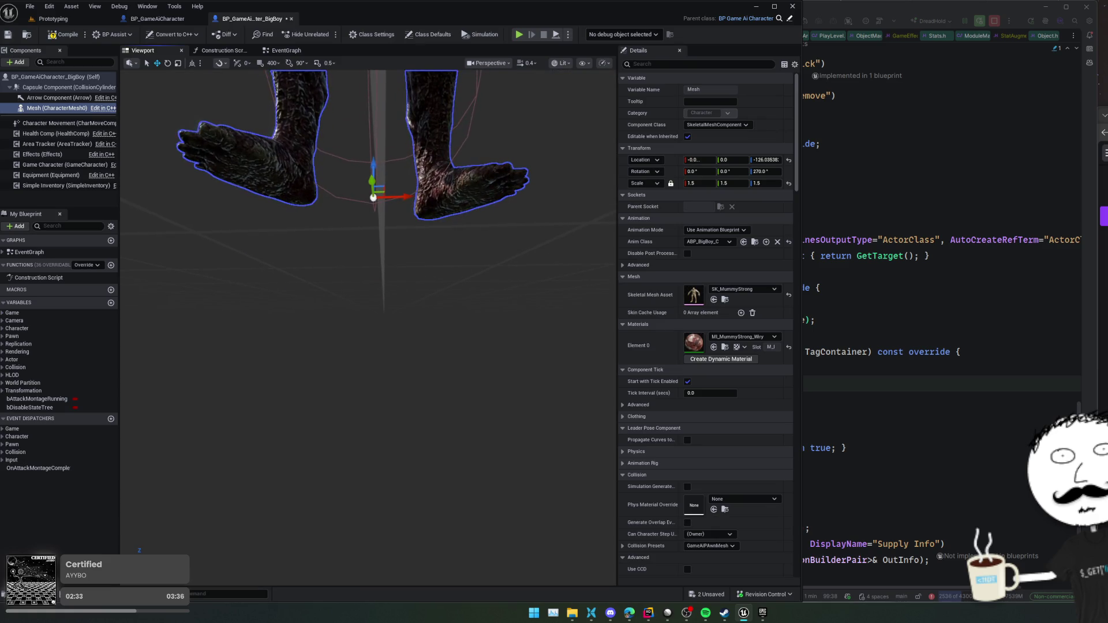
left_click(53, 19)
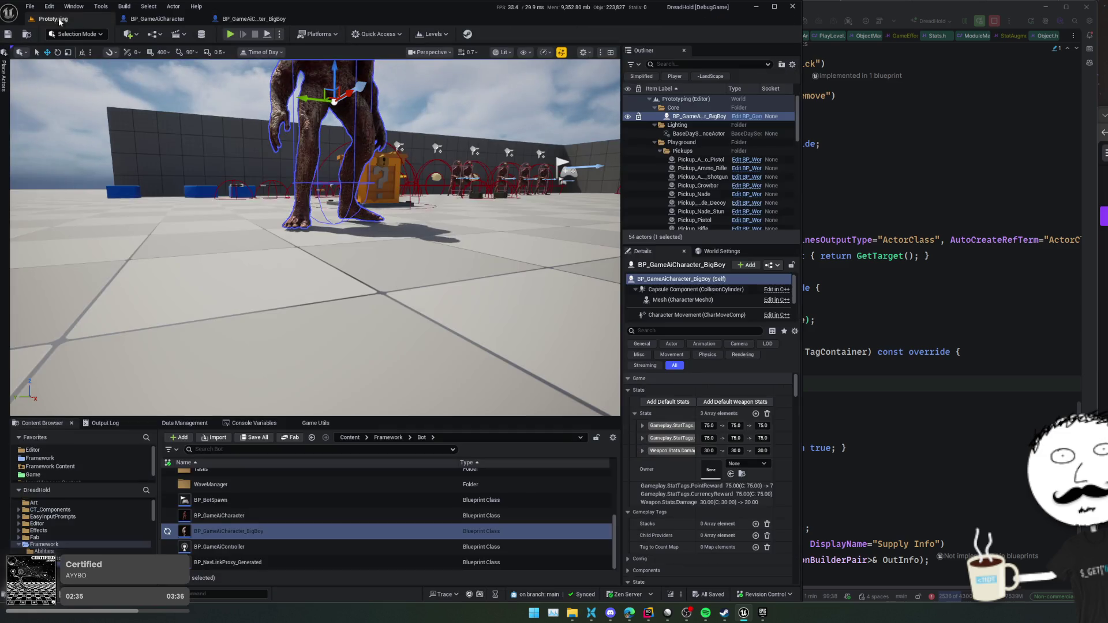
scroll(223, 155, "down", 3)
key("q")
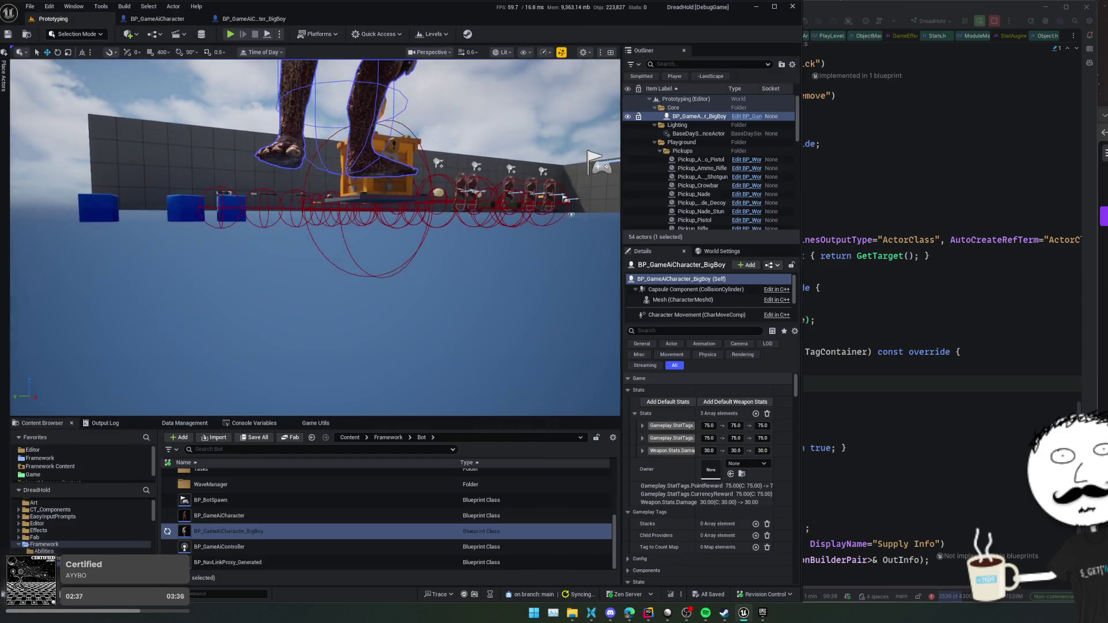
key("e")
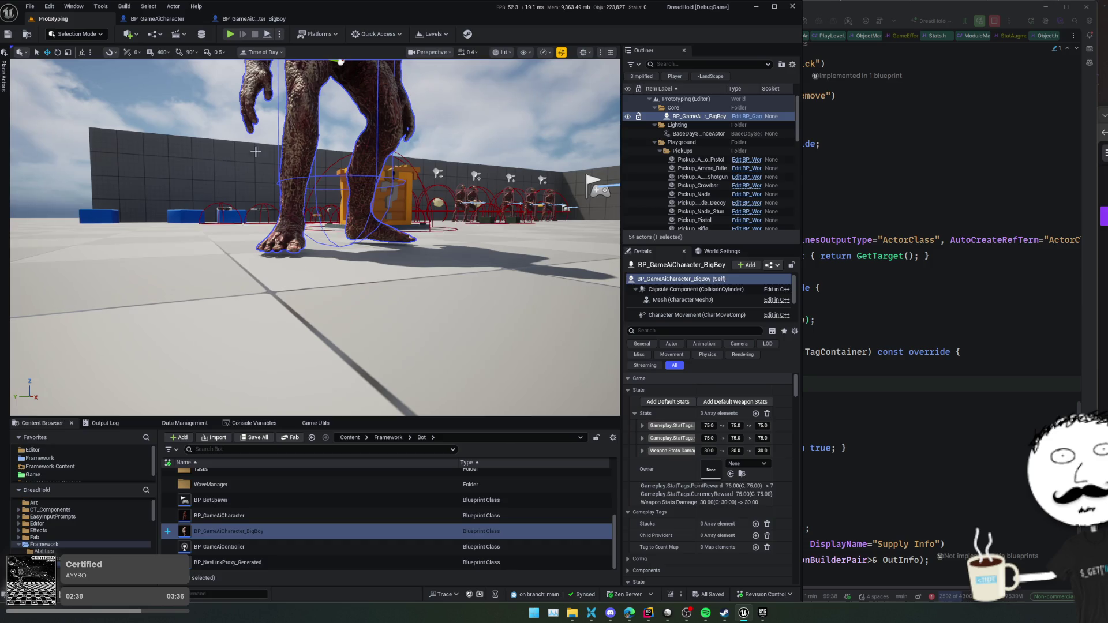
scroll(255, 152, "up", 3)
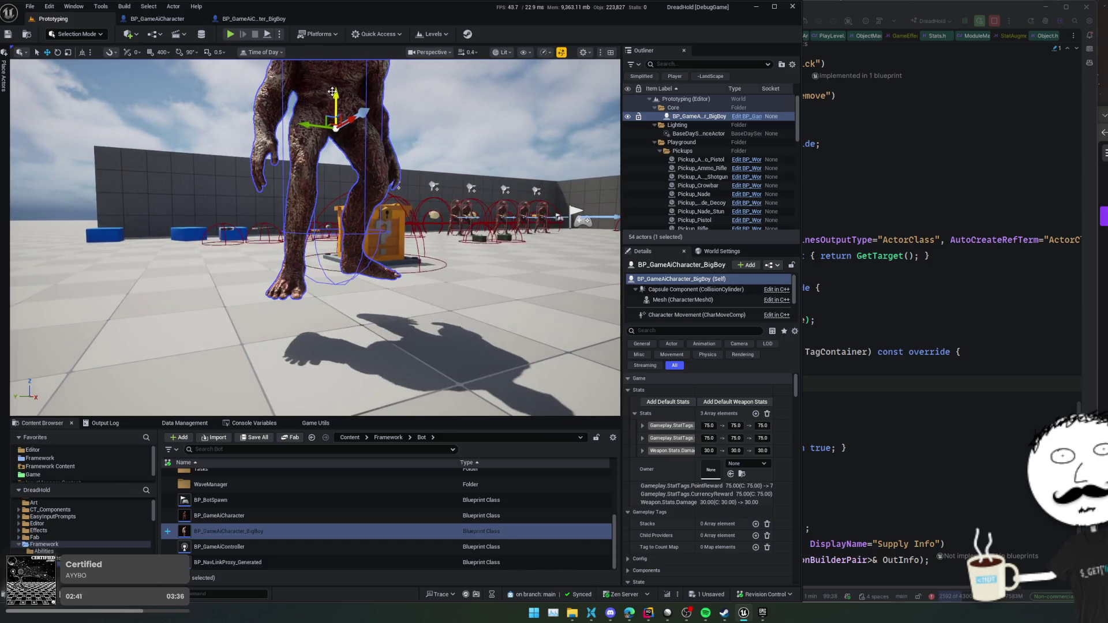
key("q")
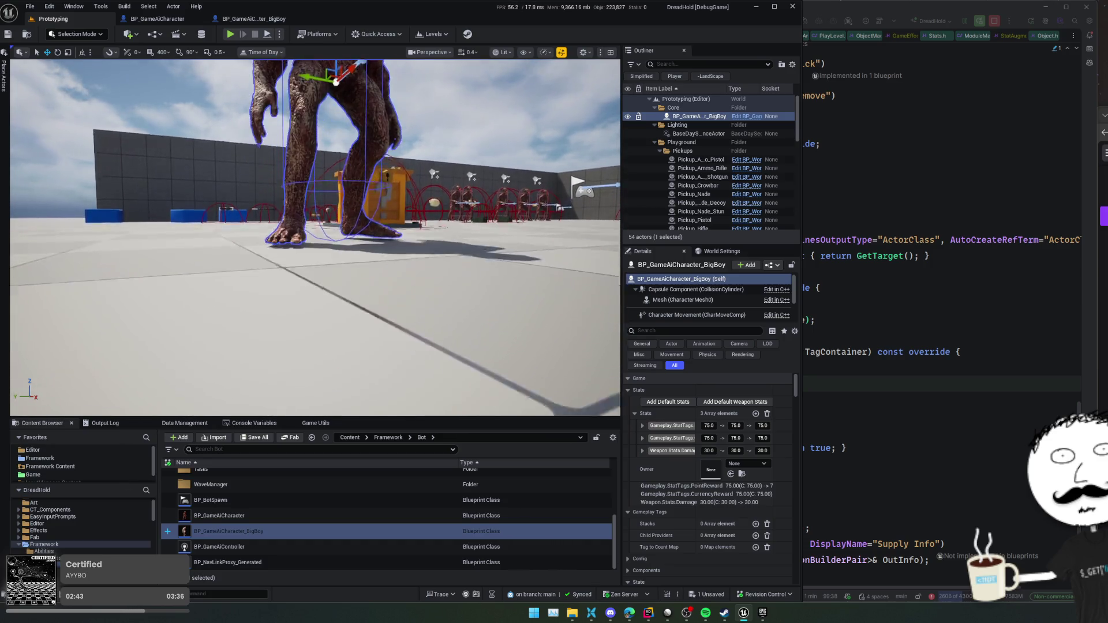
- Nudge the mesh down to Z -127.56 and compile and save the Blueprint
left_click(253, 18)
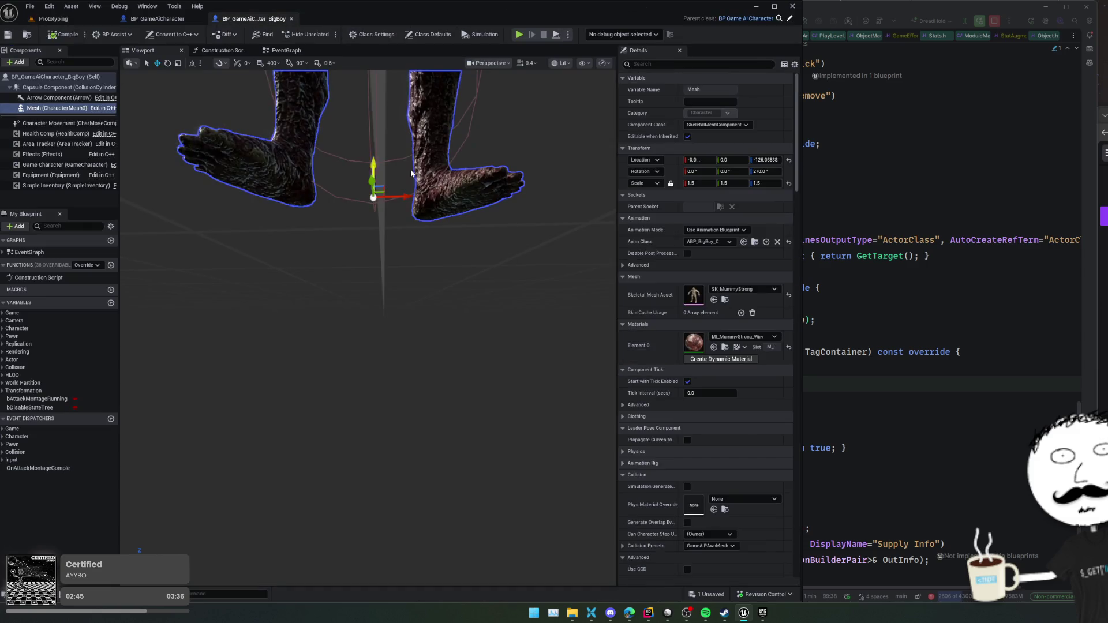
left_click_drag(379, 164, 378, 167)
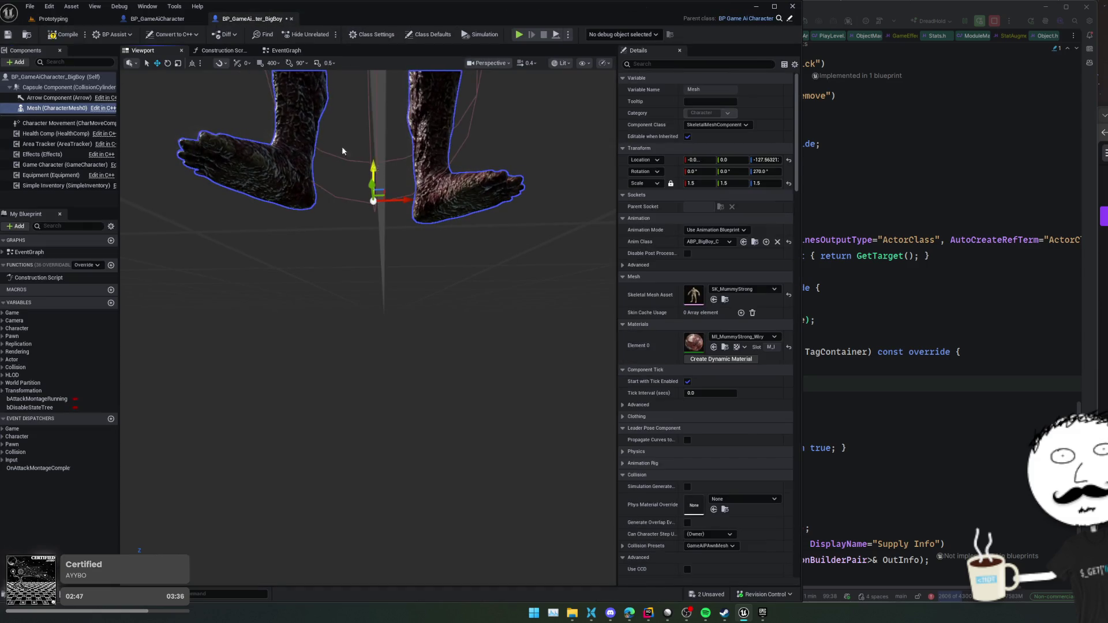
left_click(57, 35)
left_click(53, 19)
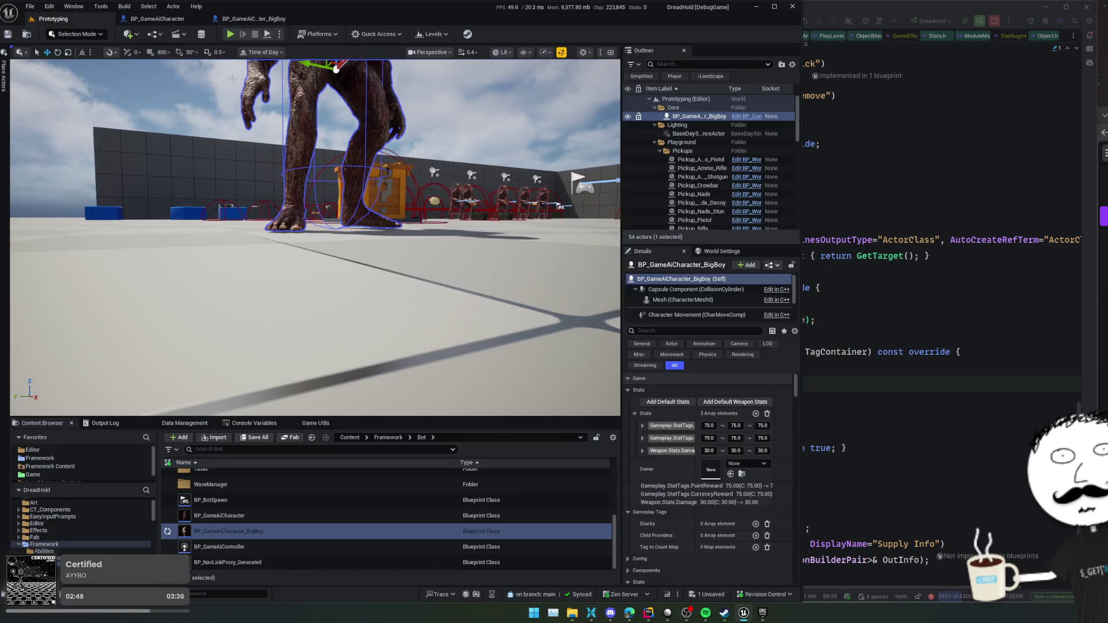
scroll(315, 238, "up", 10)
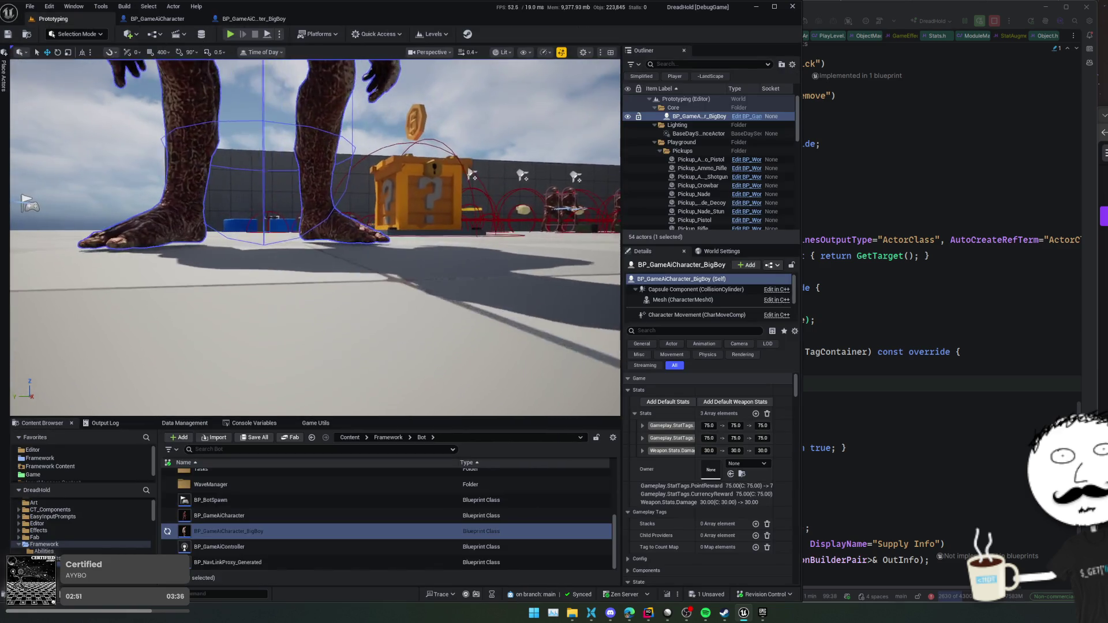
scroll(315, 238, "up", 2)
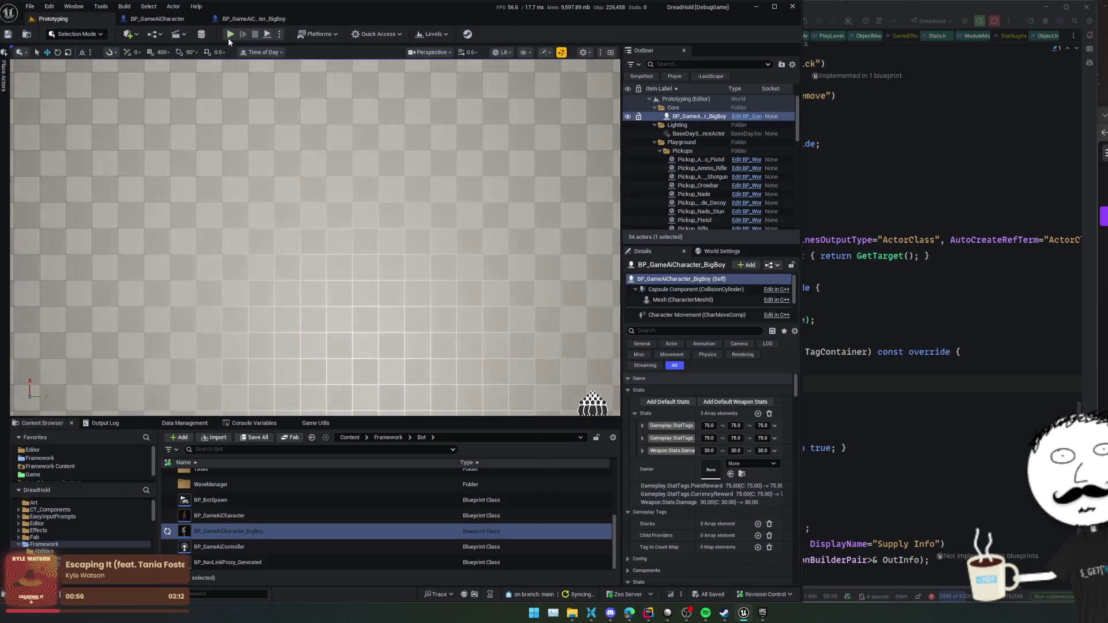
left_click(228, 37)
- Walk the player around near the bots in the play test, then stop it
key("d")
key("s")
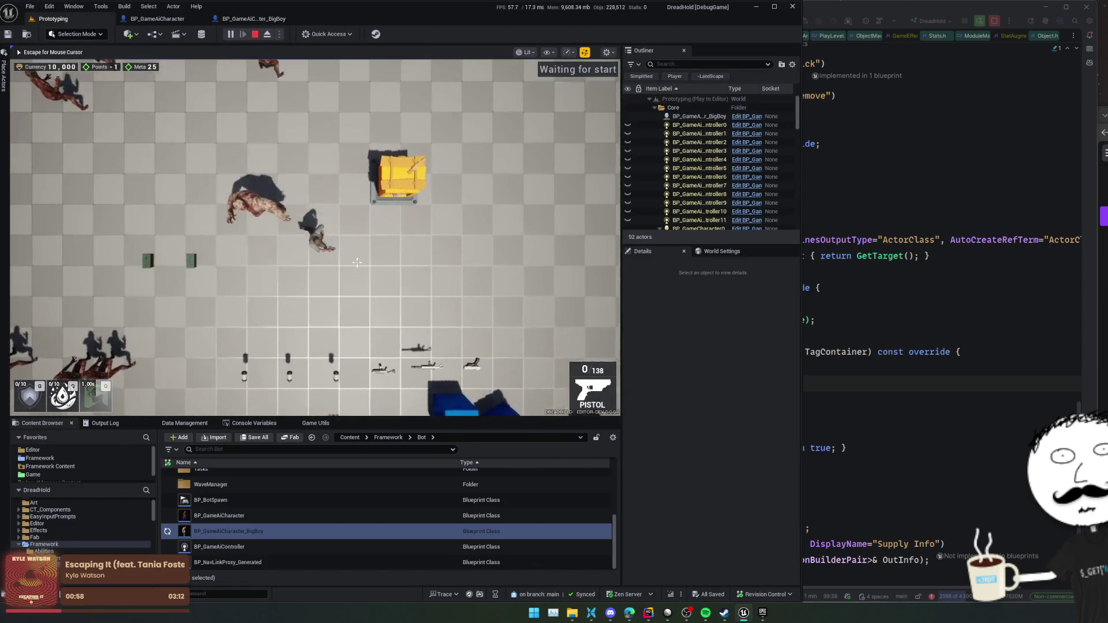
key("w")
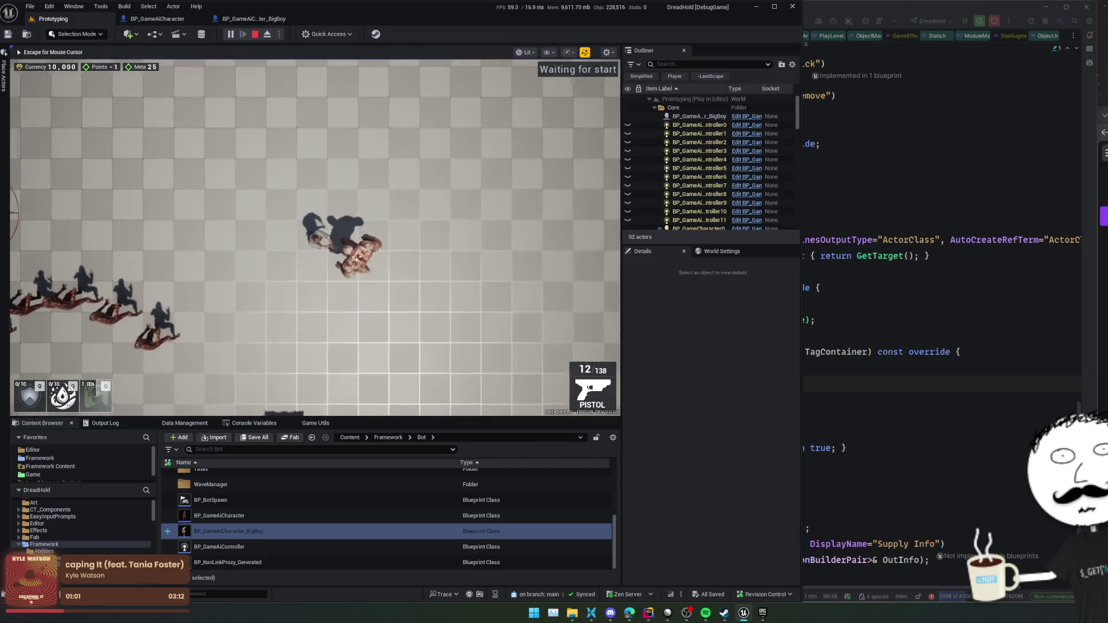
key("s")
key("d")
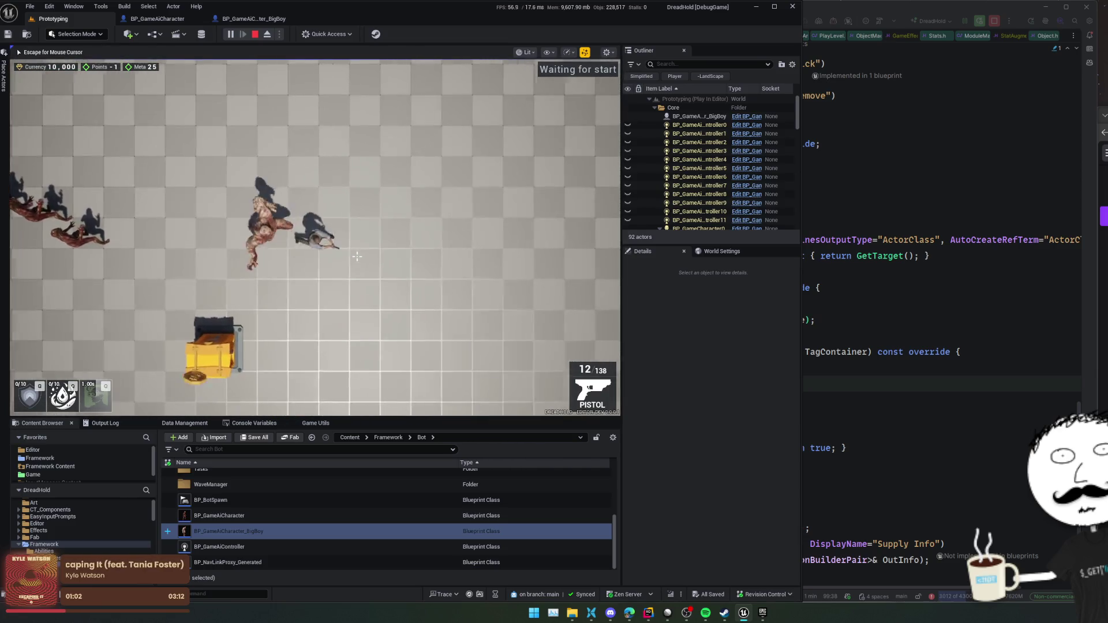
key("a")
key("Escape")
left_click(254, 34)
- Set BigBoy's class default Rotation Rate Z from 400 to 200
left_click(259, 19)
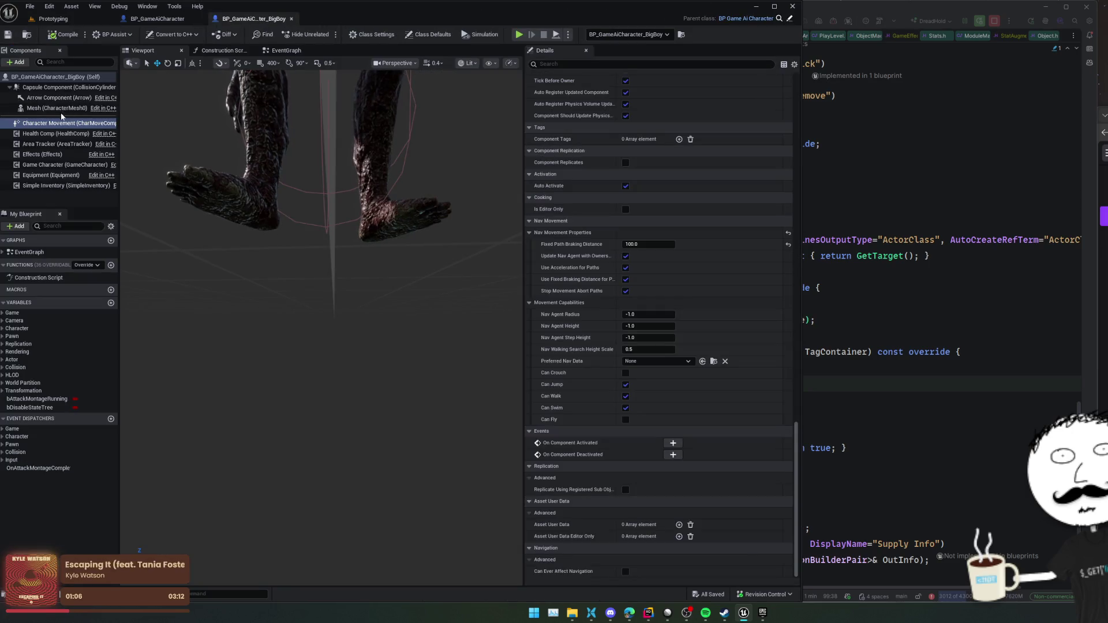
left_click(35, 77)
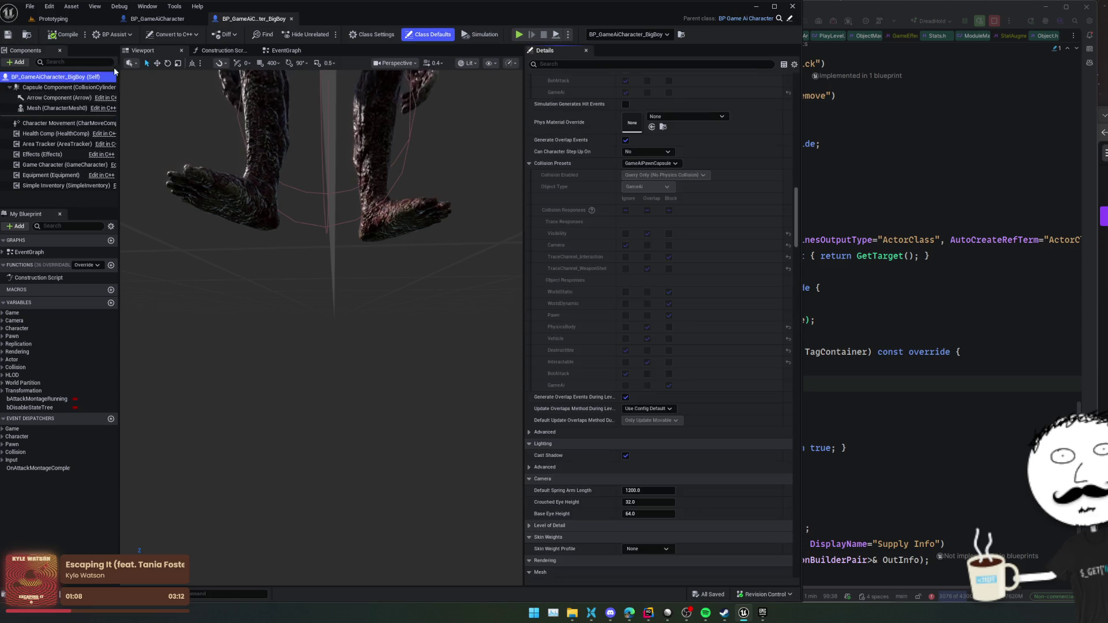
scroll(554, 300, "down", 5)
left_click(592, 64)
type("rotation")
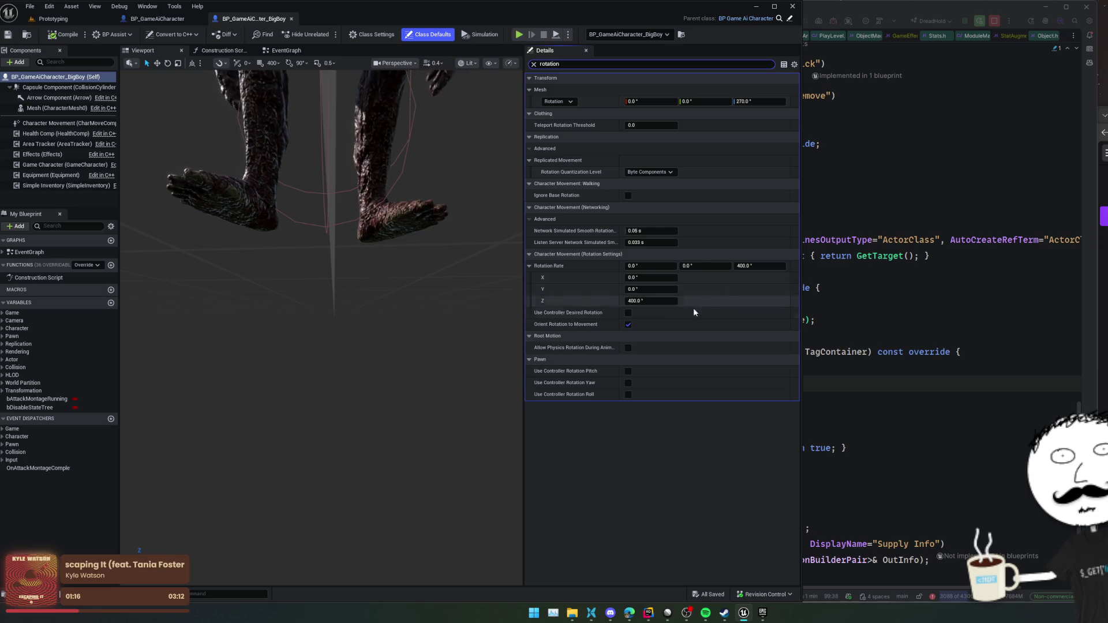
left_click(661, 301)
type("200")
key("Return")
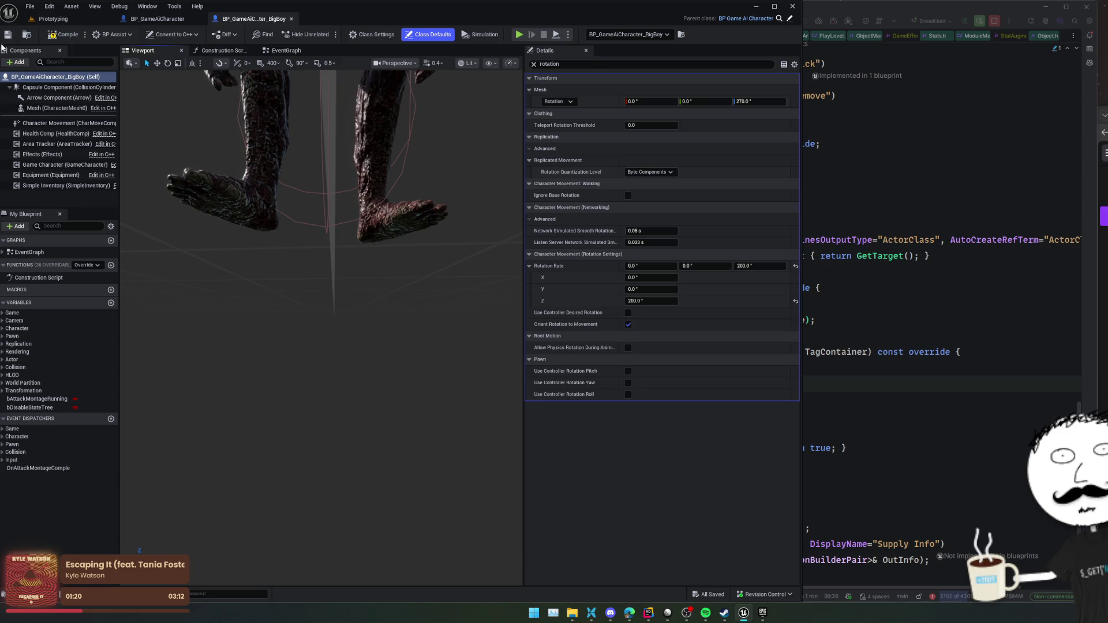
left_click(86, 20)
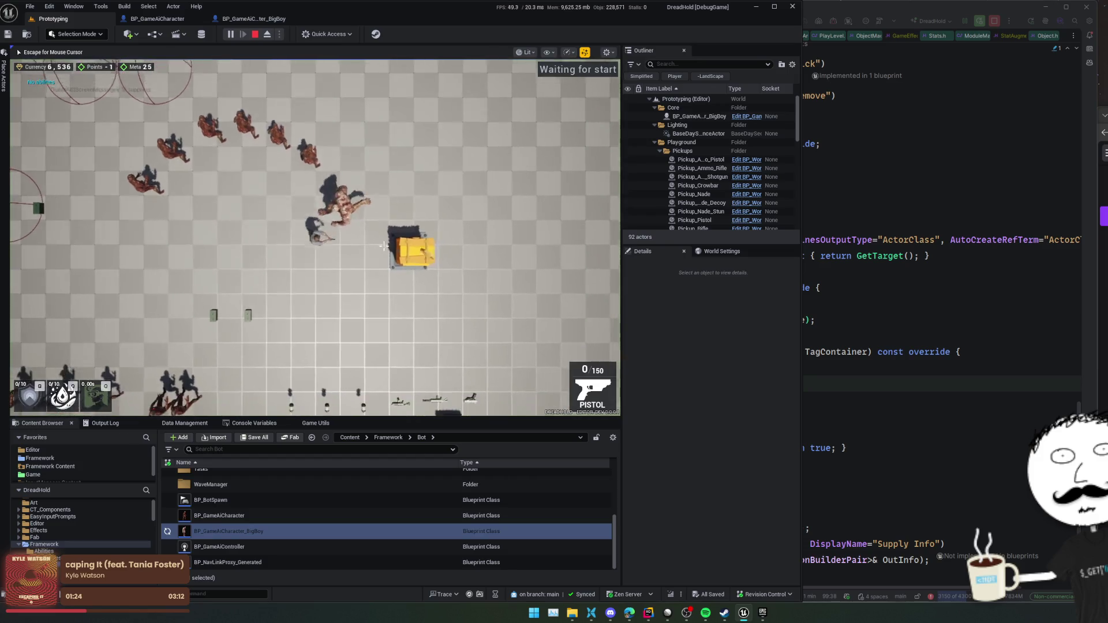
- Walk the player around the level, circling and leading the BigBoy monster, and shoot it
key("d")
key("w")
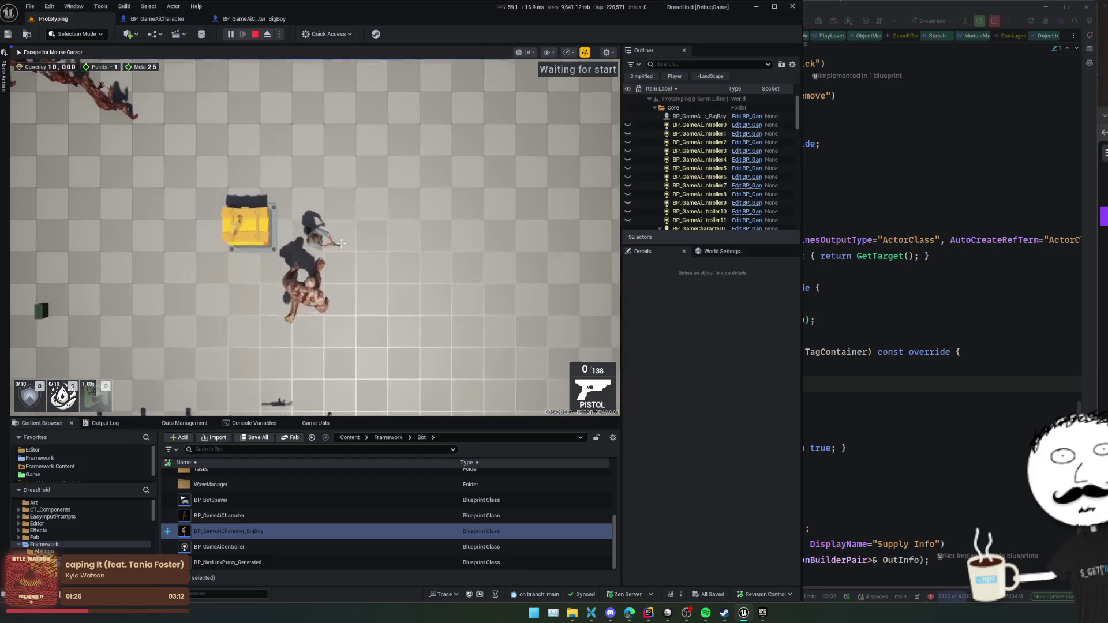
key("s")
key("a")
key("w")
key("d")
key("w")
key("d")
key("a")
key("s")
key("d")
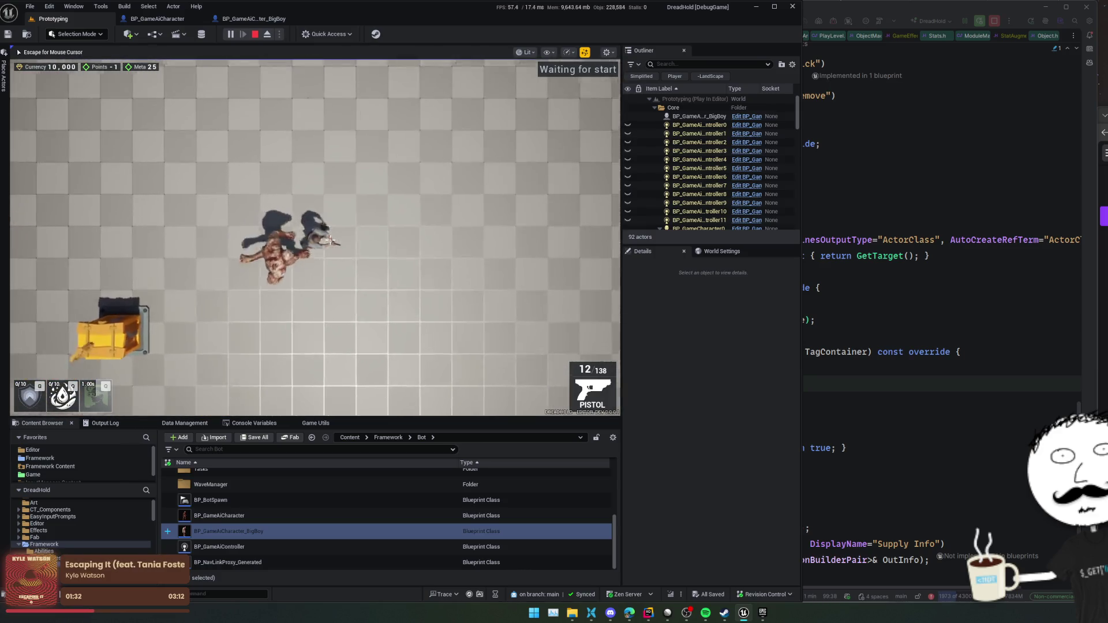
key("s")
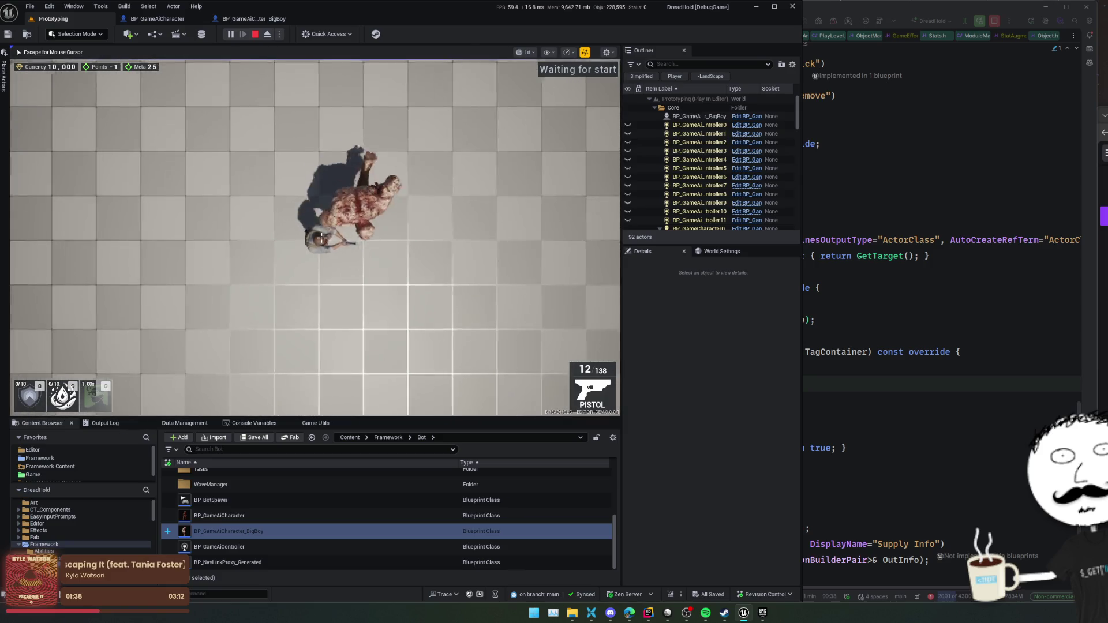
key("d")
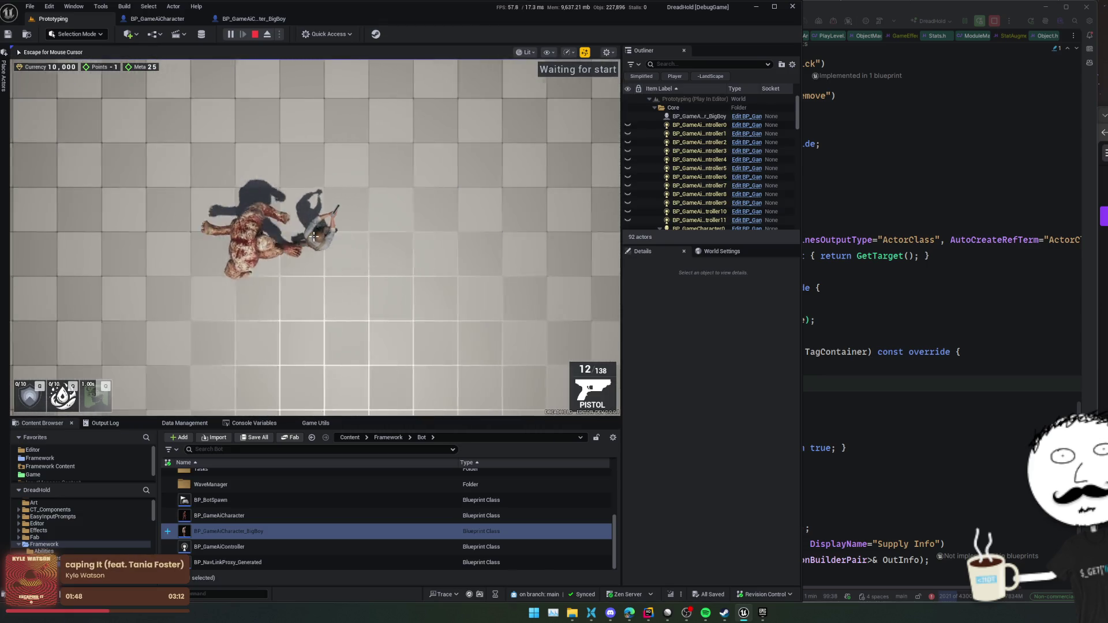
key("d")
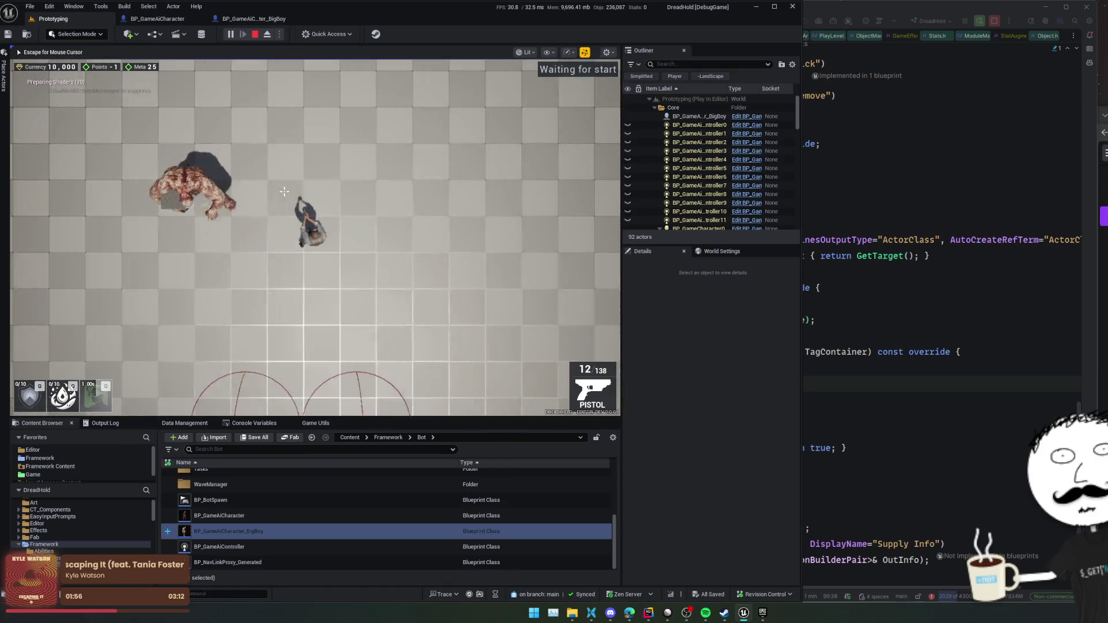
left_click(190, 217)
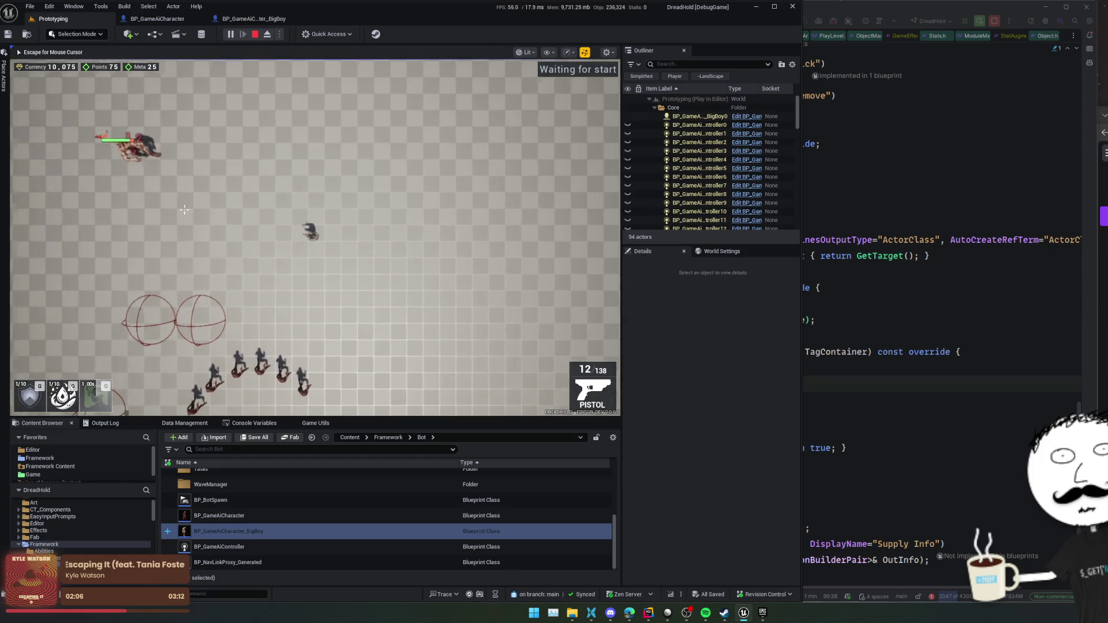
key("d")
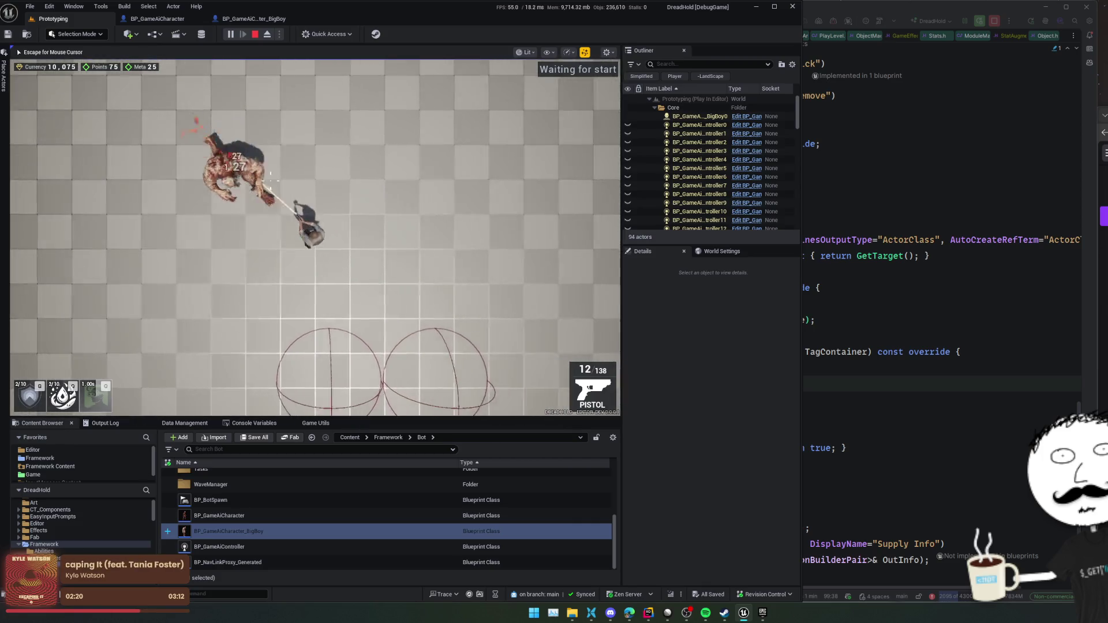
- End the play session and return to the BP_GameAiCharacter_BigBoy blueprint
scroll(258, 236, "down", 3)
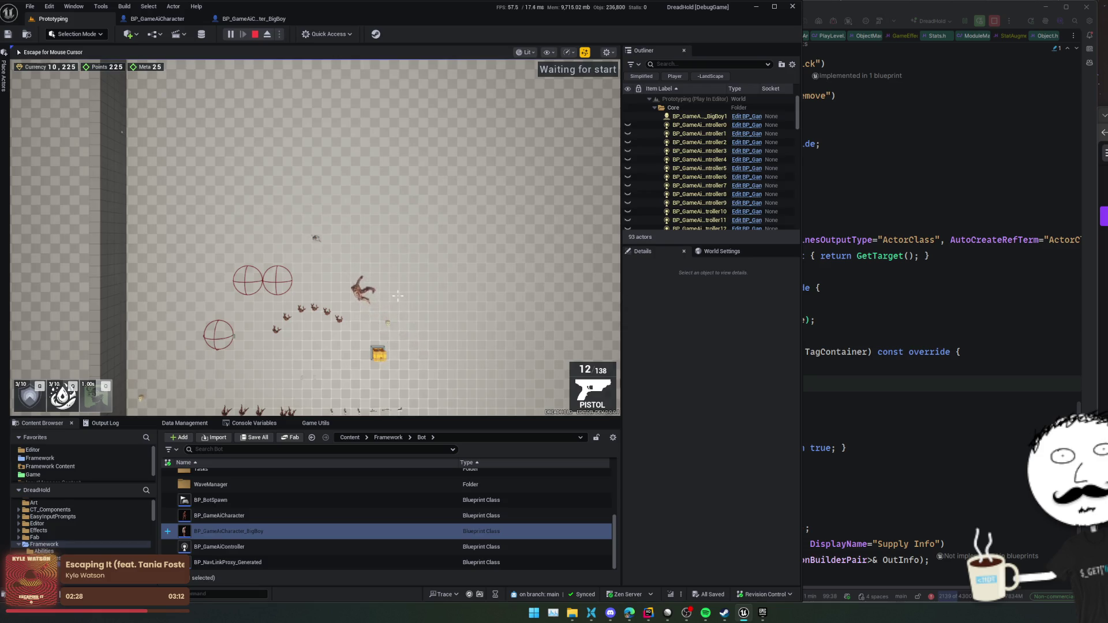
key("Escape")
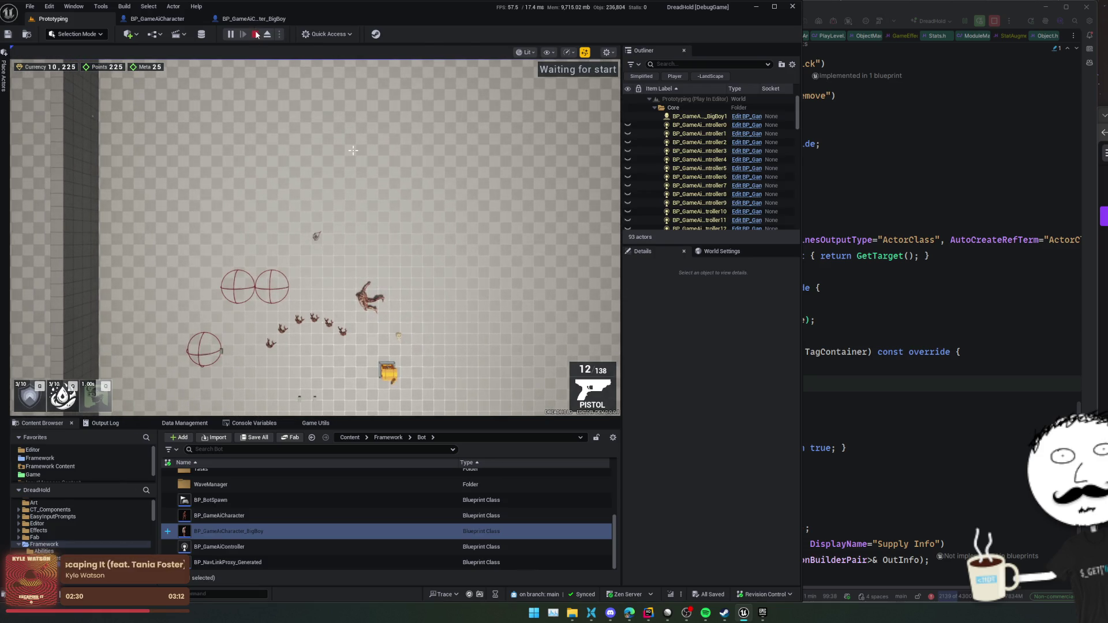
left_click(256, 35)
left_click(254, 18)
- Frame BigBoy from the front, clear the 'rotation' Details filter, then switch to Rider
mouse_move(444, 202)
left_mouse_down()
mouse_move(444, 173)
mouse_move(426, 331)
left_mouse_up()
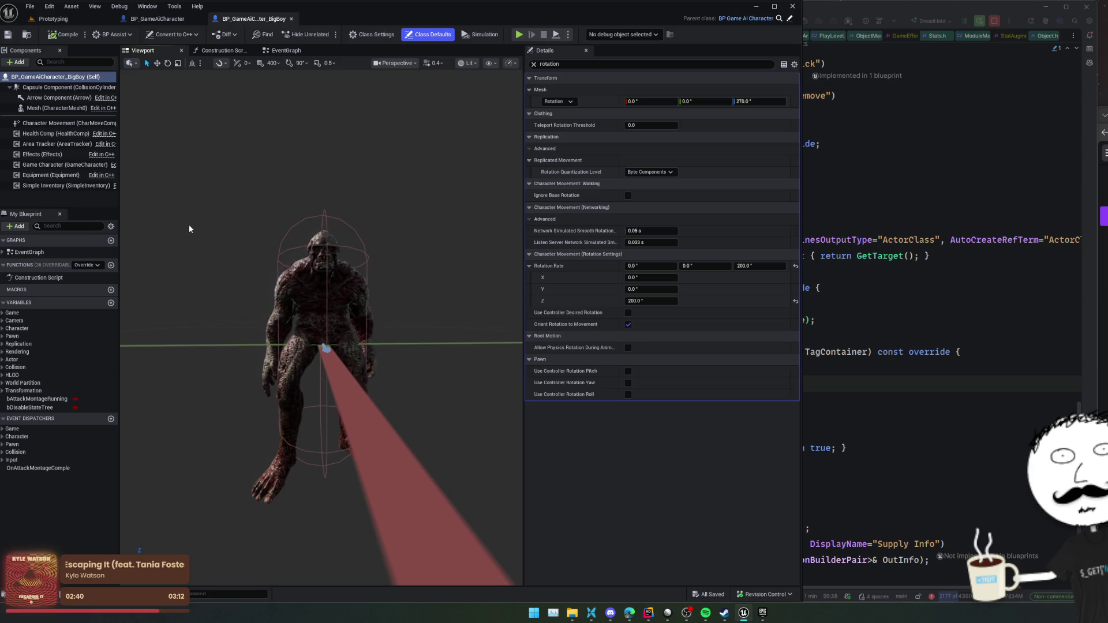
left_click(534, 64)
scroll(572, 303, "down", 4)
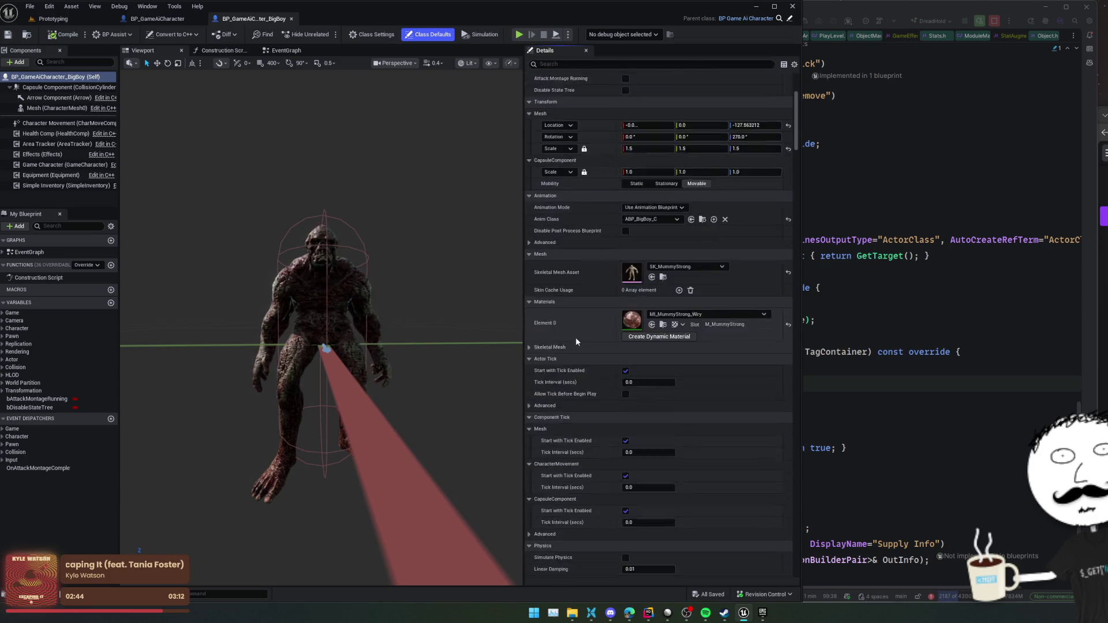
key("alt+Tab")
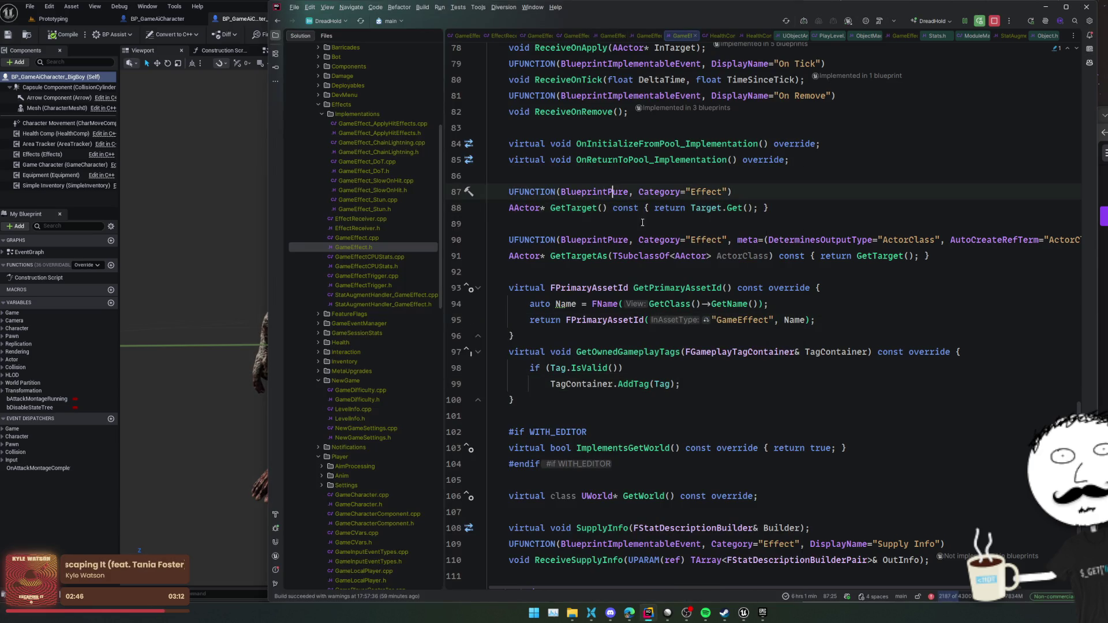
- Open GameAiCharacter.h via Search Everywhere and jump to the GameAiCharacter constructor
left_click(578, 180)
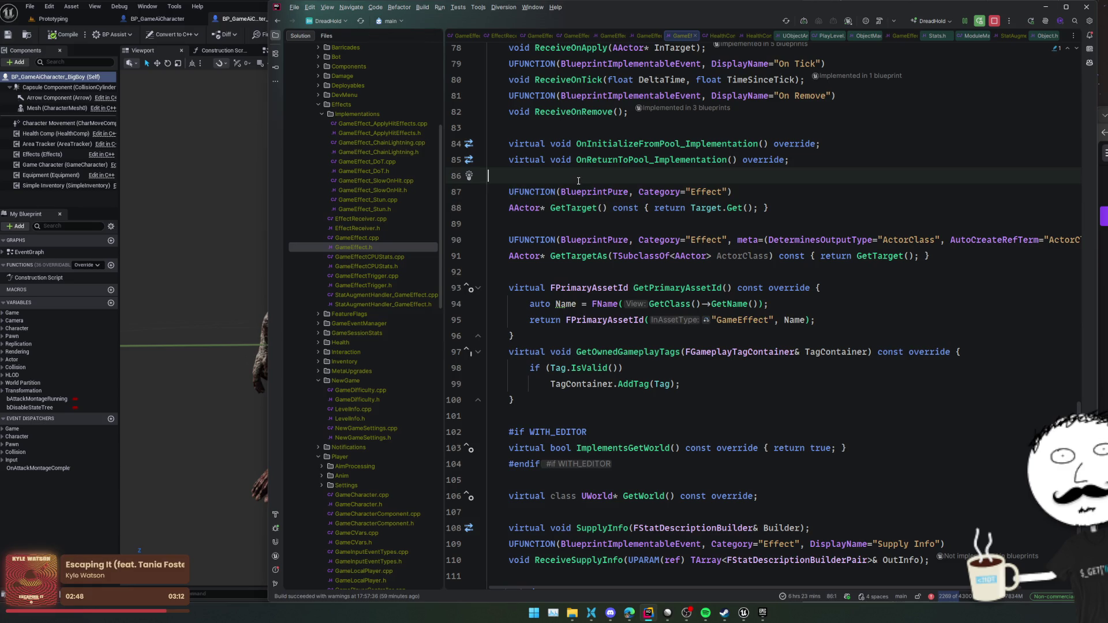
key("ctrl+t")
type("GameAiCha")
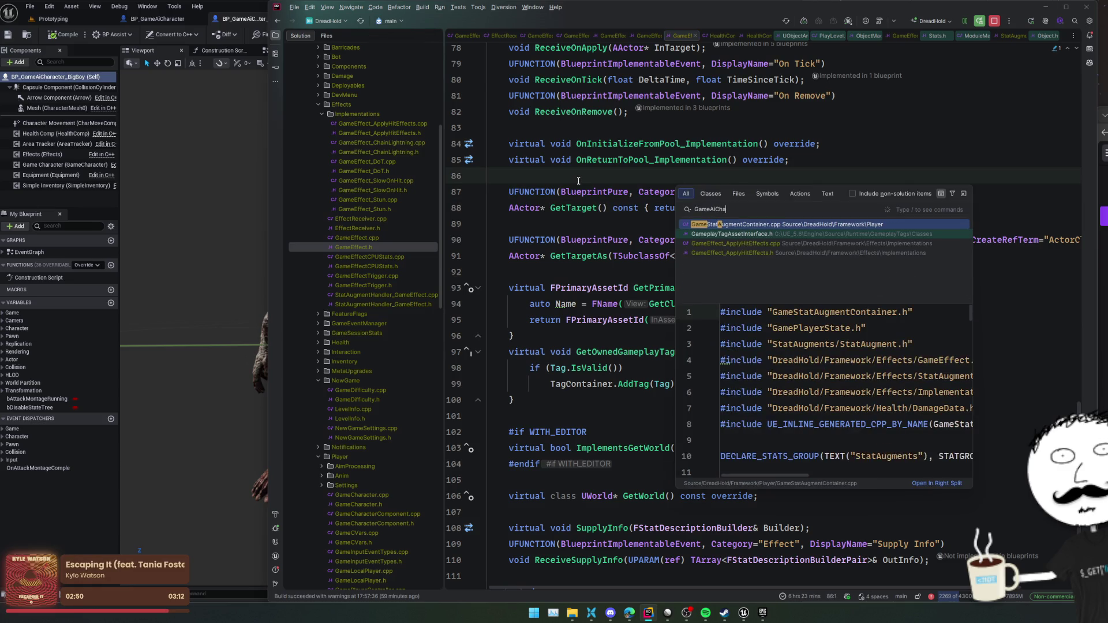
type("racter")
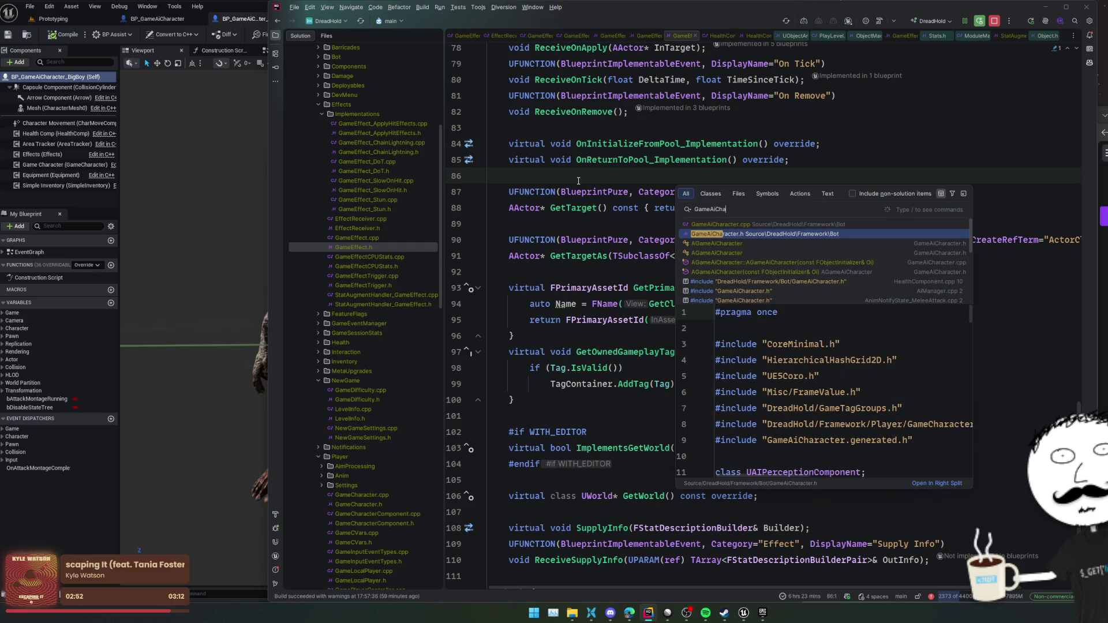
key("Return")
scroll(635, 198, "down", 3)
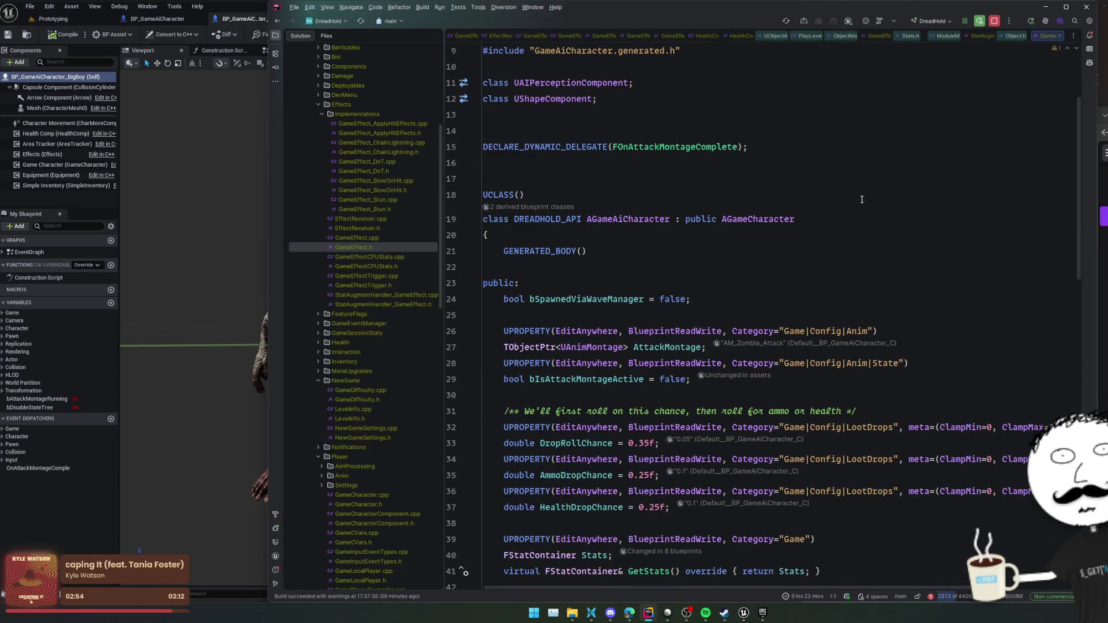
scroll(862, 200, "down", 6)
left_click(566, 317, "ctrl")
- Follow BrakingFrictionFactor to its movement-header declaration, then return to Unreal's Character Movement component
scroll(808, 288, "down", 6)
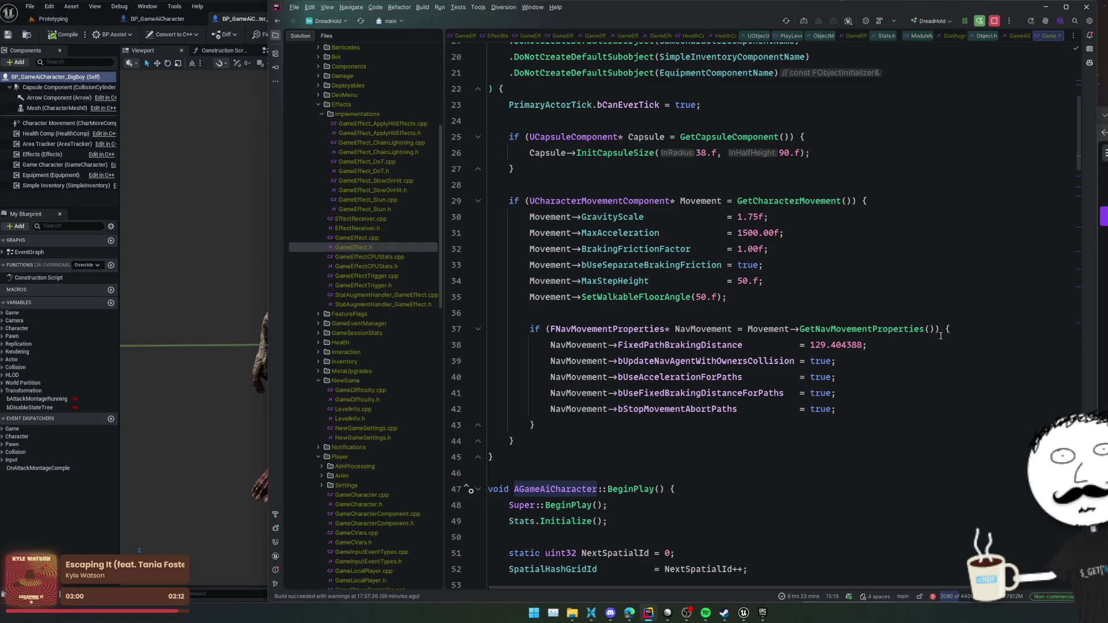
left_click(854, 252)
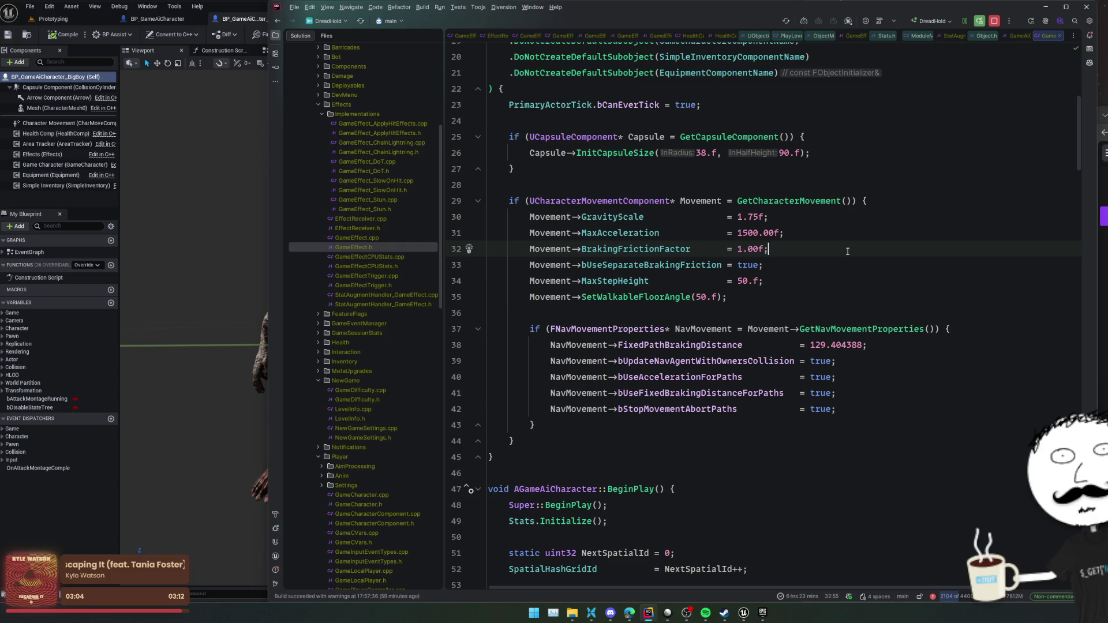
mouse_move(643, 243)
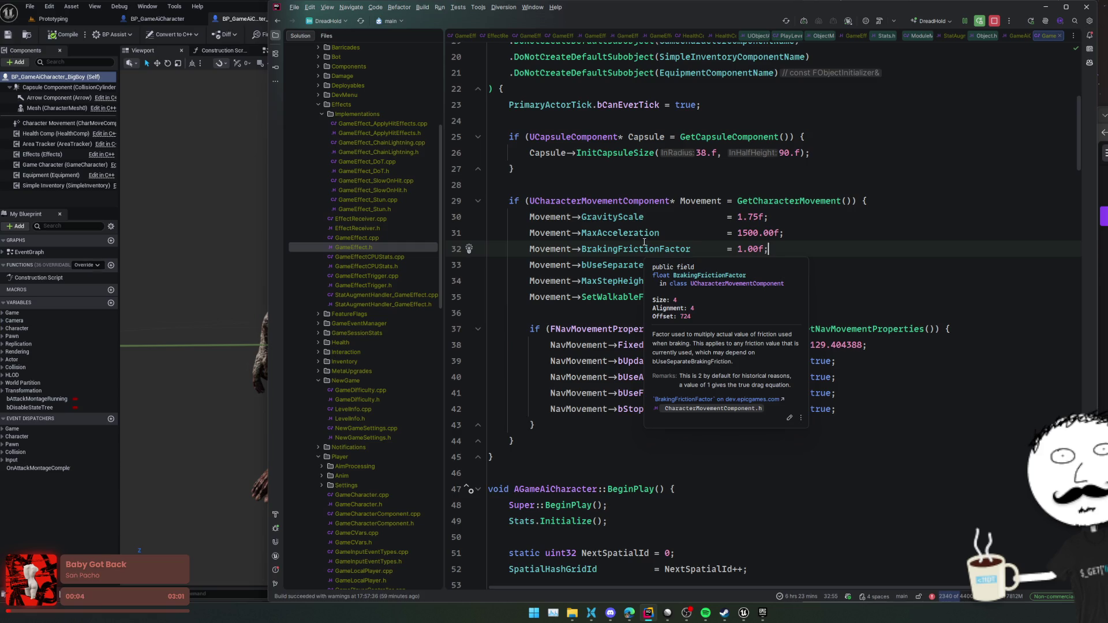
left_click(661, 248, "ctrl")
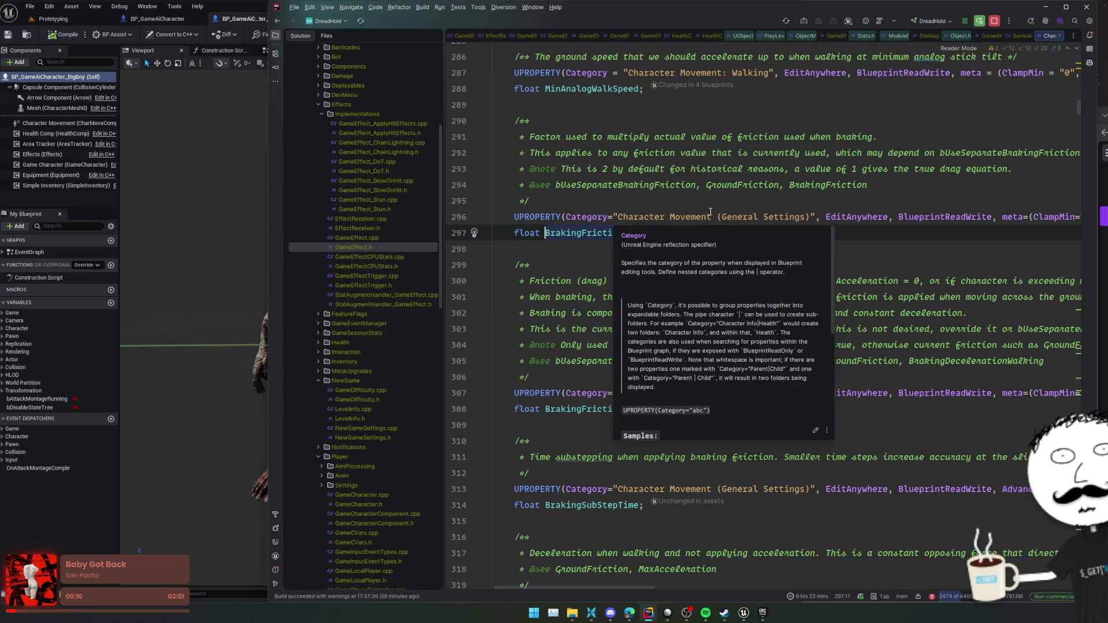
left_click(811, 184)
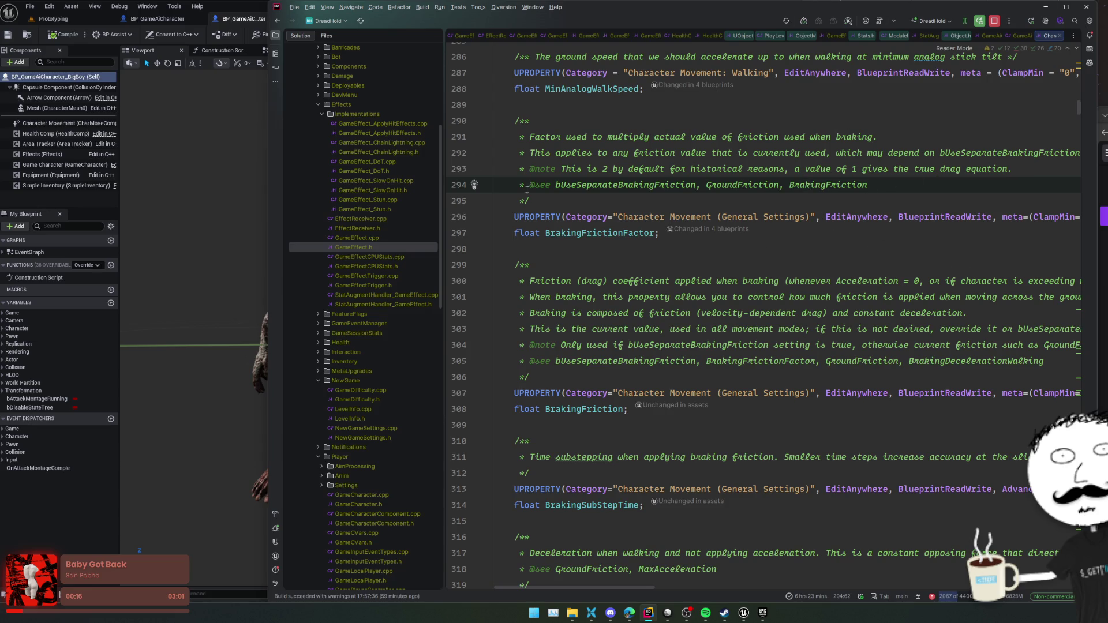
left_click(256, 20)
left_click(35, 123)
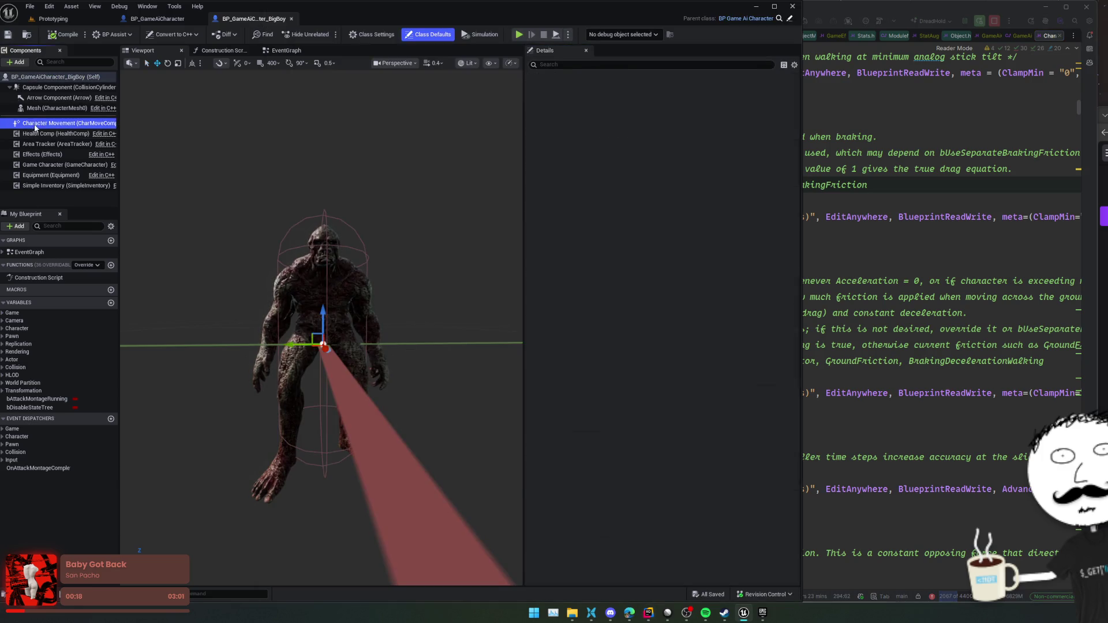
- Read the Braking Friction tooltips in Character Movement details, then switch back to Rider
scroll(634, 289, "down", 1)
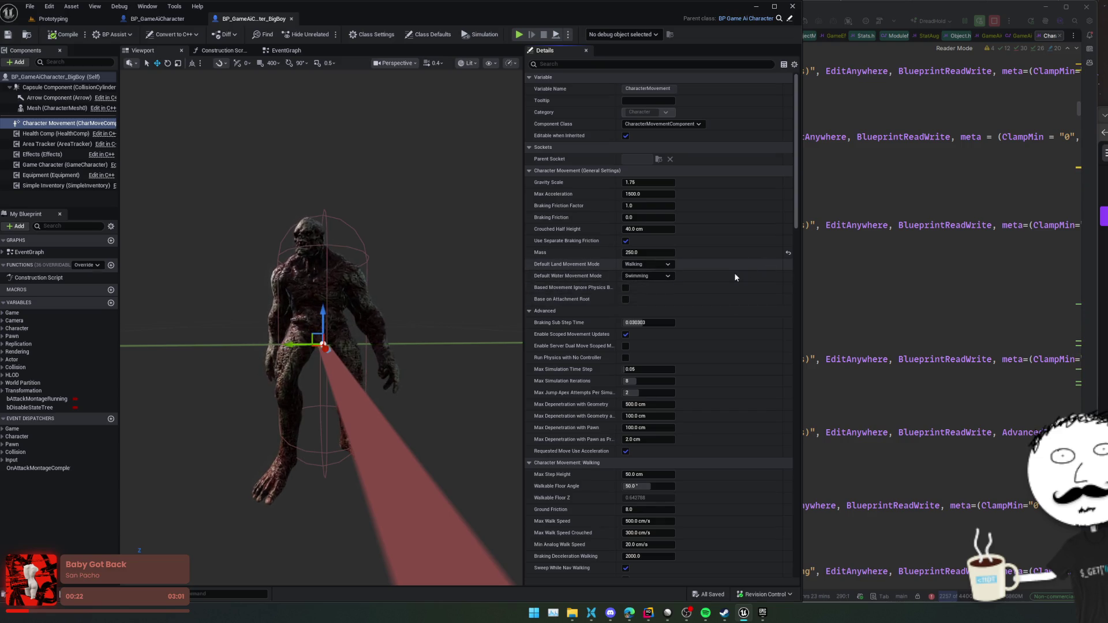
scroll(665, 196, "down", 1)
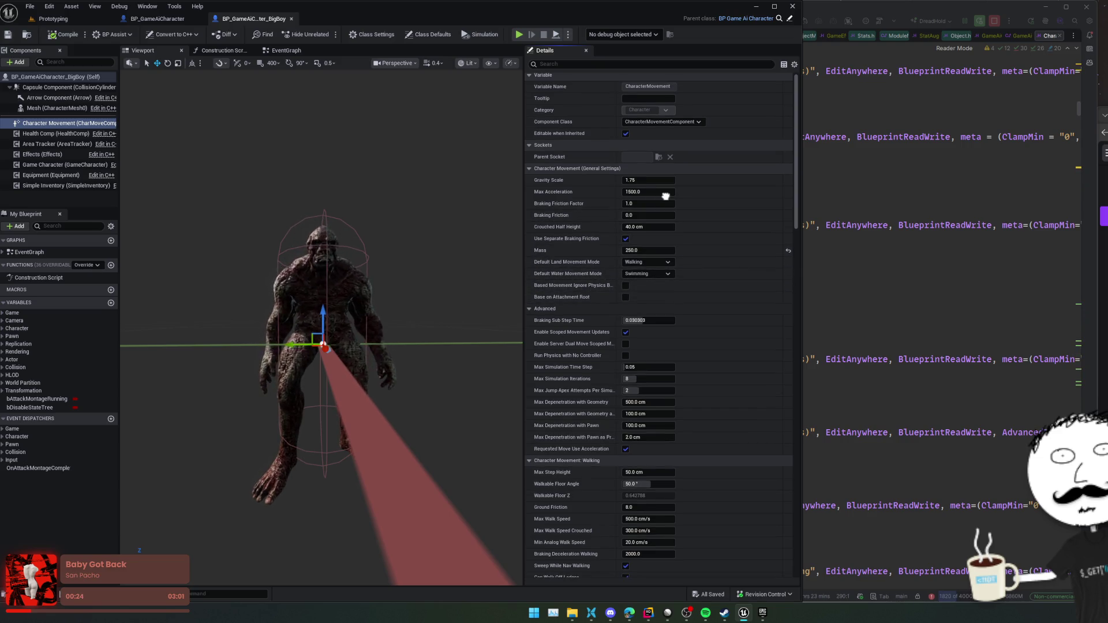
mouse_move(550, 219)
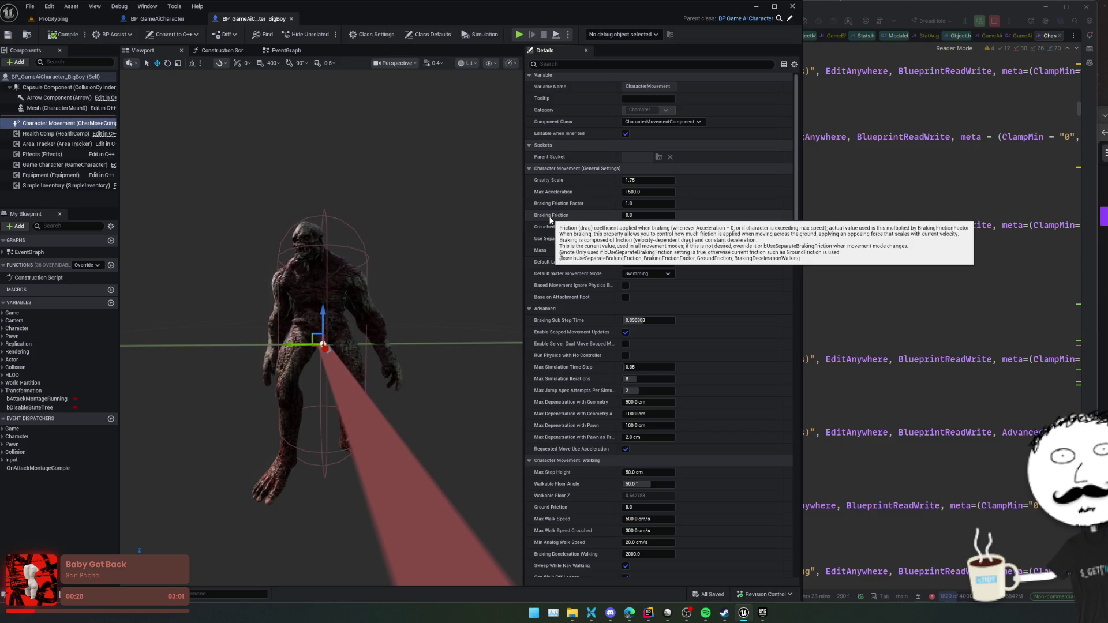
scroll(593, 236, "down", 1)
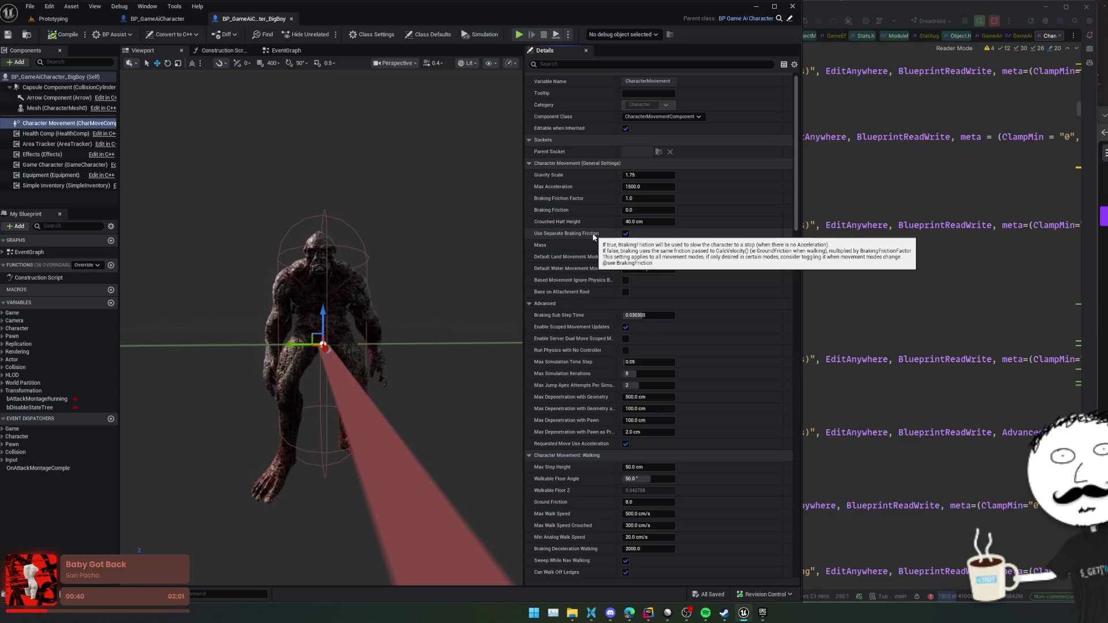
key("alt+Tab")
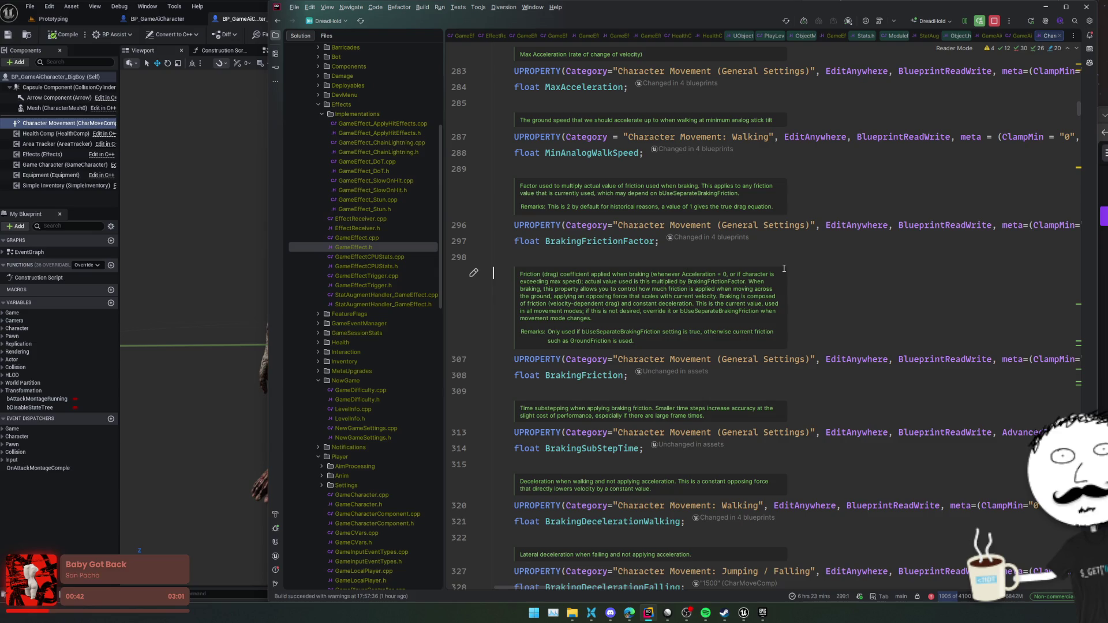
- Find Usages of BrakingFriction, open the CharacterMovementComponent.cpp usage, and return to the declaration
left_click(596, 379)
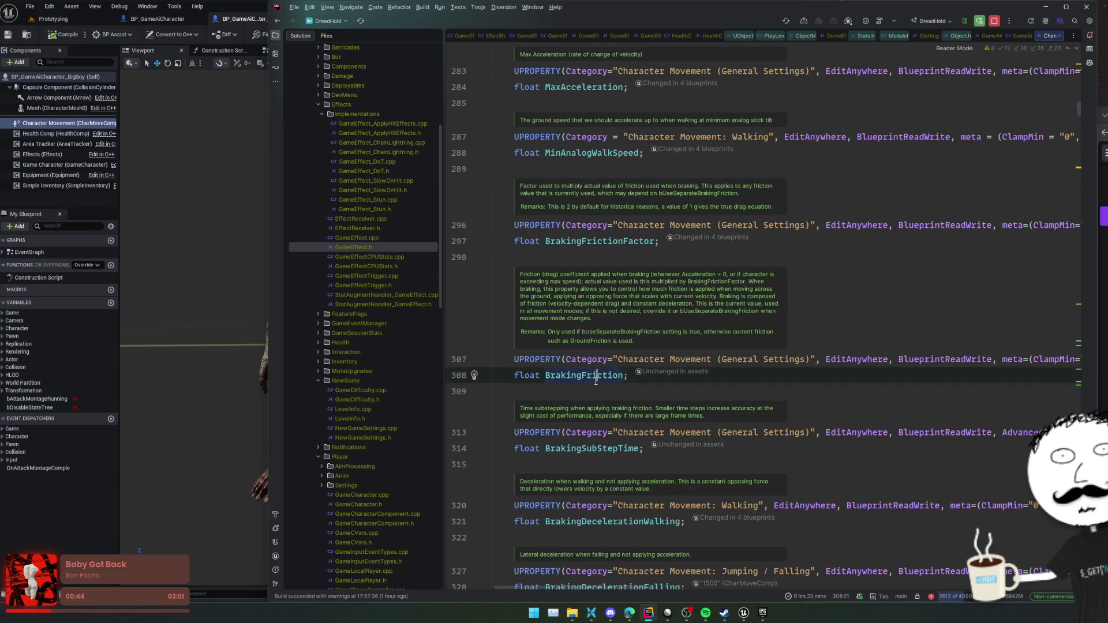
left_click(593, 380, "ctrl")
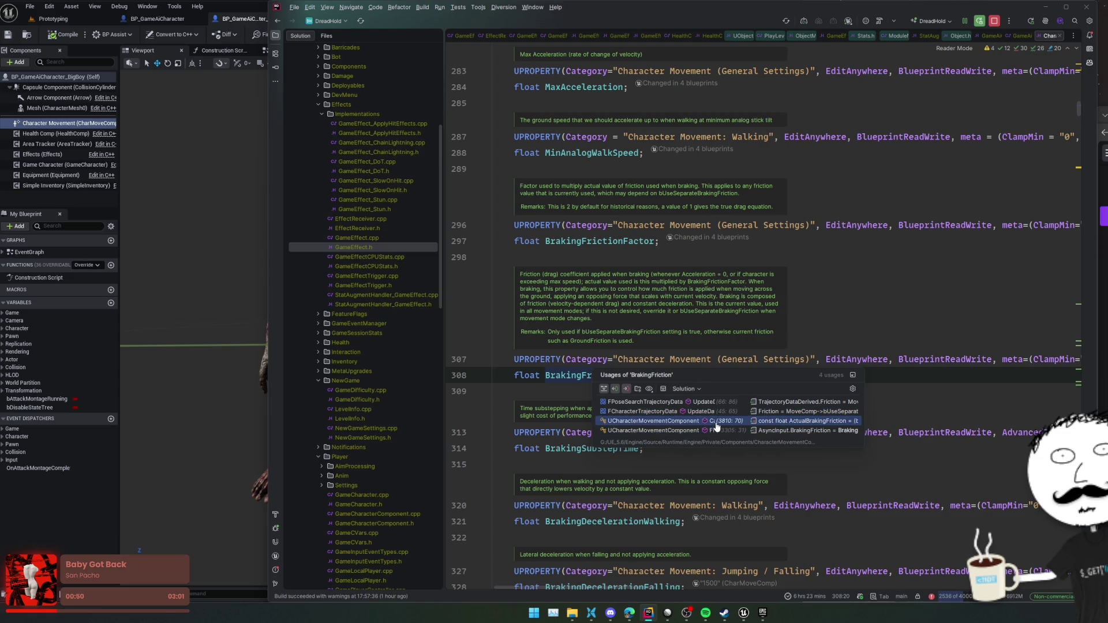
left_click(717, 421)
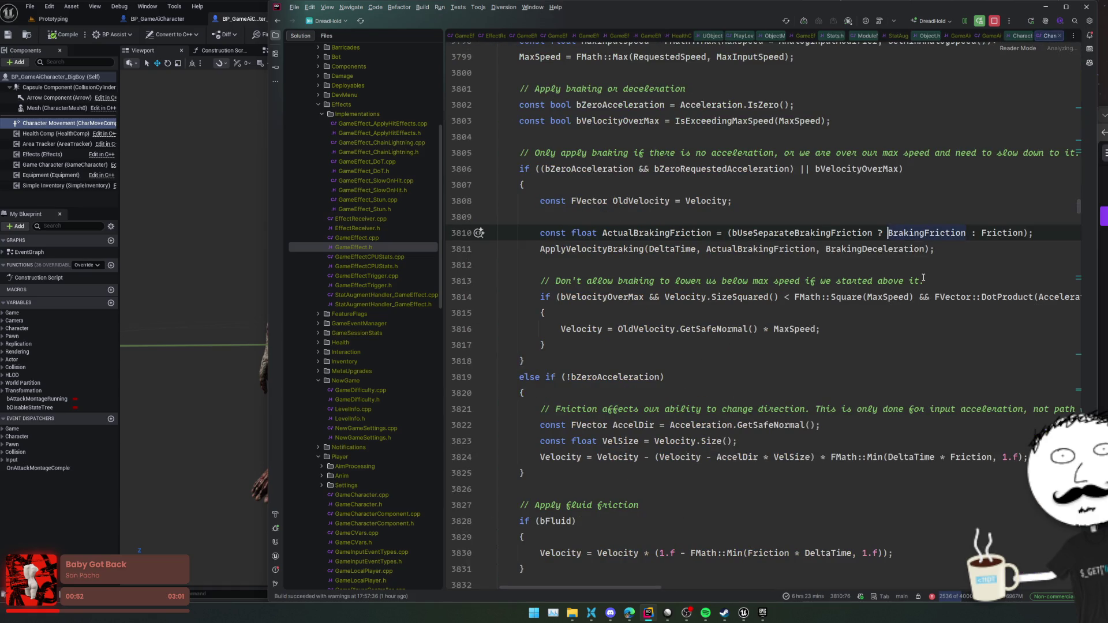
key("F12")
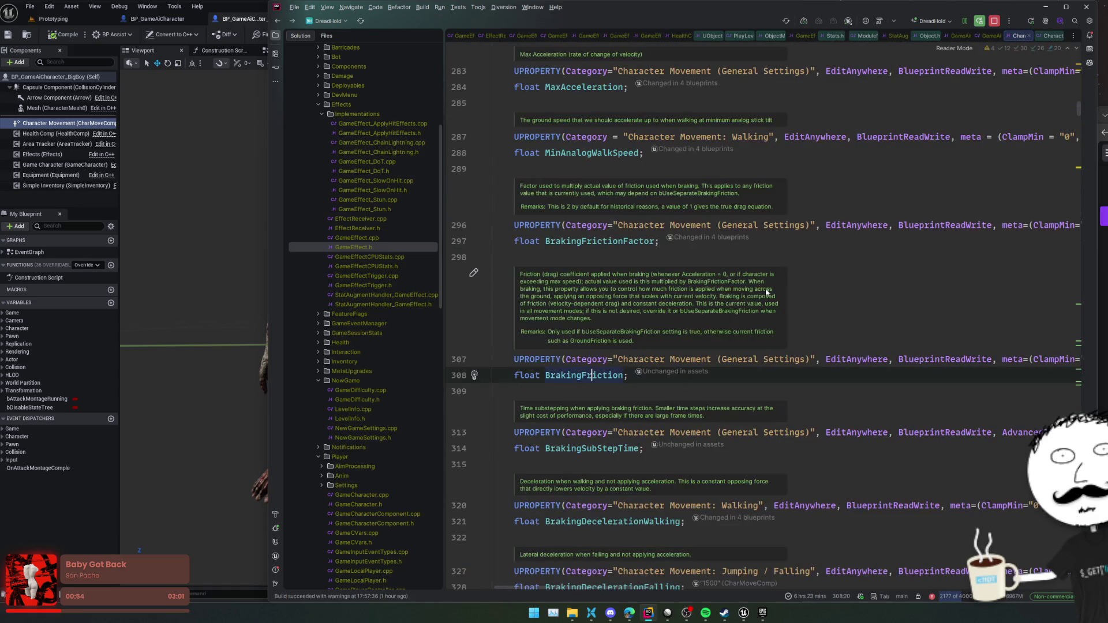
- Read the BrakingFriction EditCondition on line 307, then switch back to Unreal
left_click(849, 256)
scroll(901, 257, "down", 2)
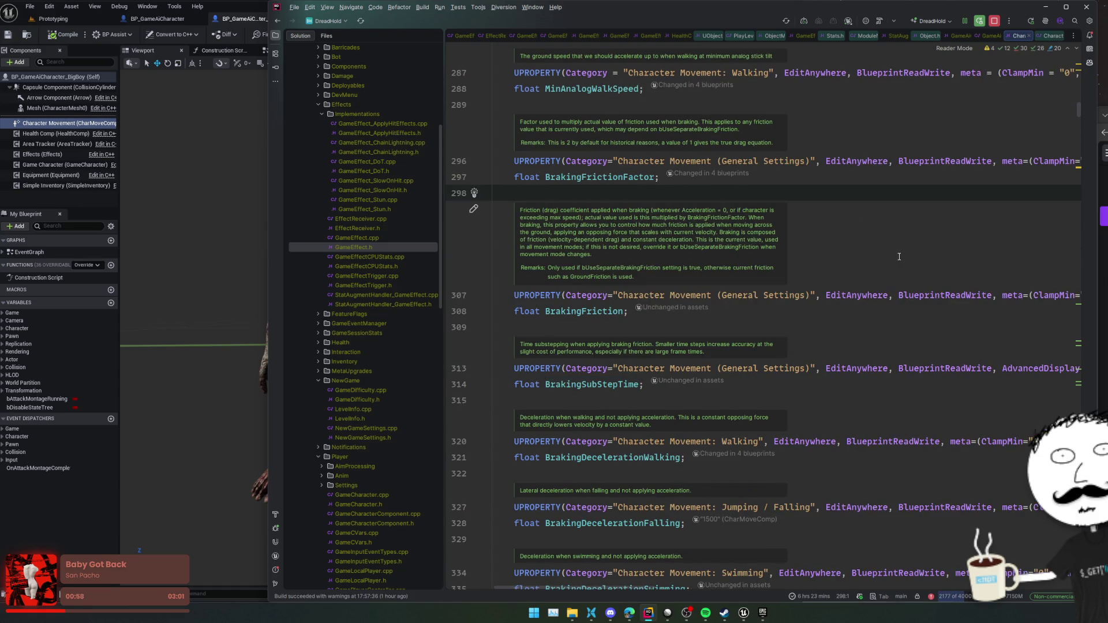
scroll(898, 256, "down", 4)
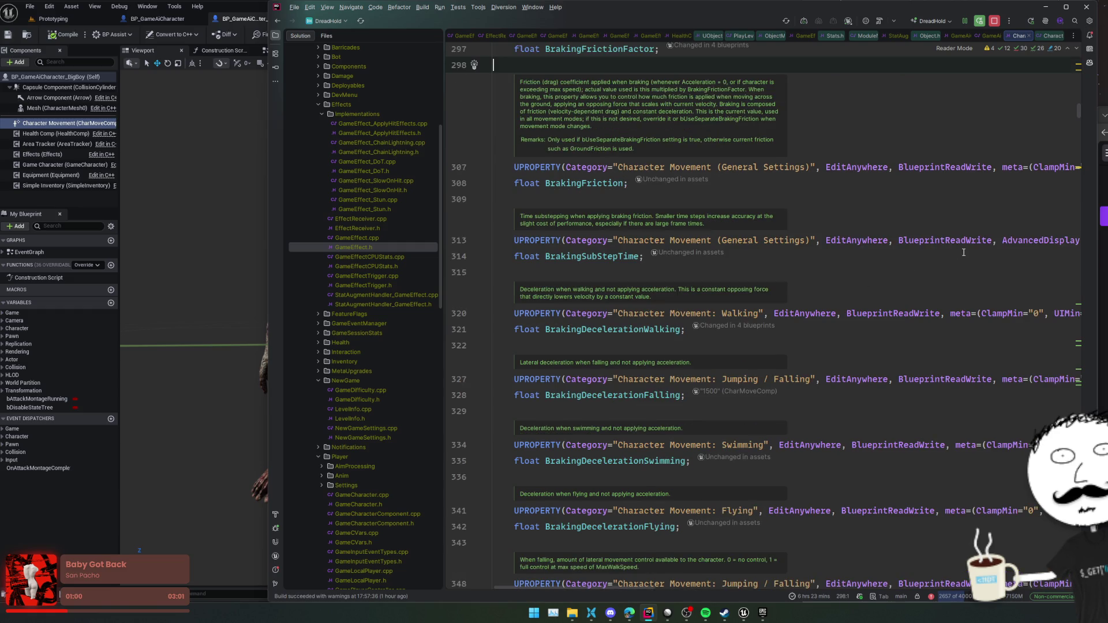
scroll(894, 300, "up", 4)
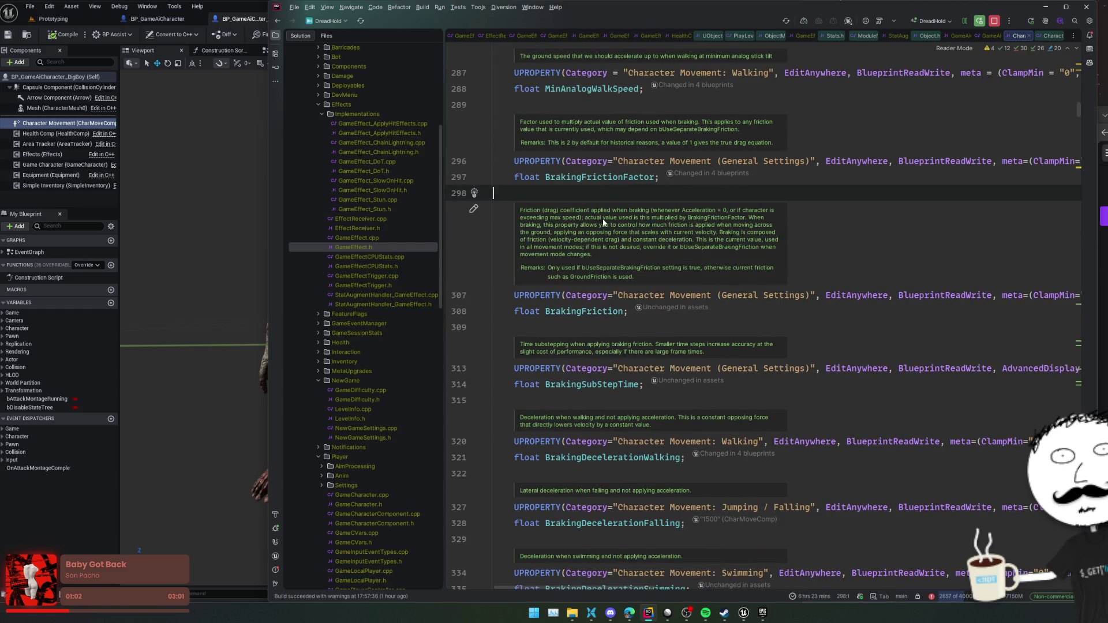
left_click(680, 295)
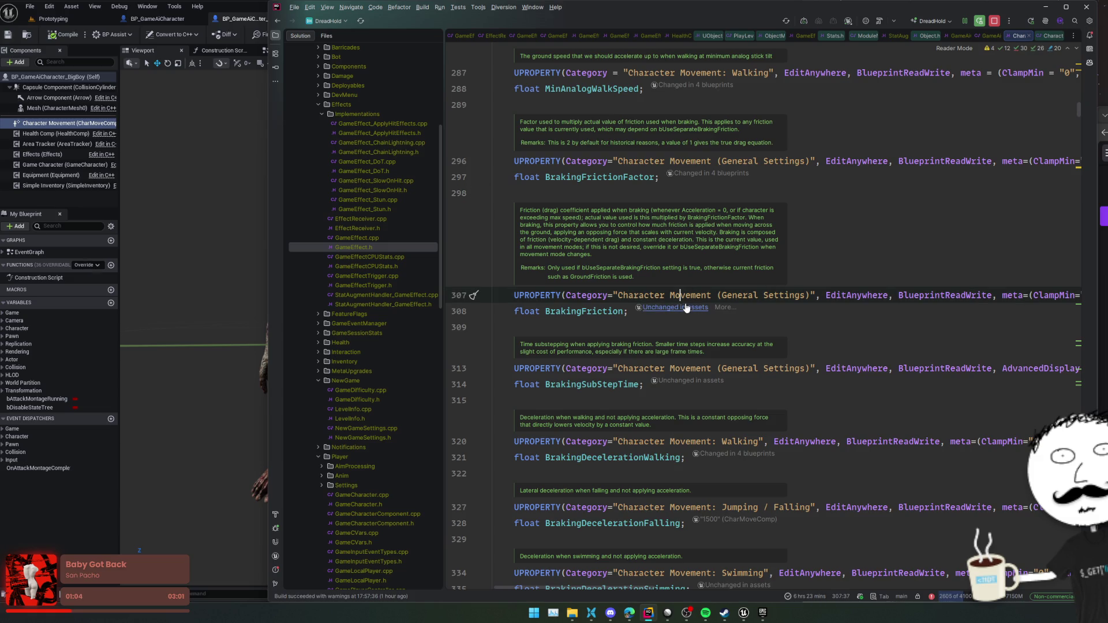
left_click(686, 308)
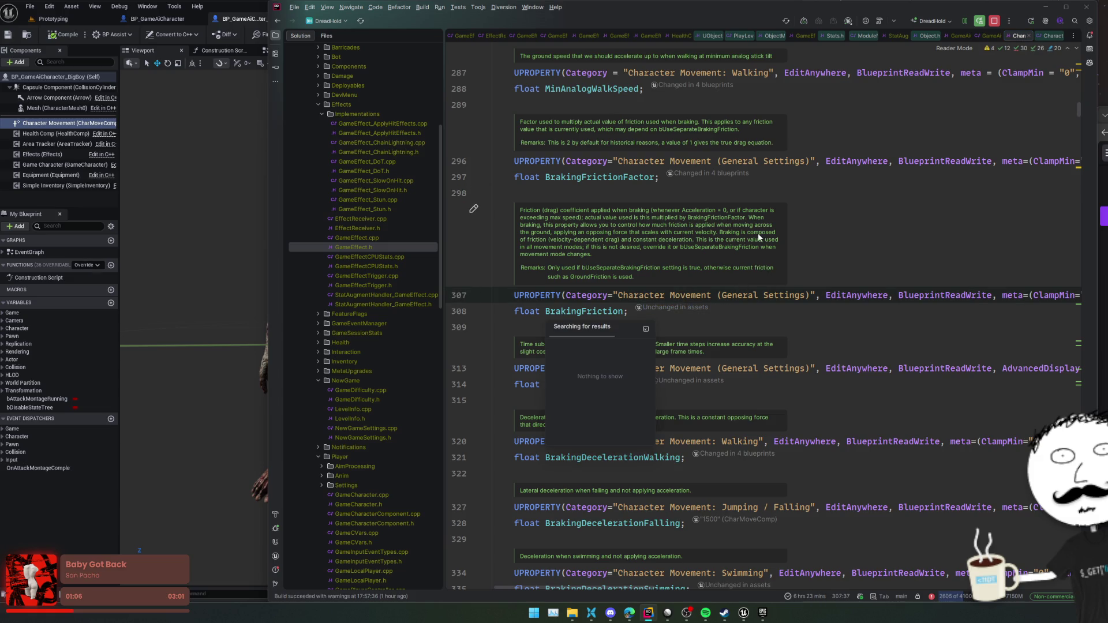
key("Escape")
key("End")
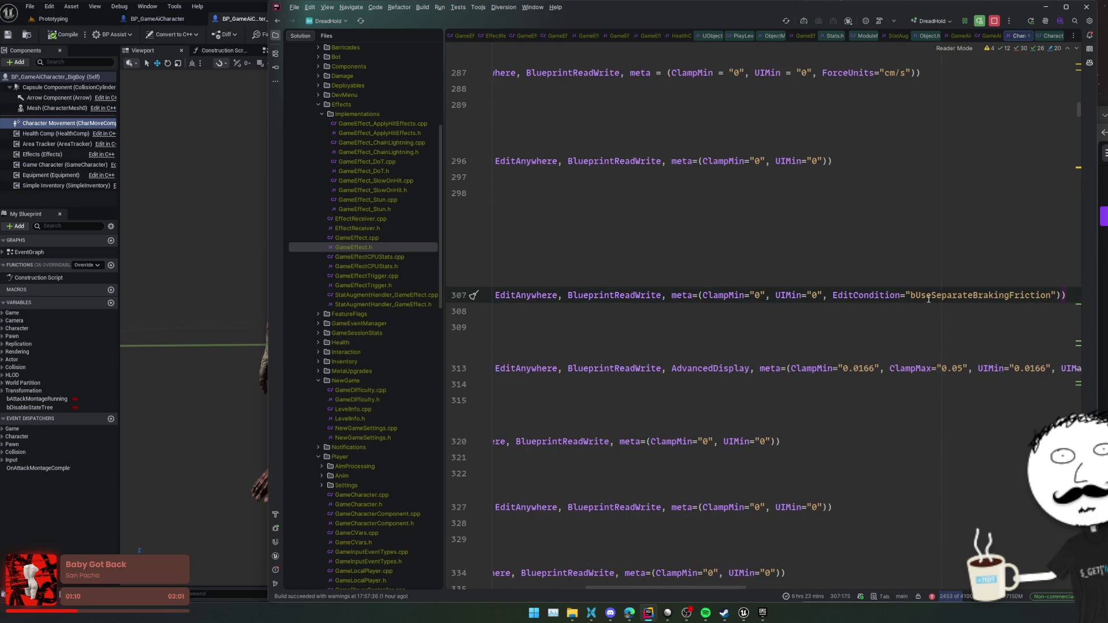
key("Home")
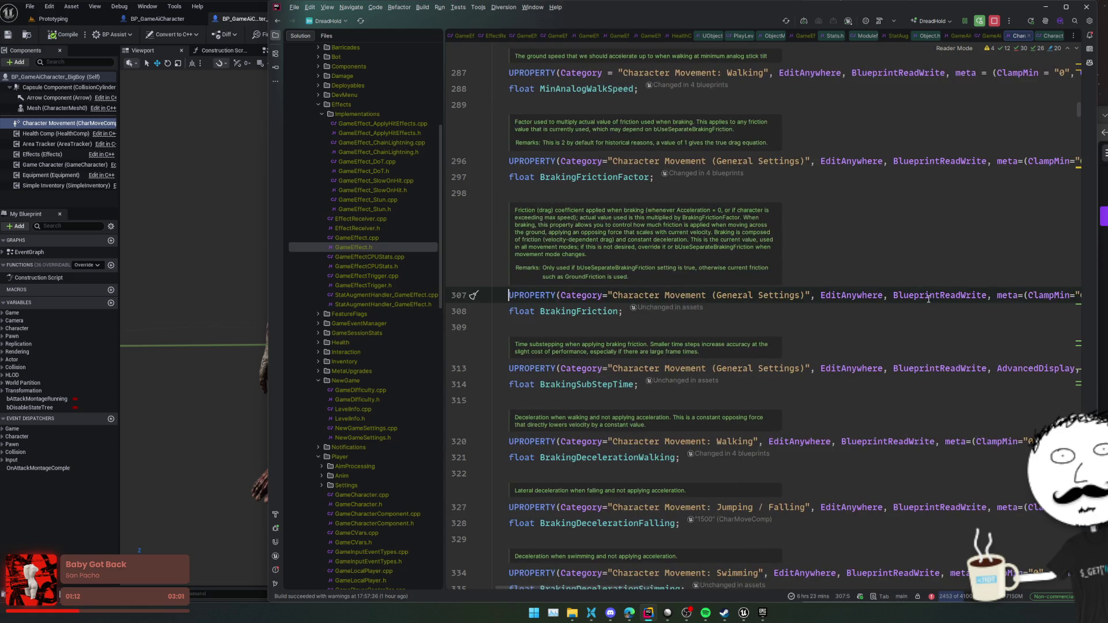
left_click(237, 13)
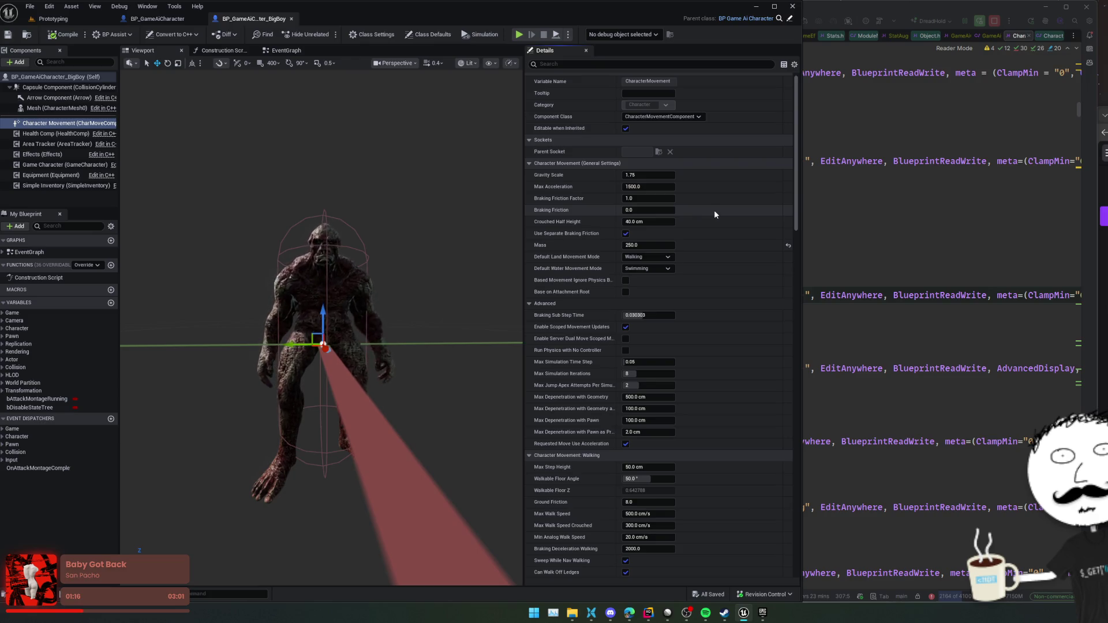
- Scroll BigBoy's Details panel down to the Character Movement walking settings
scroll(715, 211, "down", 3)
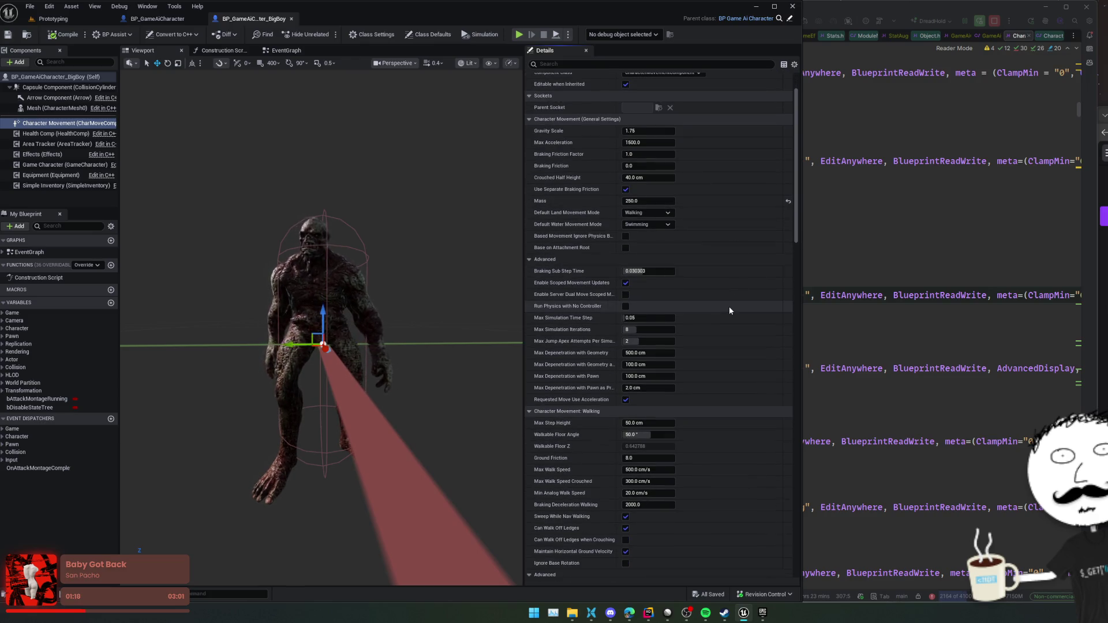
scroll(734, 326, "down", 1)
mouse_move(717, 292)
left_mouse_down()
mouse_move(718, 197)
mouse_move(733, 146)
left_mouse_up()
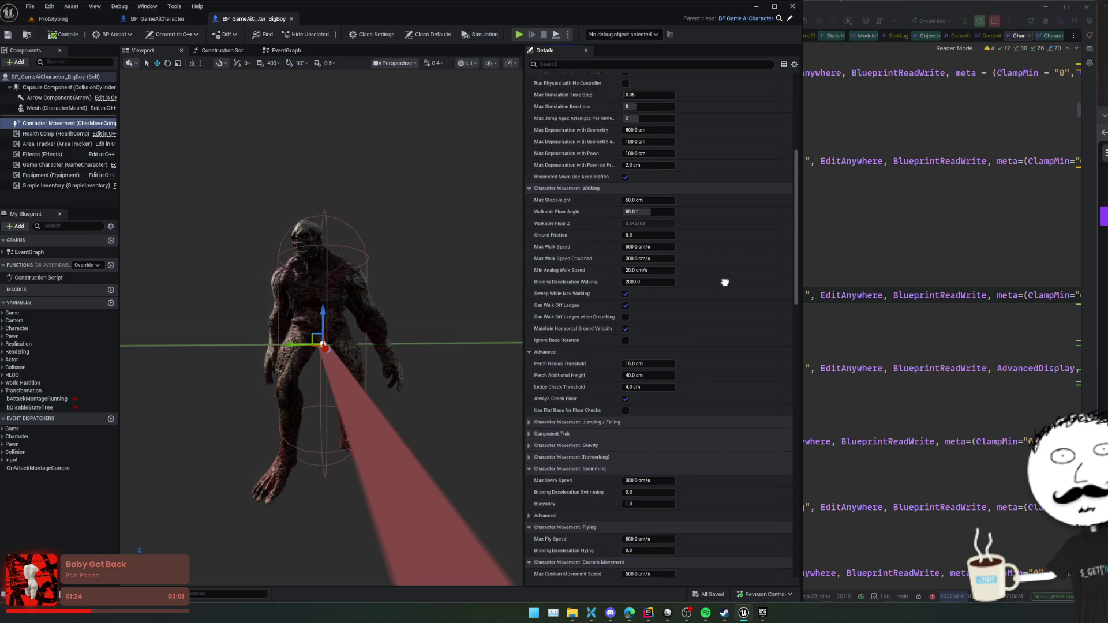
left_click_drag(725, 282, 724, 267)
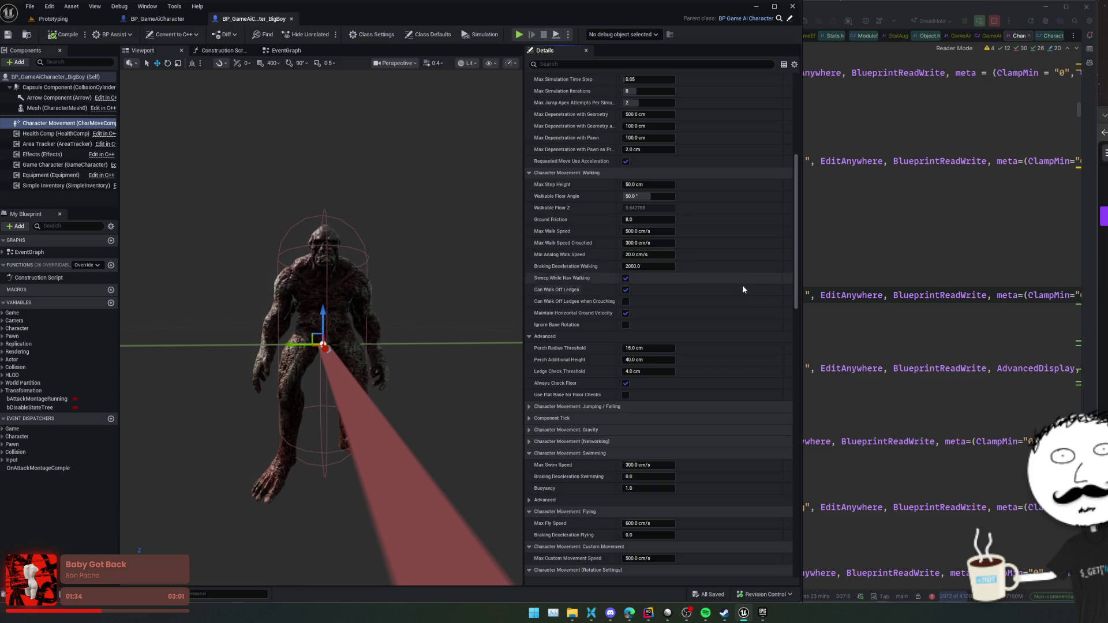
scroll(742, 285, "down", 5)
scroll(732, 317, "down", 5)
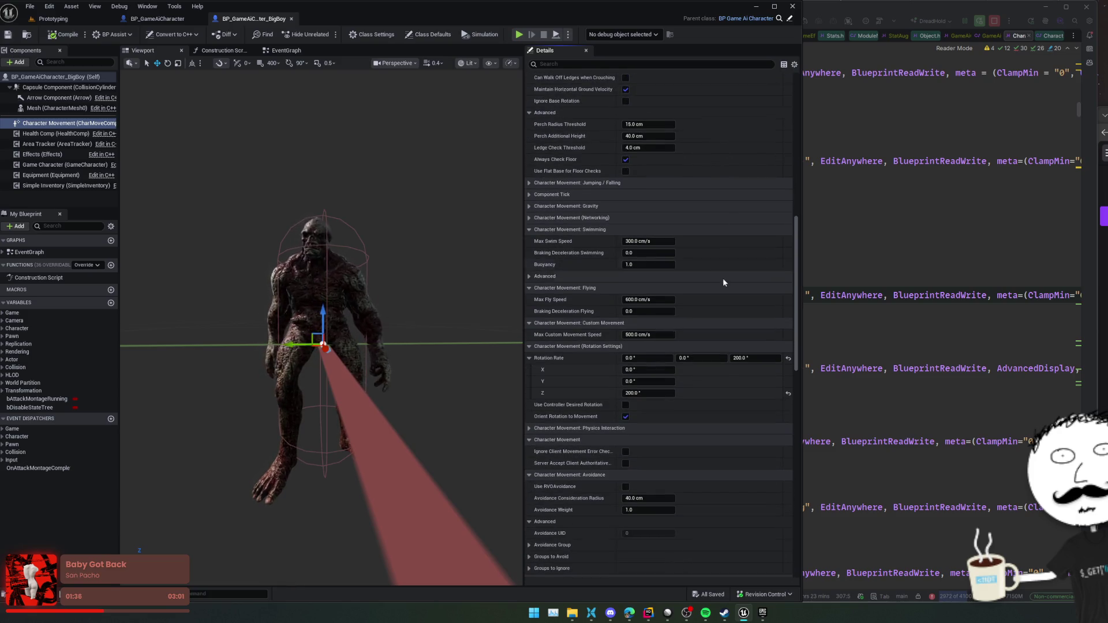
scroll(707, 226, "down", 2)
scroll(707, 227, "down", 5)
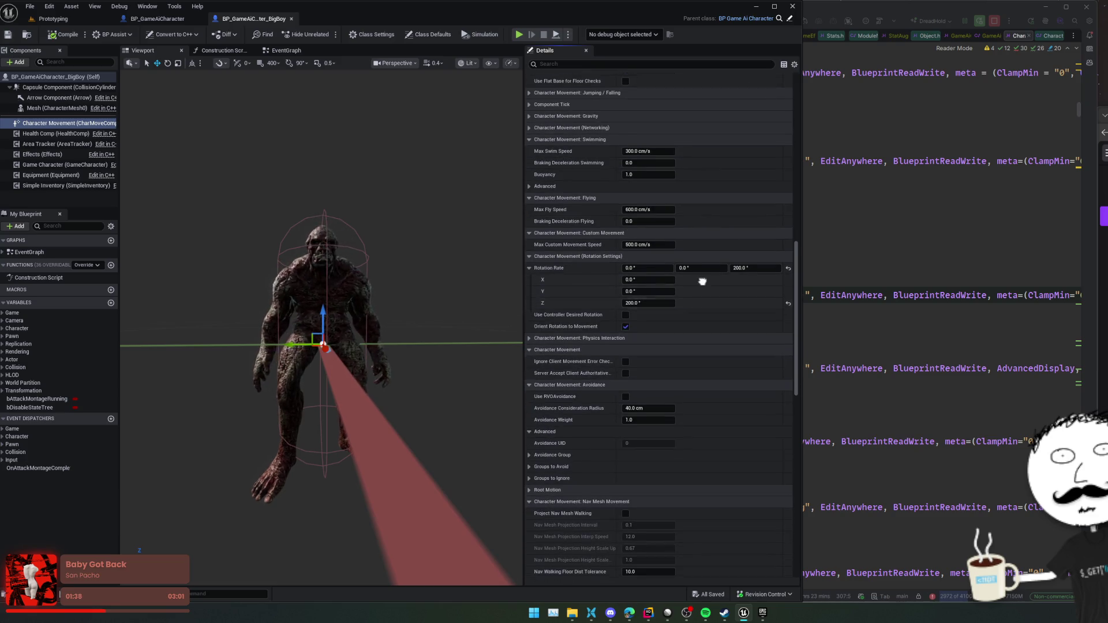
scroll(702, 227, "down", 10)
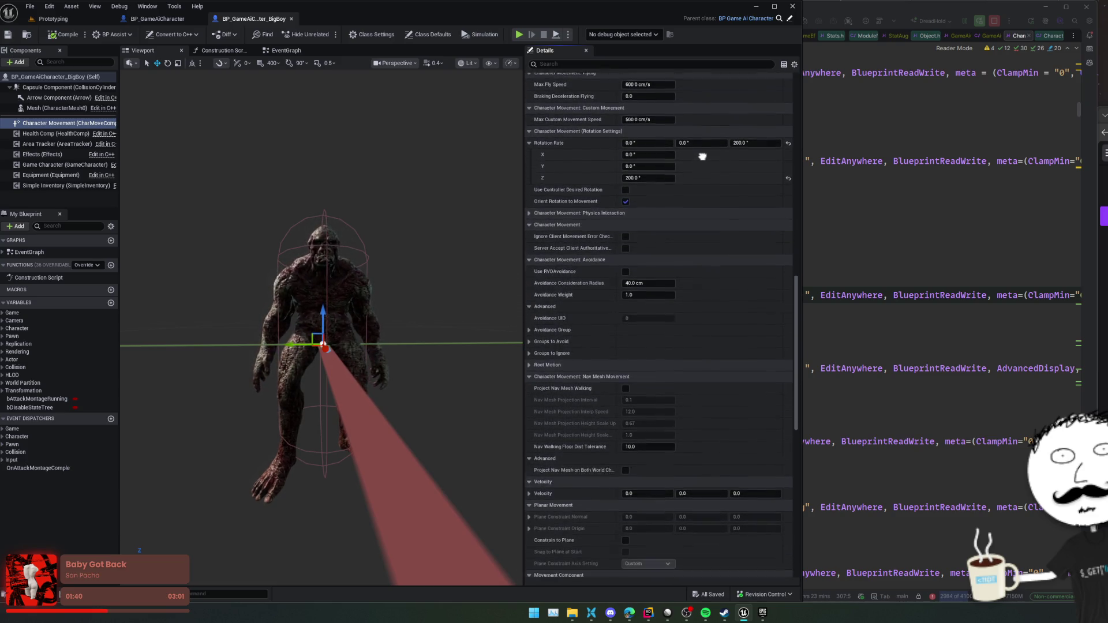
scroll(702, 227, "down", 12)
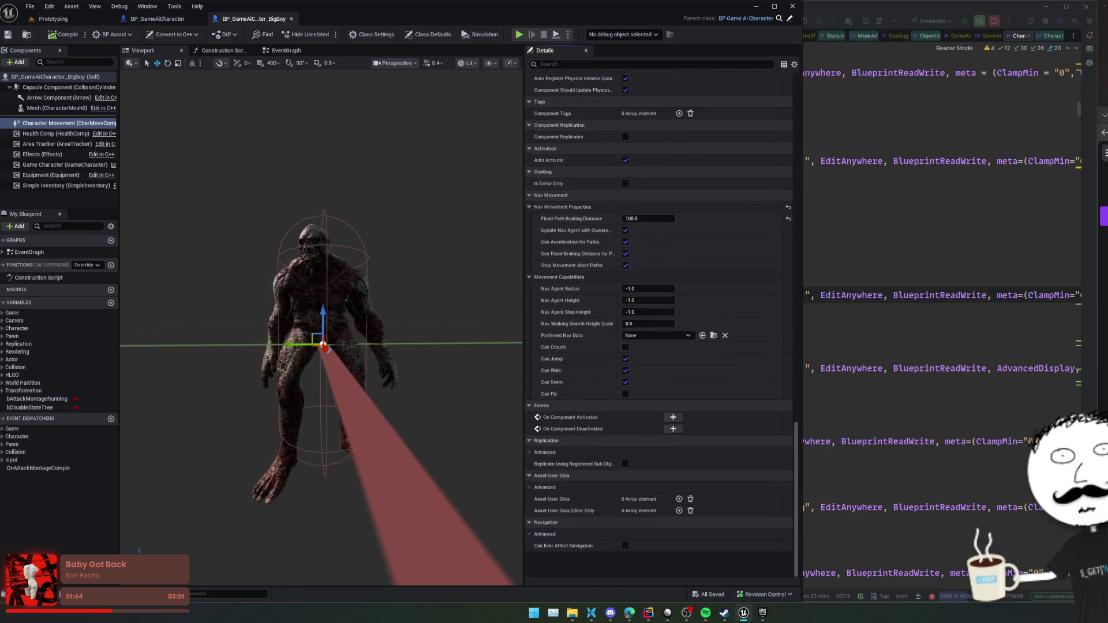
scroll(658, 323, "down", 2)
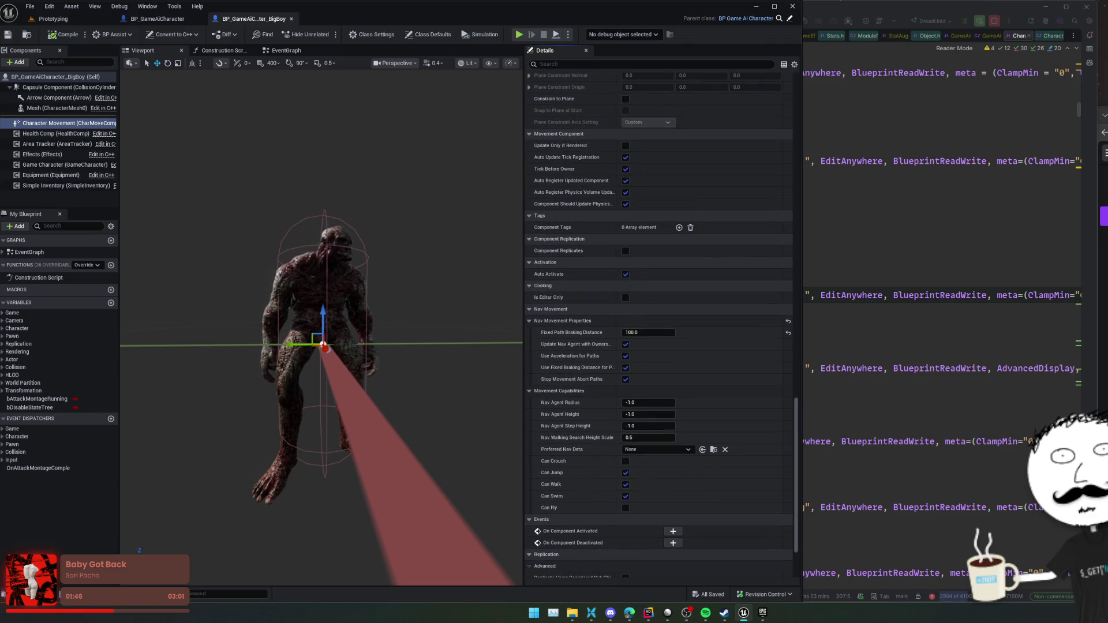
scroll(727, 189, "up", 20)
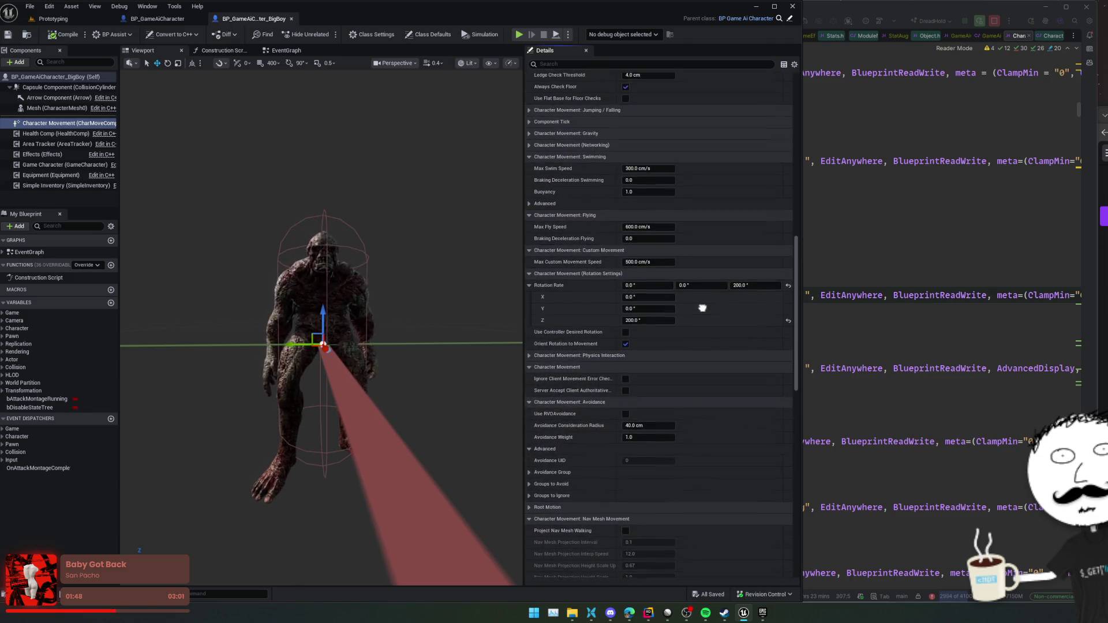
scroll(727, 191, "up", 13)
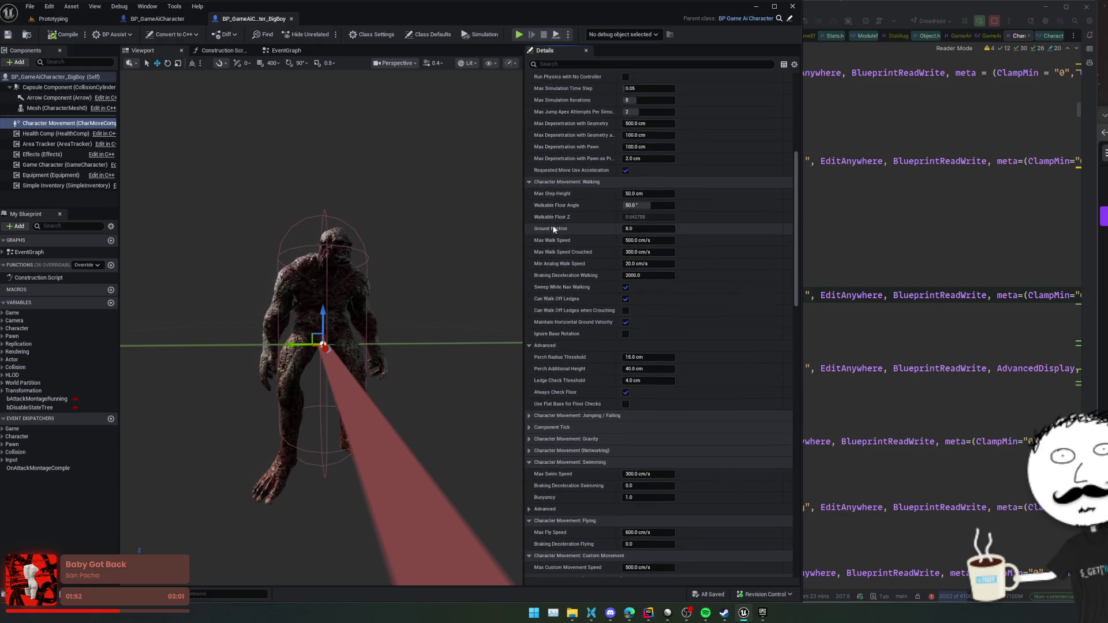
- Set Ground Friction to 2.0 and start playing the Prototyping level
mouse_move(554, 232)
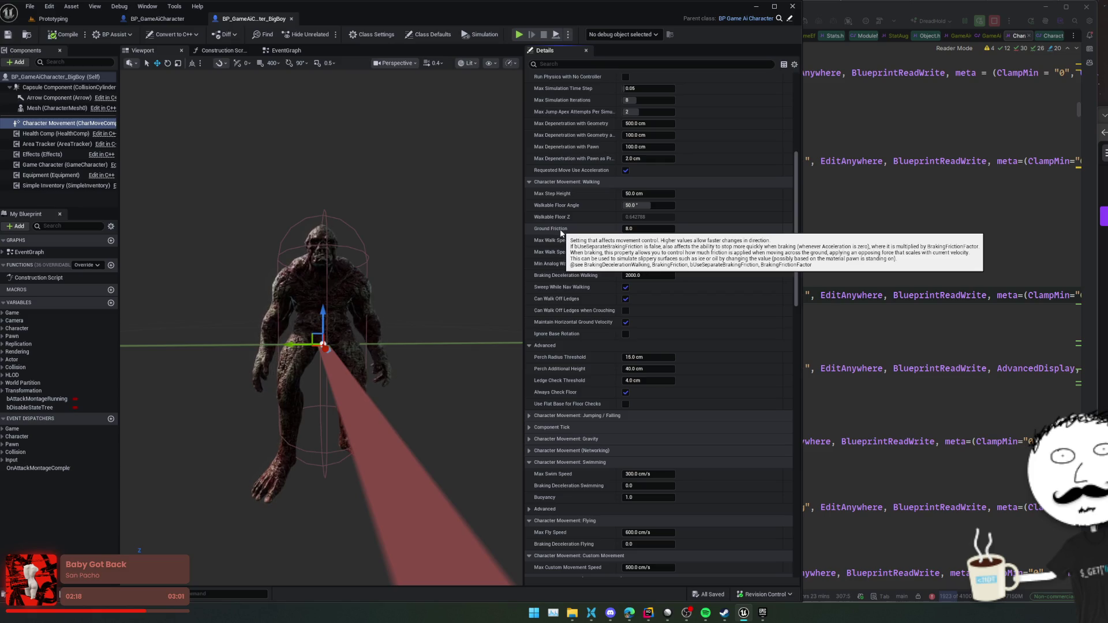
type("2")
key("Return")
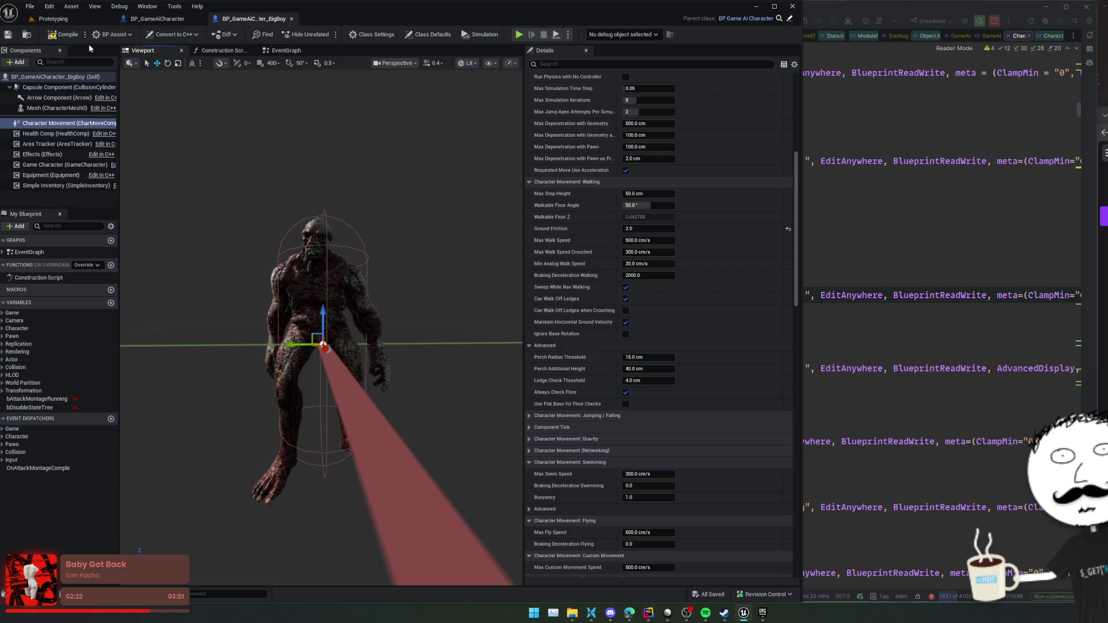
left_click(54, 18)
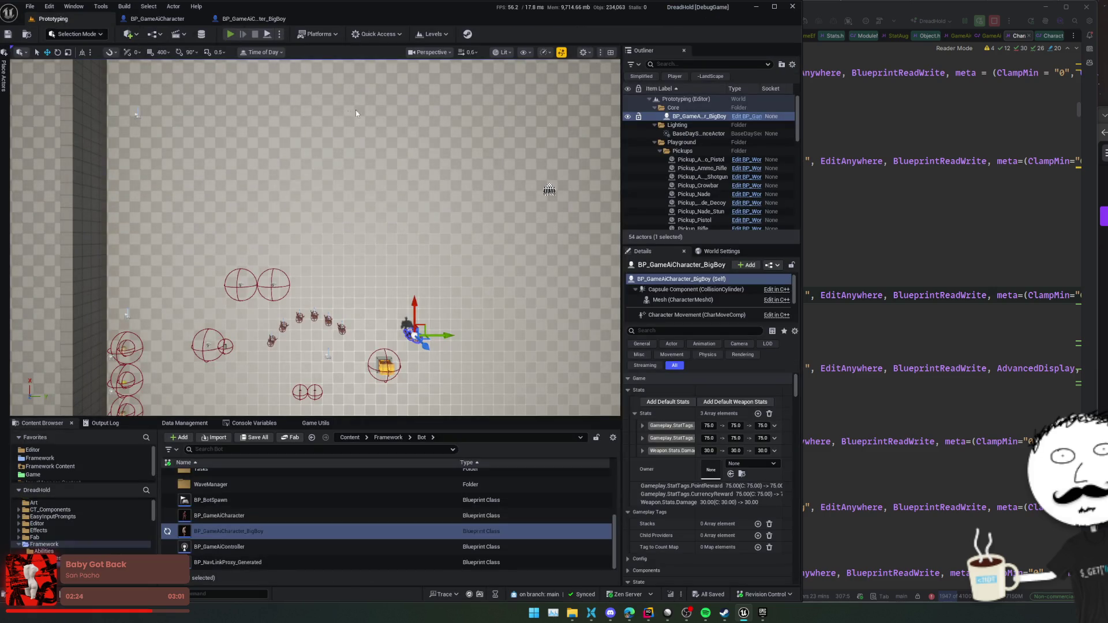
key("alt+p")
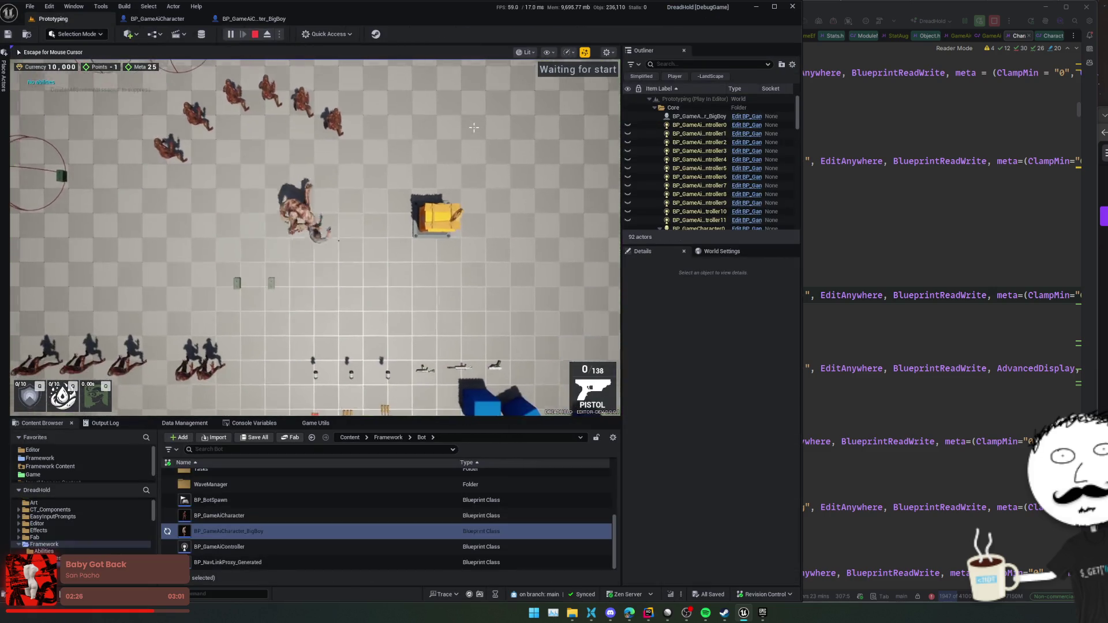
- Reload the pistol and walk the player around the crate in the play session
key("w")
key("r")
key("d")
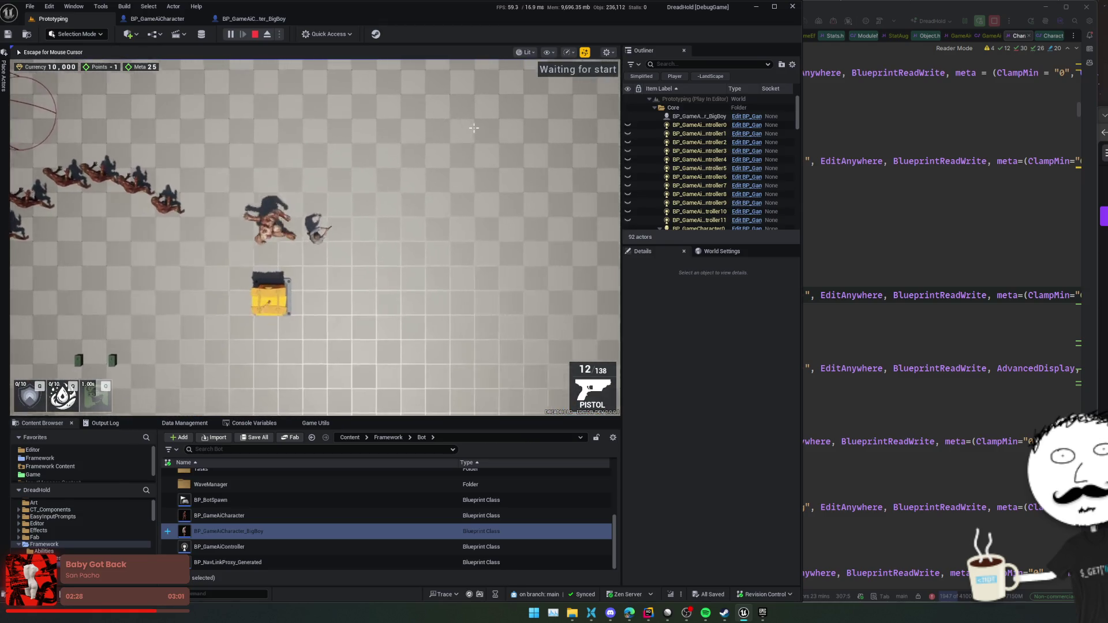
key("w")
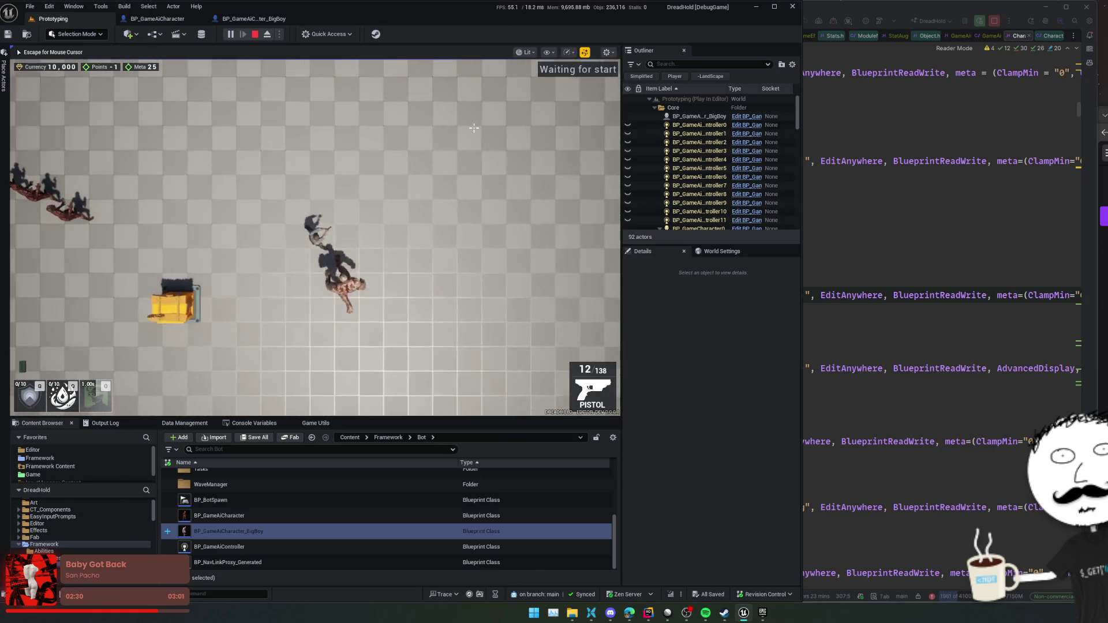
key("s")
key("d")
key("w")
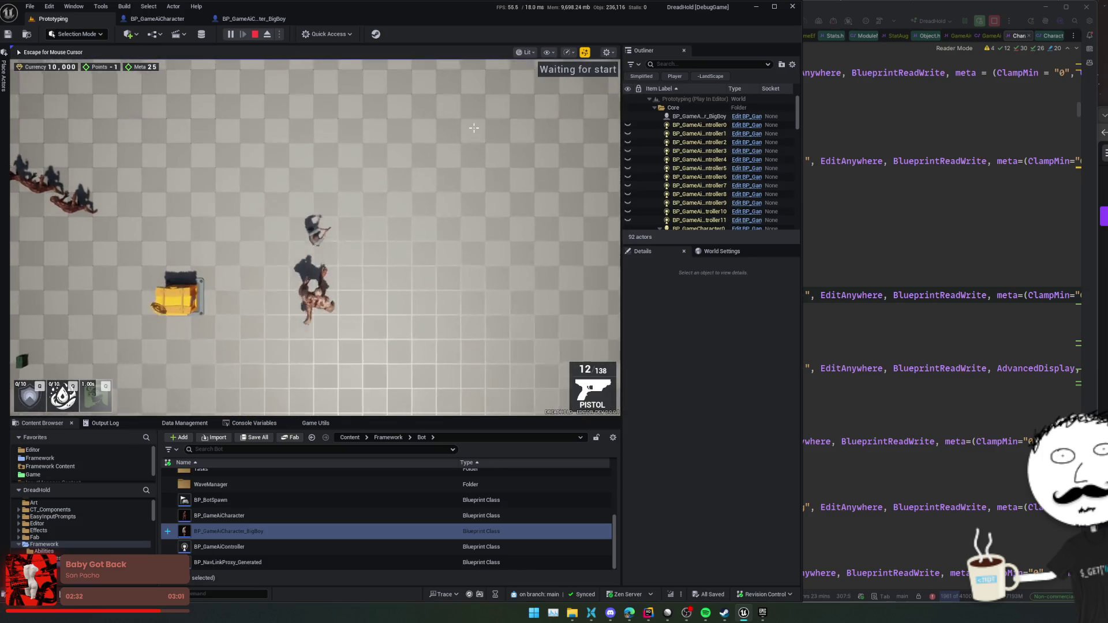
key("a")
key("s")
key("d")
key("w")
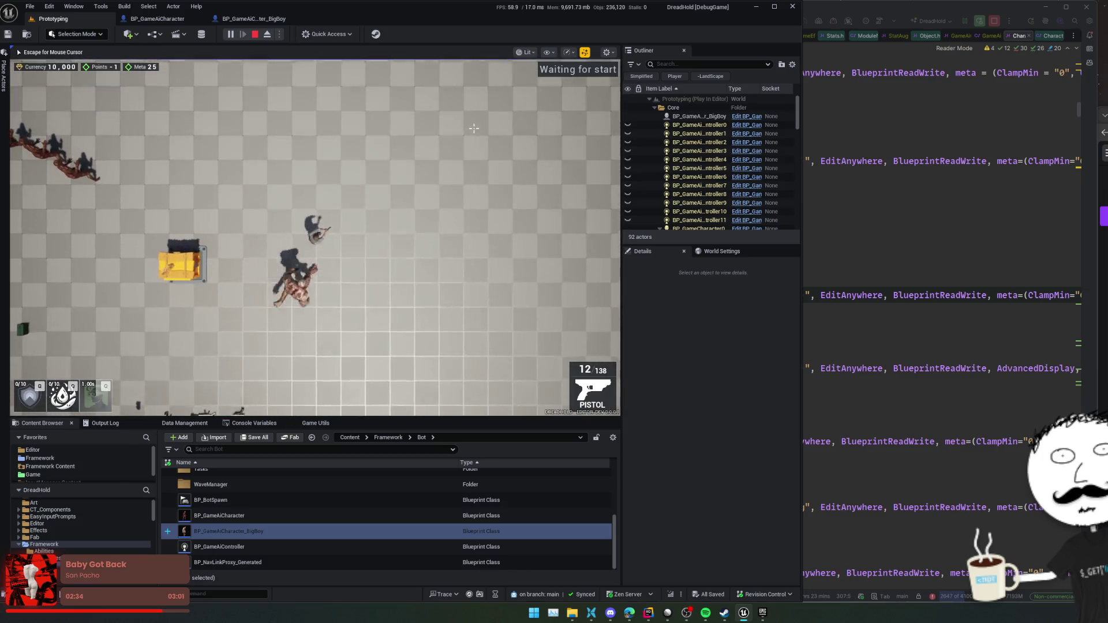
key("a")
key("s")
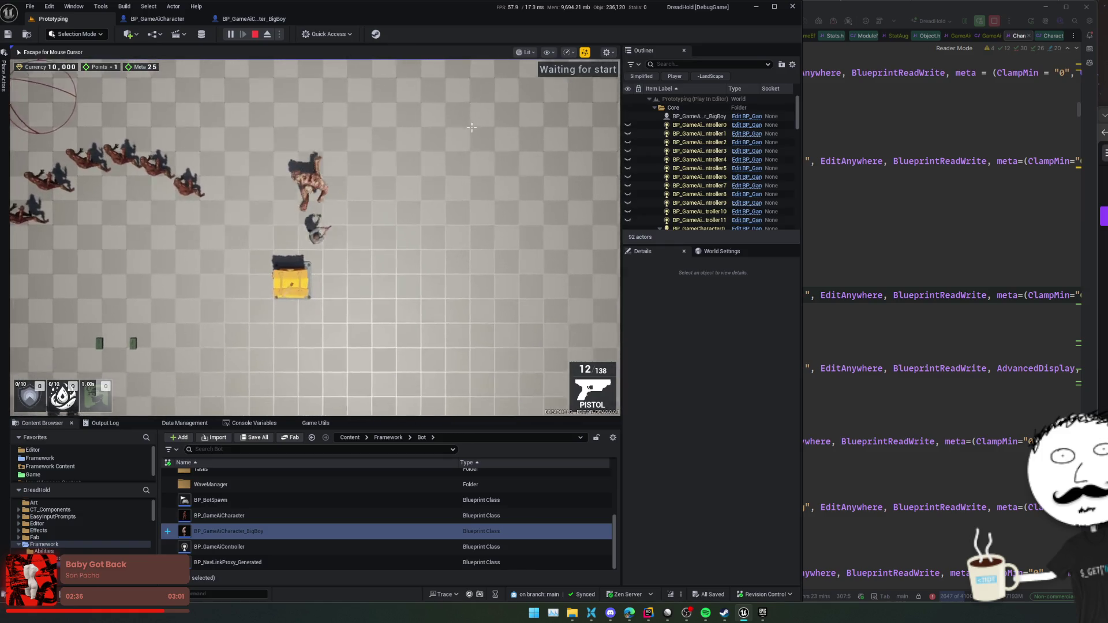
key("d")
- In the BigBoy blueprint, set Rotation Rate Z to 400
left_click(271, 19)
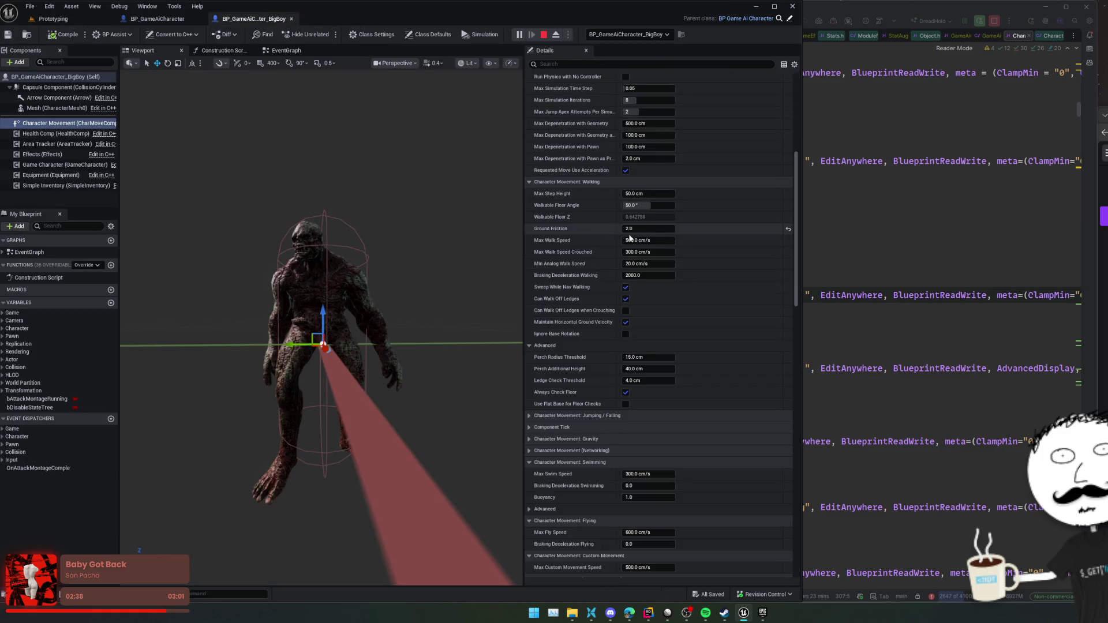
scroll(704, 224, "up", 2)
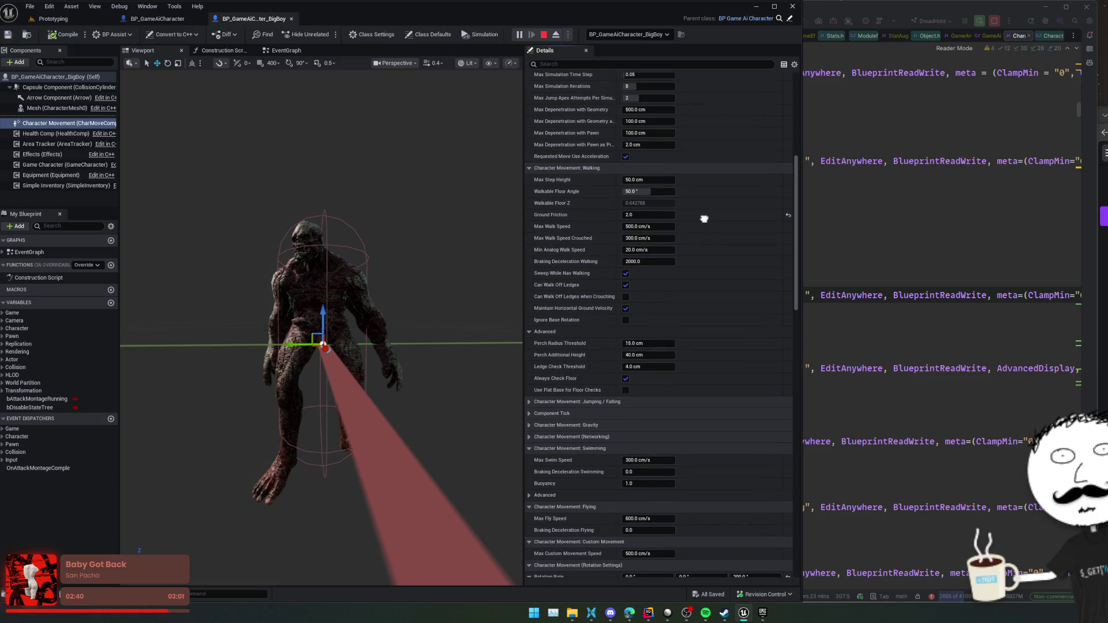
scroll(703, 252, "down", 10)
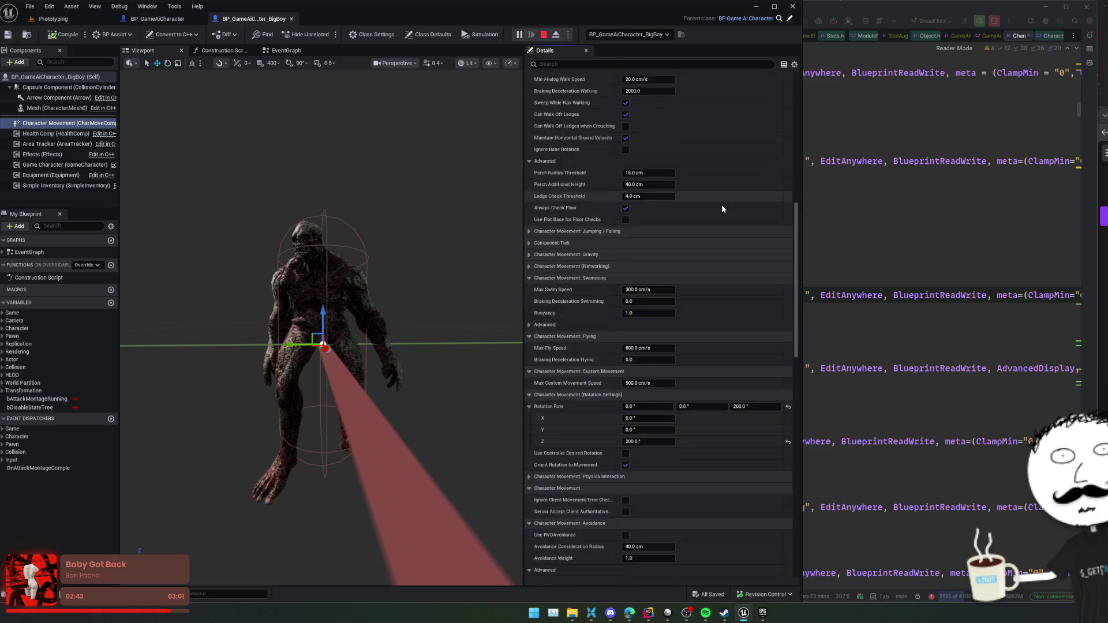
scroll(707, 129, "down", 2)
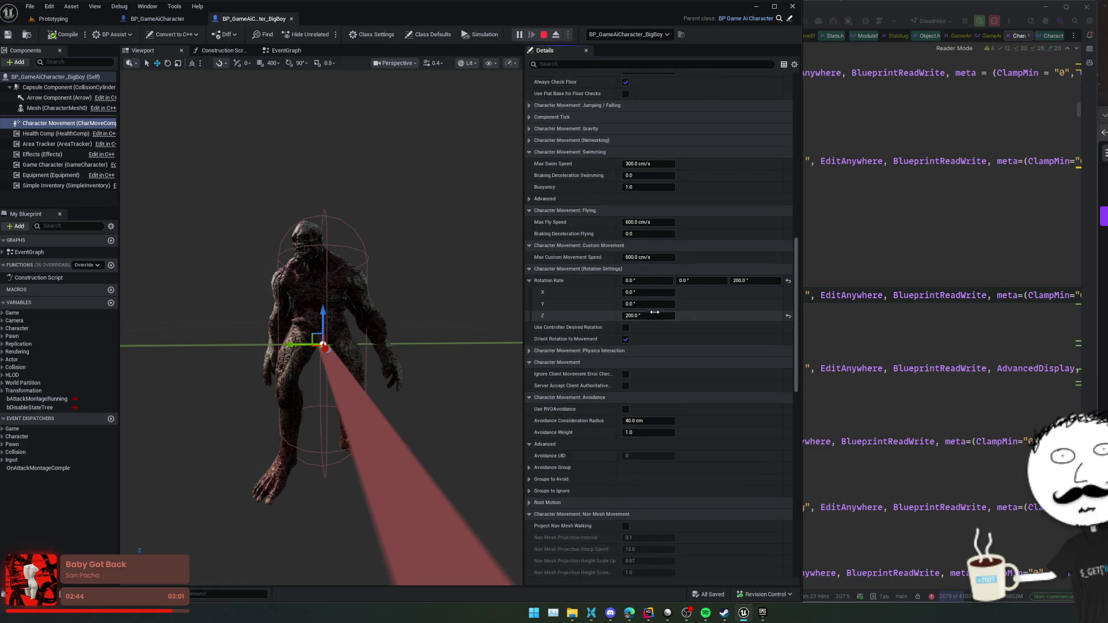
type("40")
key("Return")
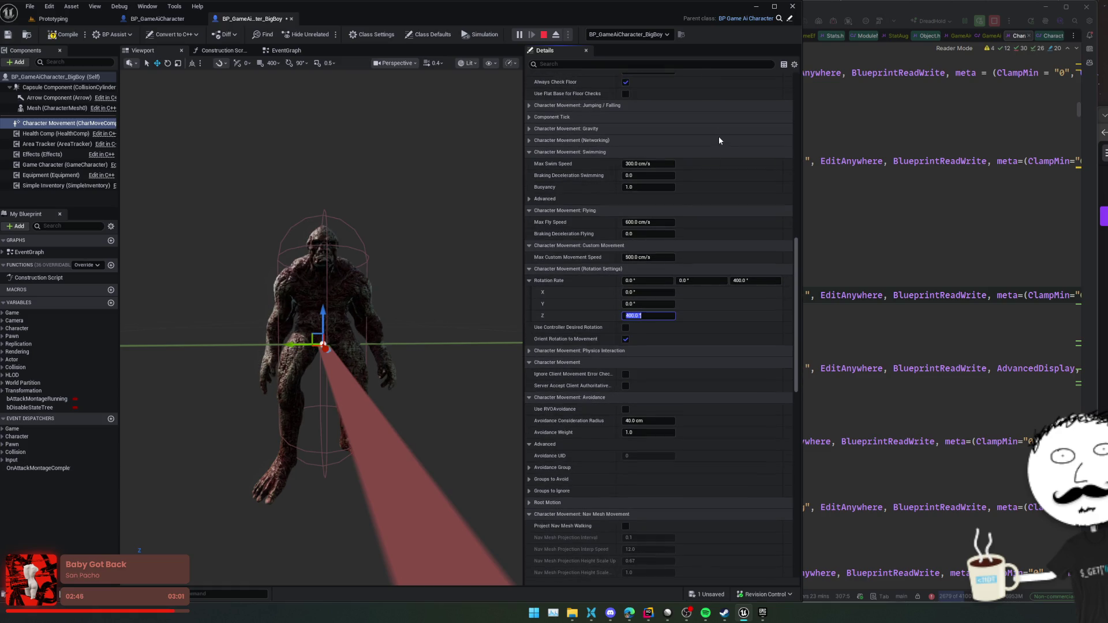
- Set Braking Friction to 3.0 and return to the running Prototyping level
scroll(724, 162, "up", 5)
scroll(713, 250, "up", 5)
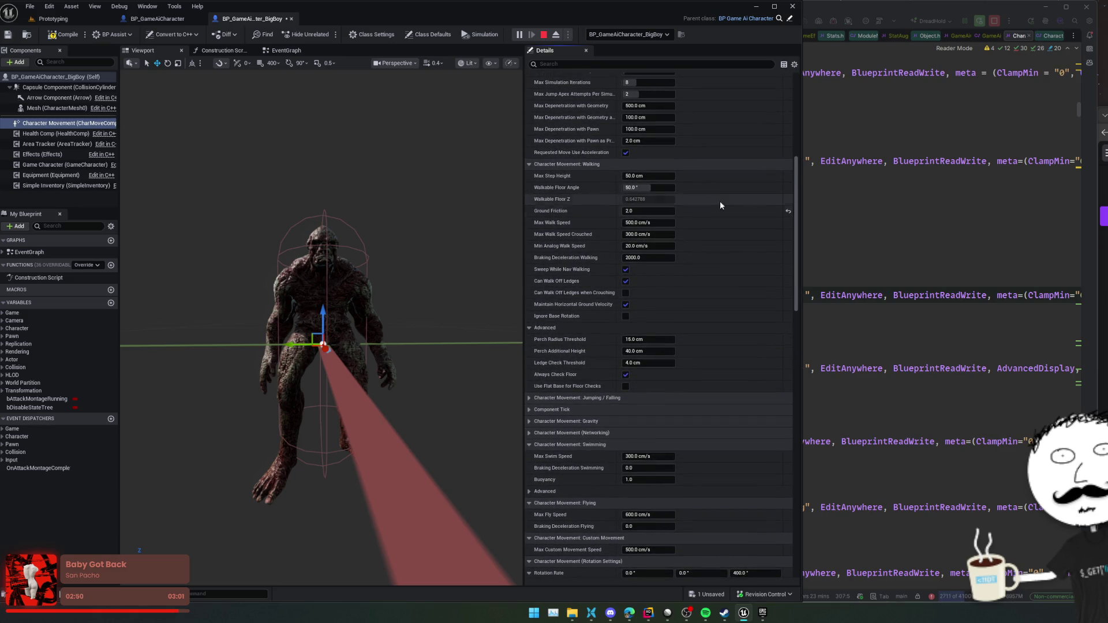
scroll(719, 202, "up", 3)
scroll(705, 267, "up", 5)
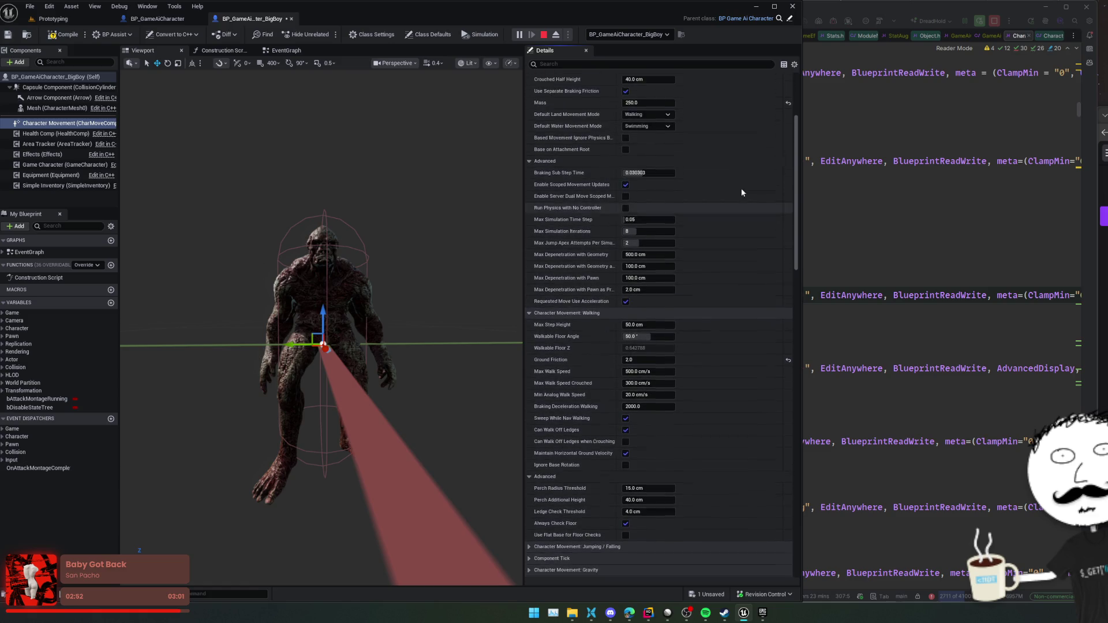
type("3")
key("Return")
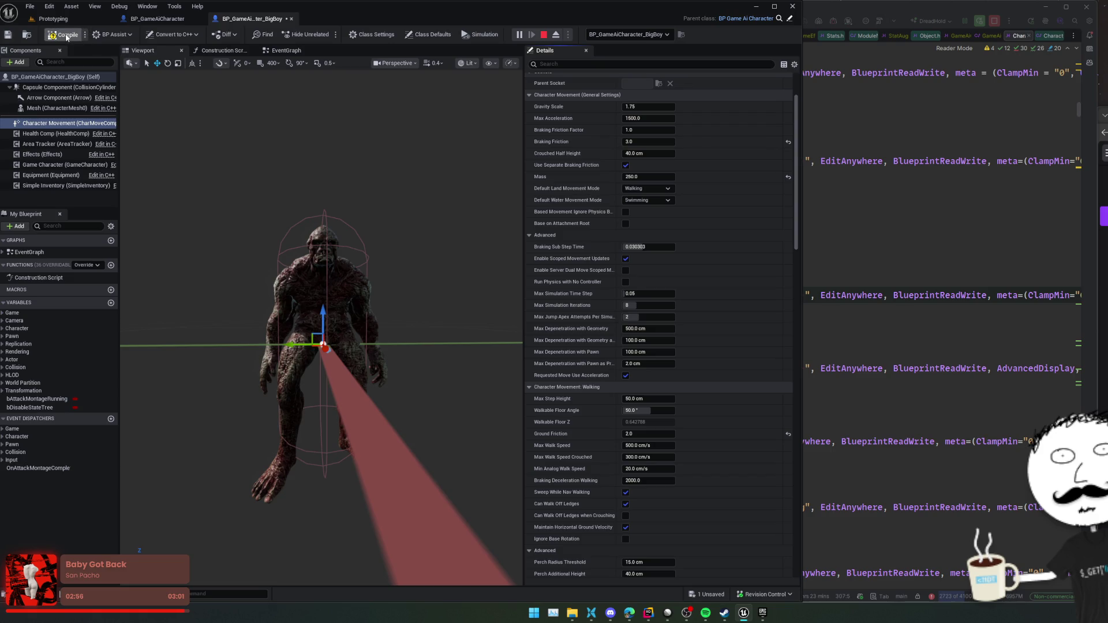
left_click(72, 19)
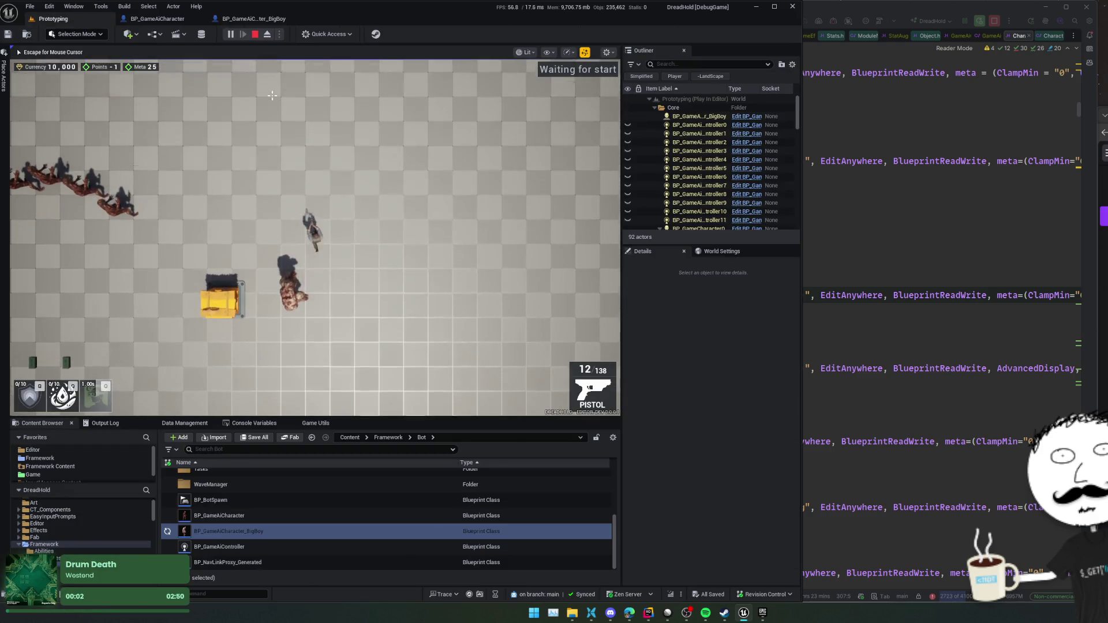
- Restart the play session so the new movement settings take effect
key("Escape")
left_click(255, 34)
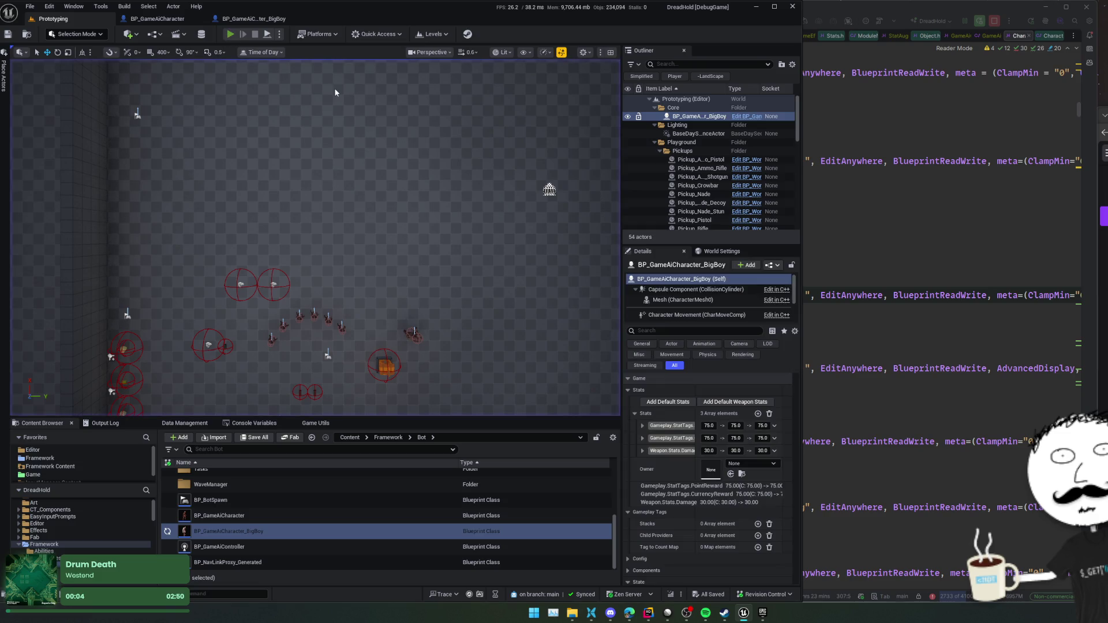
left_click(229, 34)
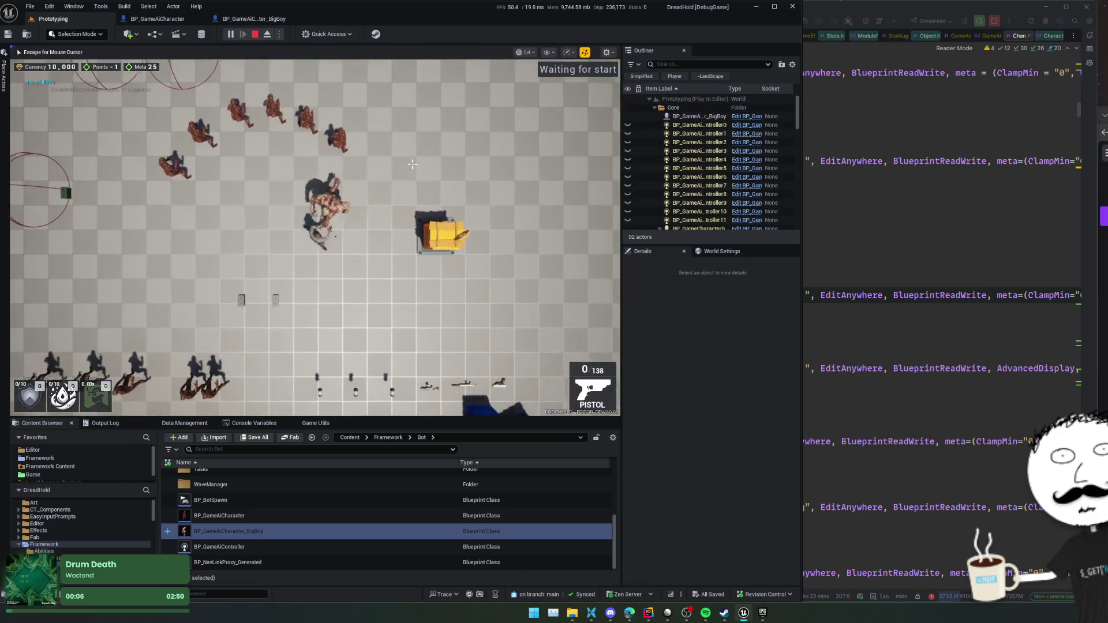
- Move the player left, right and up across the level, then free the mouse
key("s")
key("a")
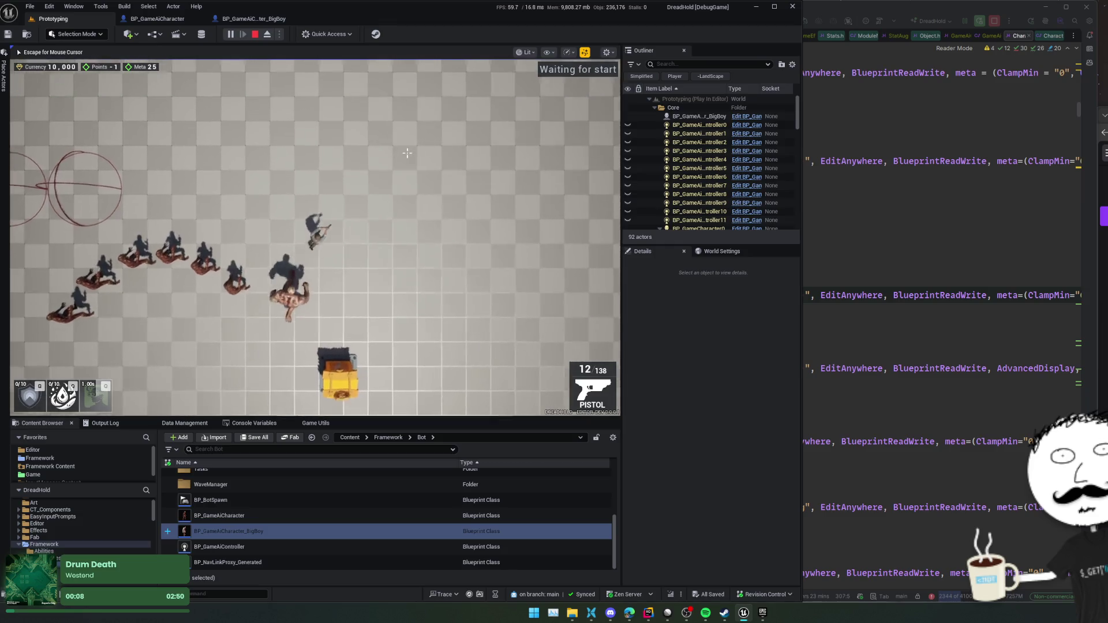
key("a")
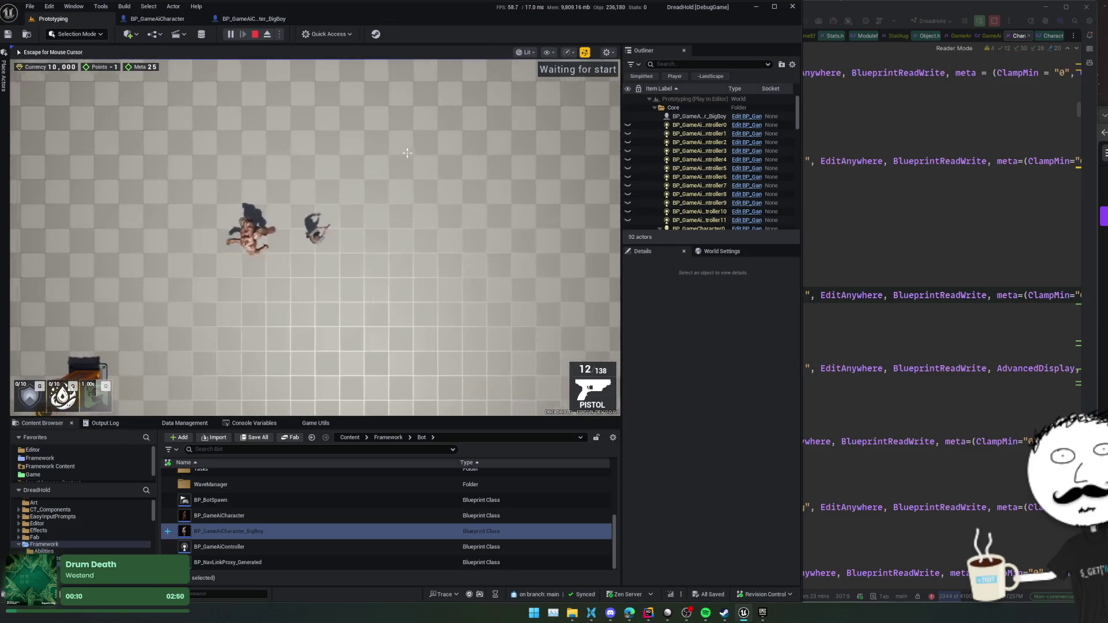
key("d")
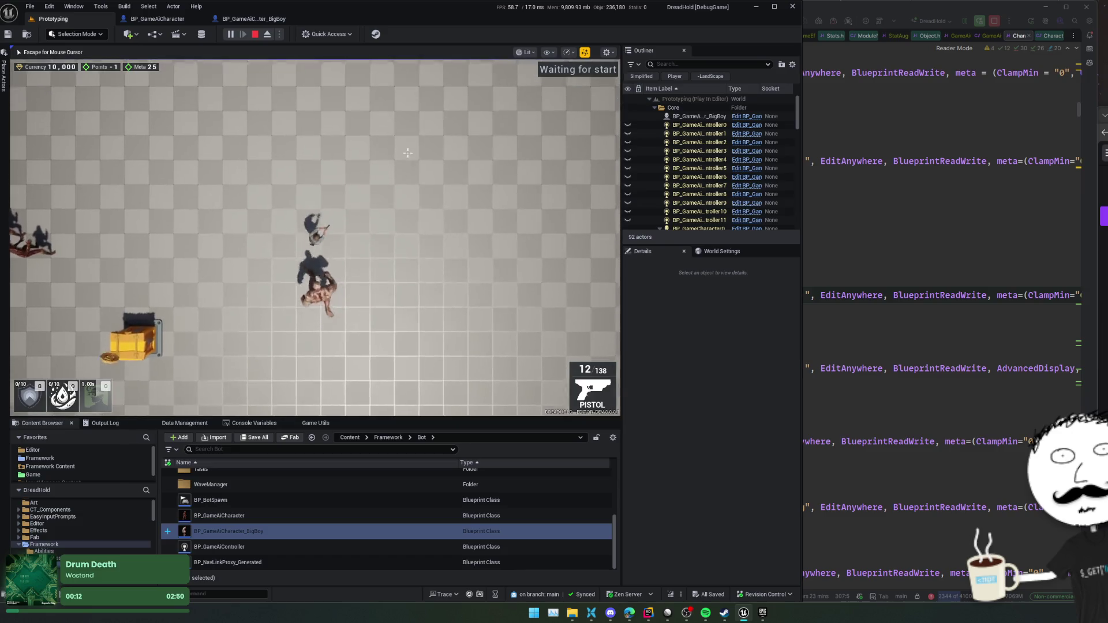
key("d")
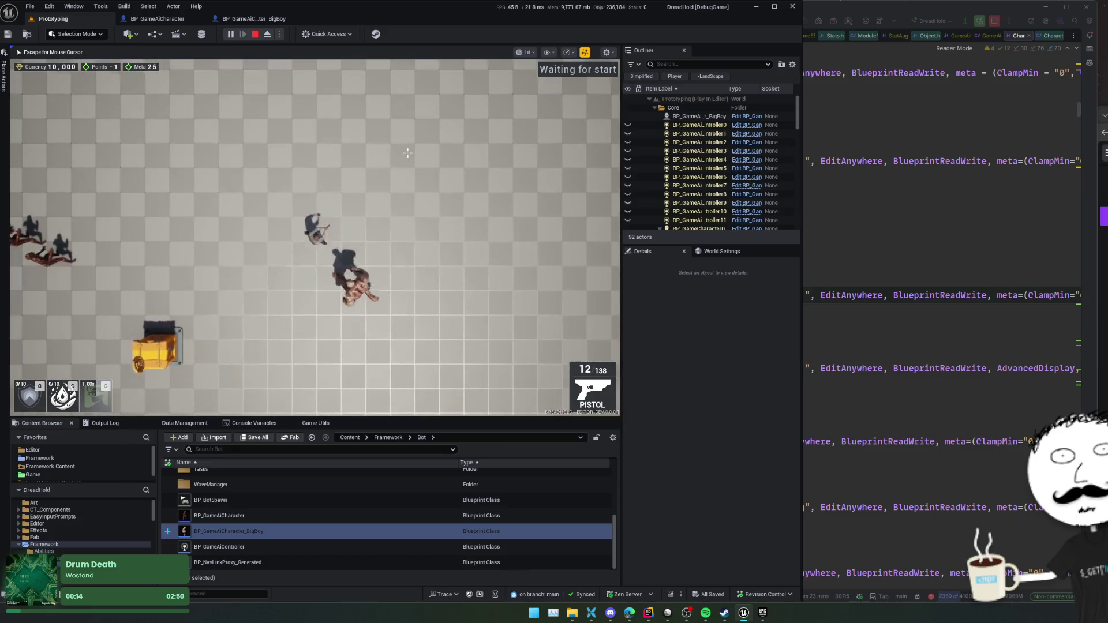
key("w")
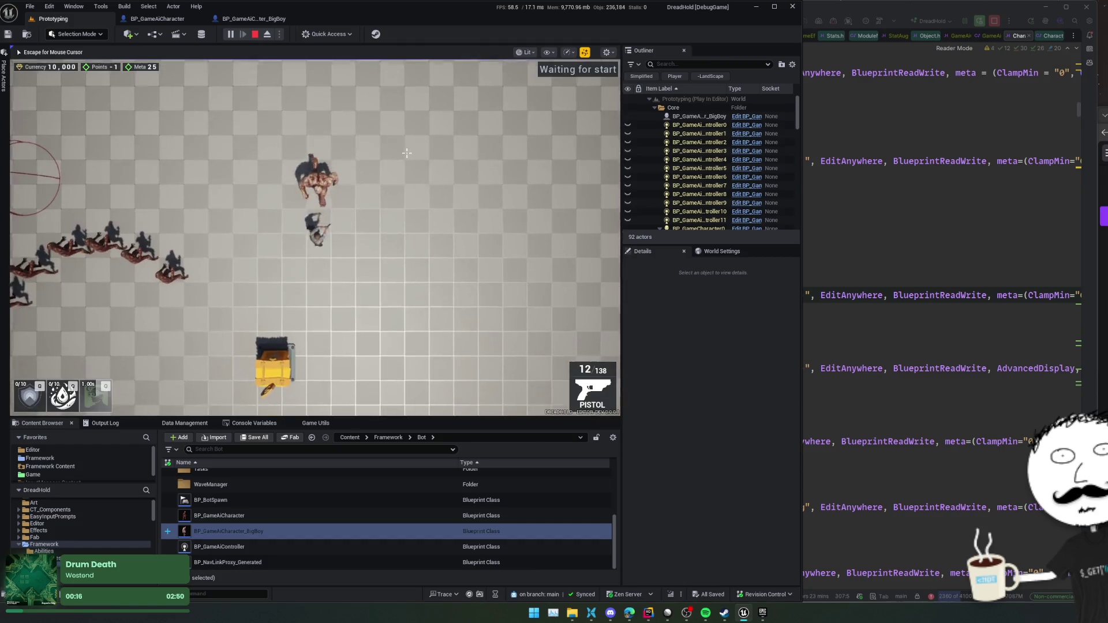
key("Escape")
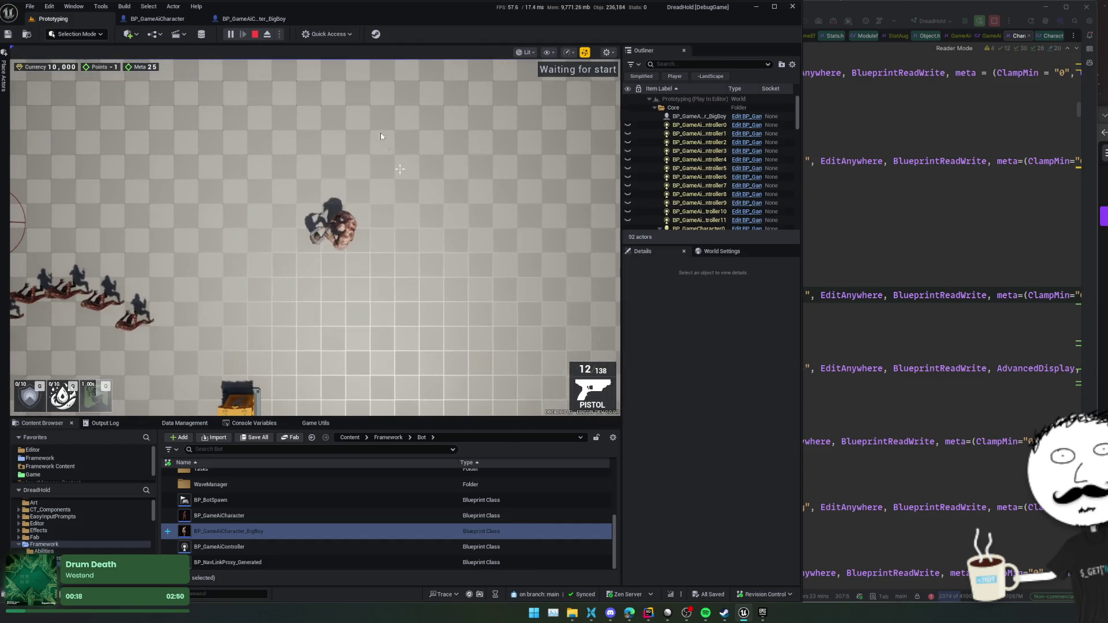
- Stop play, change BigBoy's Ground Friction to 6.0, compile, and relaunch the playtest
left_click(254, 34)
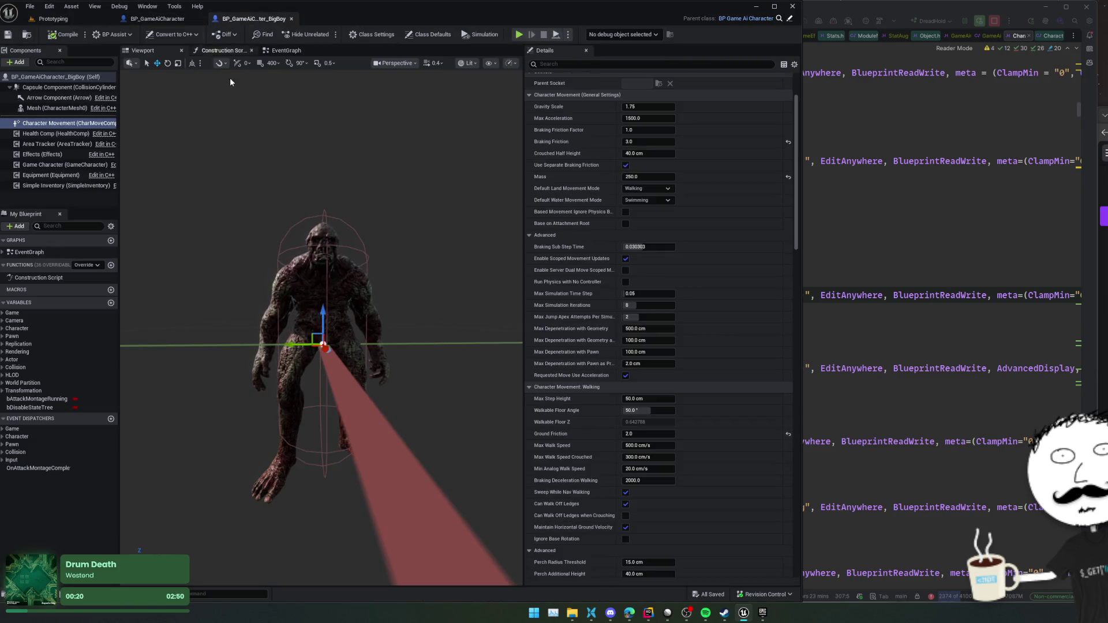
scroll(710, 267, "down", 3)
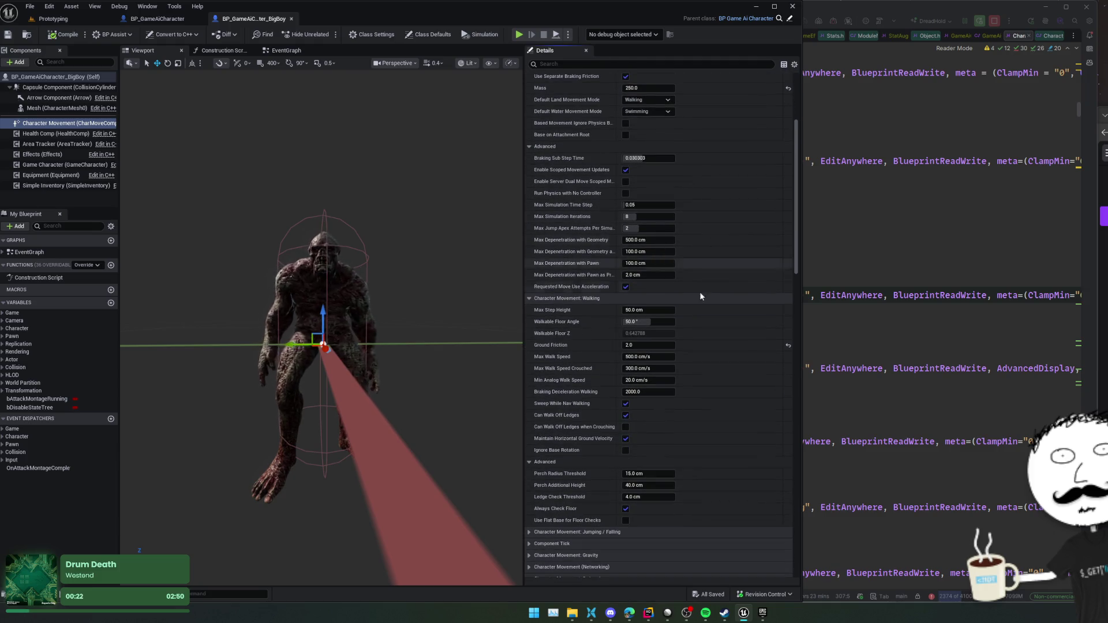
left_click(649, 345)
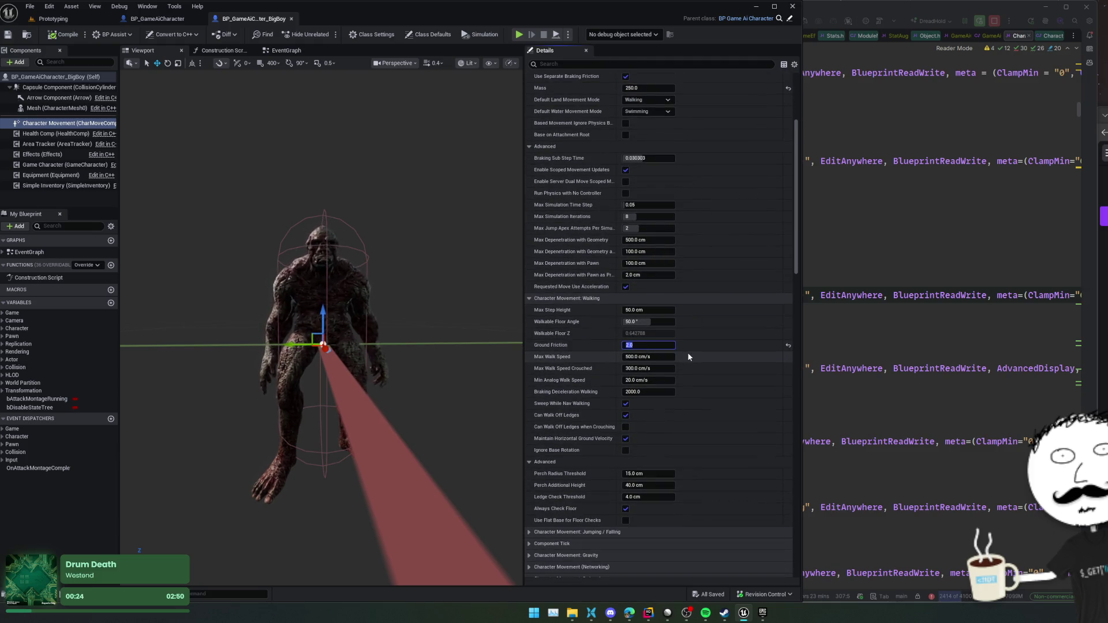
type("6")
key("Return")
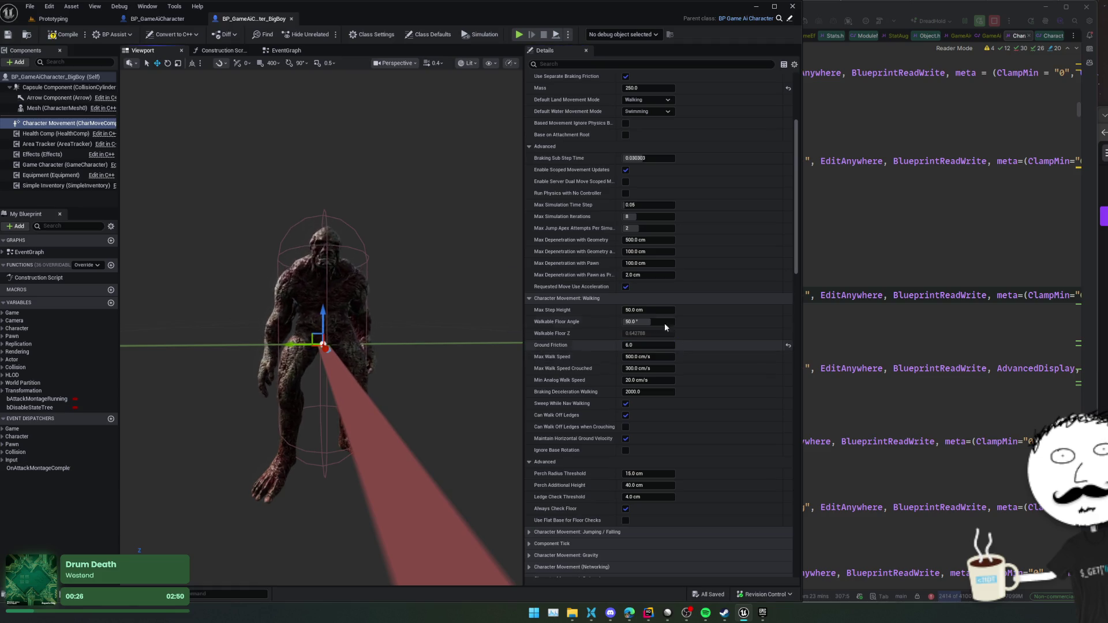
key("F7")
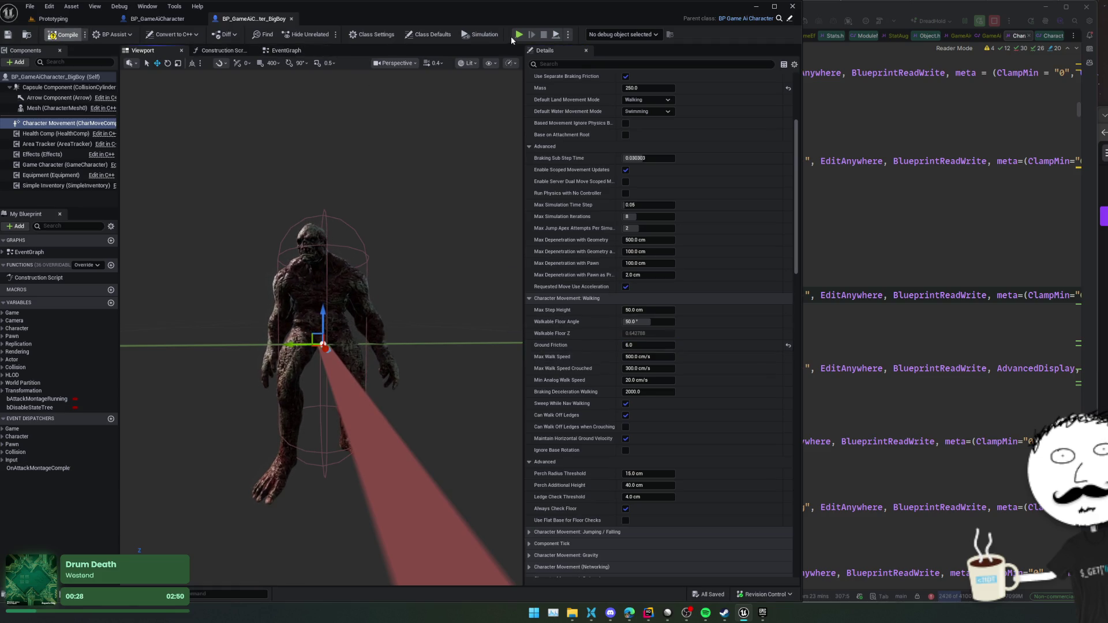
left_click(515, 35)
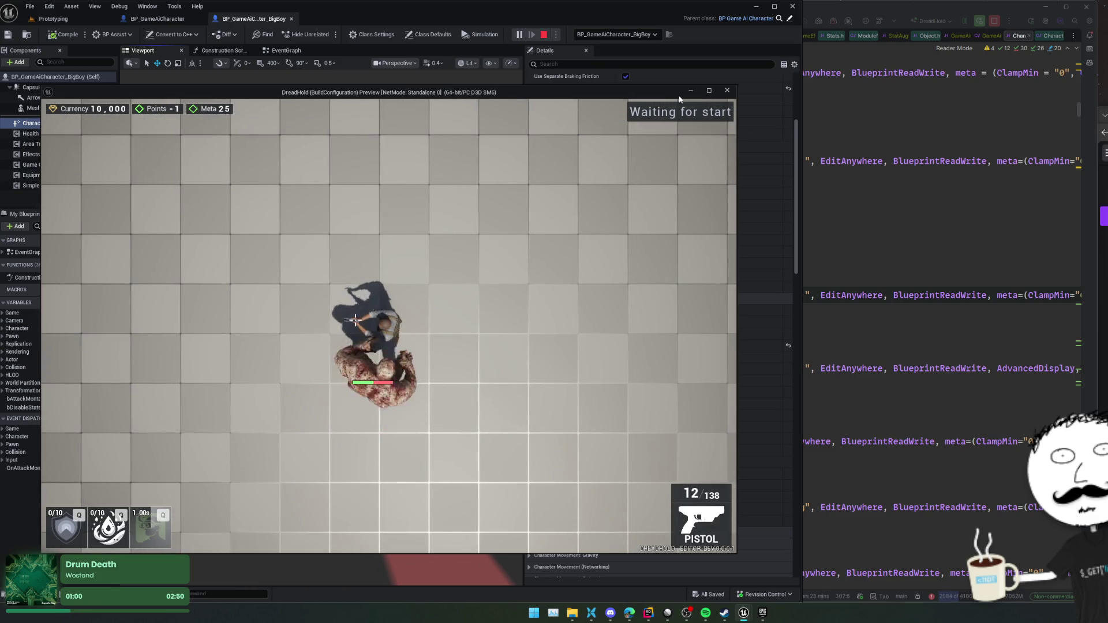
left_click(727, 91)
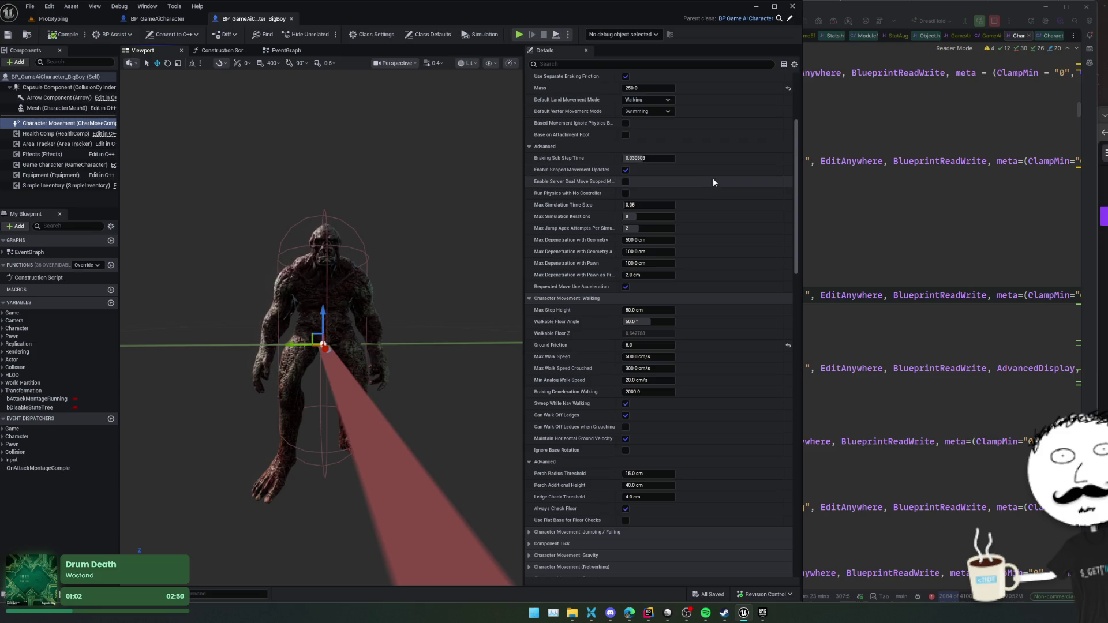
- Review BigBoy's Character Movement properties and tooltips, then open the Construction Script graph
scroll(697, 173, "up", 3)
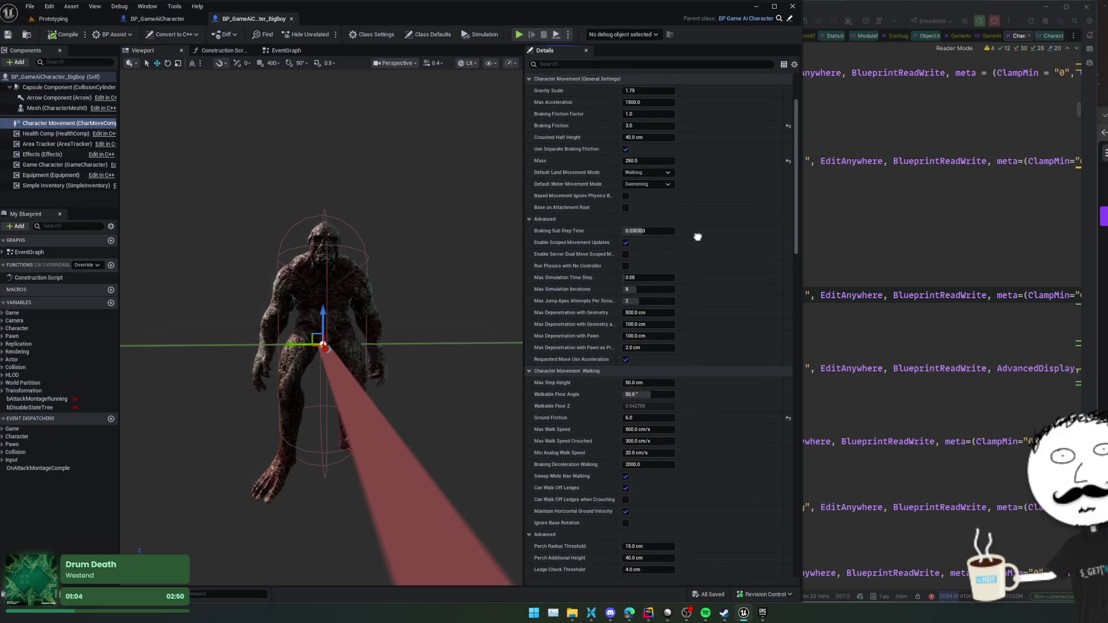
scroll(697, 245, "up", 3)
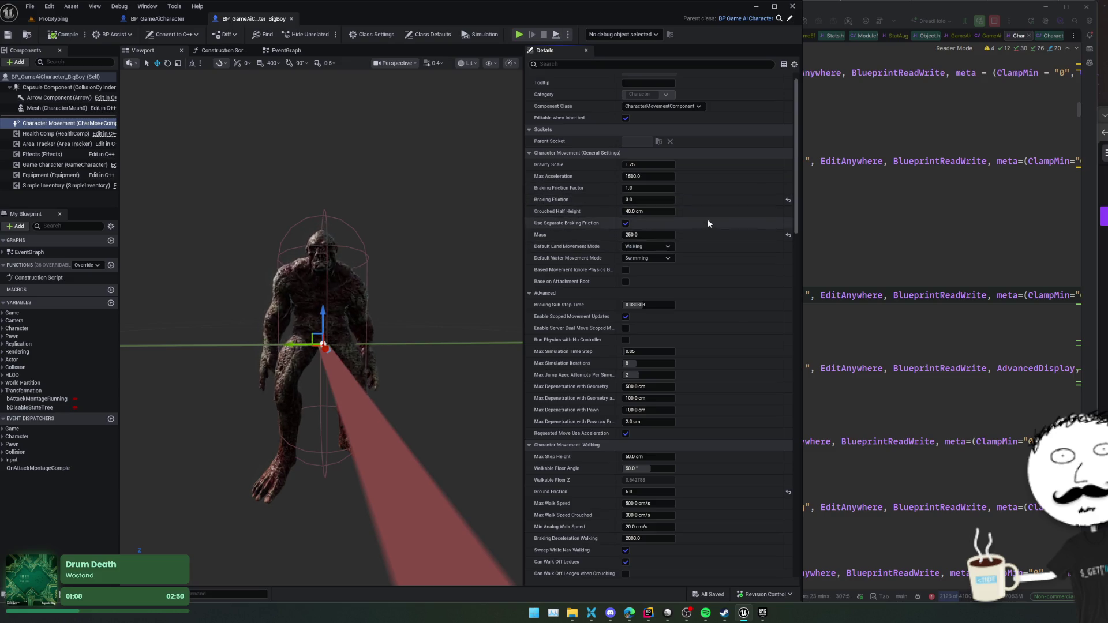
scroll(697, 299, "down", 3)
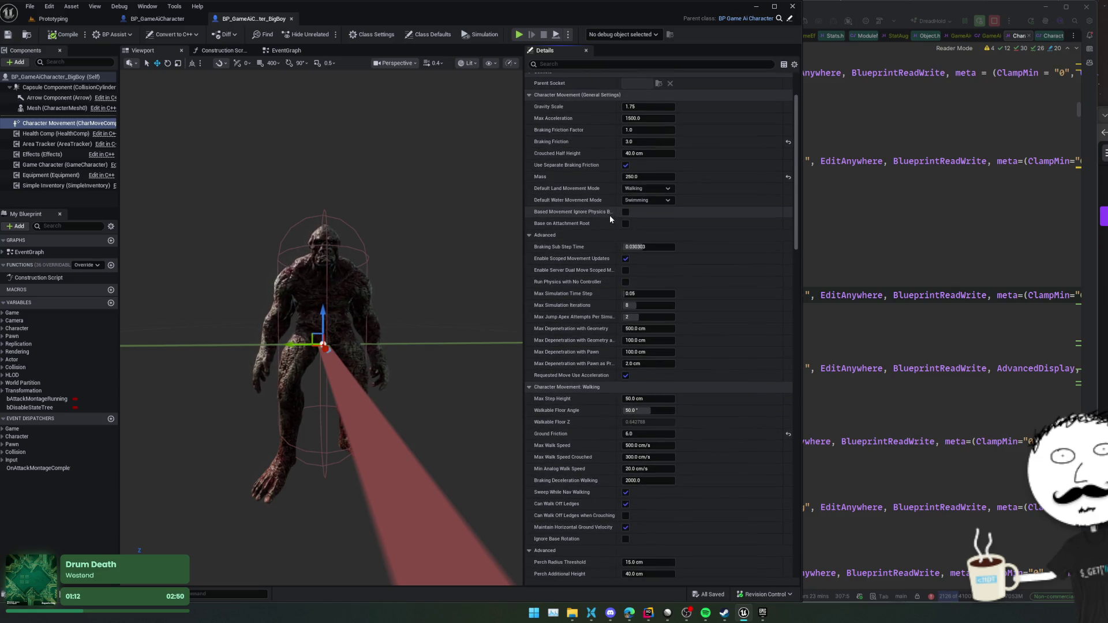
mouse_move(608, 215)
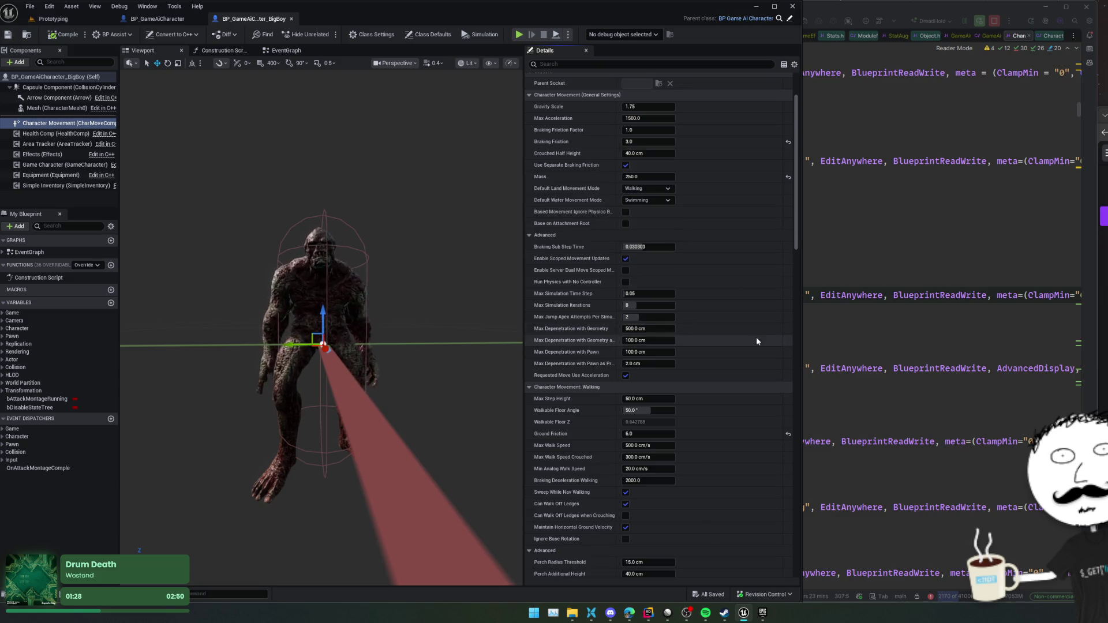
scroll(756, 337, "down", 5)
left_click_drag(739, 158, 739, 177)
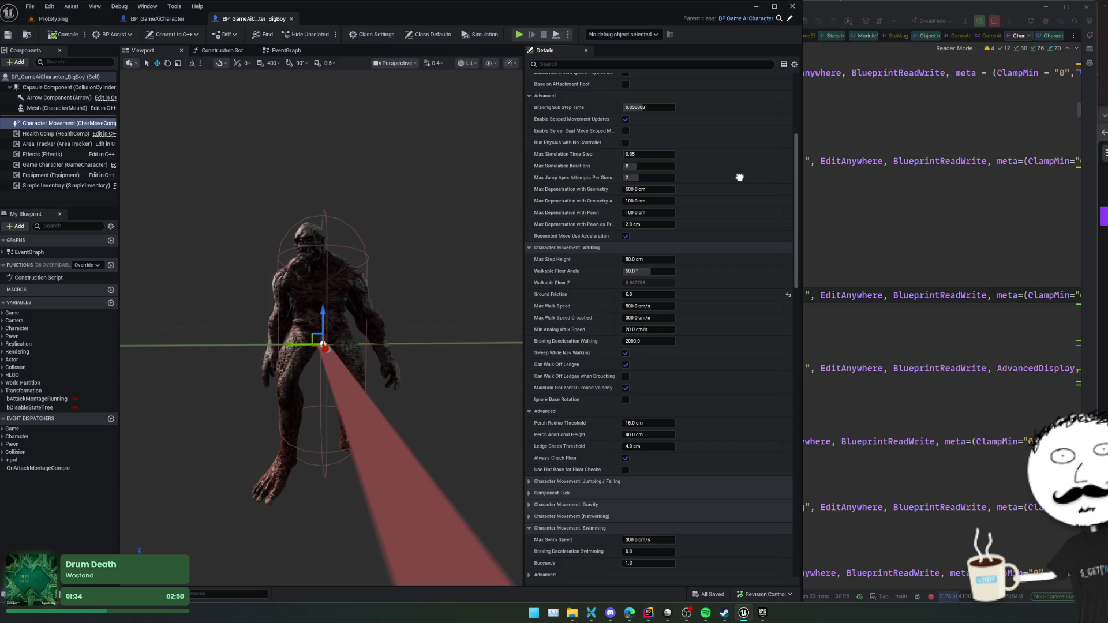
left_click_drag(739, 178, 737, 113)
mouse_move(734, 292)
left_mouse_down()
mouse_move(718, 302)
mouse_move(717, 203)
left_mouse_up()
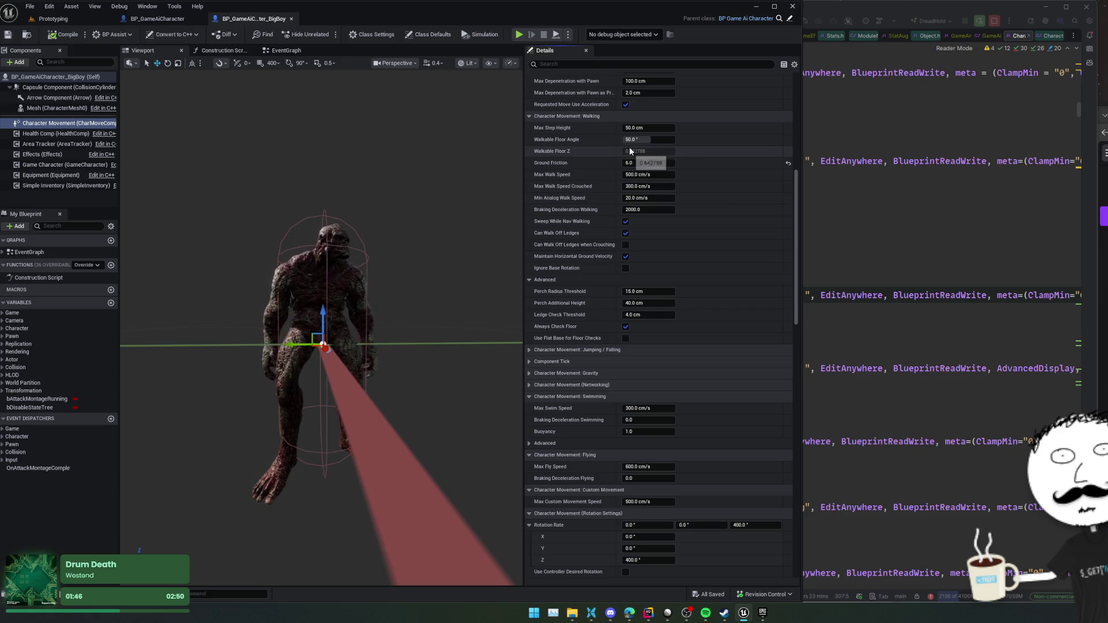
left_click(224, 50)
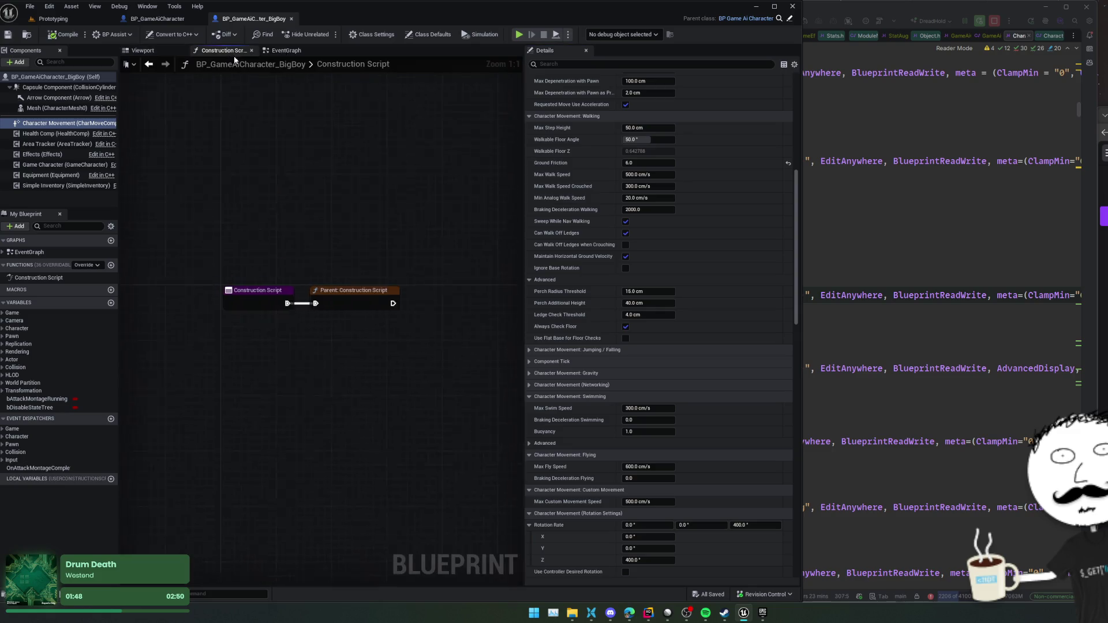
- Move from the BigBoy event graph to BP_GameAiCharacter and open its GetHitReactMontage function graph
left_click(296, 53)
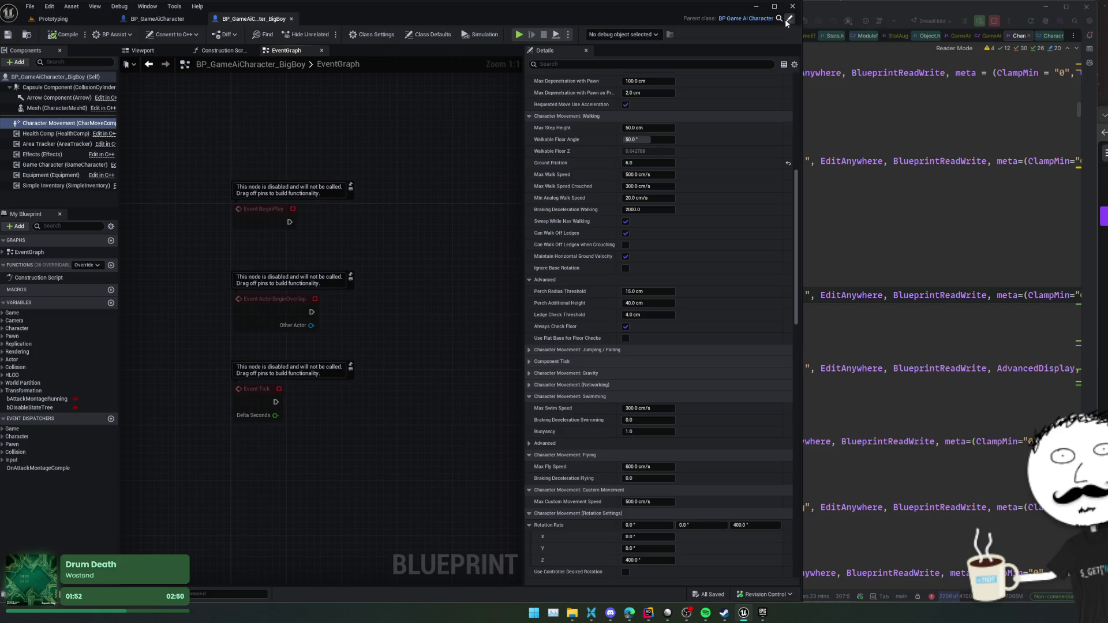
left_click(750, 19)
scroll(386, 284, "down", 3)
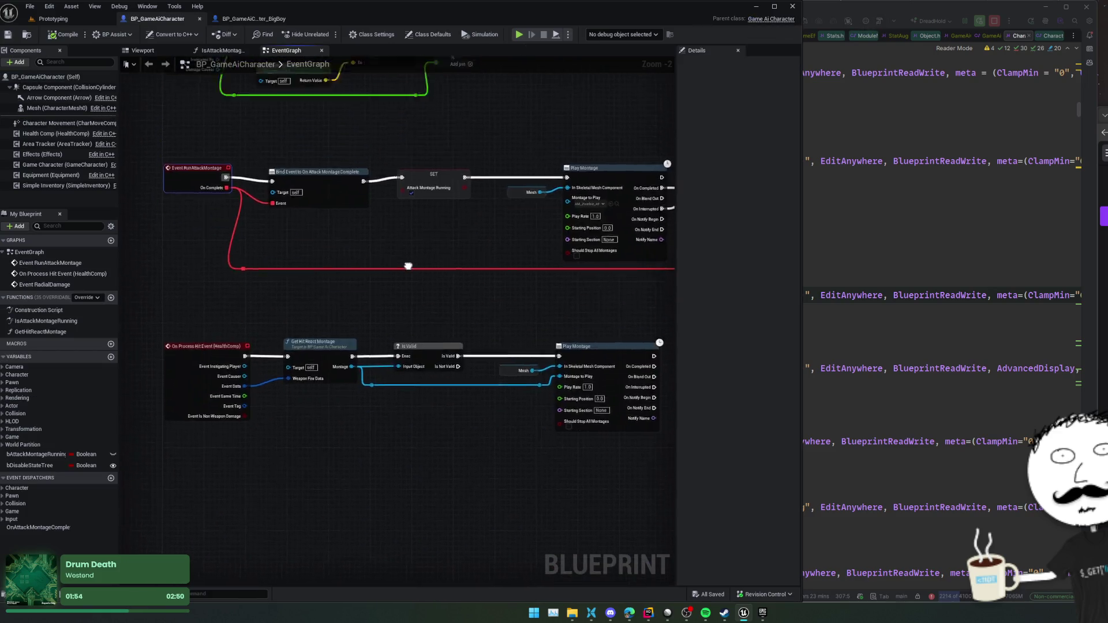
scroll(145, 267, "up", 1)
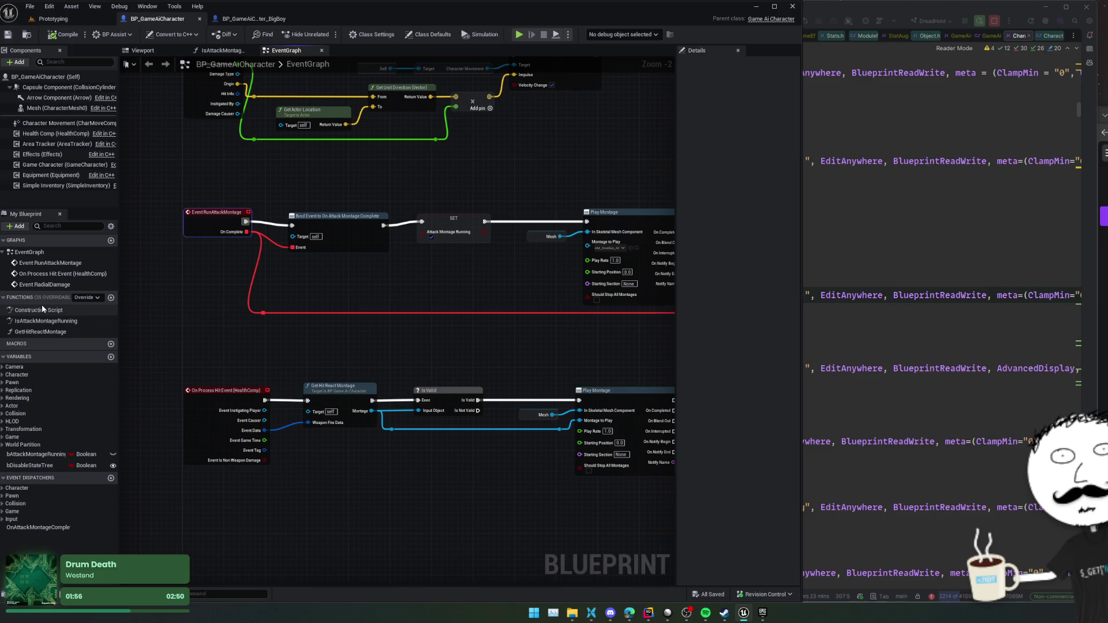
scroll(309, 349, "down", 1)
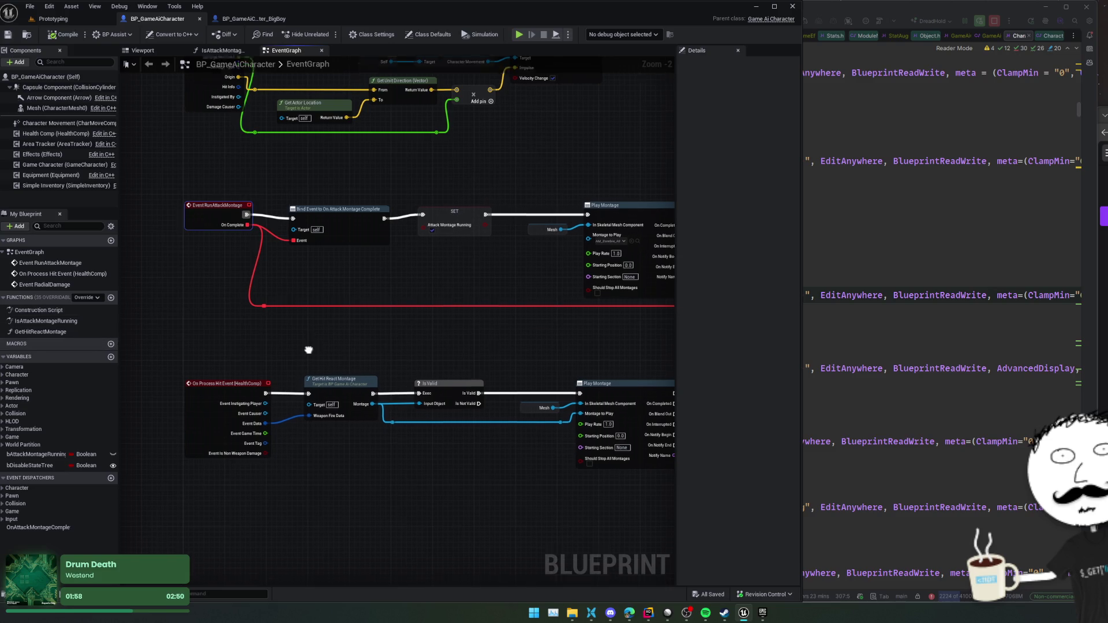
mouse_move(345, 338)
left_mouse_down()
mouse_move(291, 317)
mouse_move(257, 322)
mouse_move(586, 356)
mouse_move(776, 424)
left_mouse_up()
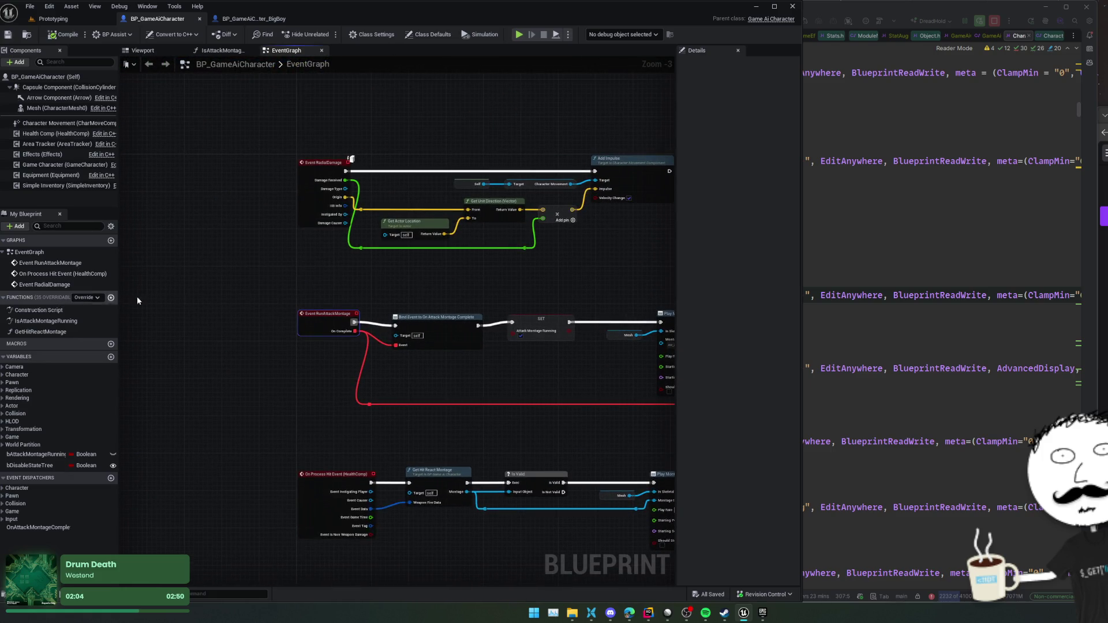
left_click_drag(235, 287, 226, 281)
double_click(47, 332)
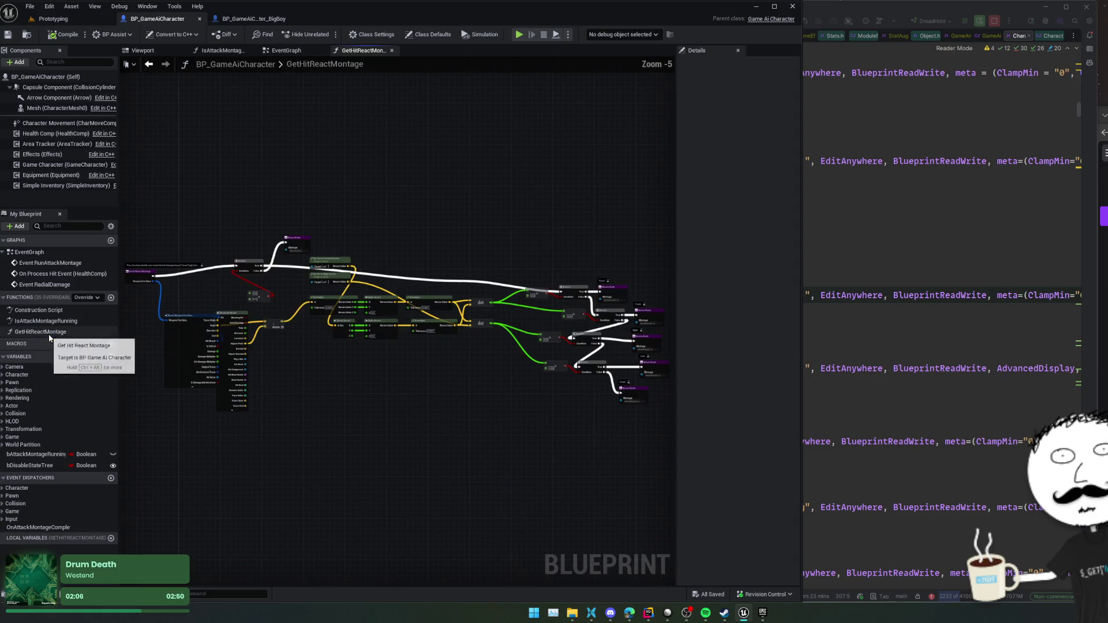
- Generate C++ header and source files from BP_GameAiCharacter, confirming the save with detailed path
scroll(370, 364, "up", 4)
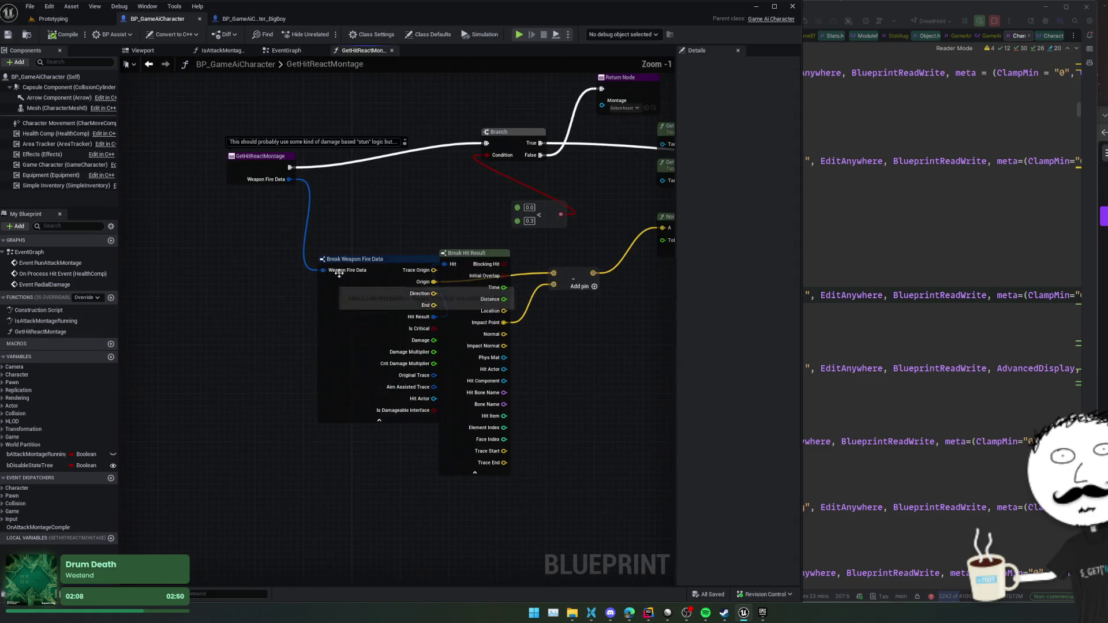
right_click(619, 165)
mouse_move(619, 165)
left_mouse_down()
mouse_move(483, 167)
mouse_move(485, 178)
mouse_move(667, 181)
mouse_move(617, 173)
mouse_move(430, 190)
mouse_move(202, 191)
left_mouse_up()
mouse_move(460, 209)
left_mouse_down()
mouse_move(302, 188)
mouse_move(348, 180)
mouse_move(324, 166)
mouse_move(374, 147)
mouse_move(393, 155)
mouse_move(286, 125)
left_mouse_up()
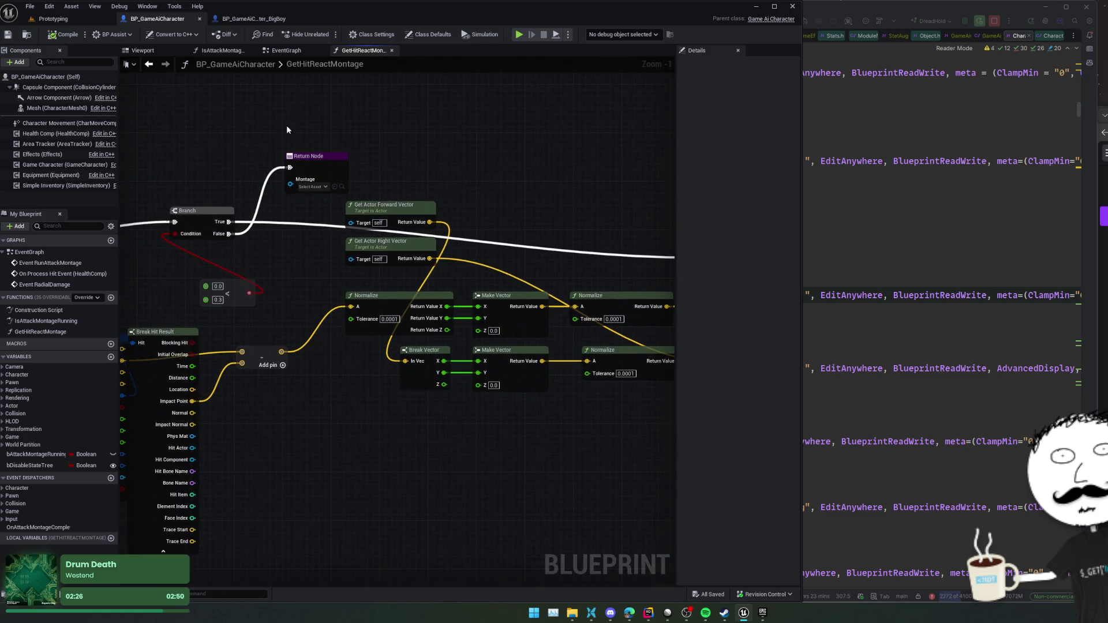
left_click(174, 34)
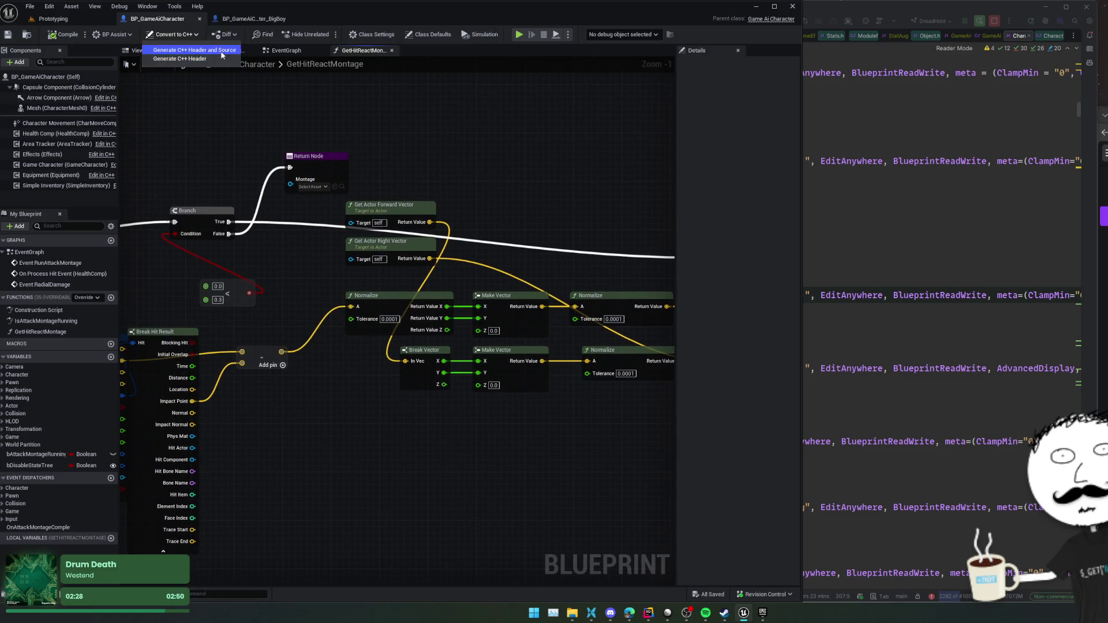
left_click(218, 50)
left_click(692, 328)
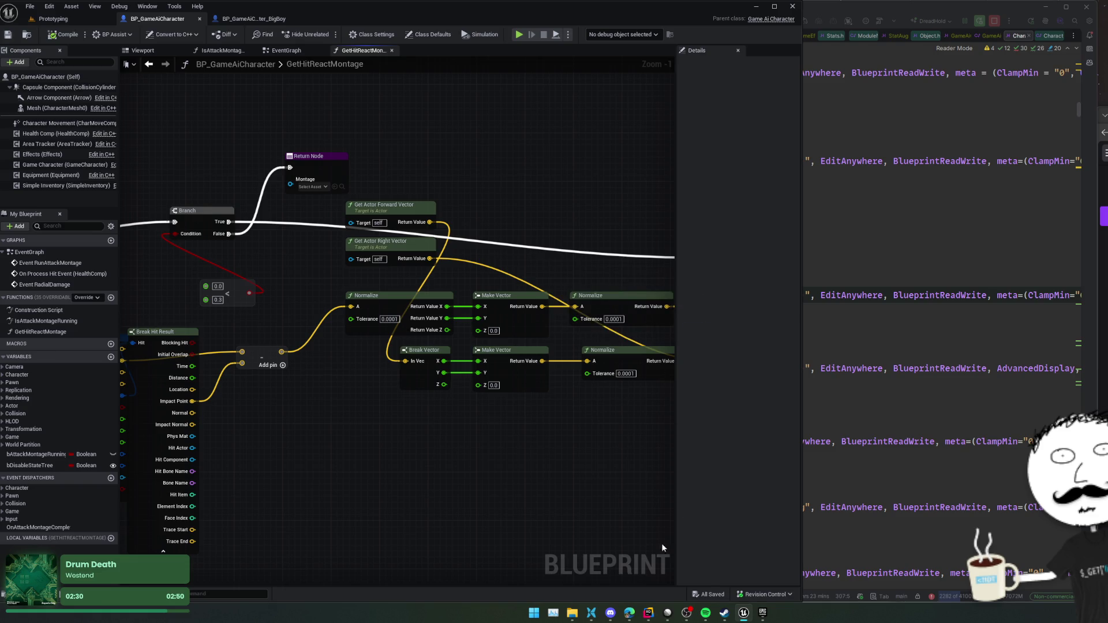
- Go to DreadHold's BlueprintToCpp folder and select GameAiCharacter.h
left_click(37, 237)
double_click(172, 295)
left_click(150, 237)
- Open GameAiCharacter.h in Rider and read through its generated variable declarations
double_click(150, 236)
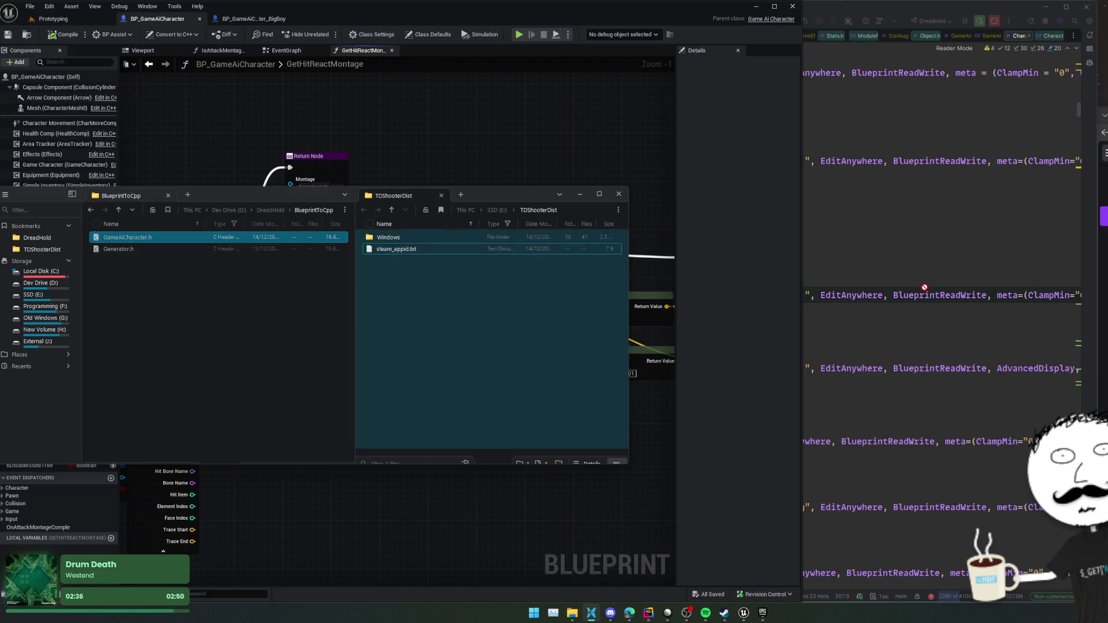
scroll(720, 285, "down", 20)
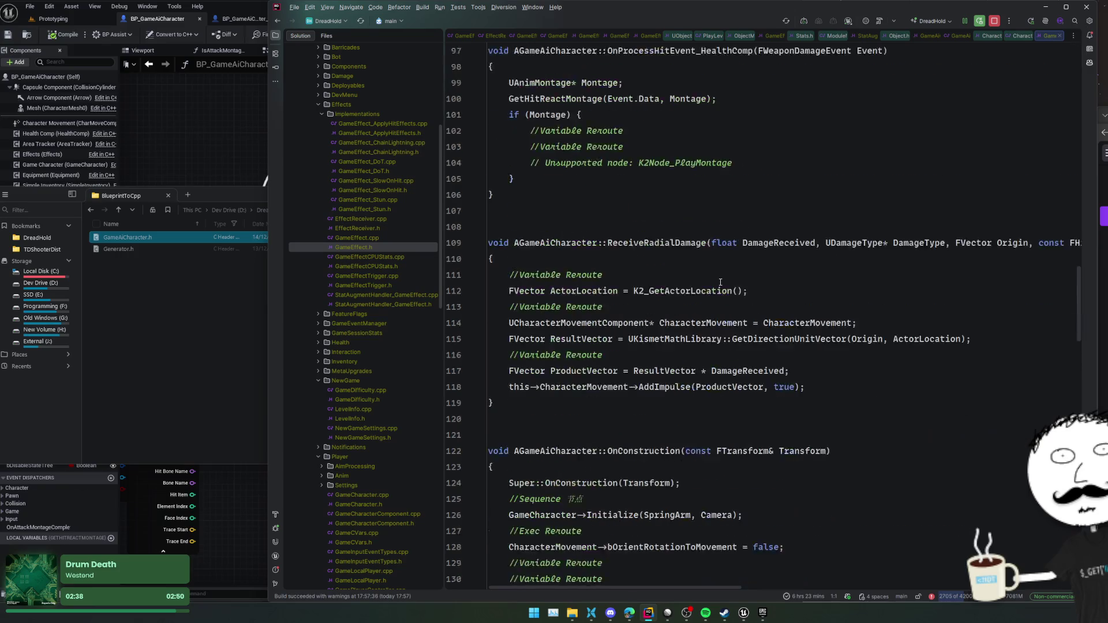
scroll(720, 282, "up", 8)
scroll(721, 282, "up", 4)
scroll(721, 282, "down", 12)
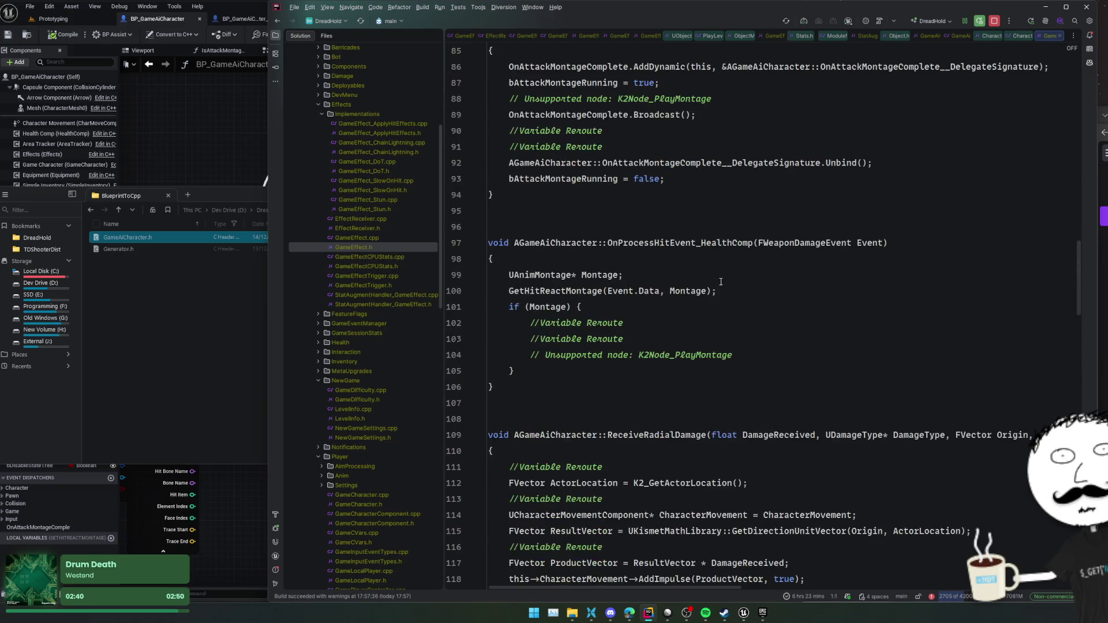
scroll(721, 281, "down", 10)
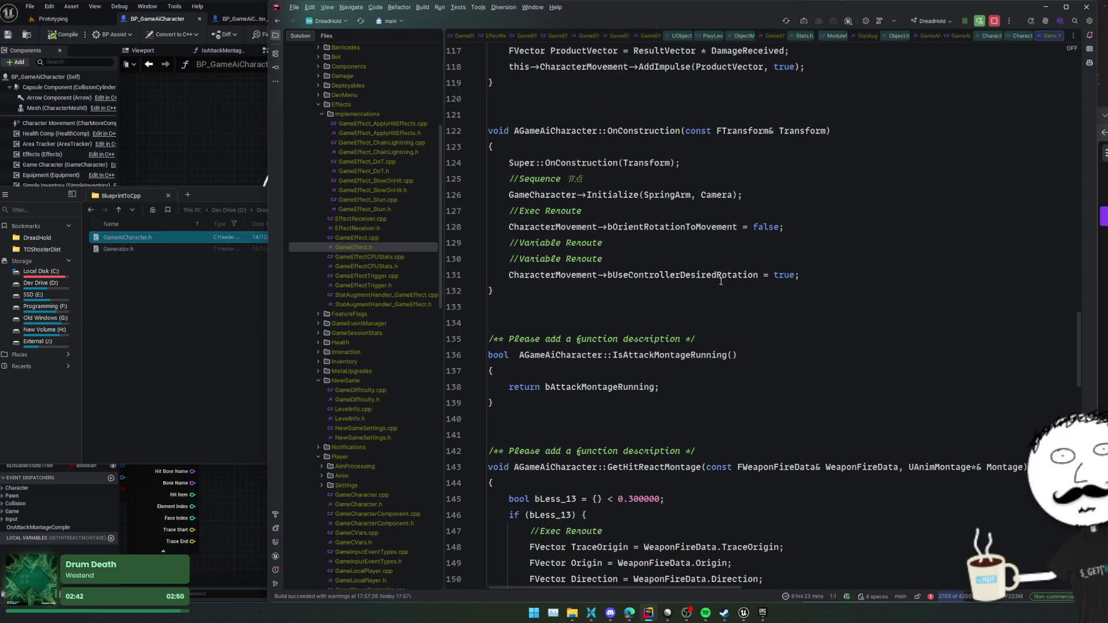
scroll(720, 281, "down", 1)
left_click(808, 242)
left_click(866, 275)
left_click(923, 306)
scroll(957, 315, "down", 1)
- Read the converted logic, marking the OriginalTrace, HitActor_20, ForwardVector and NormalizedVector_22 lines
left_click(957, 315)
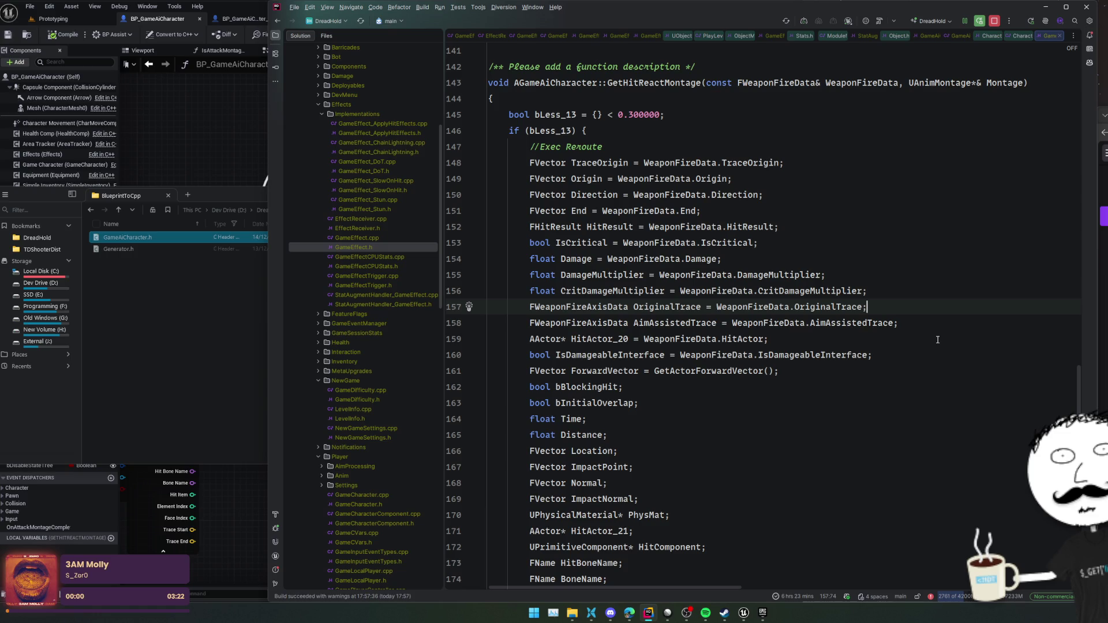
scroll(938, 334, "down", 1)
left_click(1002, 270)
left_click(975, 308)
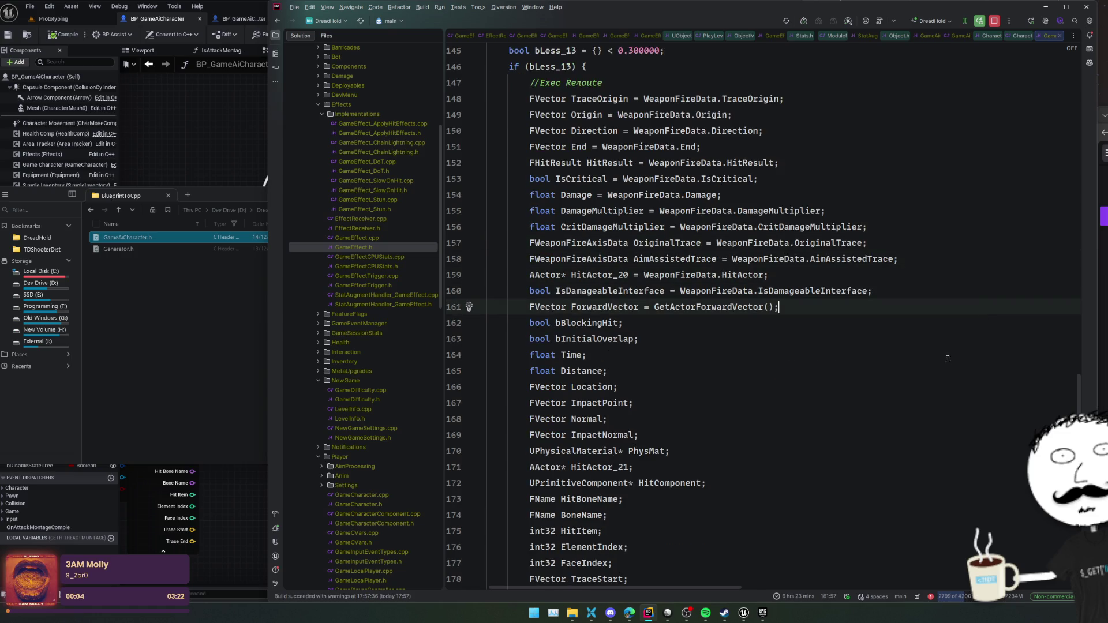
scroll(946, 359, "down", 5)
scroll(946, 358, "down", 1)
left_click(946, 356)
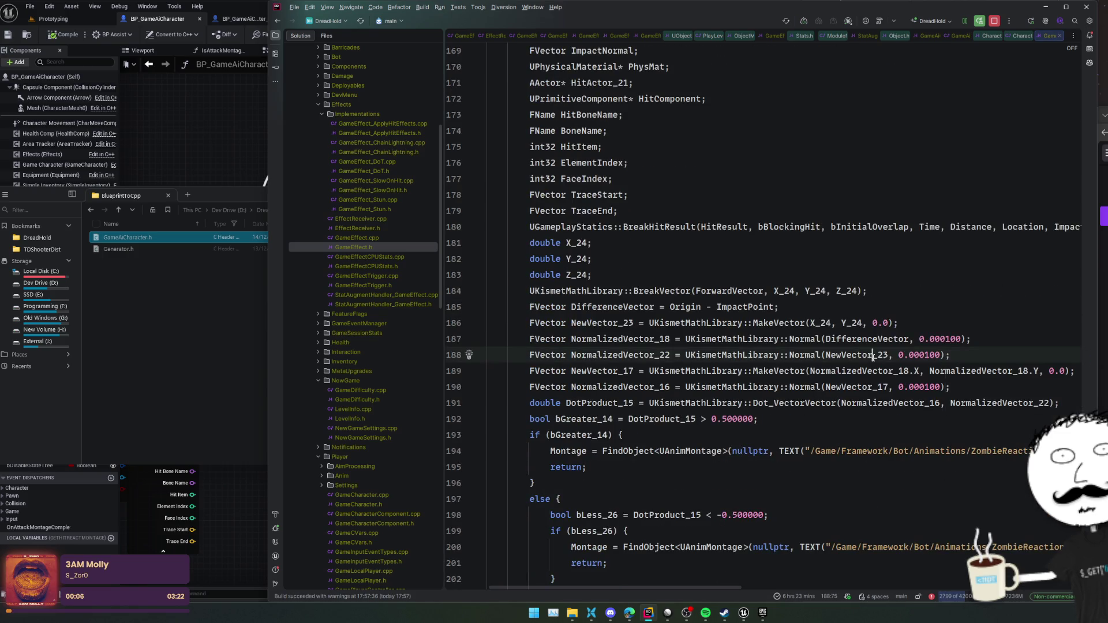
scroll(873, 358, "down", 6)
scroll(706, 376, "down", 4)
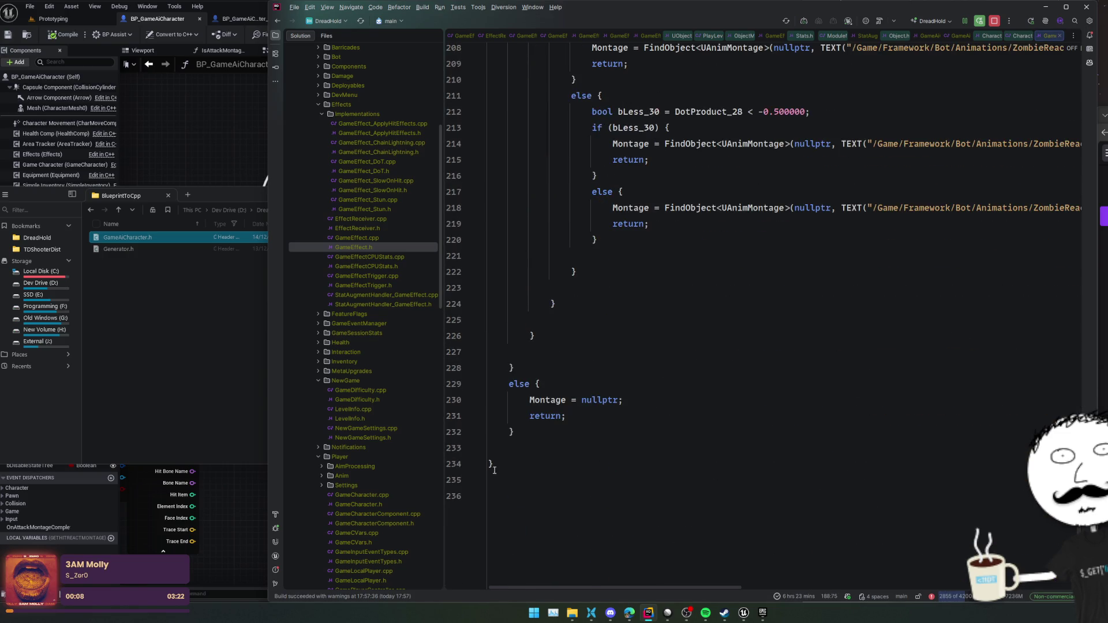
- Select the GetHitReactMontage function, lines 143–234, to copy it for the browser
mouse_move(496, 467)
left_mouse_down()
mouse_move(502, 369)
mouse_move(473, 522)
mouse_move(456, 211)
mouse_move(435, 232)
left_mouse_up()
mouse_move(629, 613)
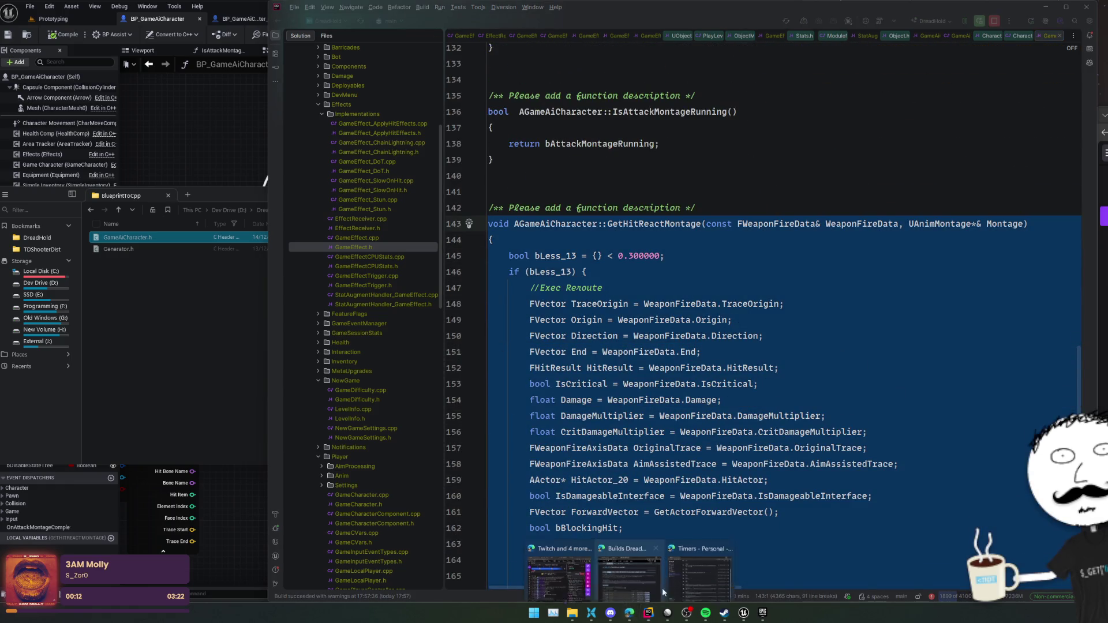
left_click(713, 570)
- Load the Grok website by entering 'grok' in the browser address bar
left_click(531, 91)
type("grok")
key("Return")
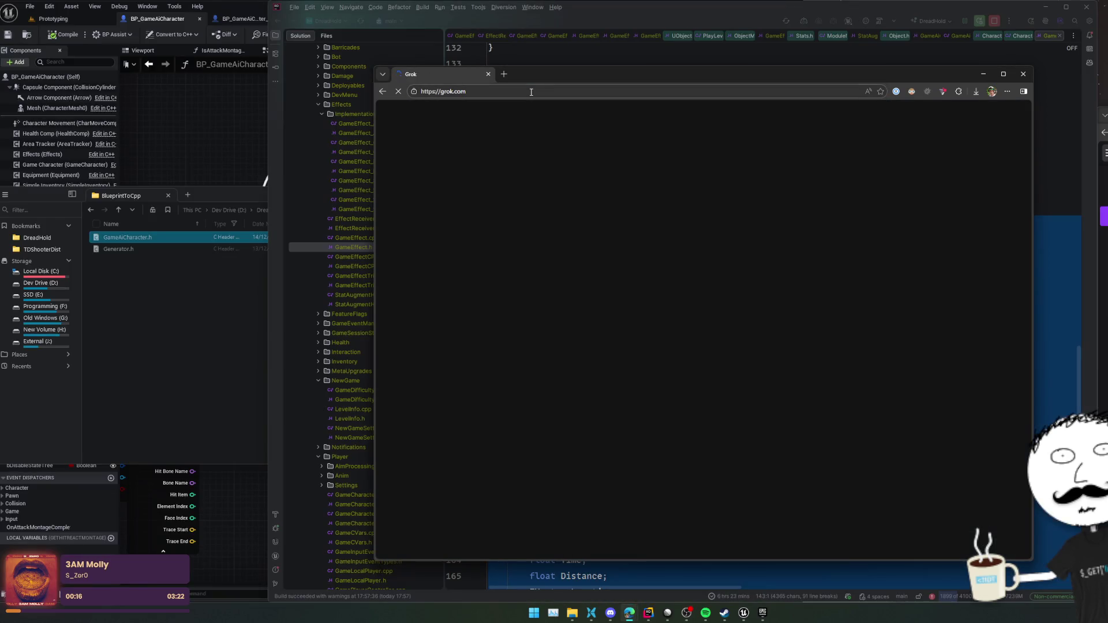
- Ask Grok to clean up the plugin-converted function, pasting the GetHitReactMontage code
type("i used a ue bluepri")
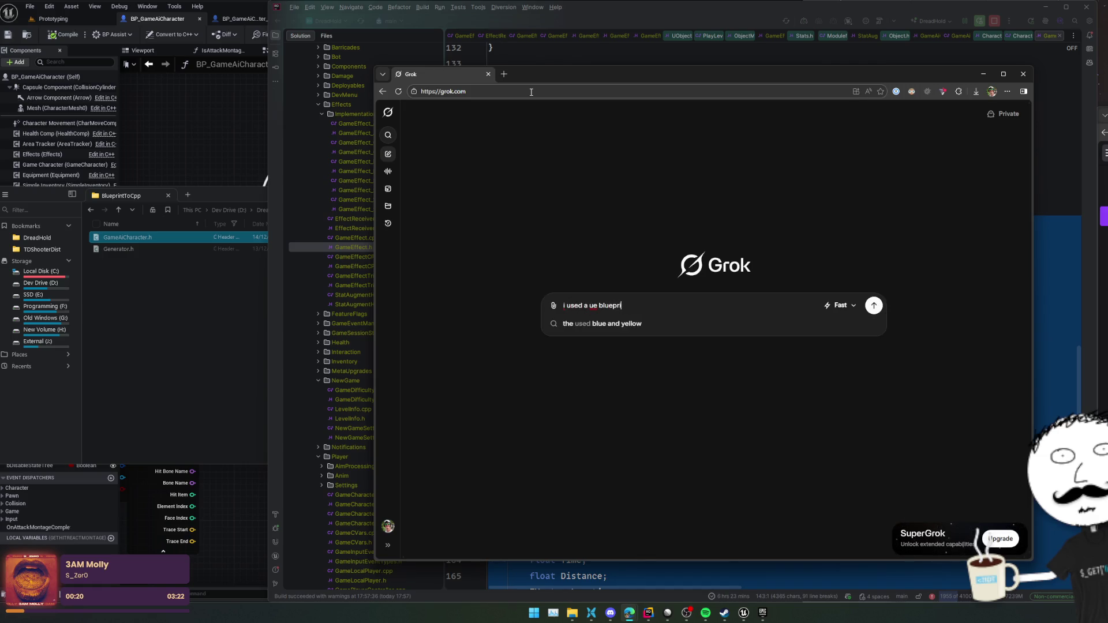
type("nt to cpp conversion plugin, can you clean up trhis")
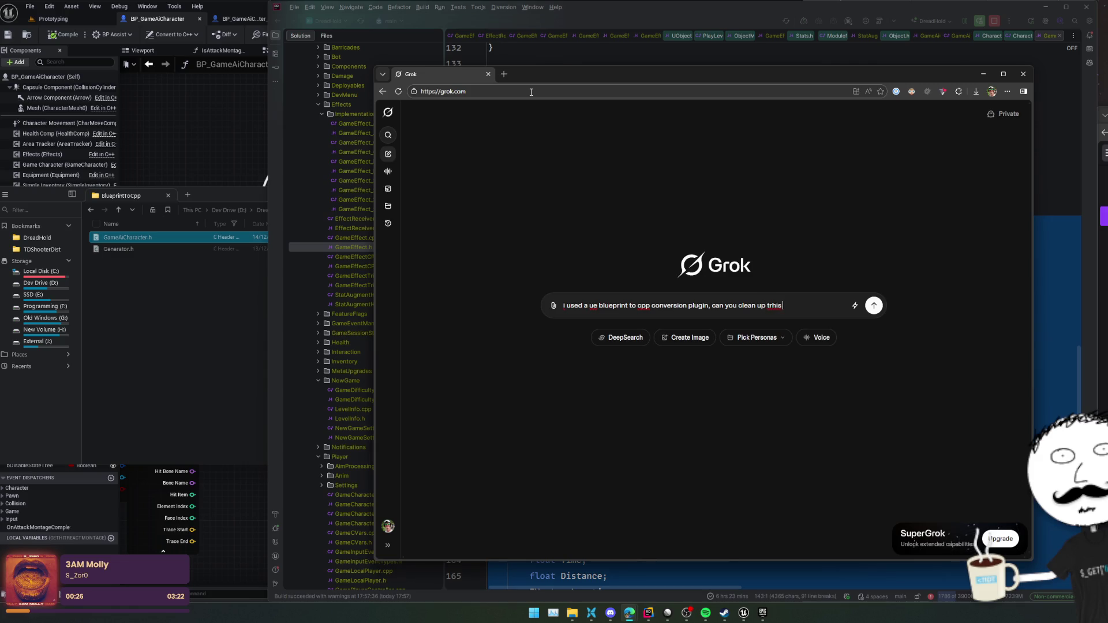
type("is function it gener")
type("ated?")
key("ctrl+v")
key("Return")
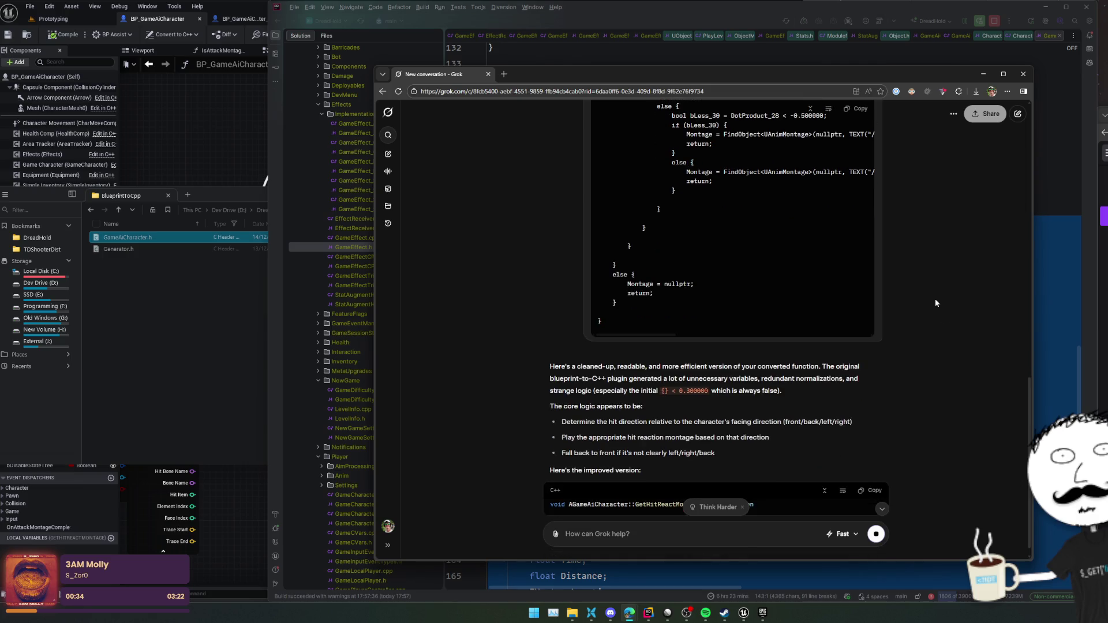
triple_click(922, 364)
left_click_drag(923, 364, 913, 388)
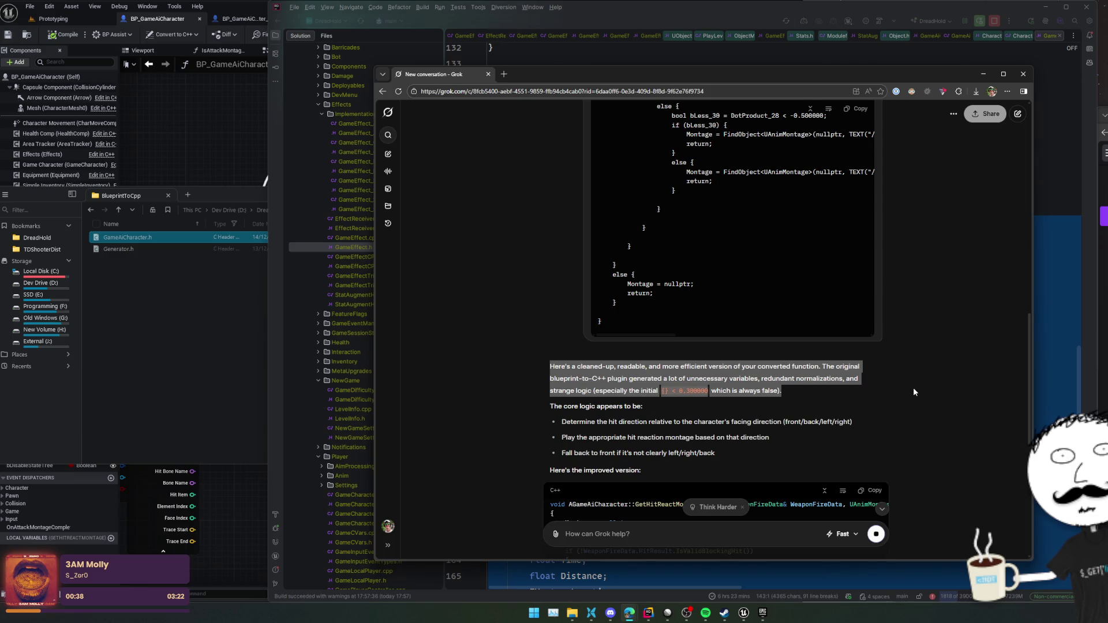
scroll(913, 392, "down", 1)
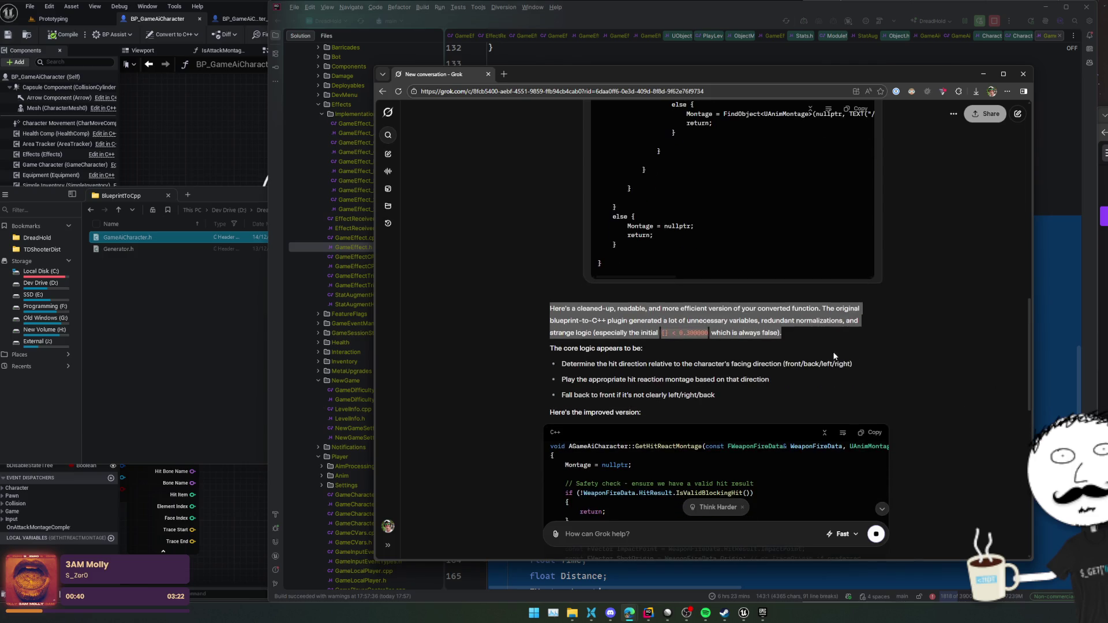
left_click_drag(933, 348, 946, 361)
left_click(946, 367)
scroll(949, 369, "down", 2)
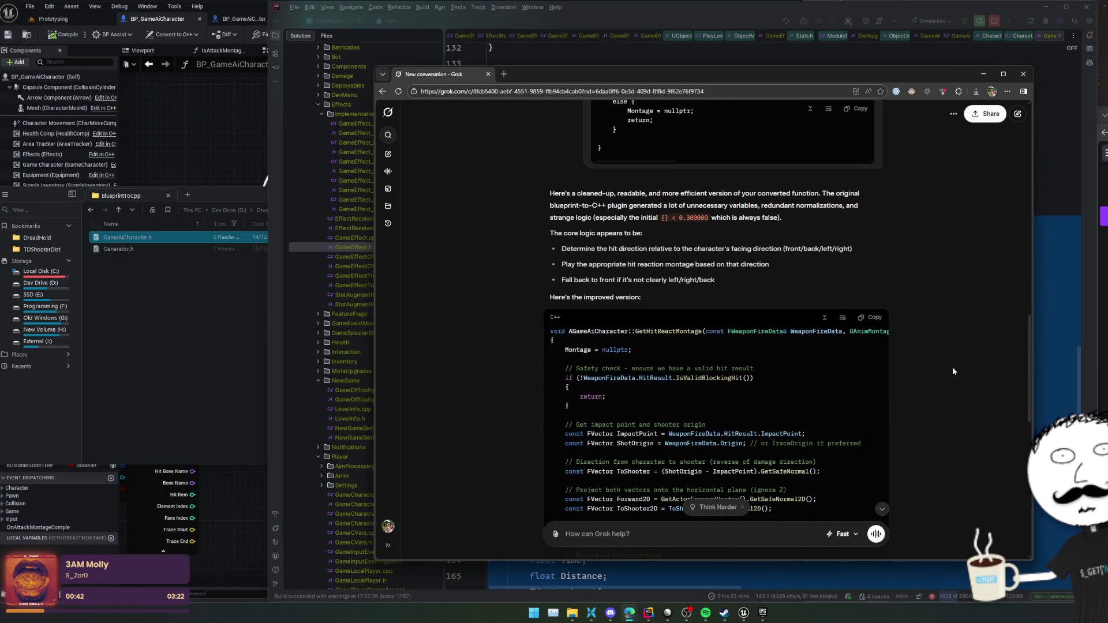
triple_click(949, 256)
triple_click(949, 246)
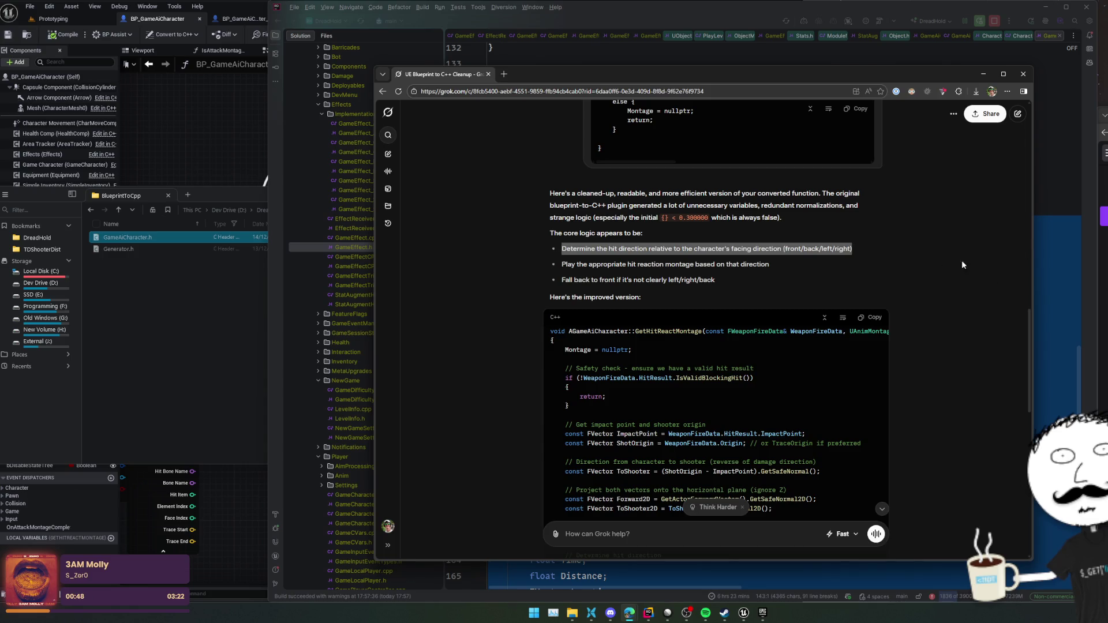
scroll(962, 265, "down", 2)
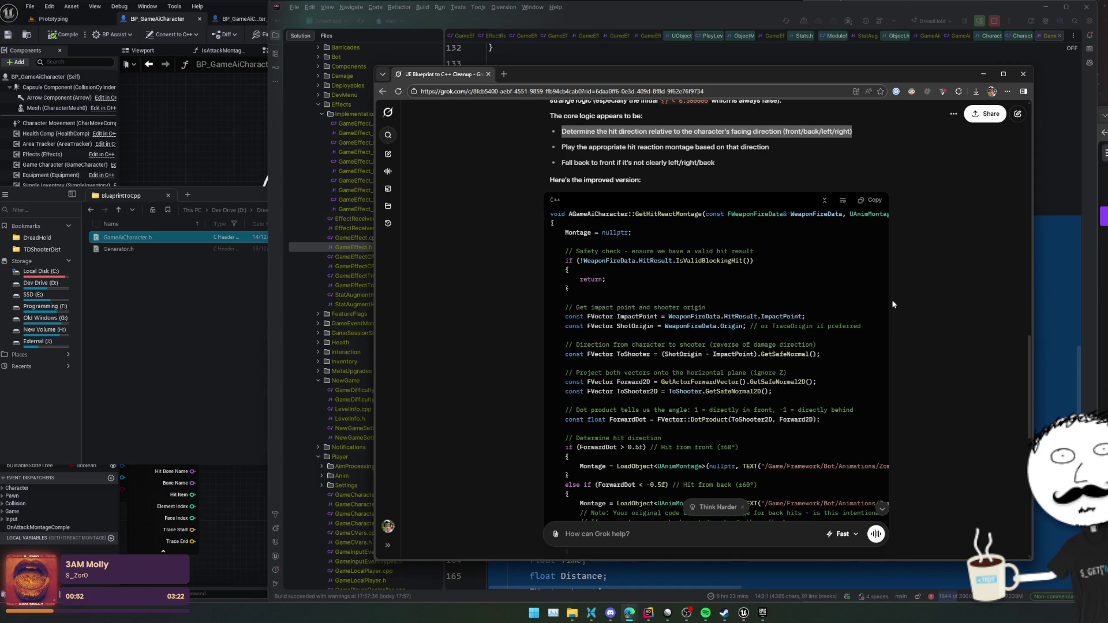
scroll(892, 299, "down", 1)
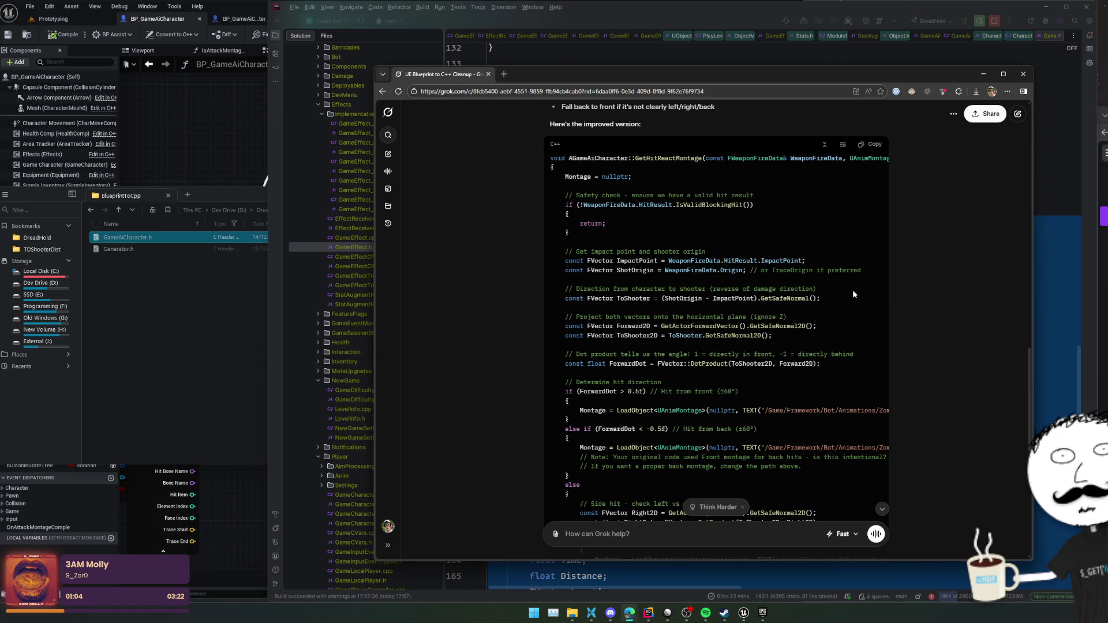
scroll(842, 301, "down", 1)
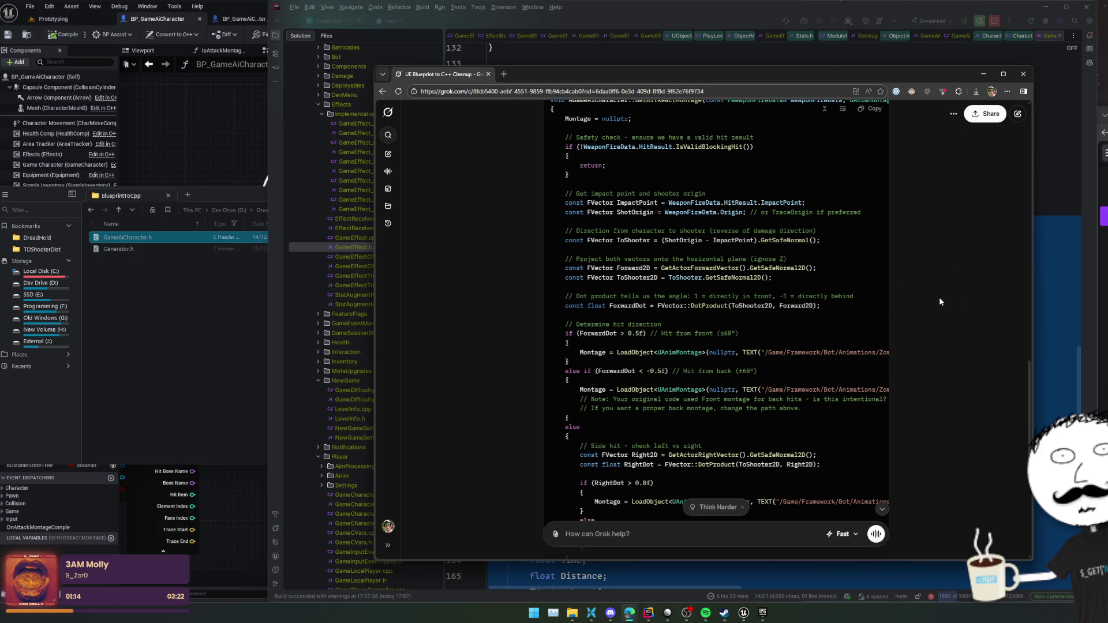
scroll(870, 297, "down", 1)
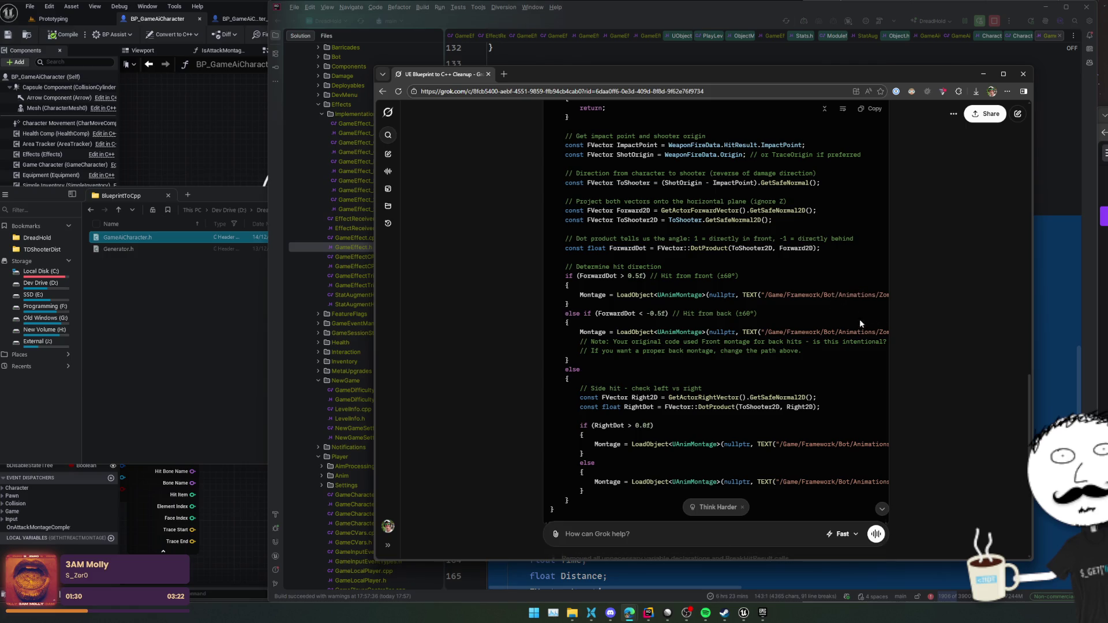
scroll(859, 320, "down", 1)
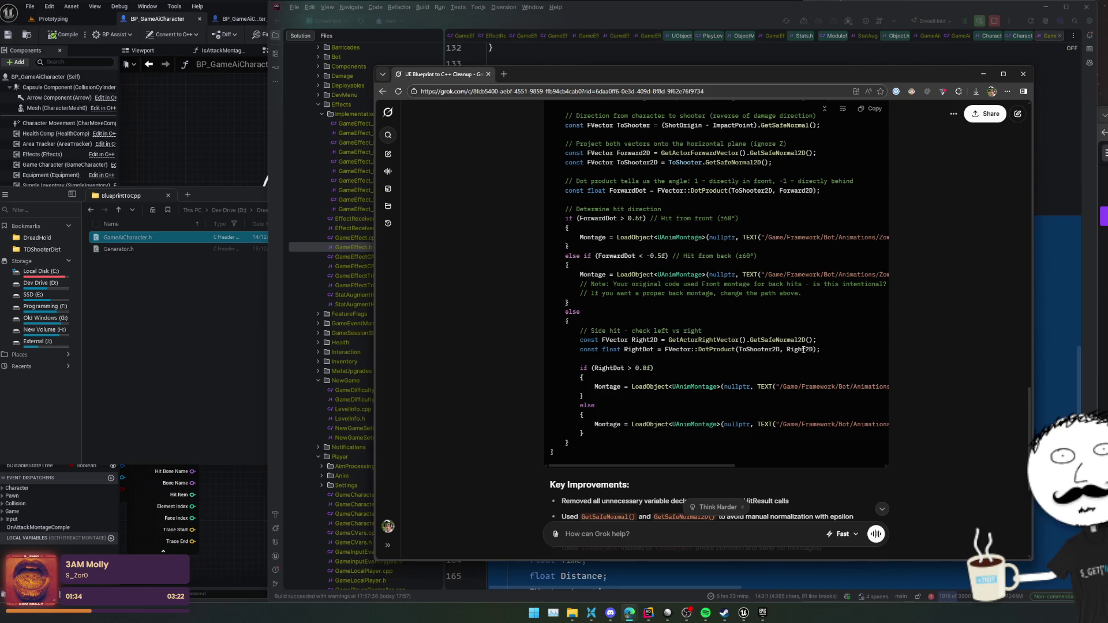
- Read Grok's notes, highlighting those on front montage for back hits and caching montage references
scroll(762, 357, "down", 1)
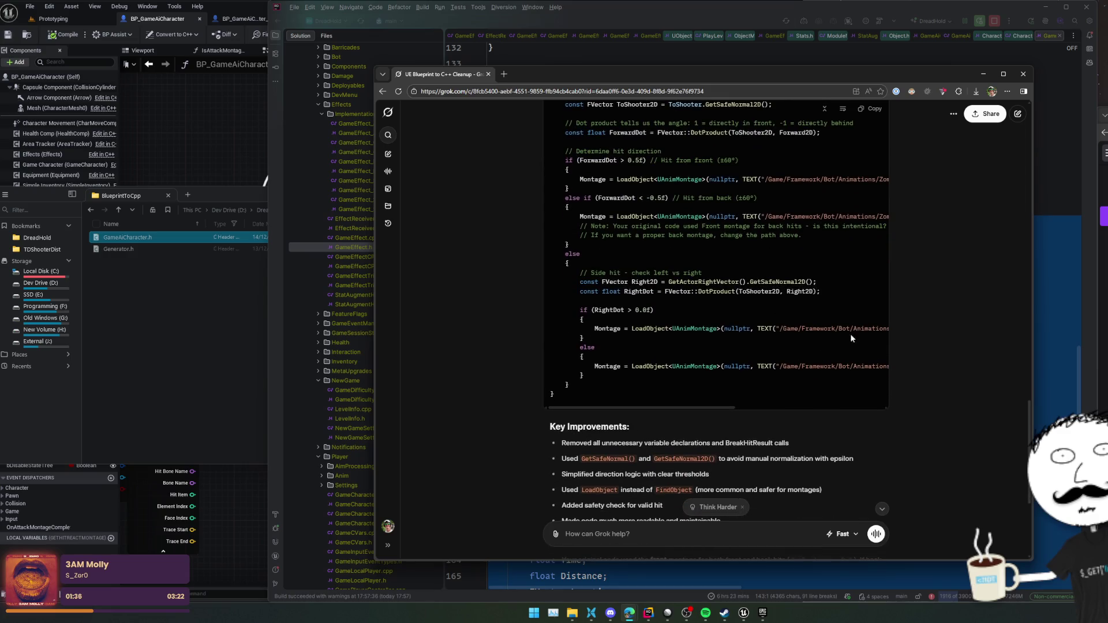
scroll(811, 336, "down", 1)
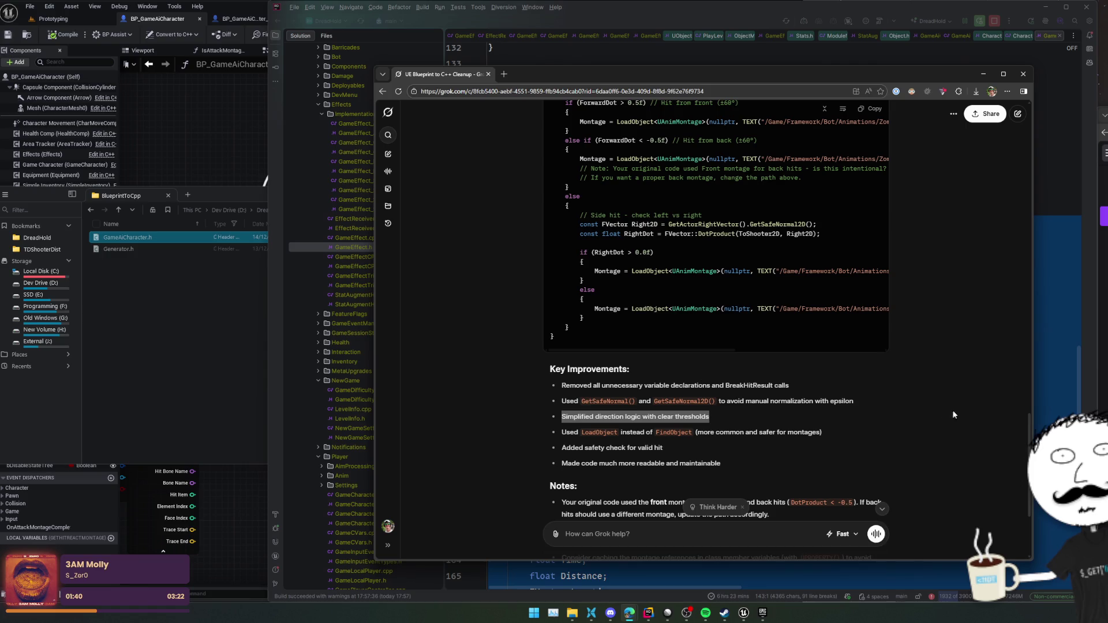
scroll(945, 430, "down", 1)
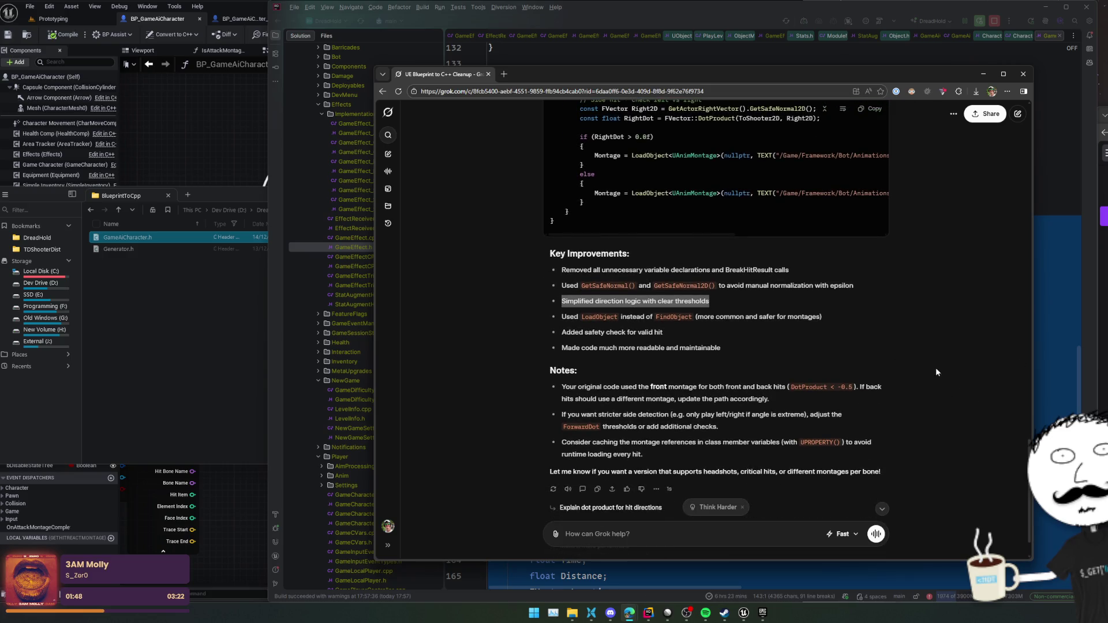
left_click_drag(650, 387, 784, 387)
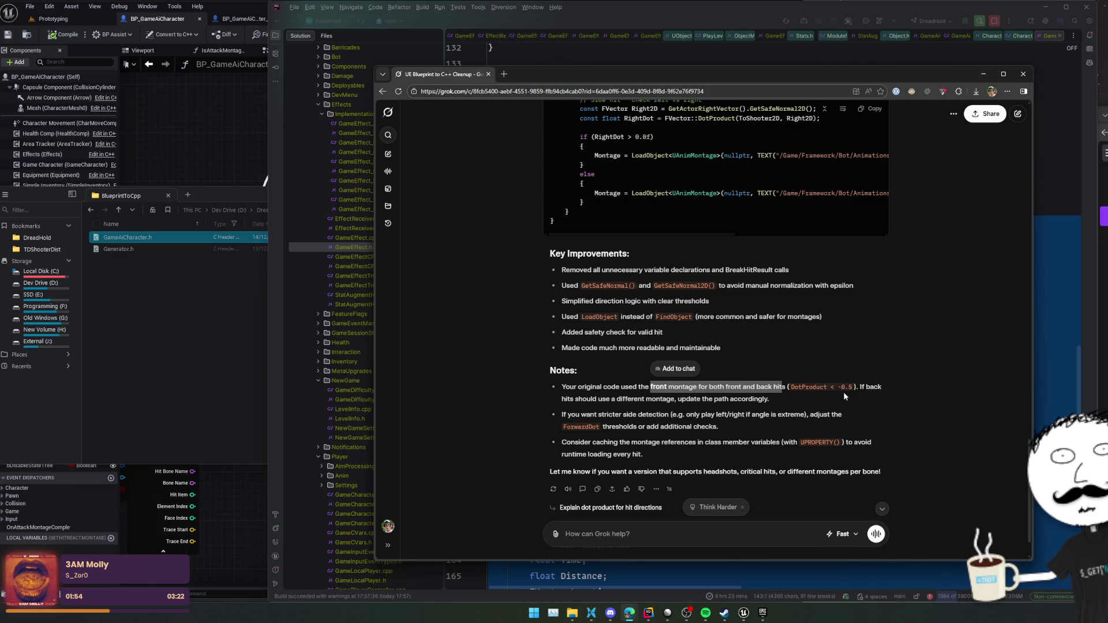
triple_click(881, 404)
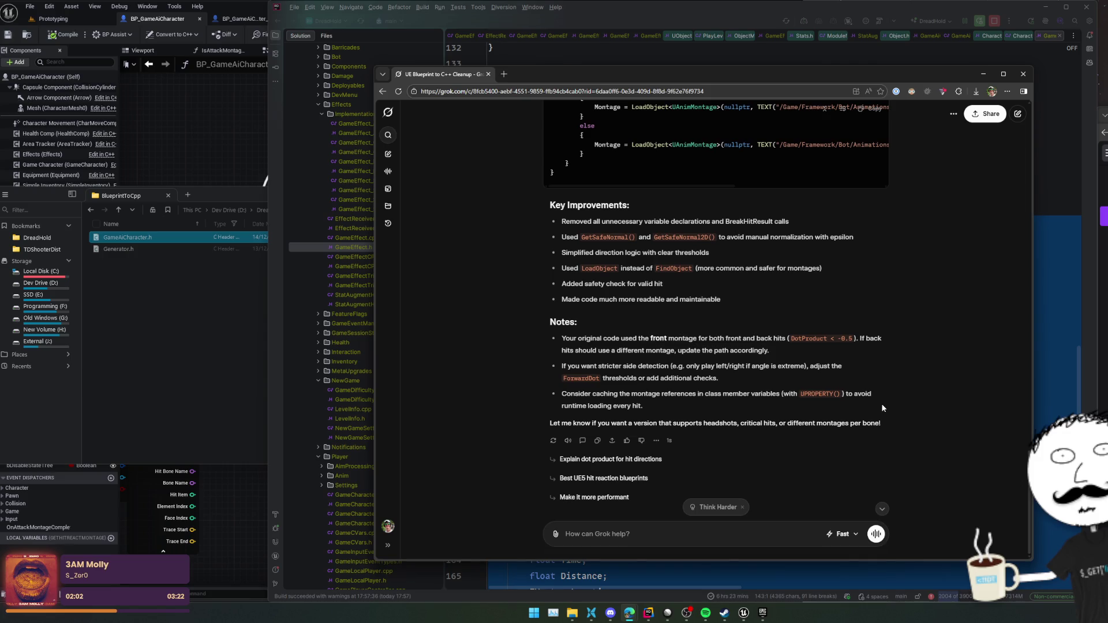
left_click(916, 401)
- Scroll back up through the cleaned-up code, move Grok left, and bring Unreal forward
scroll(866, 372, "up", 4)
left_click_drag(685, 416, 841, 417)
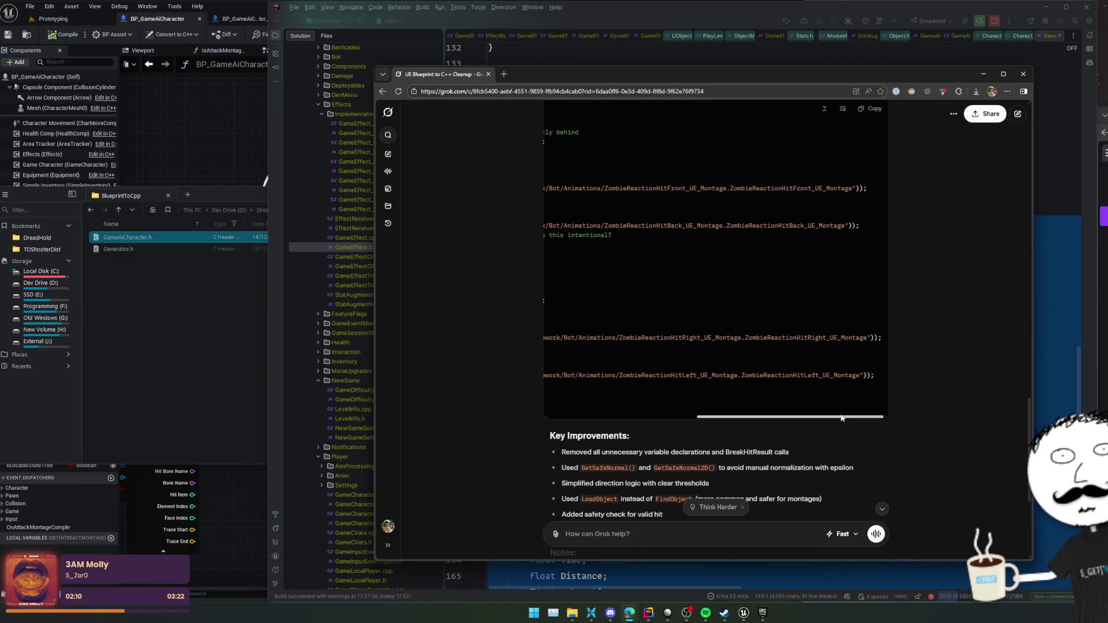
scroll(684, 372, "up", 5)
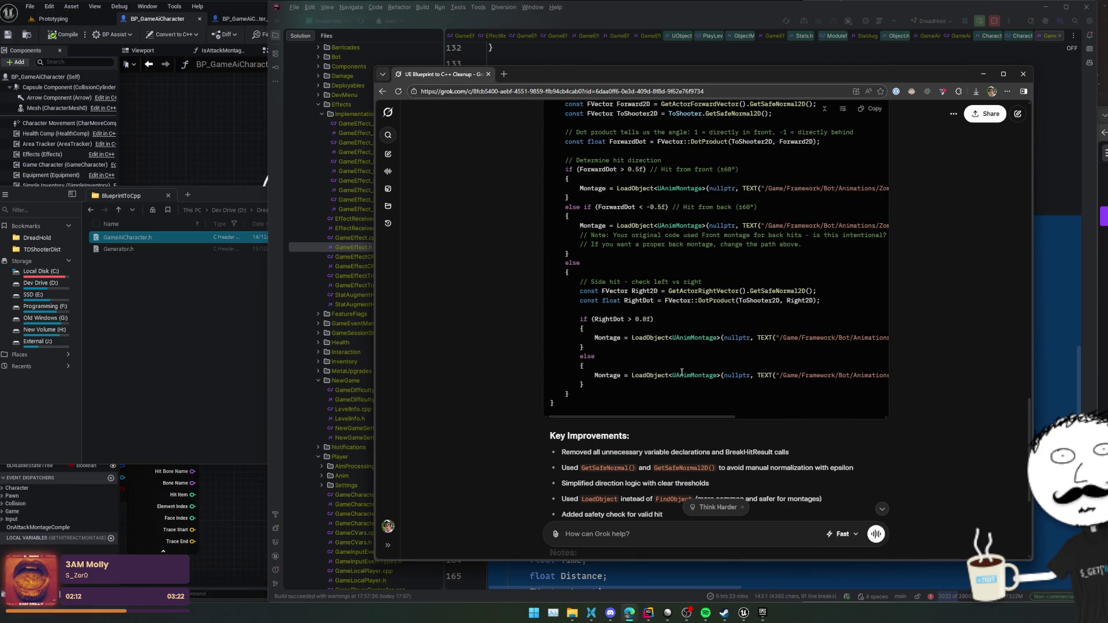
scroll(685, 372, "up", 3)
left_click_drag(523, 73, 419, 71)
left_click(214, 123)
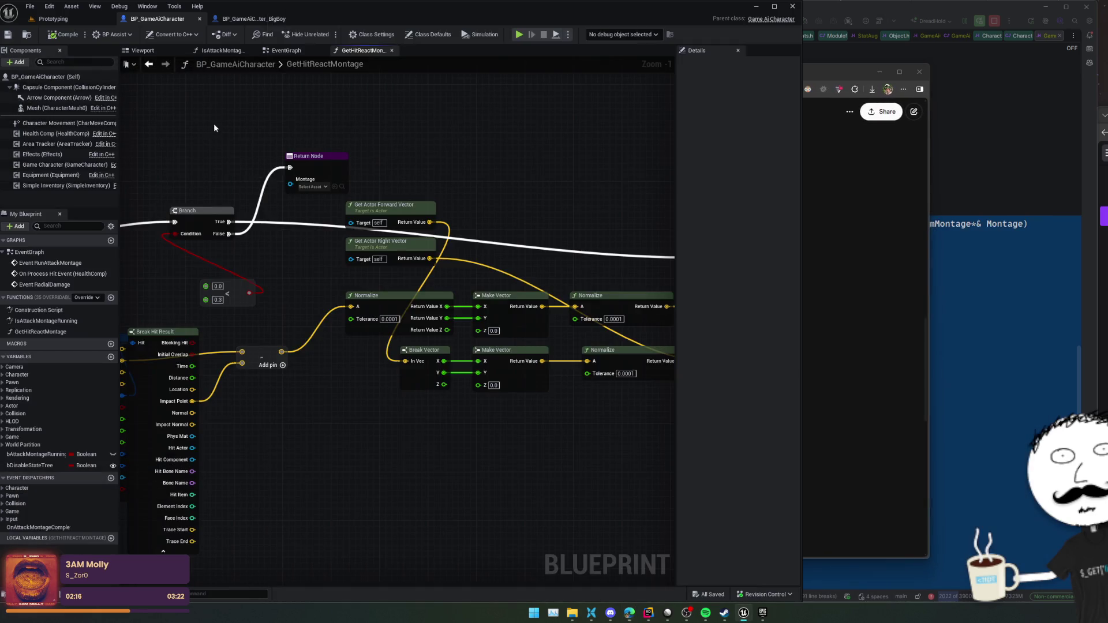
- Run Find References on the GetHitReactMontage node
scroll(514, 165, "up", 2)
left_click_drag(431, 166, 431, 175)
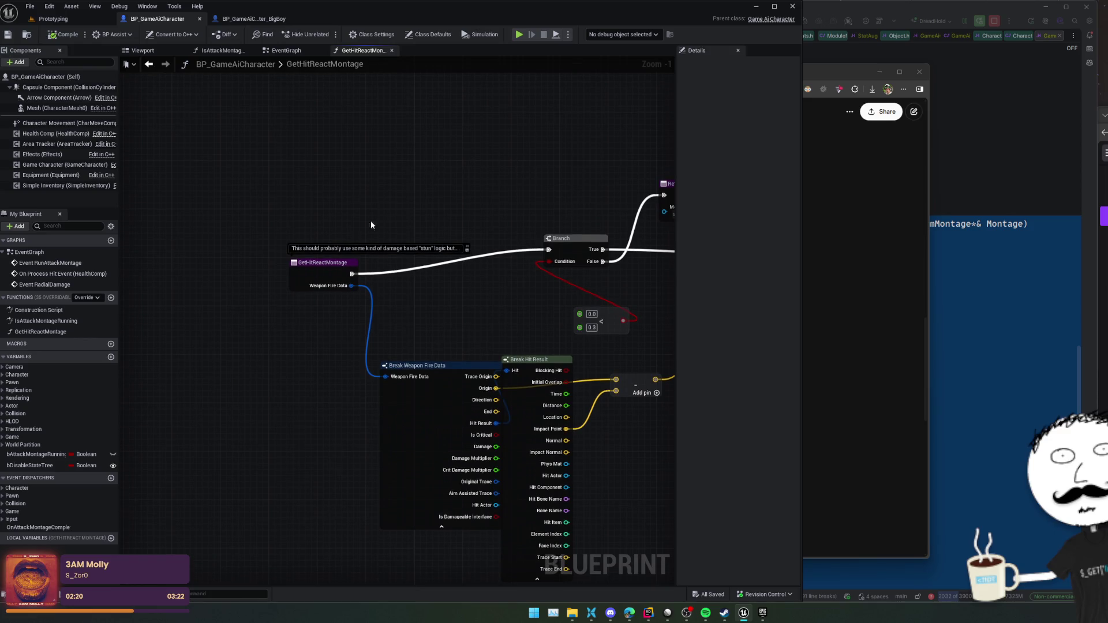
right_click(320, 267)
mouse_move(402, 435)
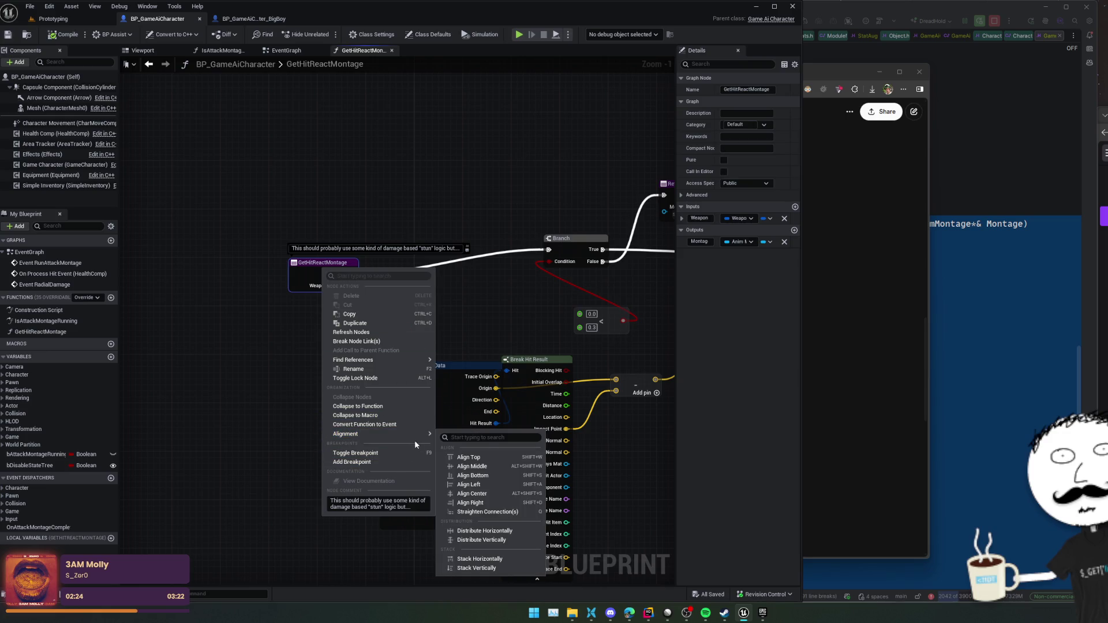
mouse_move(400, 359)
left_click(463, 383)
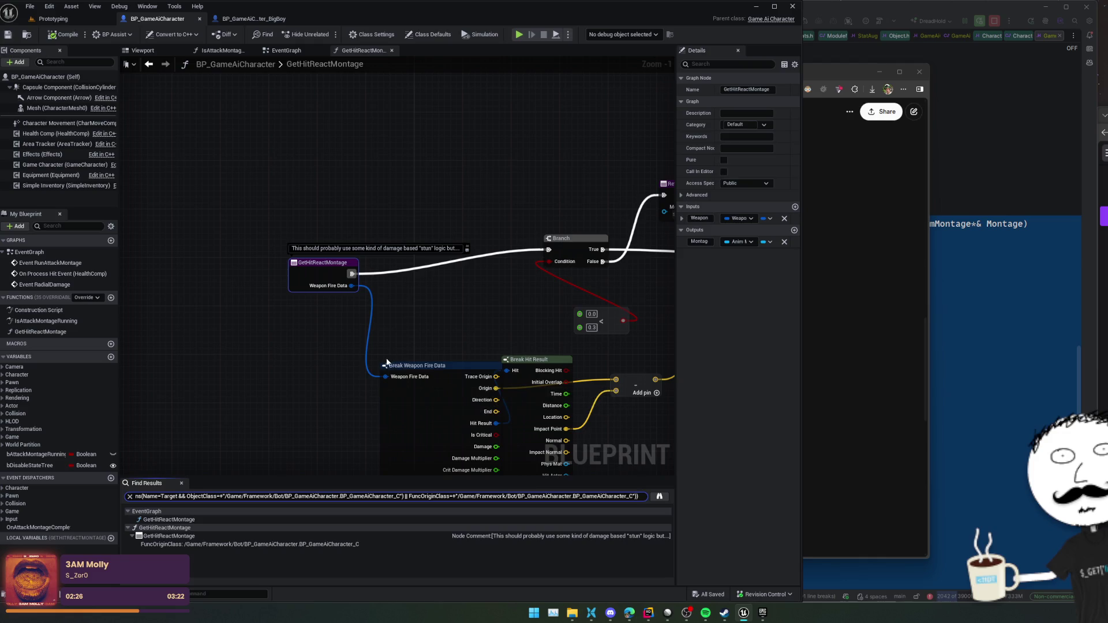
- Jump to the GetHitReactMontage call near Play Montage in EventGraph, then bring Grok back aside
double_click(195, 543)
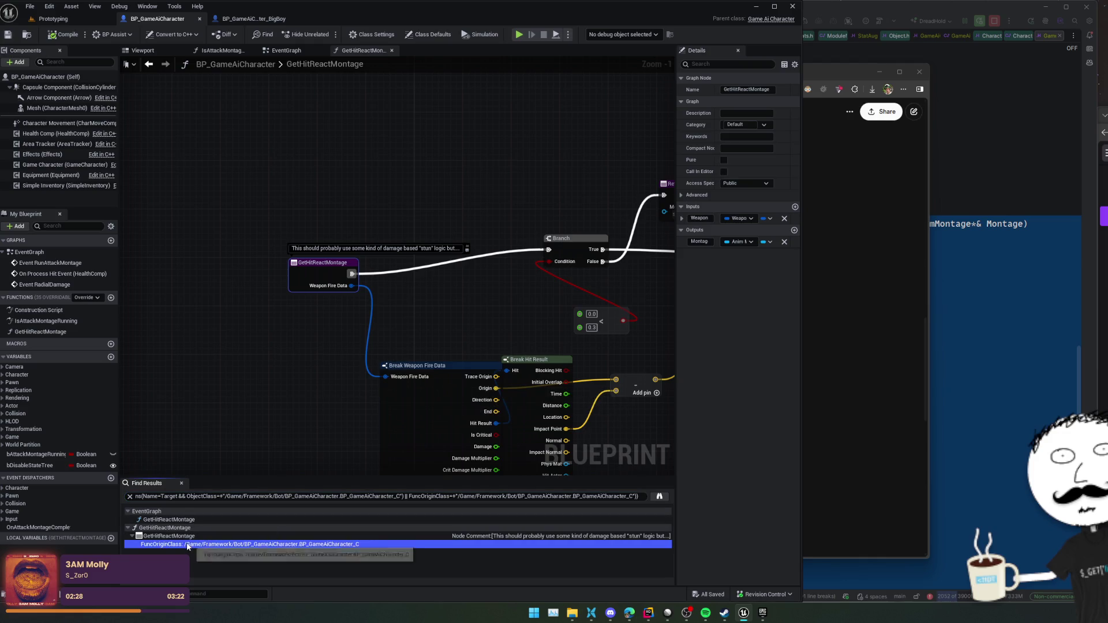
double_click(192, 519)
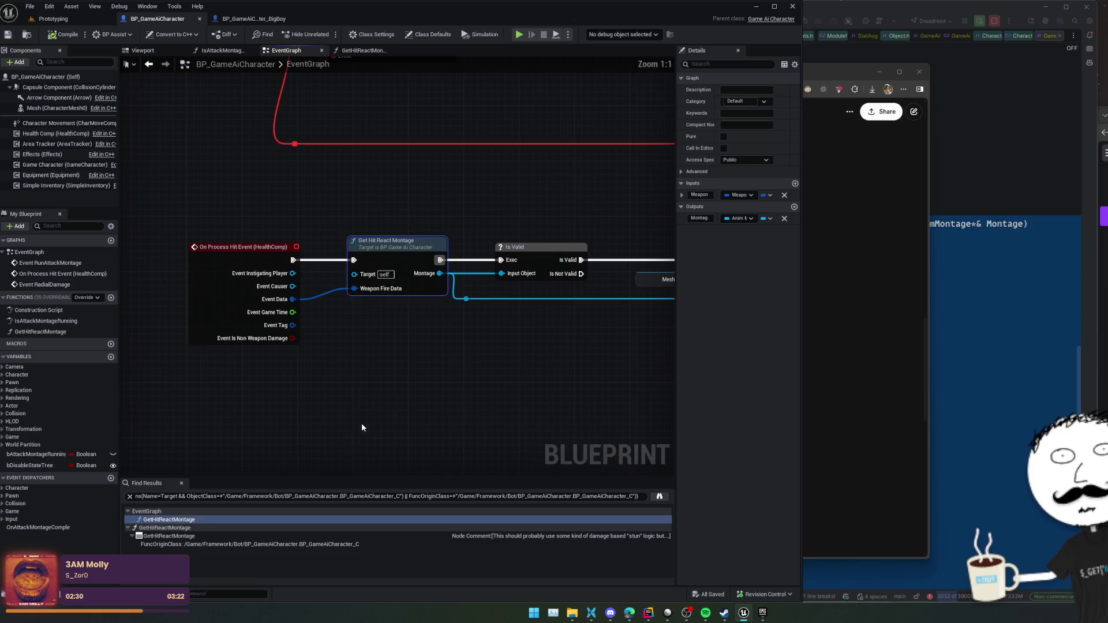
mouse_move(397, 390)
left_mouse_down()
mouse_move(450, 380)
mouse_move(291, 376)
mouse_move(423, 377)
left_mouse_up()
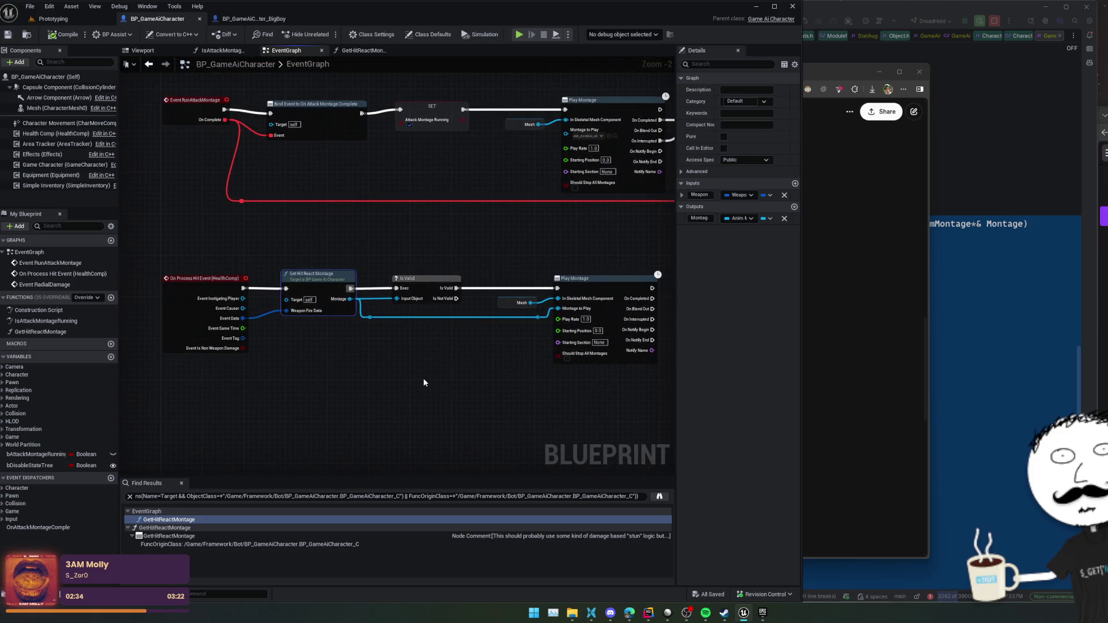
left_click(884, 350)
left_click_drag(635, 72, 309, 72)
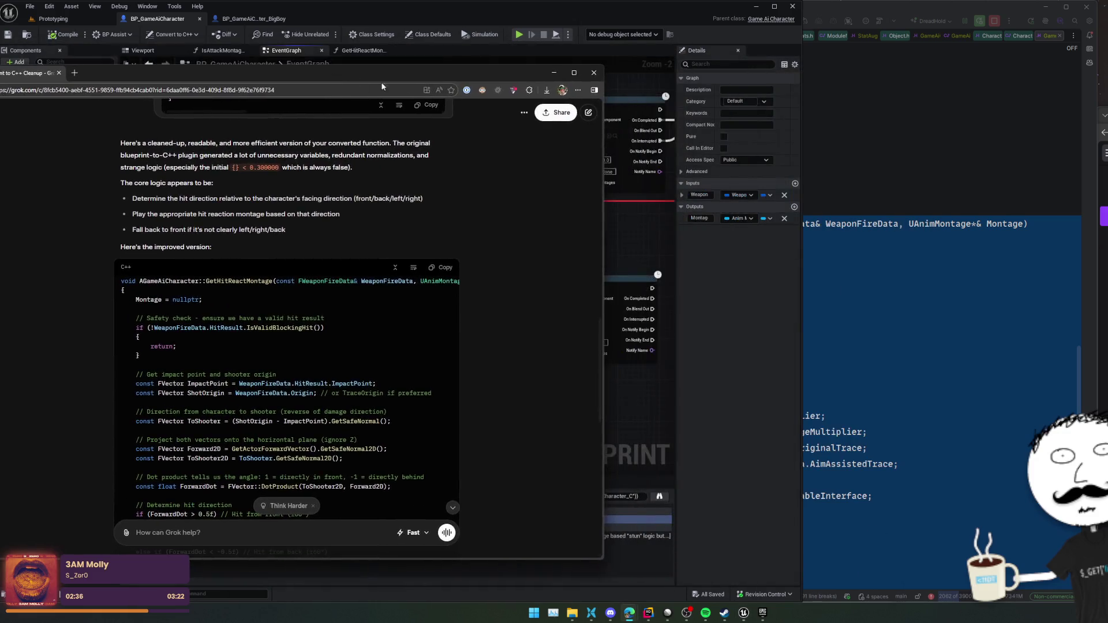
- In Rider, close fifteen extra file tabs keeping GameAiCharacter, and collapse the Solution panel
left_click(981, 144)
left_click(784, 224)
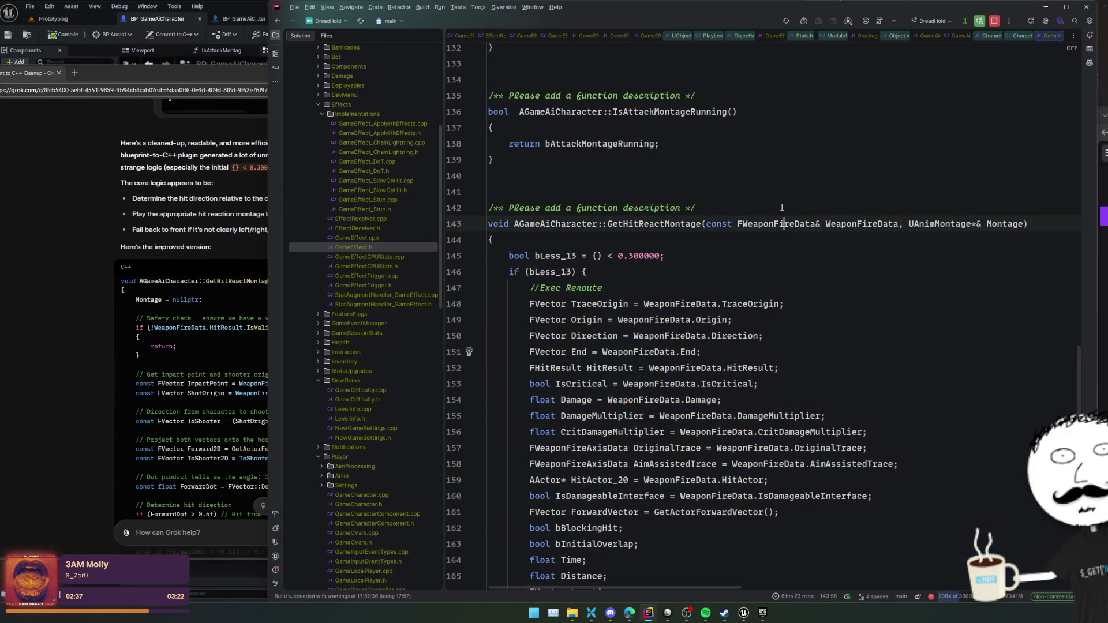
middle_click(838, 35)
middle_click(837, 33)
middle_click(836, 32)
middle_click(831, 34)
middle_click(808, 35)
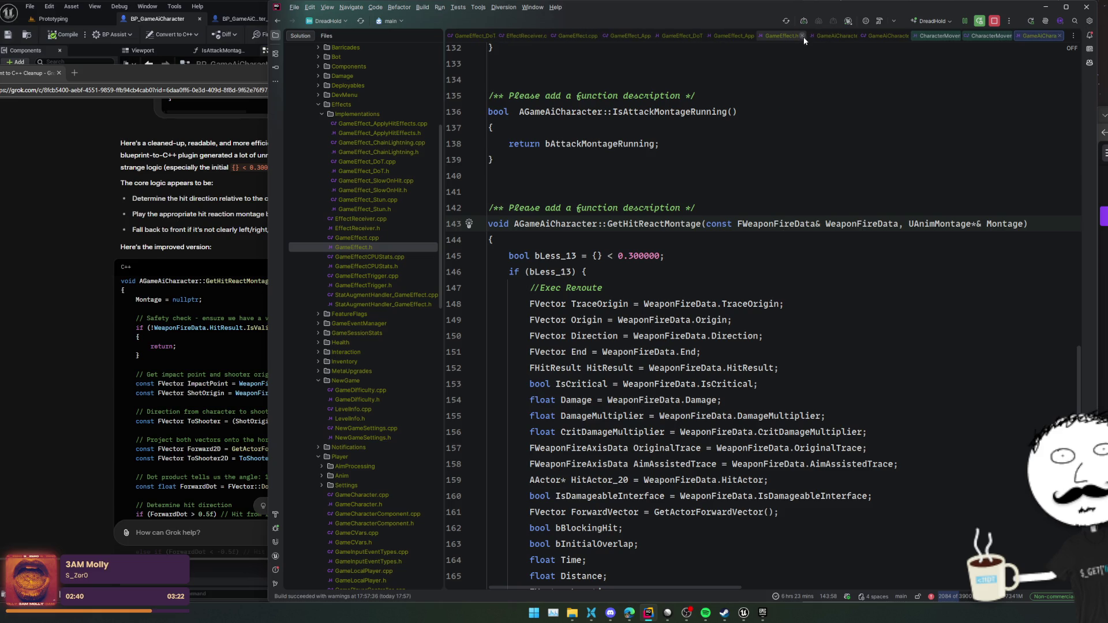
middle_click(827, 33)
middle_click(843, 35)
middle_click(860, 36)
middle_click(860, 36)
middle_click(860, 36)
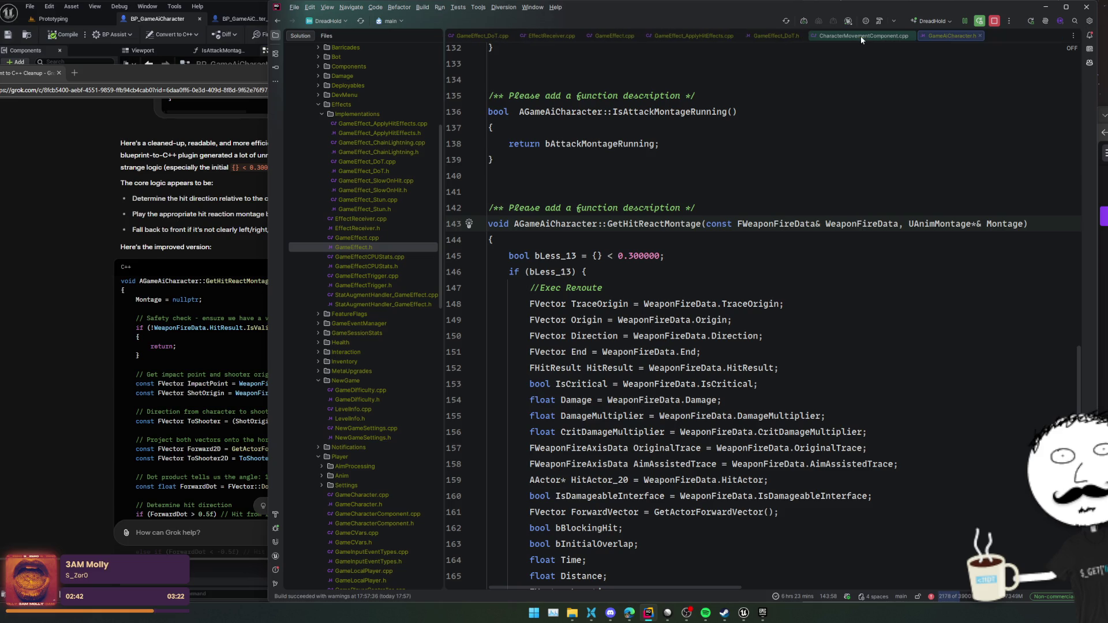
middle_click(850, 36)
middle_click(774, 36)
middle_click(721, 35)
middle_click(634, 35)
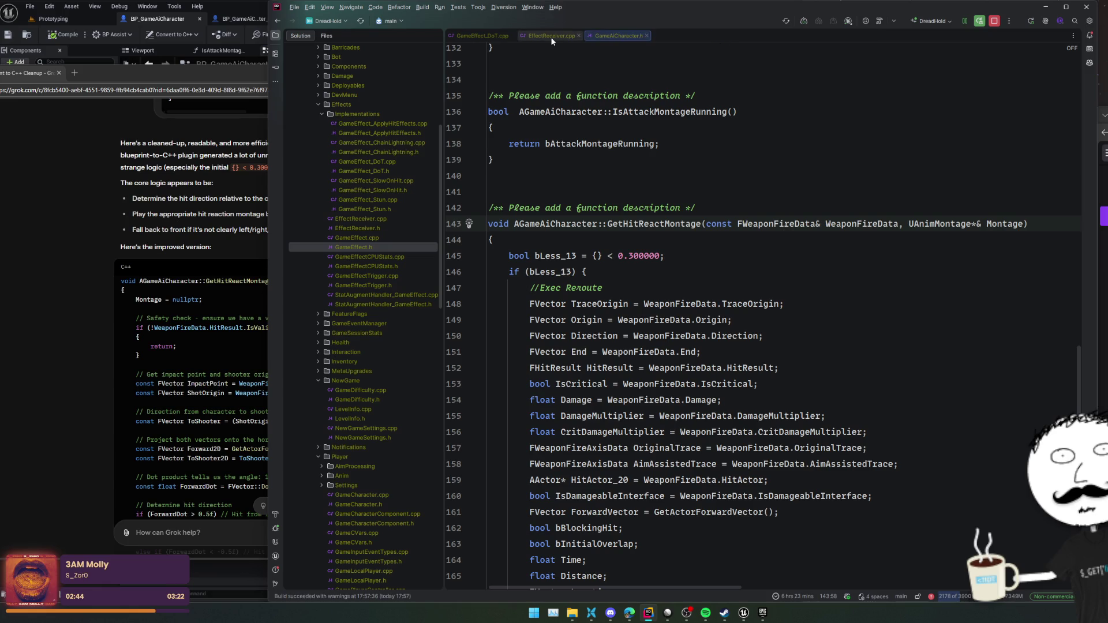
middle_click(554, 36)
middle_click(491, 37)
left_click(276, 36)
left_click(728, 90)
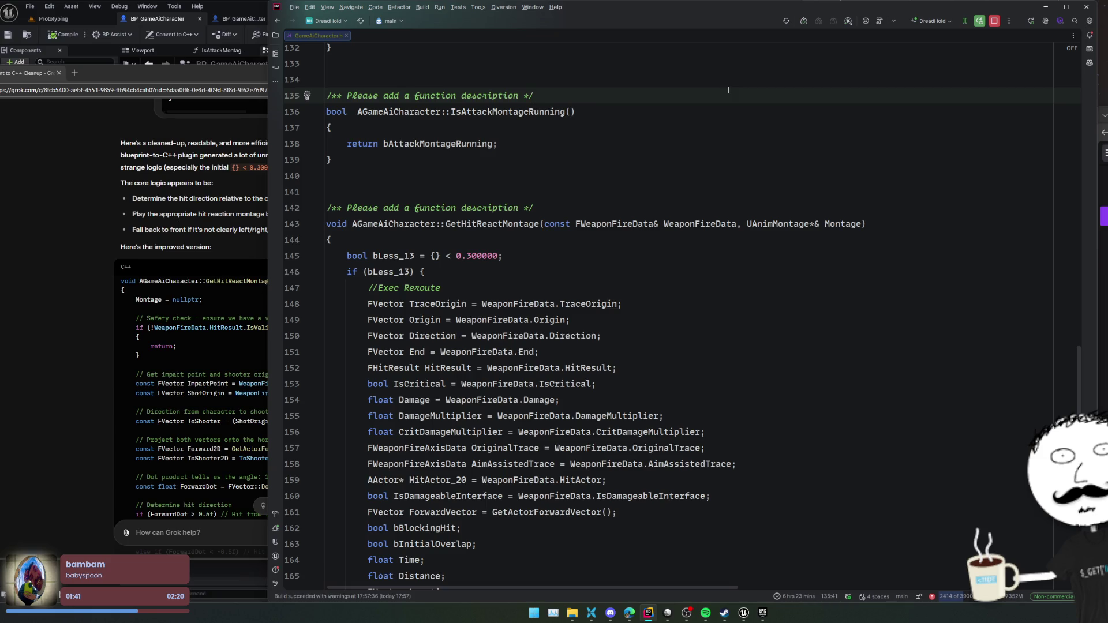
left_click(164, 18)
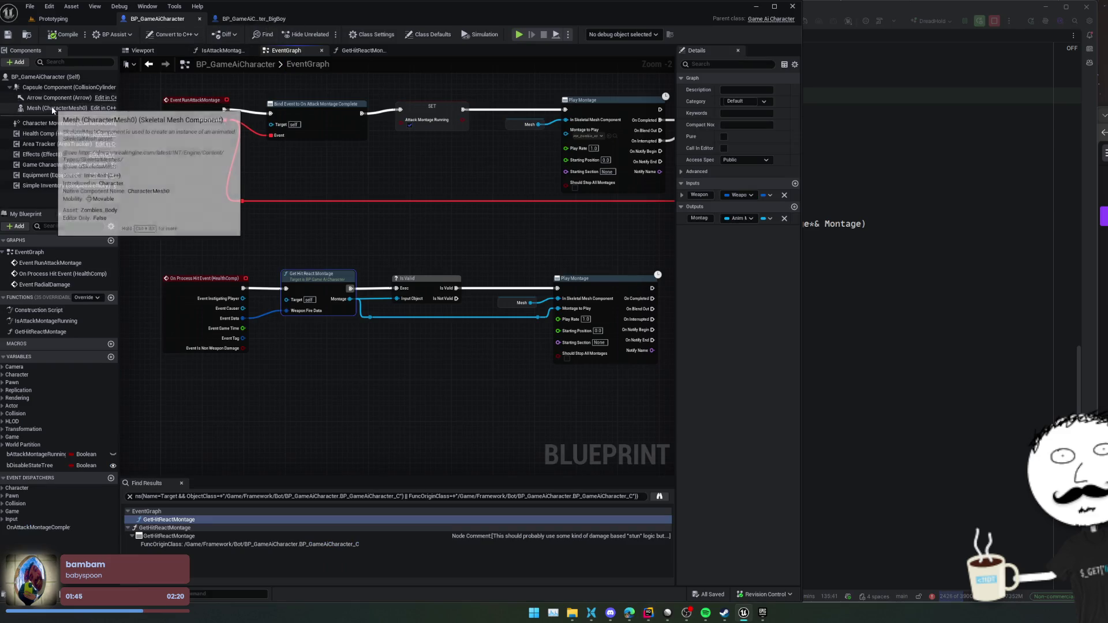
- In BP_GameAiCharacter_BigBoy, select the Mesh component and browse to its Anim Class, ABP_BigBoy
left_click(250, 20)
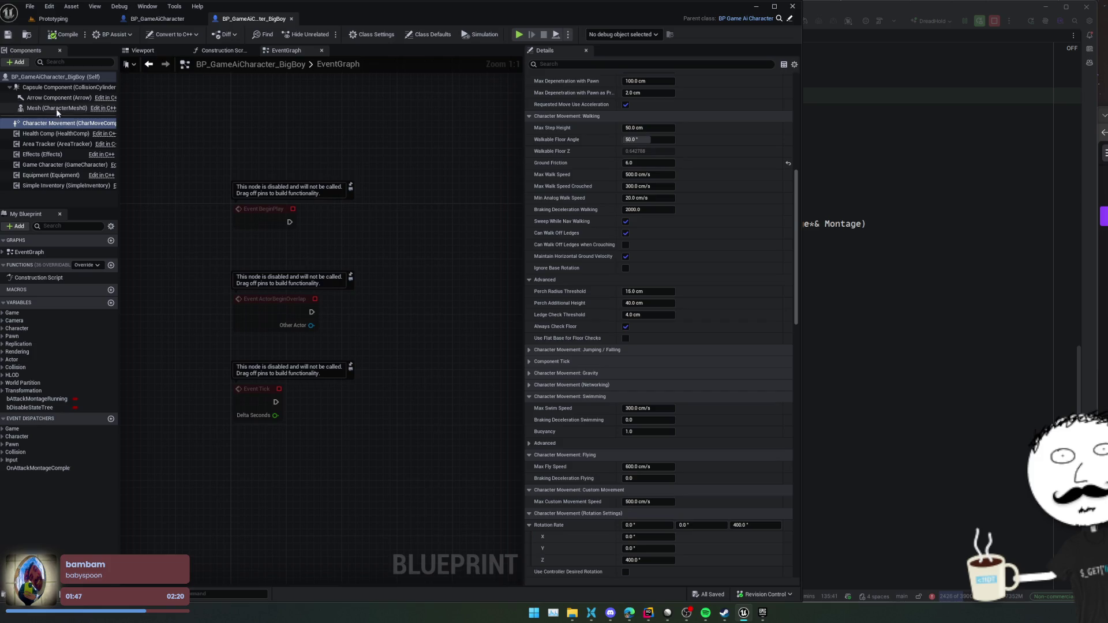
left_click(52, 109)
scroll(654, 242, "up", 3)
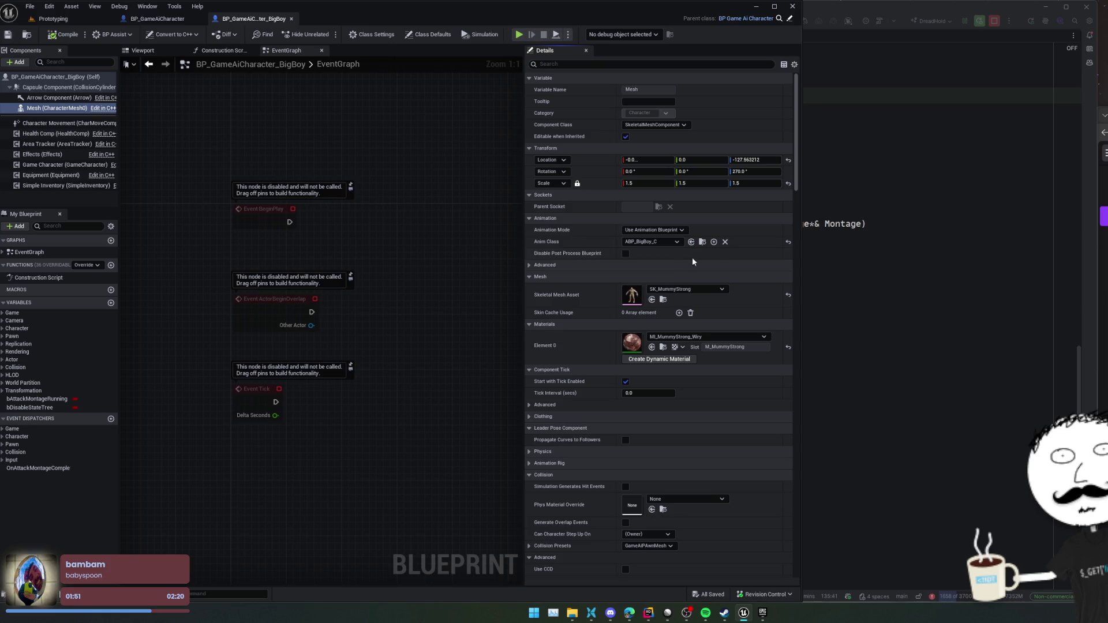
left_click(703, 241)
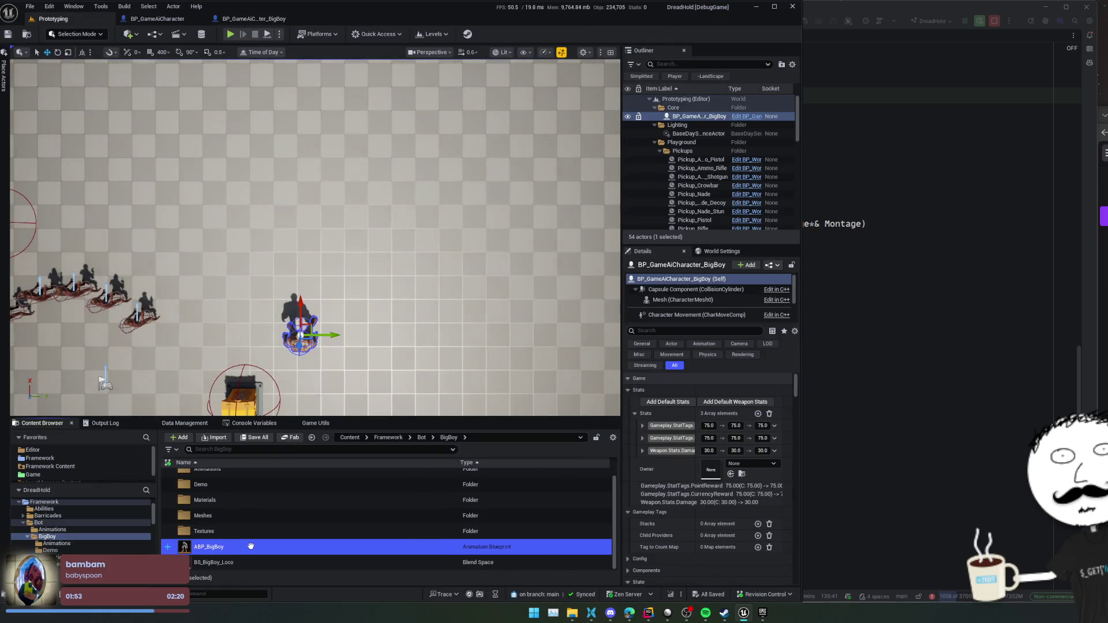
- Open ABP_BigBoy's AnimGraph, select the Inertialization node, and keep its Default Blend Profile at None
double_click(251, 546)
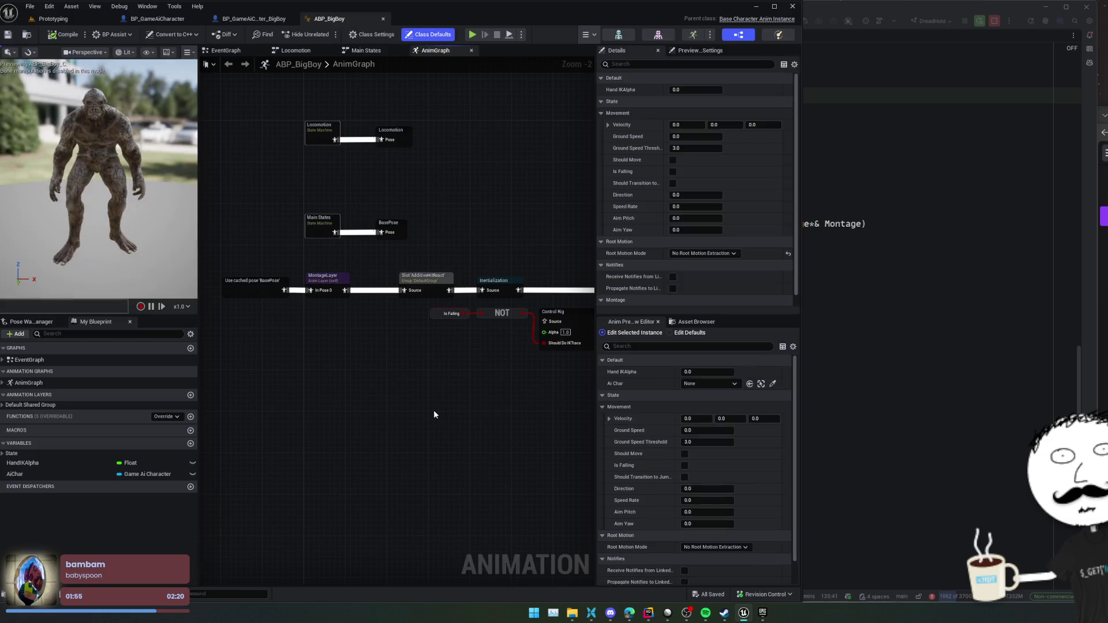
scroll(433, 398, "up", 2)
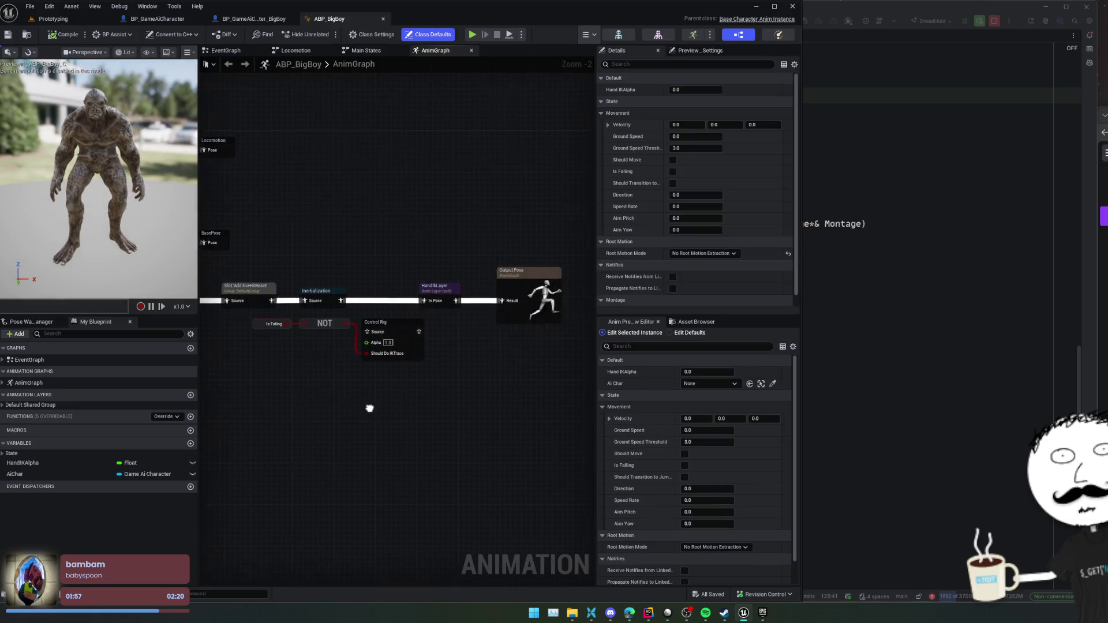
left_click(404, 307)
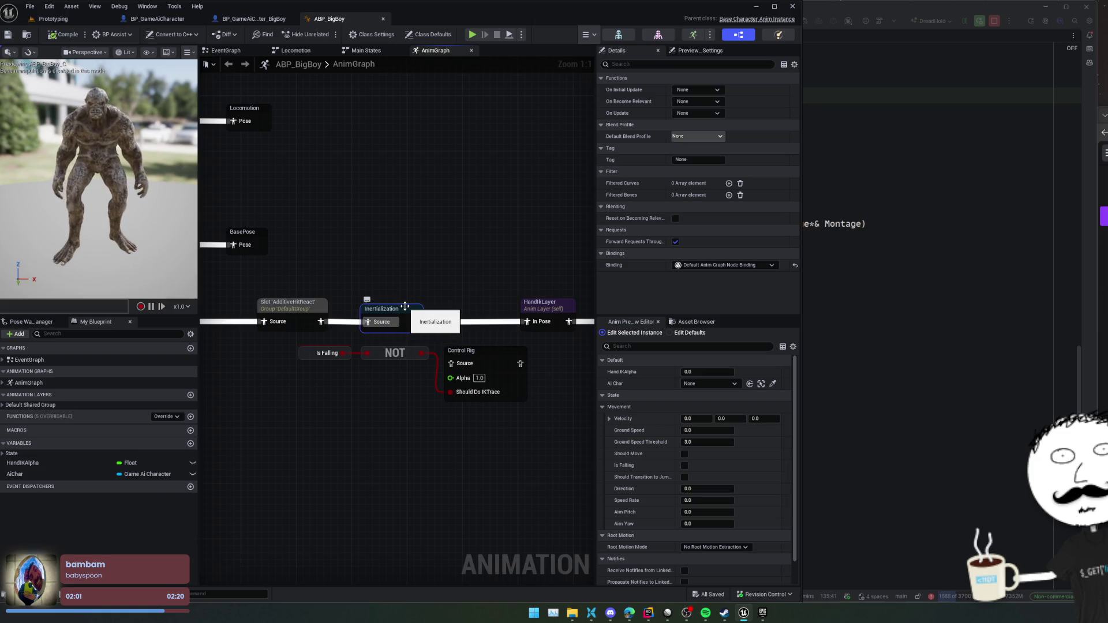
left_click(682, 136)
left_click(599, 141)
mouse_move(427, 243)
left_mouse_down()
mouse_move(467, 243)
mouse_move(432, 214)
left_mouse_up()
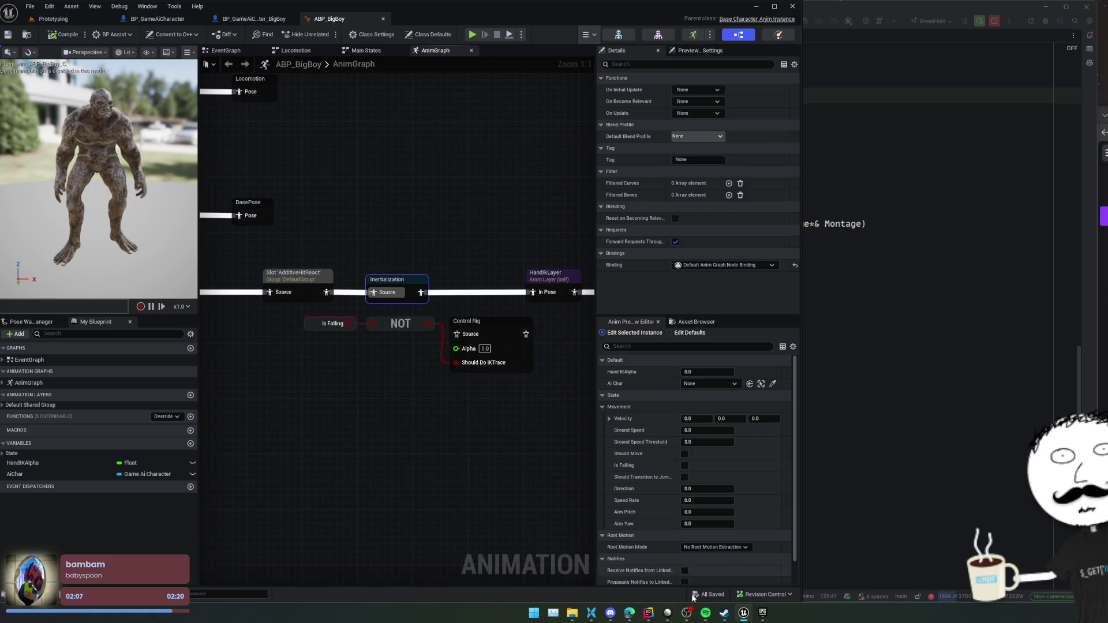
- Search Google for 'ue inertialization node' in a new browser tab
mouse_move(635, 614)
left_click(692, 548)
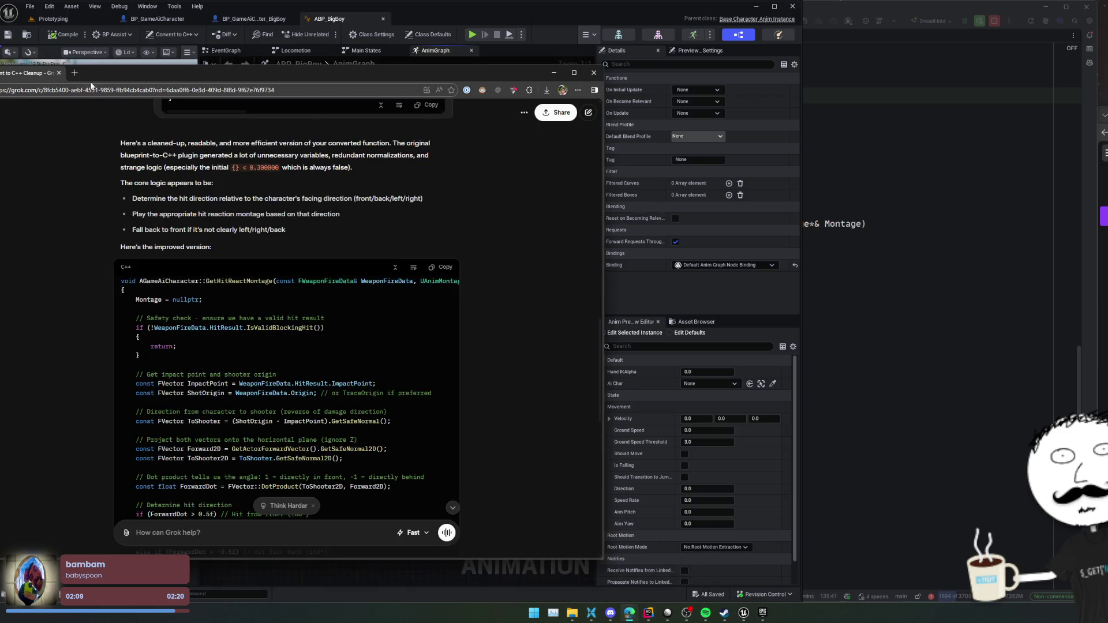
left_click(75, 73)
type("ue ")
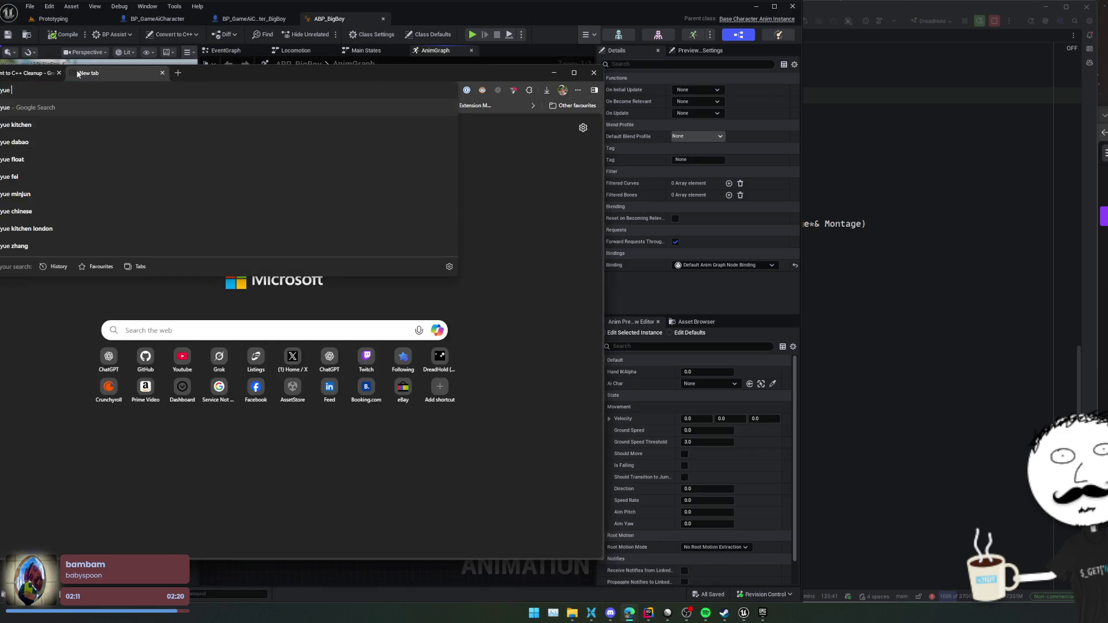
type("inertiali")
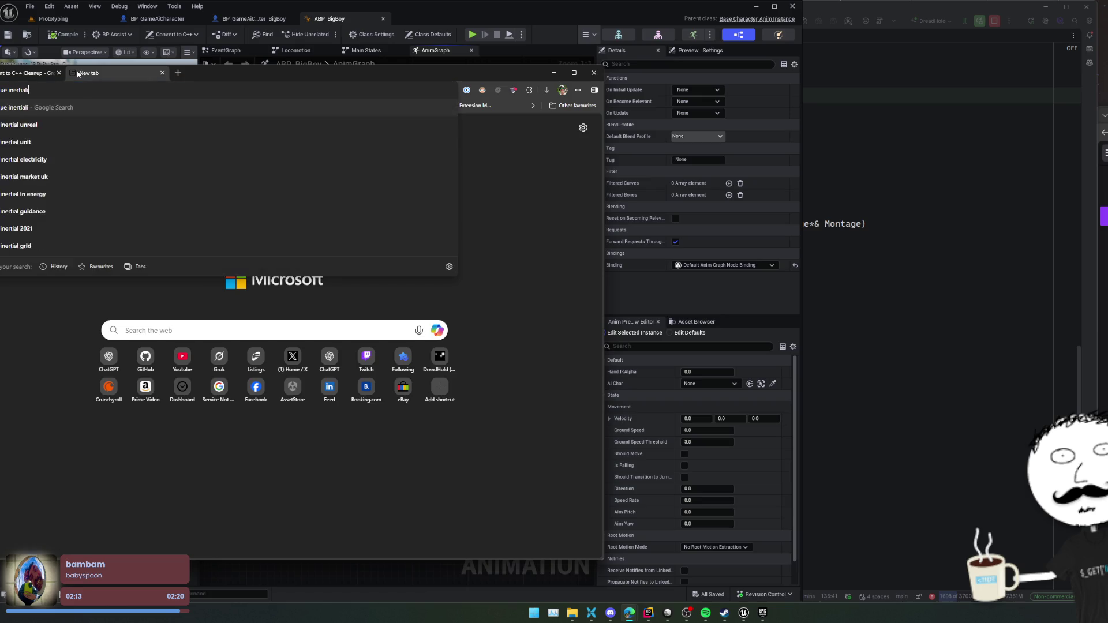
type("zation node")
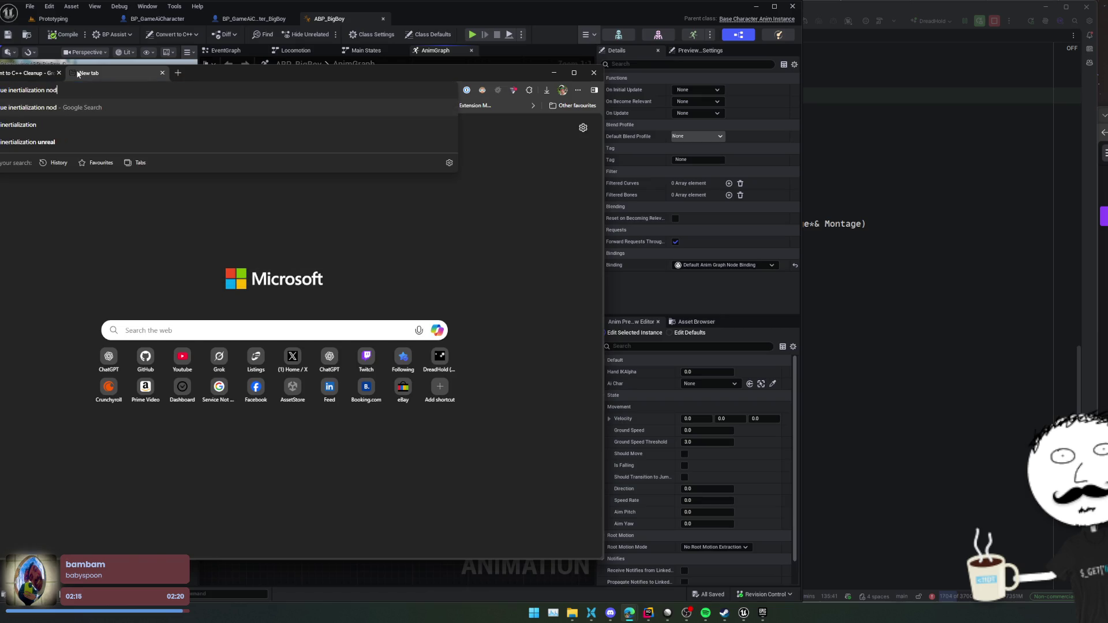
key("Return")
- Read the Inertialization forum thread, then go back and open the Blend Nodes documentation
left_click(146, 202)
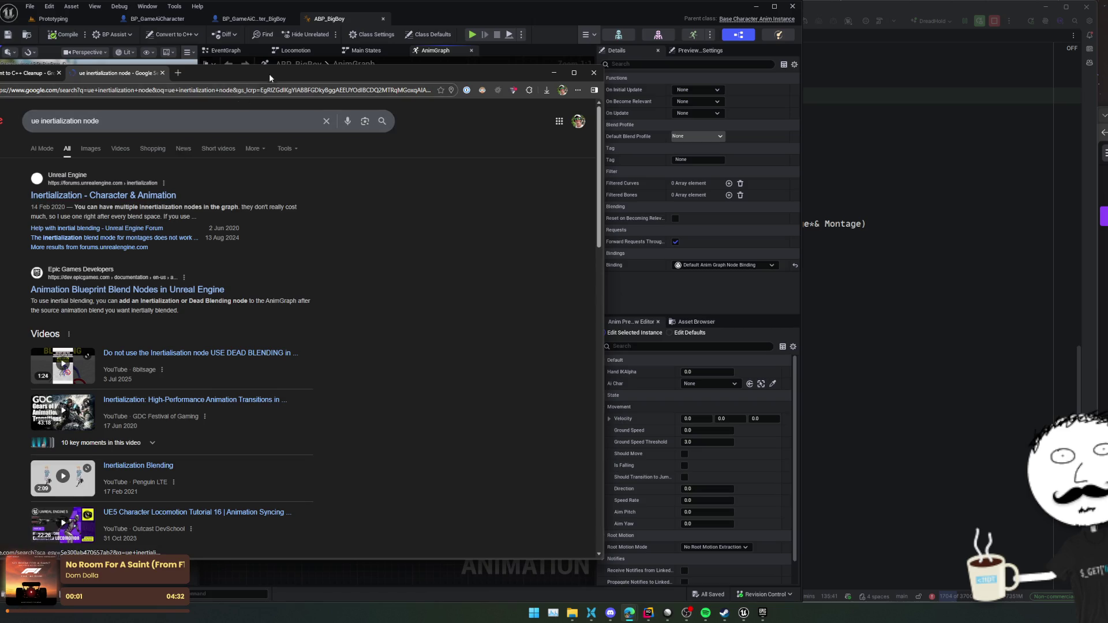
left_click_drag(269, 74, 395, 72)
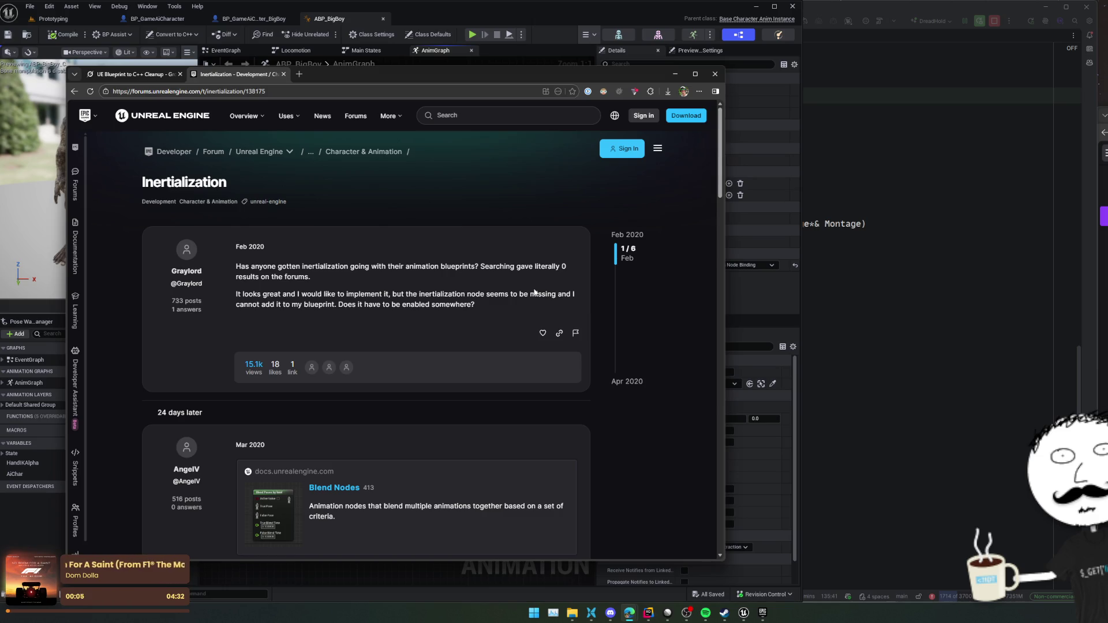
scroll(534, 292, "down", 1)
scroll(534, 293, "down", 3)
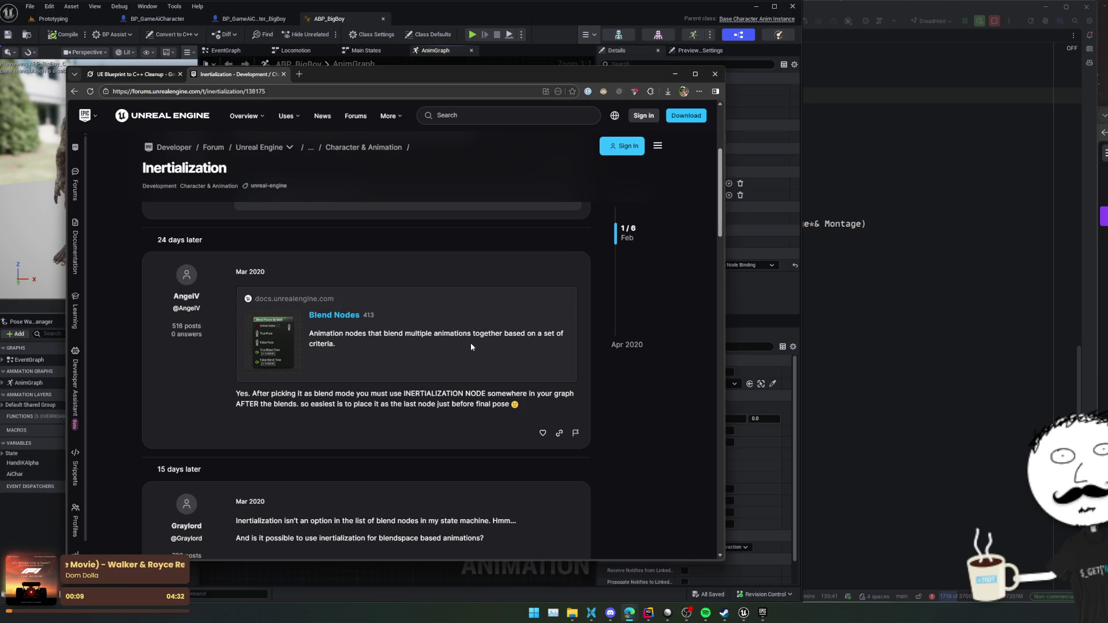
scroll(468, 345, "up", 3)
key("alt+Left")
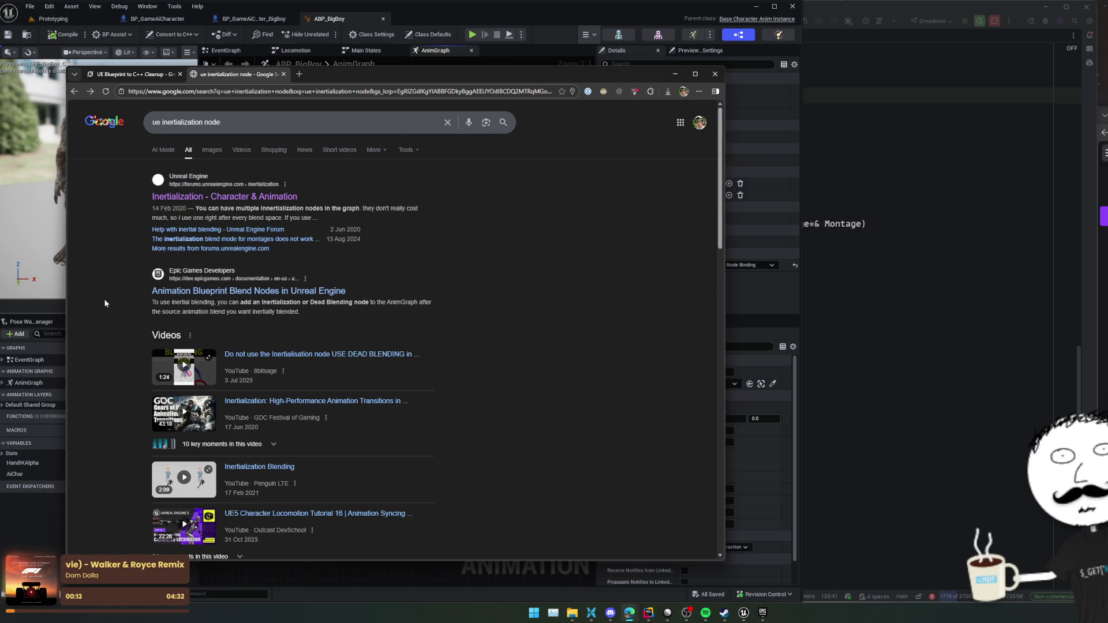
left_click(197, 292)
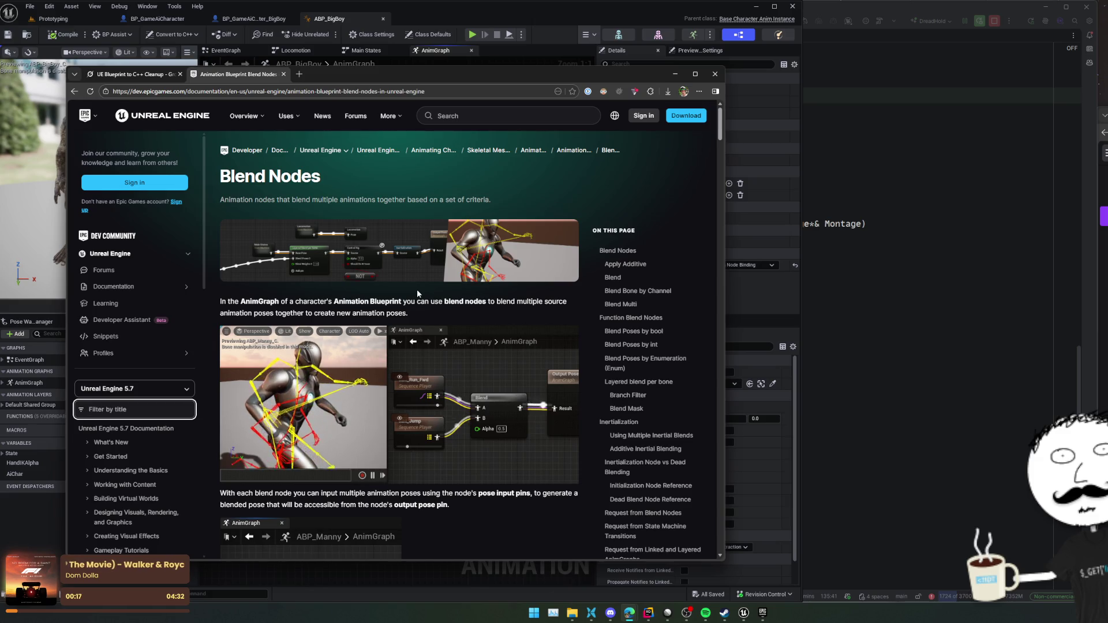
- Search the docs page for 'inertia' and highlight the passage on how inertial blends activate
scroll(416, 289, "down", 1)
scroll(418, 289, "down", 1)
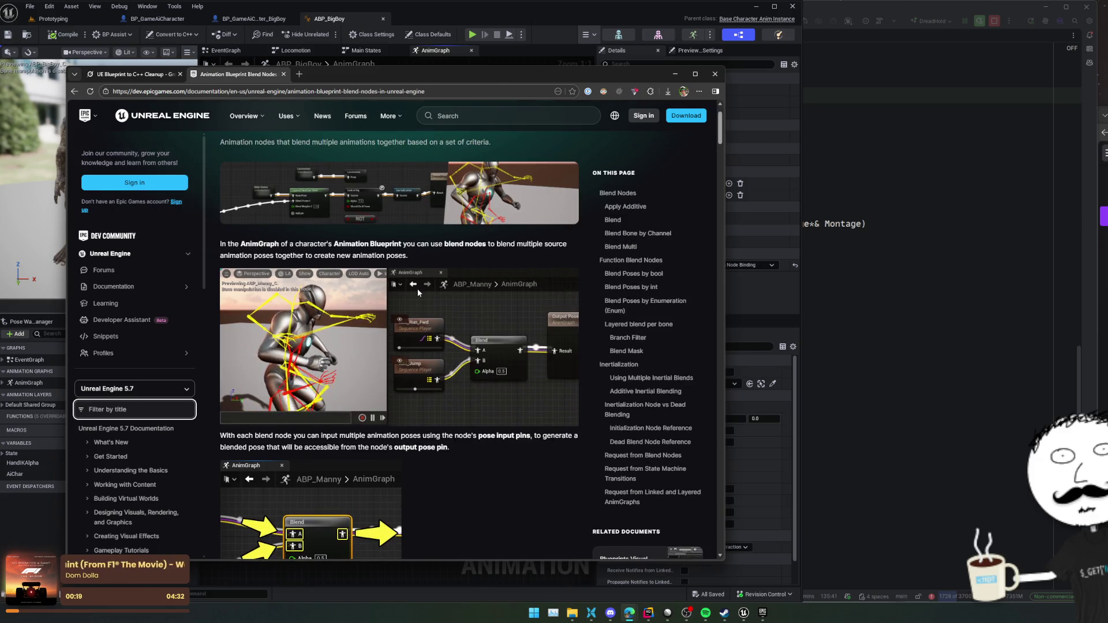
key("ctrl+f")
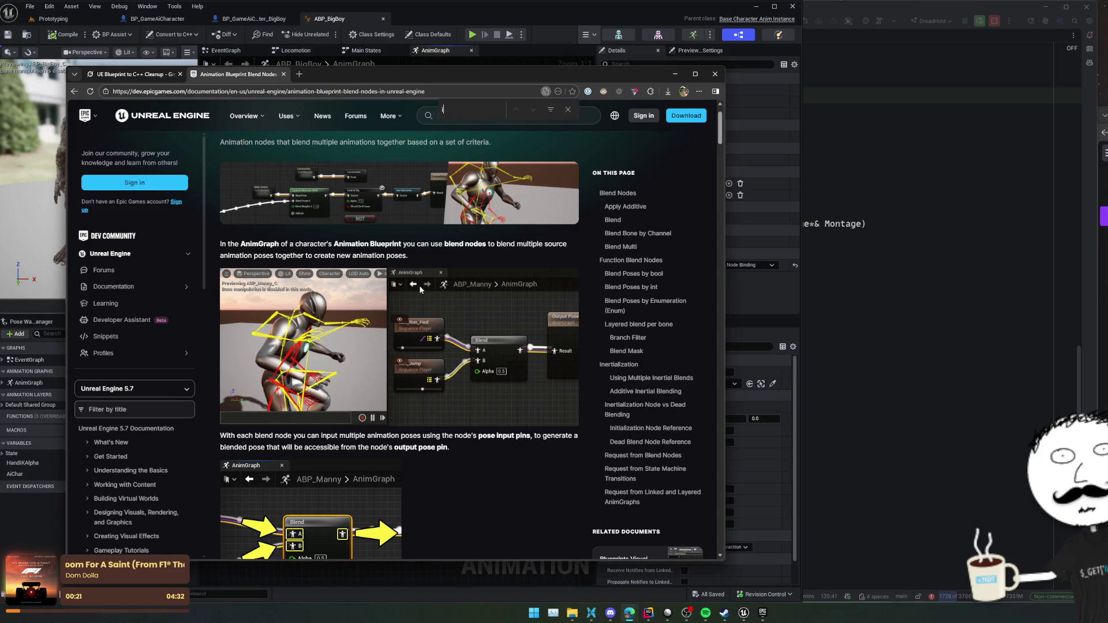
type("inertia")
key("Escape")
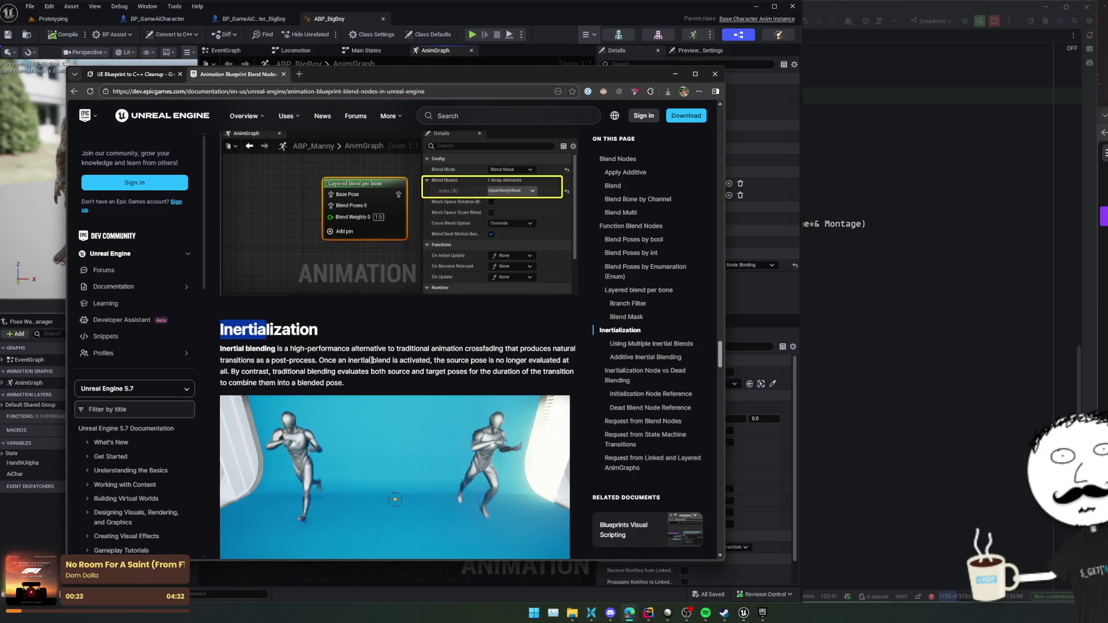
scroll(375, 346, "down", 2)
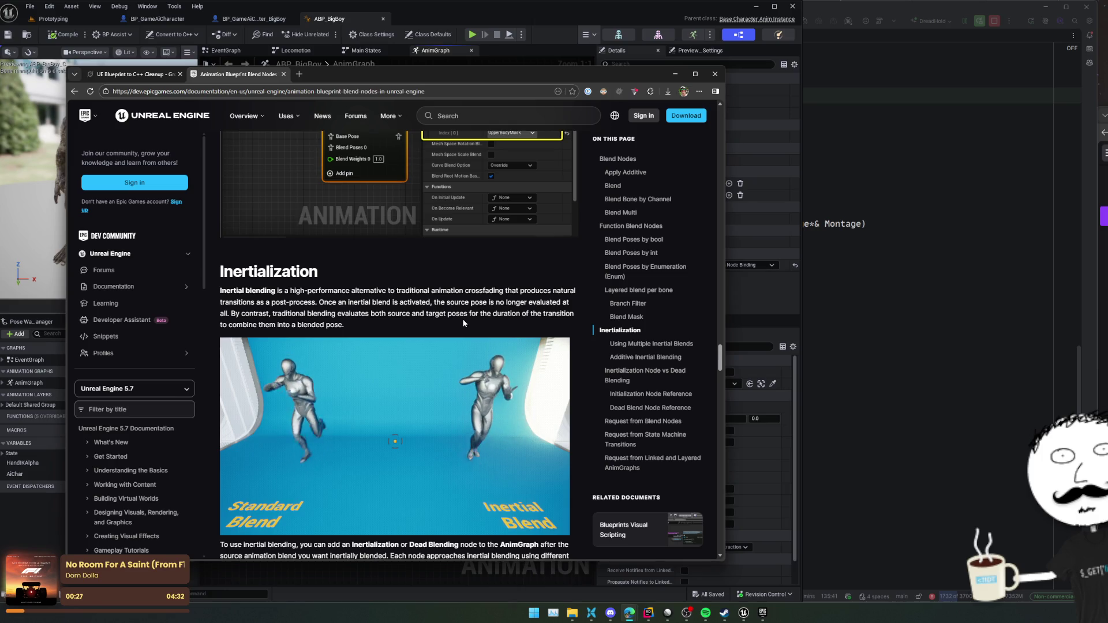
left_click_drag(262, 302, 350, 313)
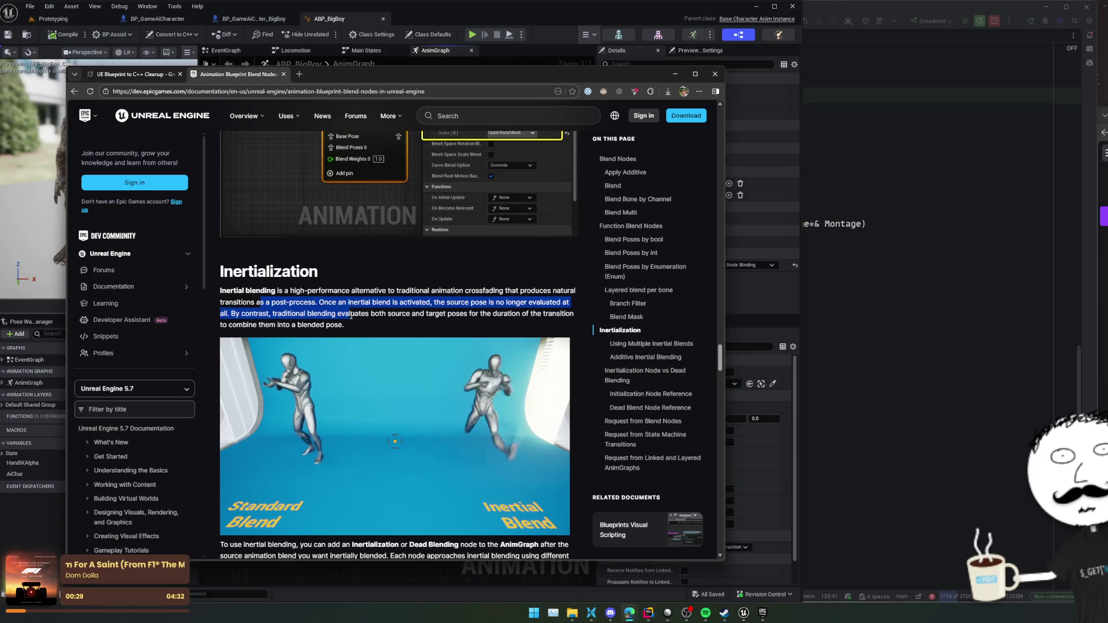
left_click(392, 324)
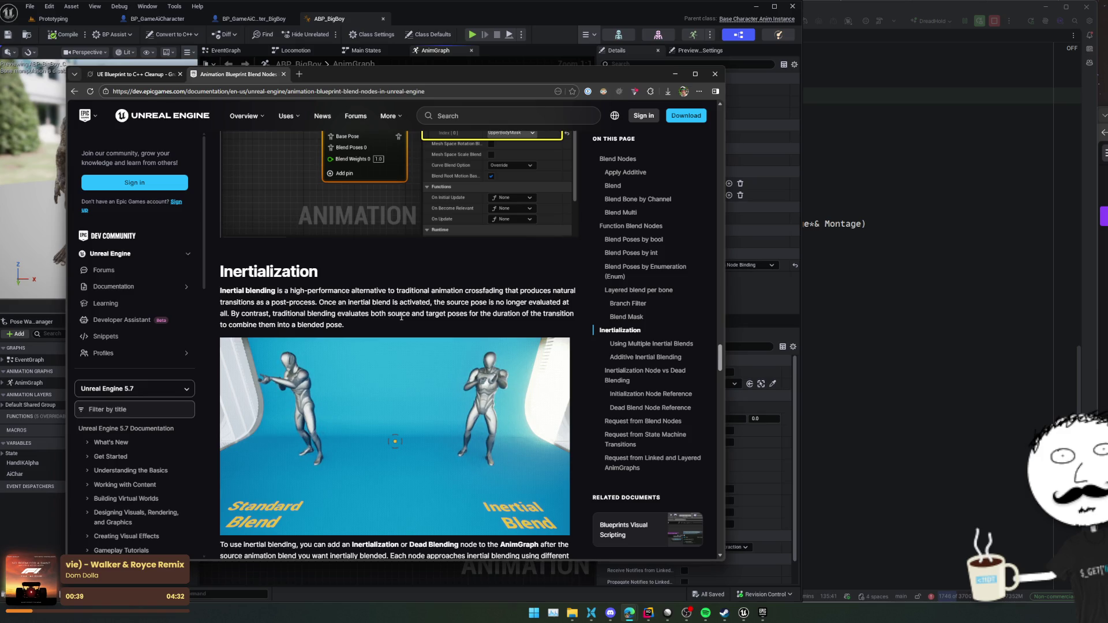
- Read further down and select the missing-node warning paragraph and its word Inertialization
scroll(358, 340, "down", 1)
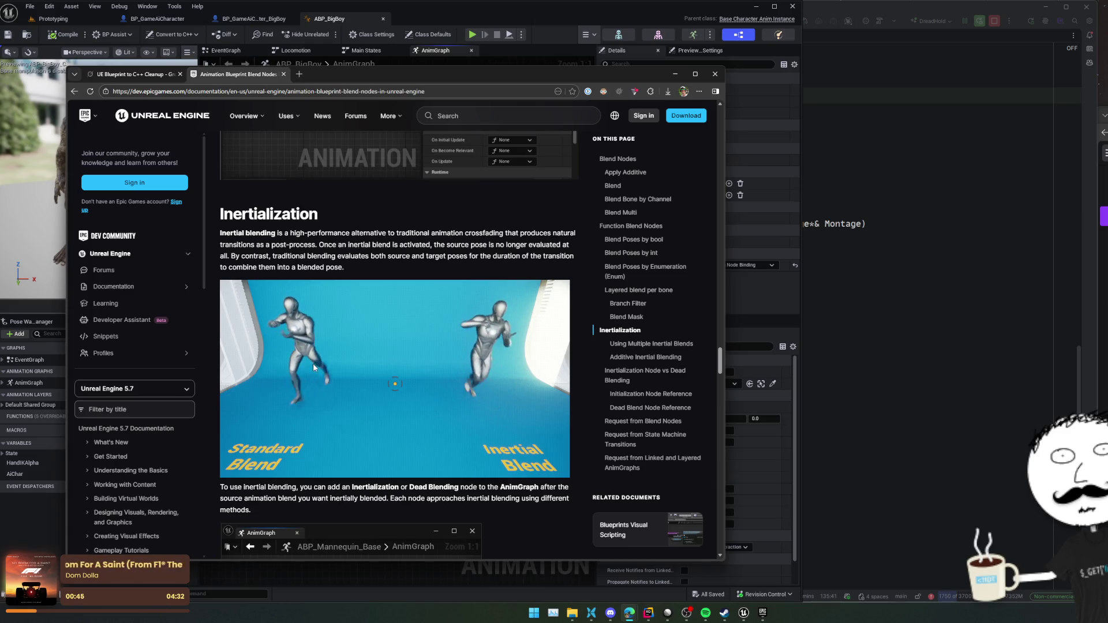
scroll(314, 364, "down", 1)
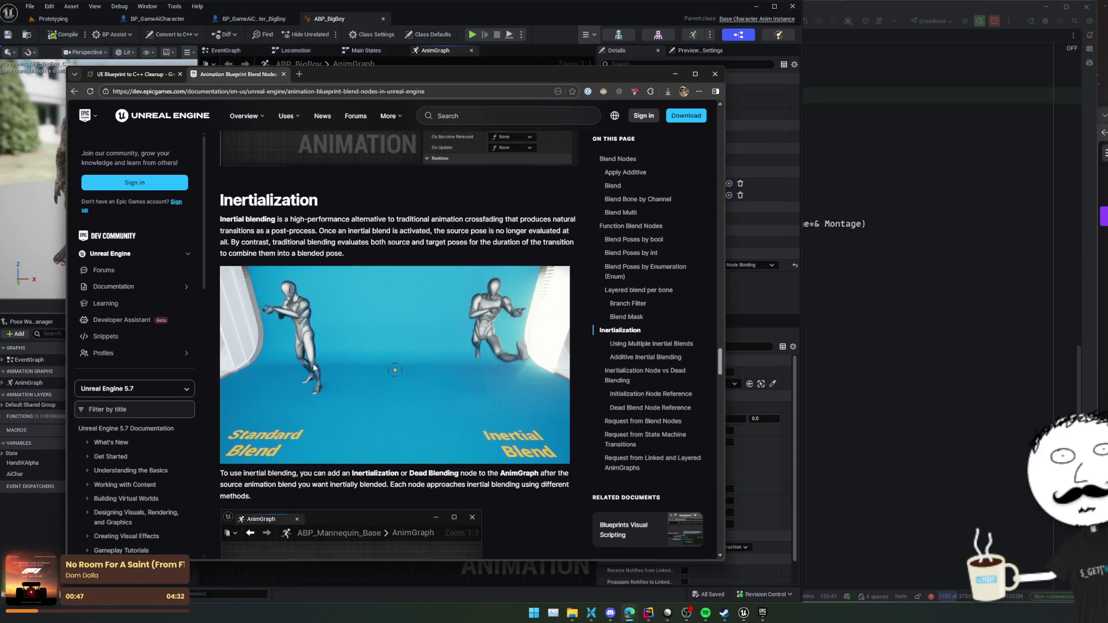
scroll(313, 367, "down", 3)
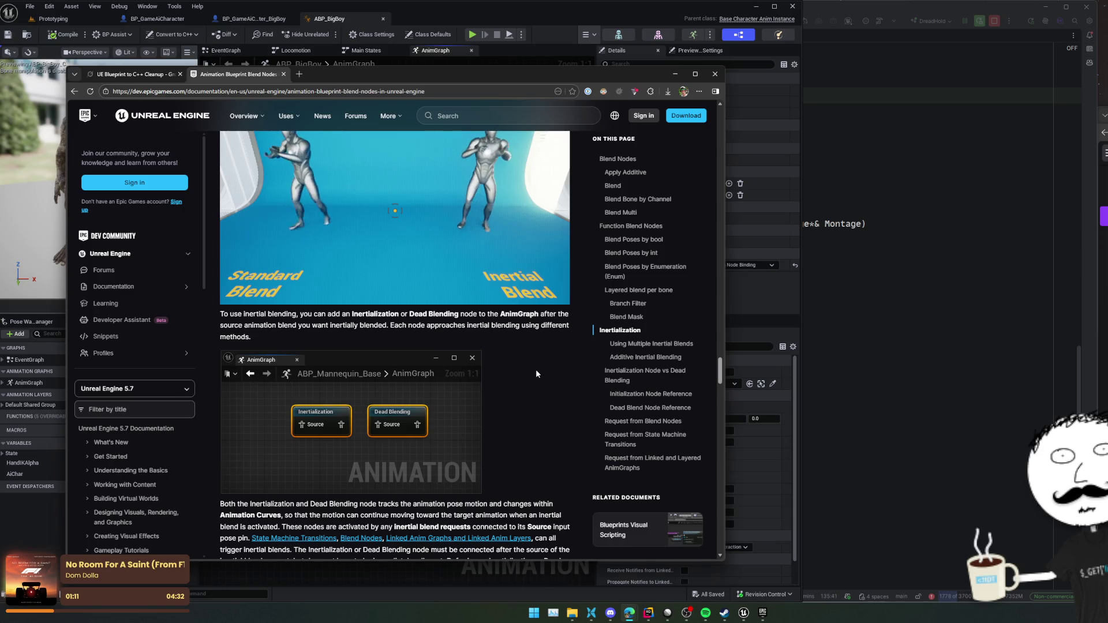
scroll(537, 363, "down", 1)
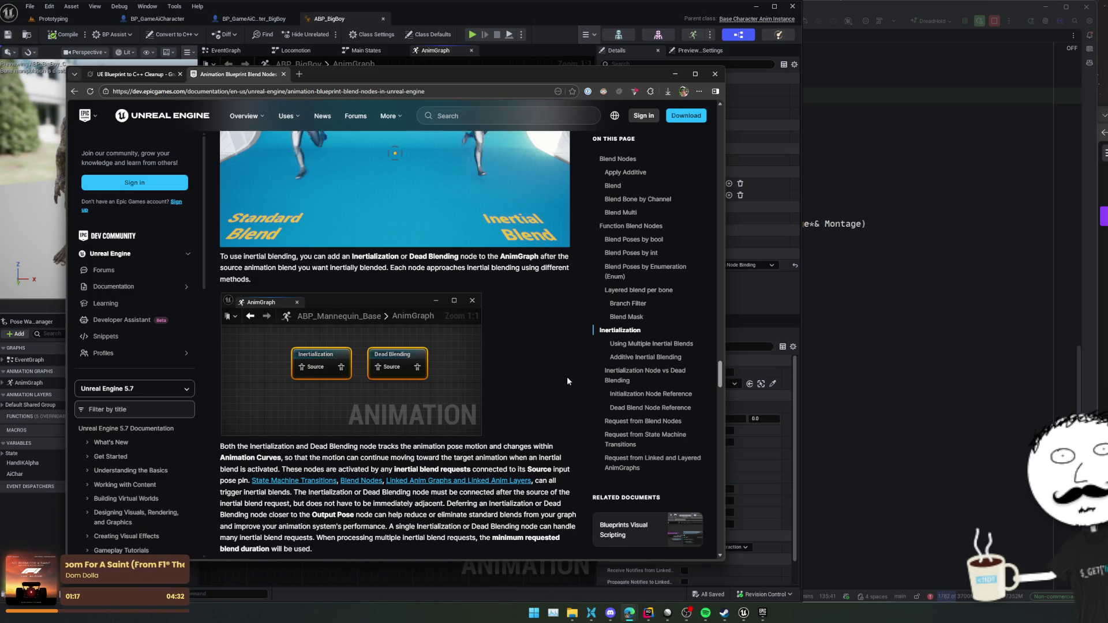
scroll(536, 413, "down", 2)
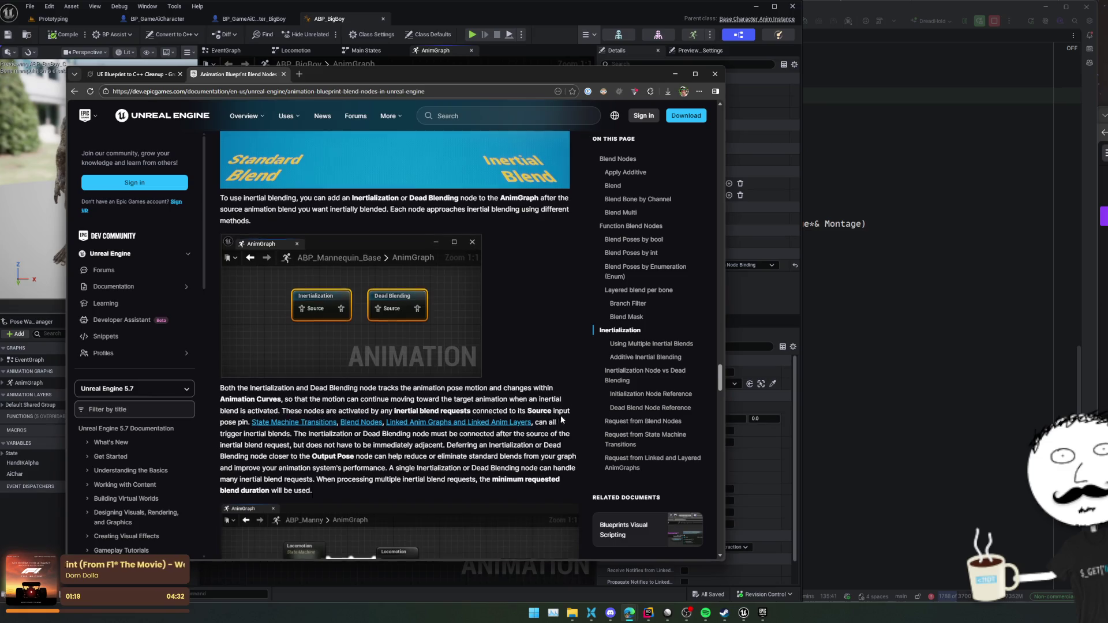
scroll(516, 400, "down", 2)
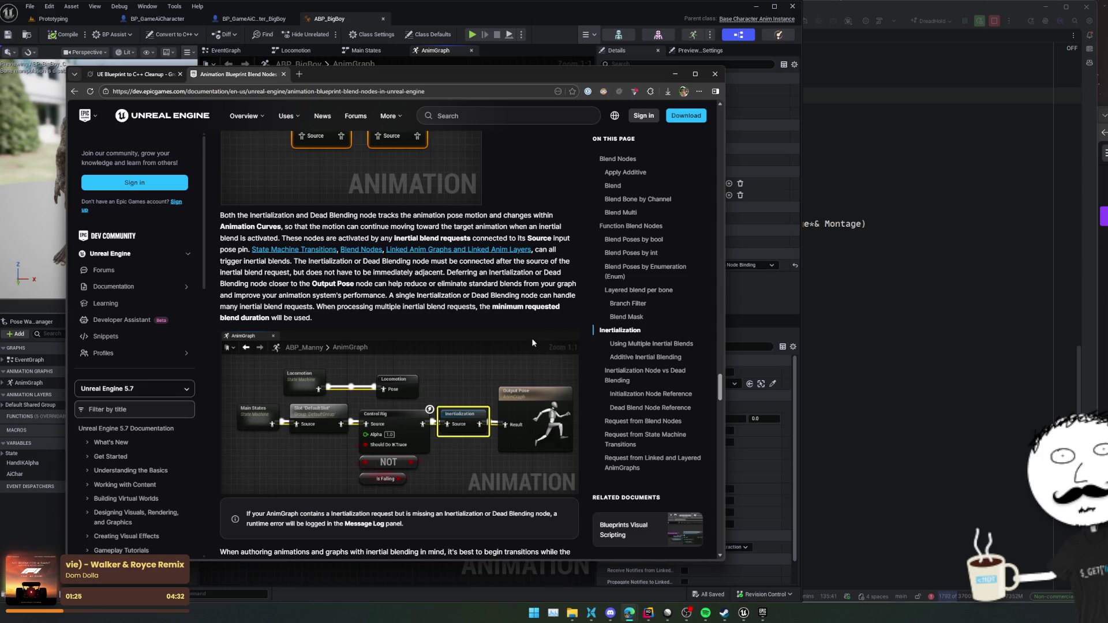
scroll(515, 368, "down", 1)
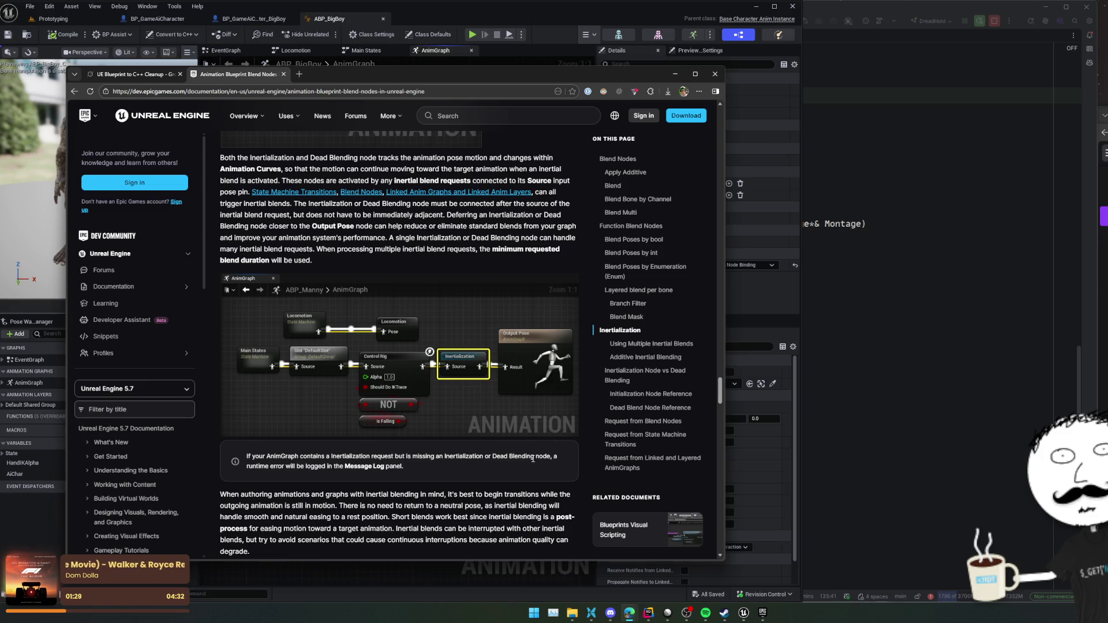
triple_click(480, 466)
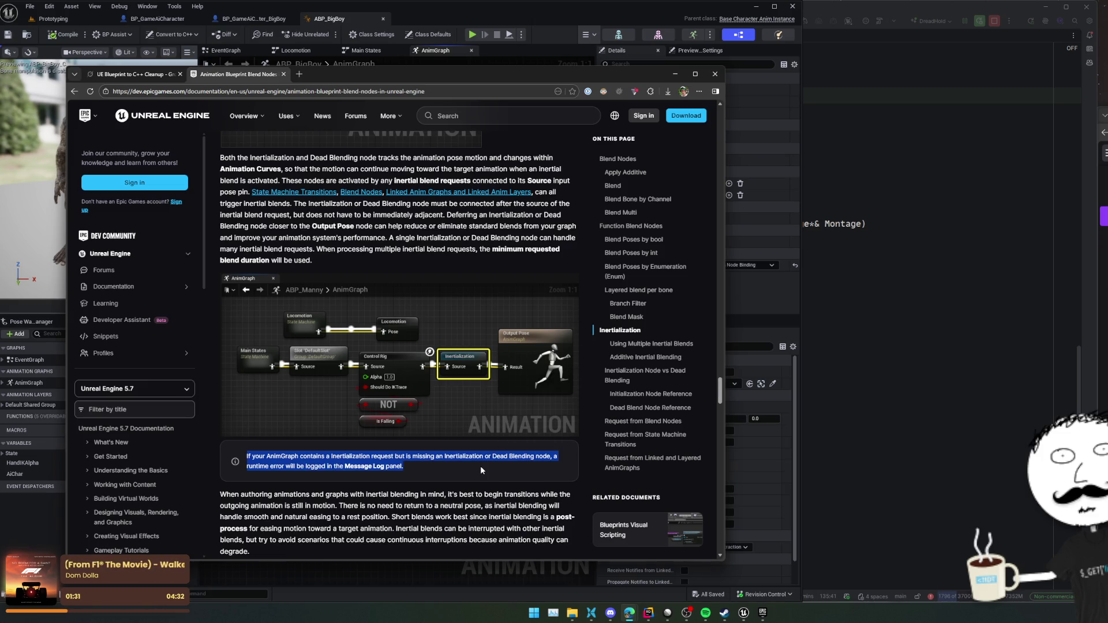
left_click(460, 456)
double_click(459, 455)
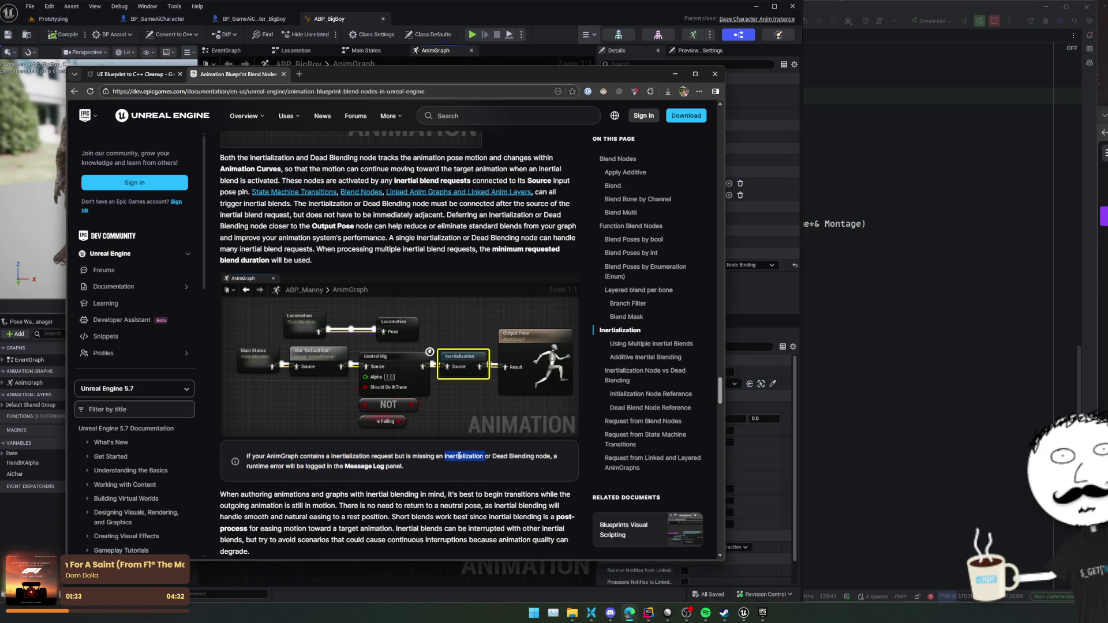
left_click(279, 466)
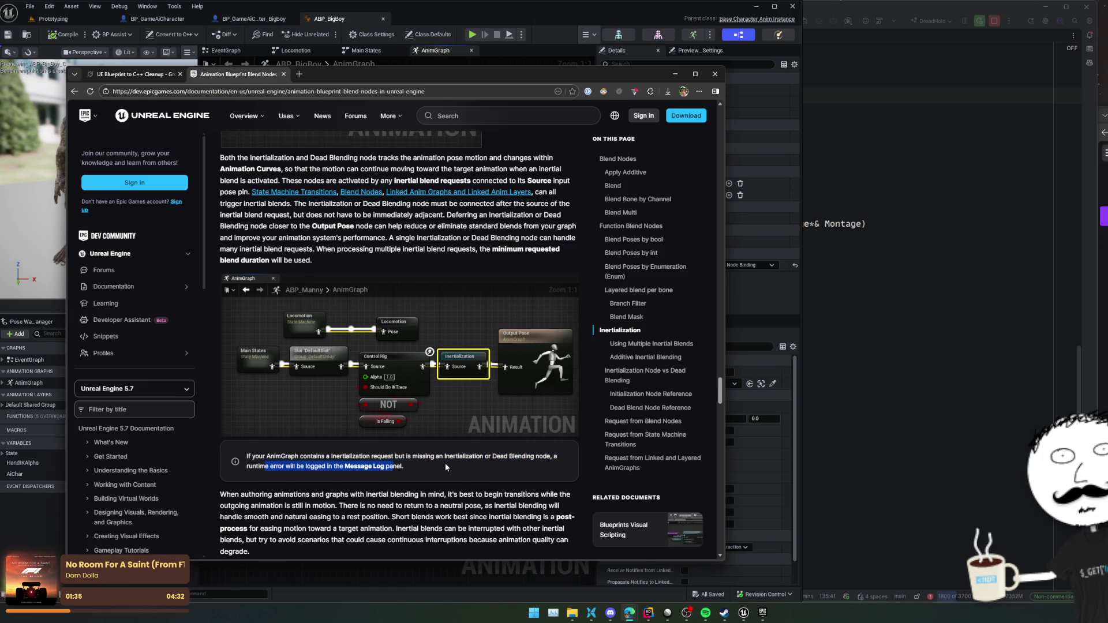
- Continue to the Dead Blend Node Reference, then return to the Unreal editor's ABP_BigBoy AnimGraph
scroll(445, 462, "down", 2)
scroll(478, 447, "down", 3)
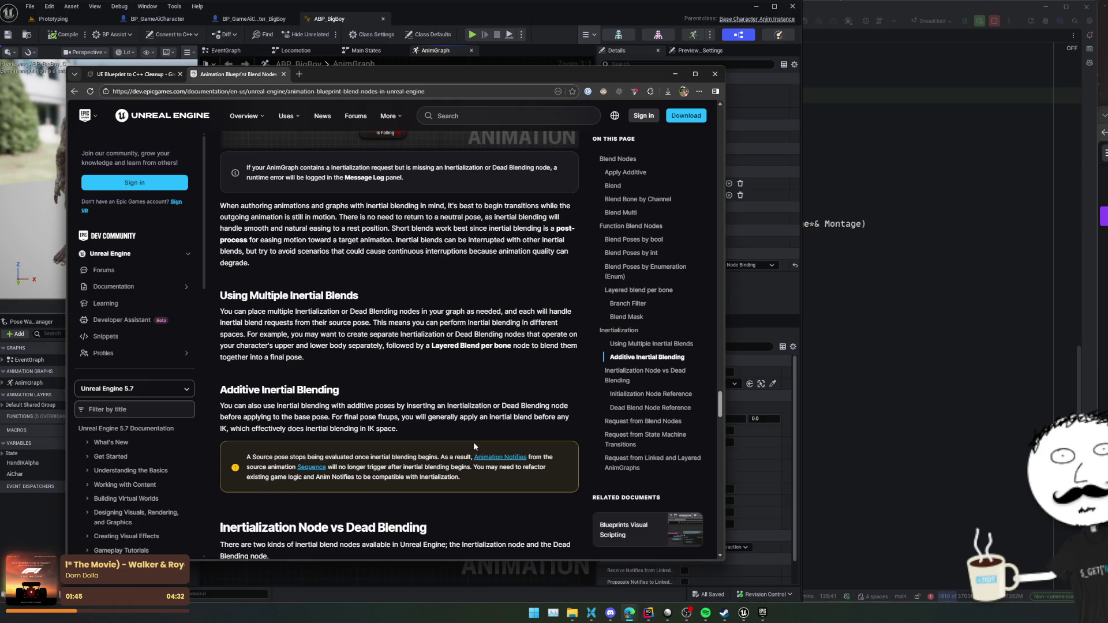
scroll(434, 340, "down", 5)
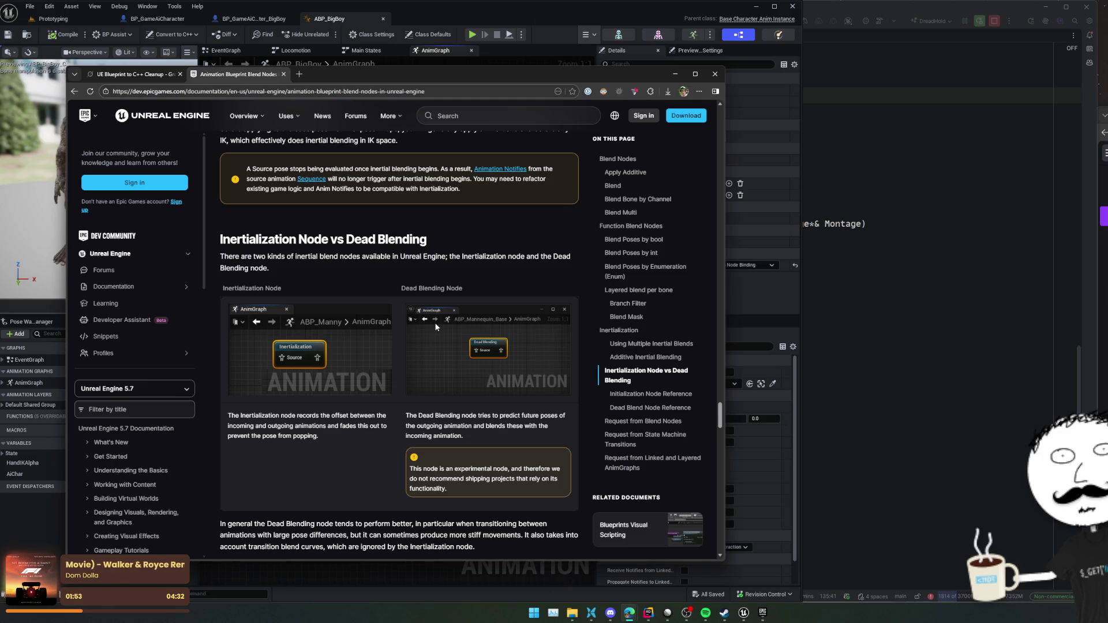
scroll(436, 327, "down", 4)
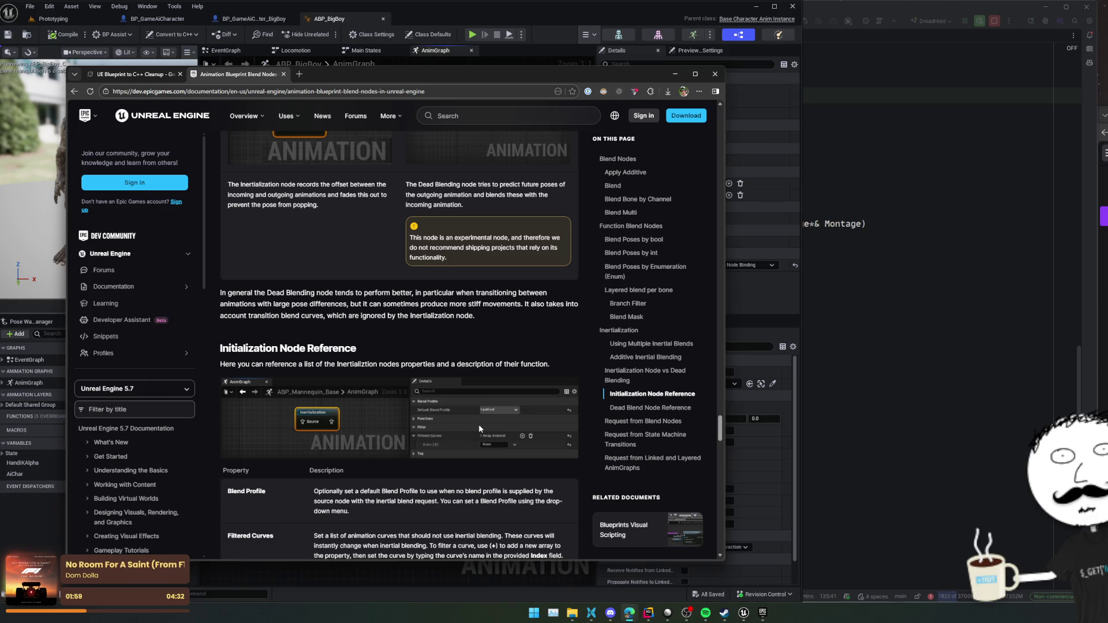
scroll(480, 426, "down", 2)
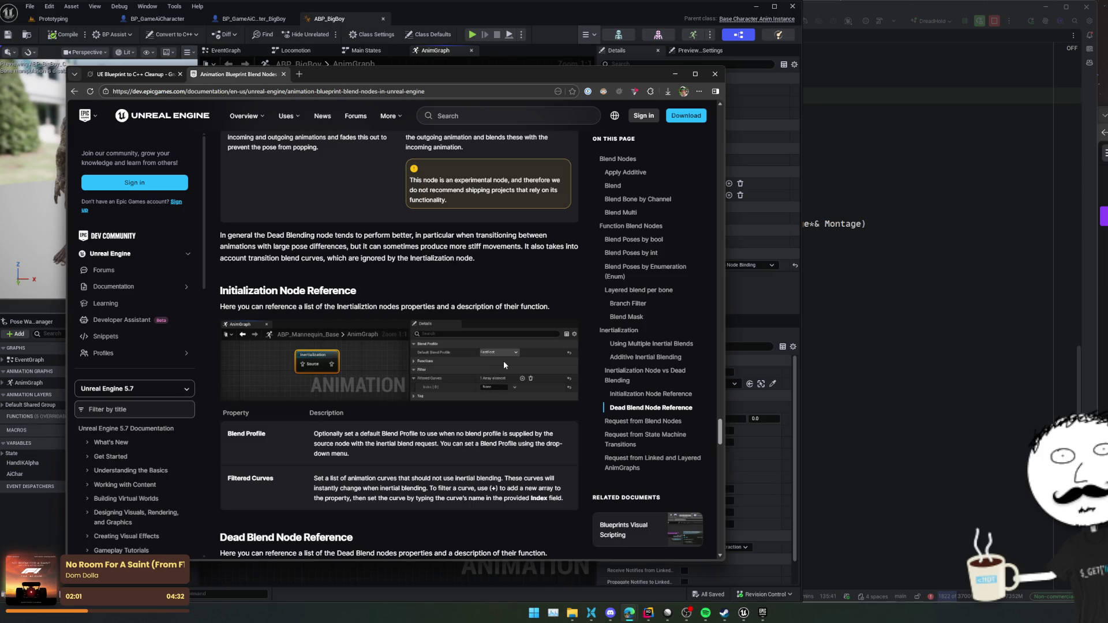
scroll(506, 346, "down", 5)
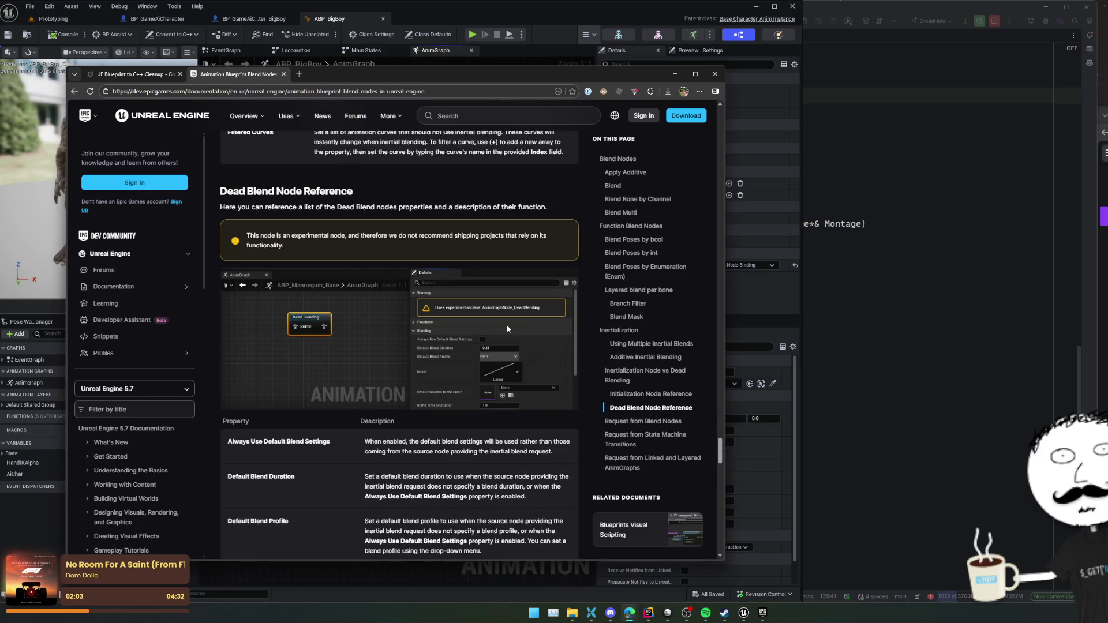
left_click(762, 227)
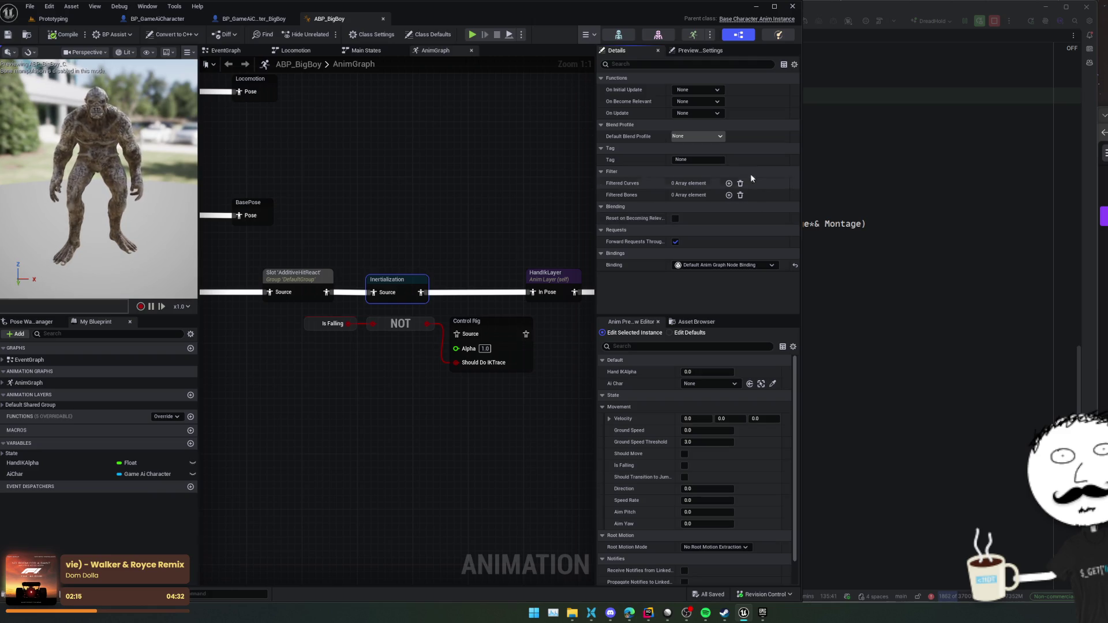
- Pan the AnimGraph, switch to the BP_GameAiCharacter event graph, then Alt+Tab to Rider
left_click_drag(465, 203, 510, 246)
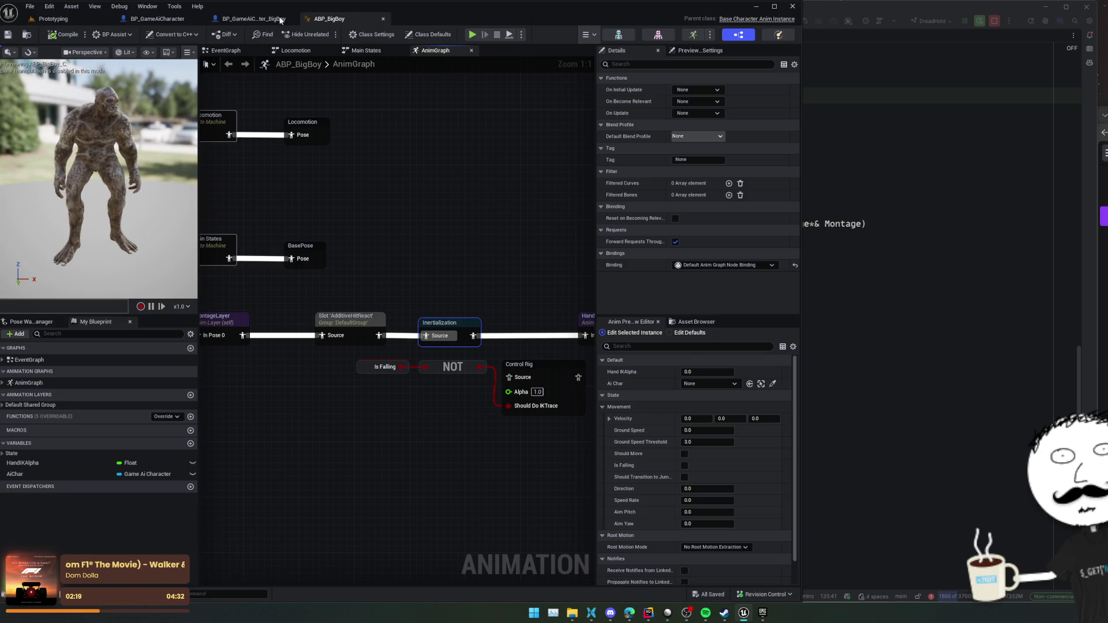
left_click(254, 19)
left_click(151, 19)
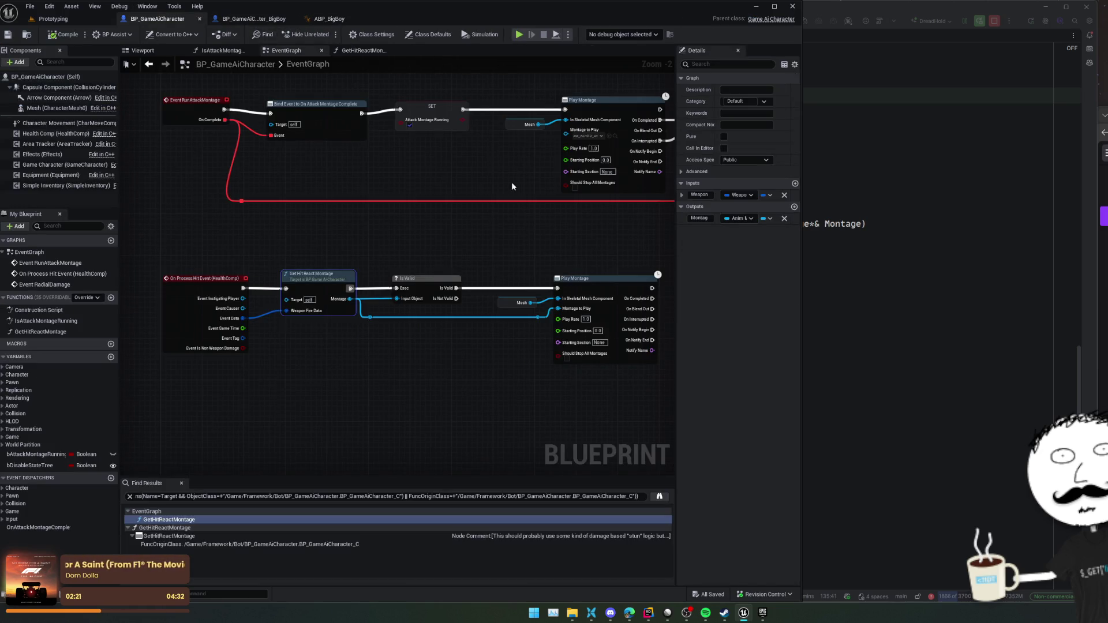
key("alt+Tab")
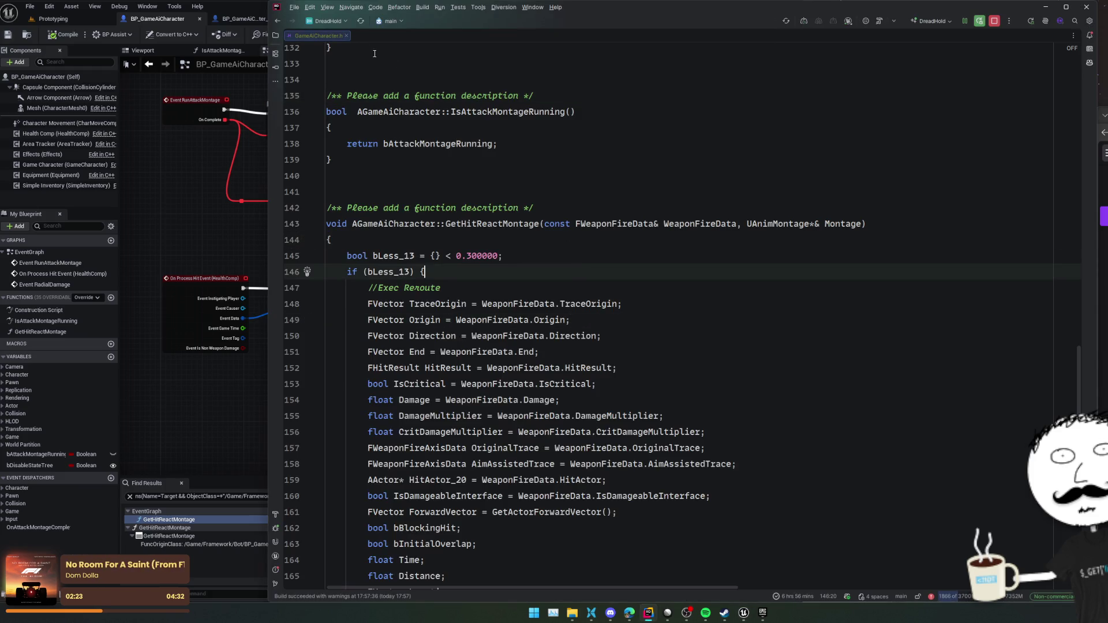
- Open GameAiCharacter.cpp via Search Everywhere and jump to the constructor declaration in GameAiCharacter.h
left_click(493, 96)
key("shift")
key("shift")
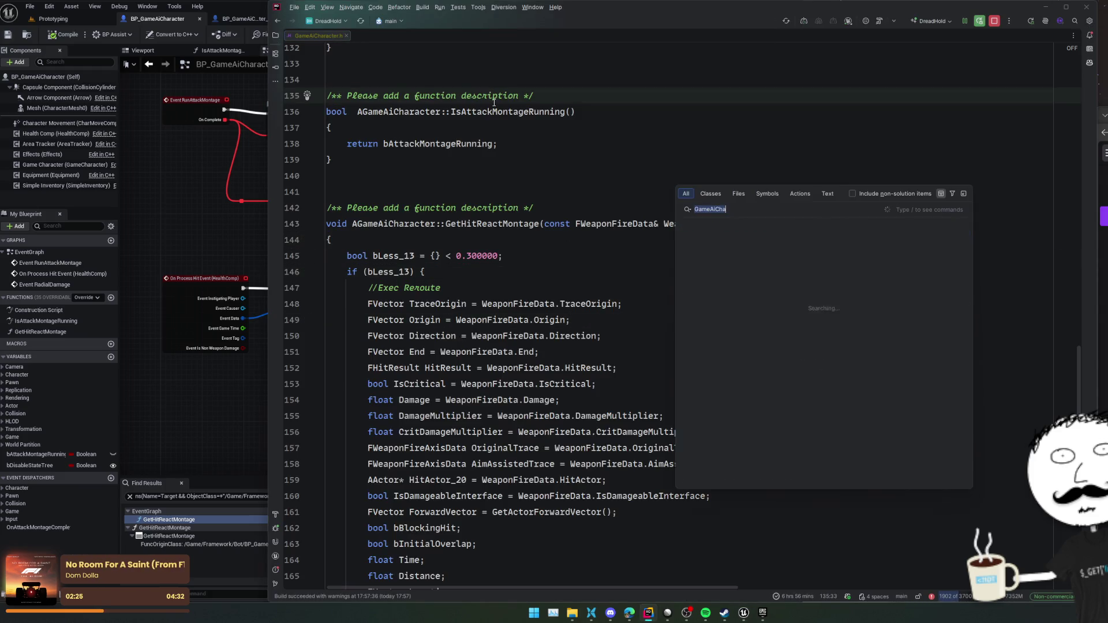
key("Return")
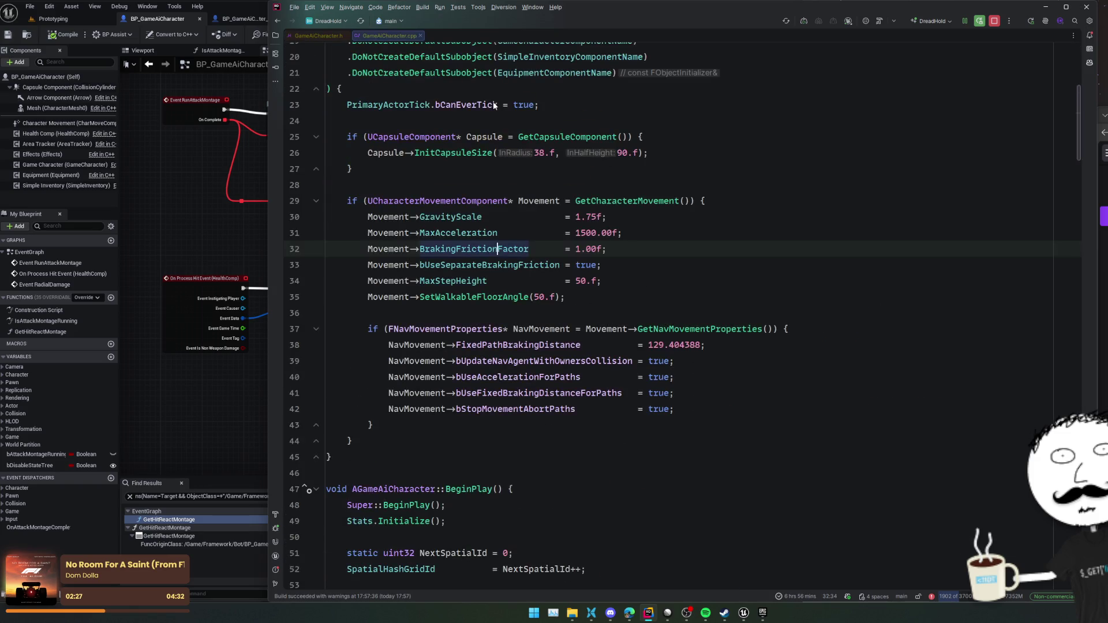
scroll(494, 104, "up", 5)
left_click(477, 168, "ctrl")
scroll(689, 261, "up", 5)
key("End")
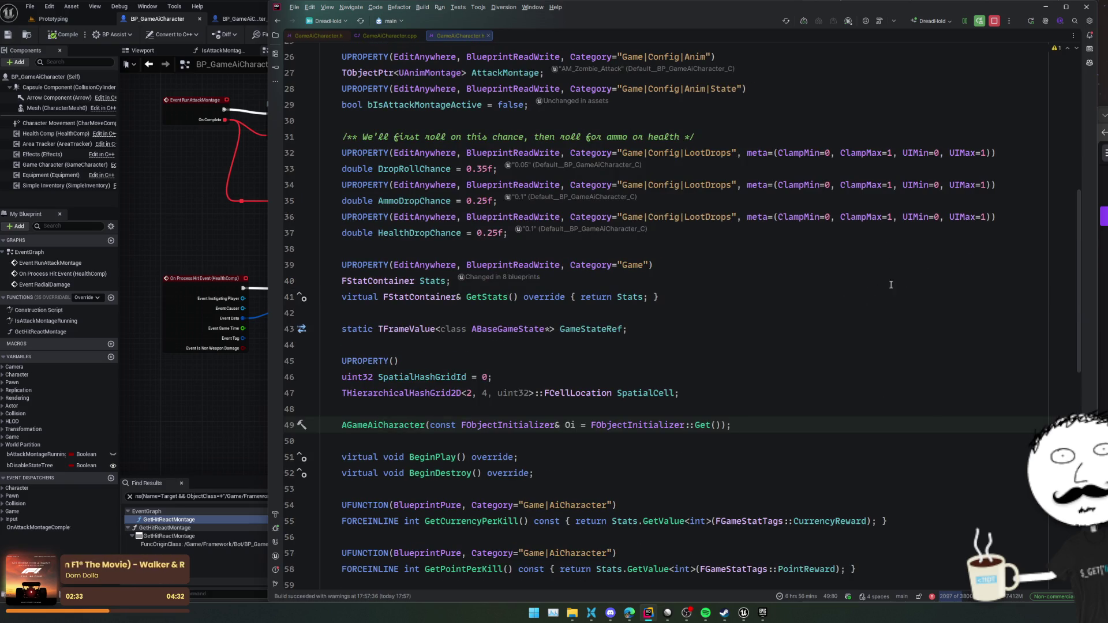
- Select the Game|Config|Anim AttackMontage UPROPERTY lines and duplicate them with Ctrl+D
scroll(889, 307, "down", 3)
key("Up")
key("Up")
scroll(807, 294, "up", 5)
left_click(819, 261)
left_click(848, 238)
left_click(926, 203)
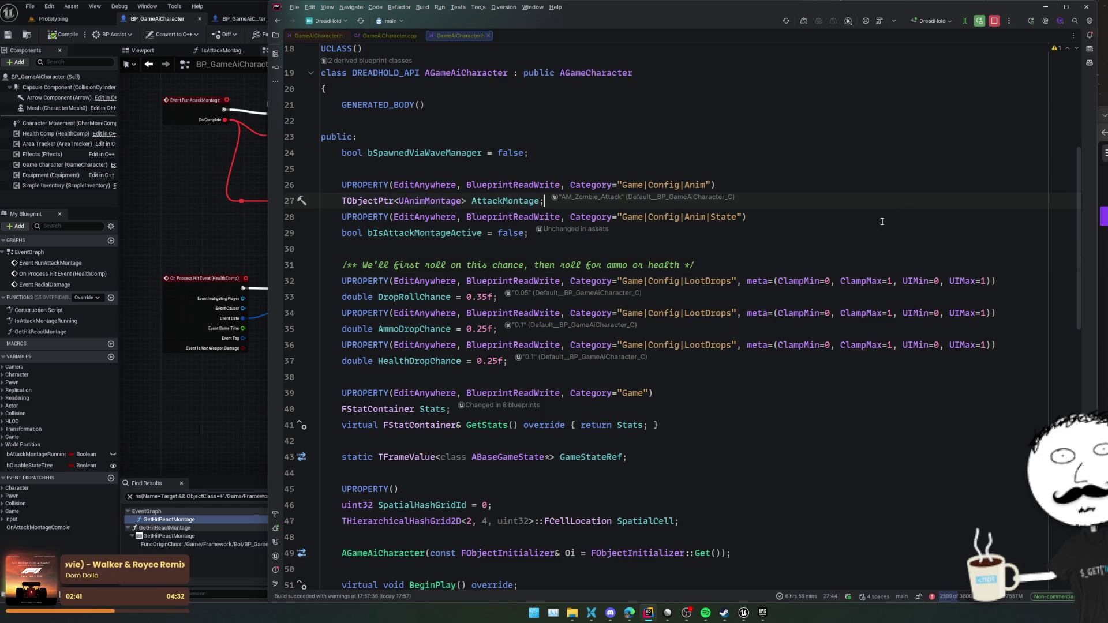
key("Return")
key("Return")
key("Return")
key("Up")
key("Up")
key("shift+Up")
key("shift+Up")
key("shift+Up")
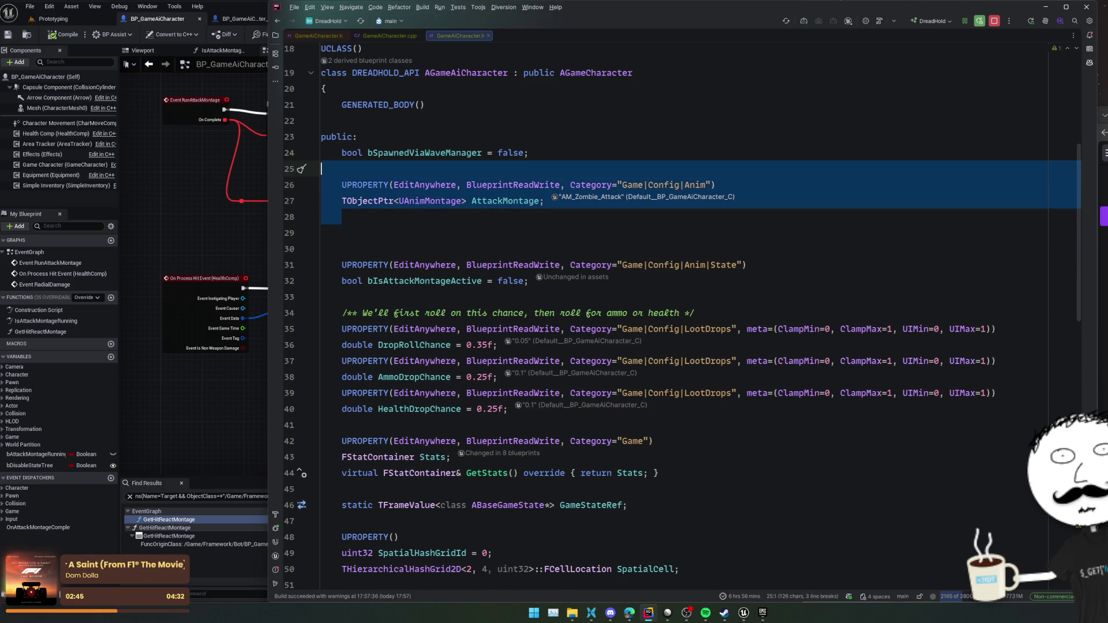
key("ctrl+d")
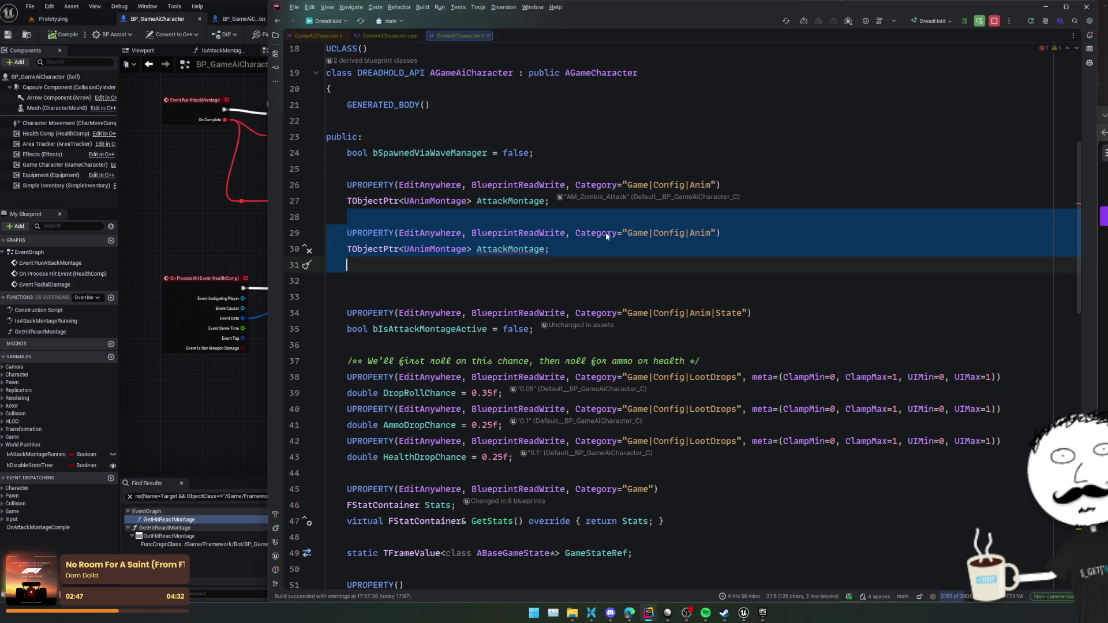
left_click(607, 221)
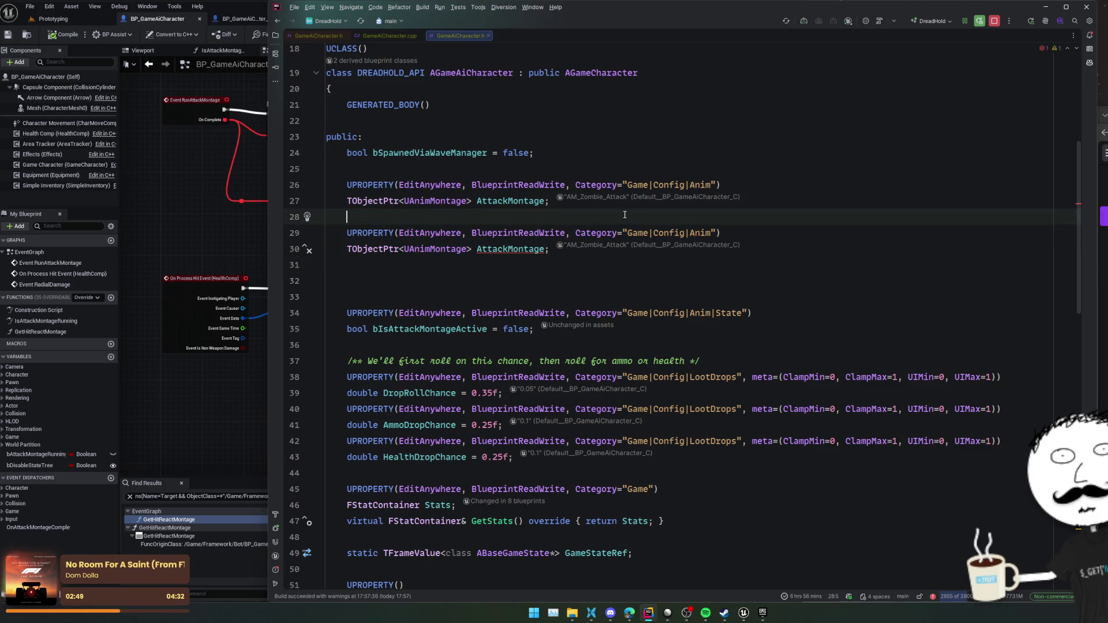